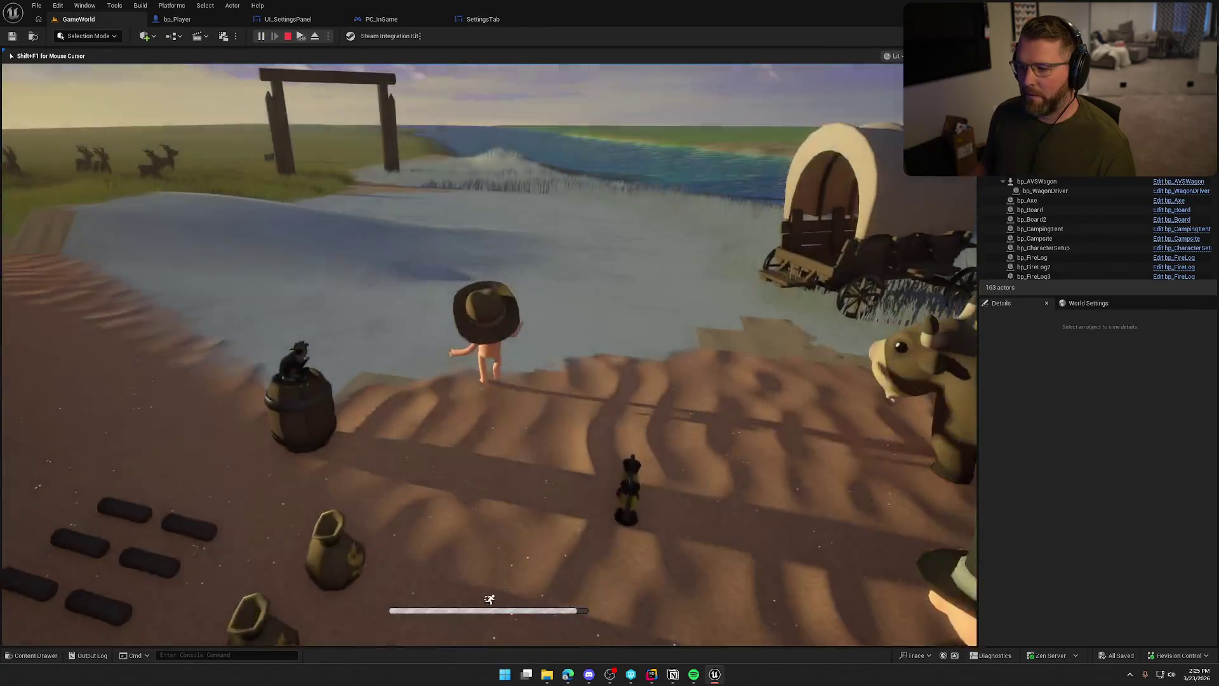
Run the character from camp into the water until it drowns and the death screen appears.
key(super)
key(super)
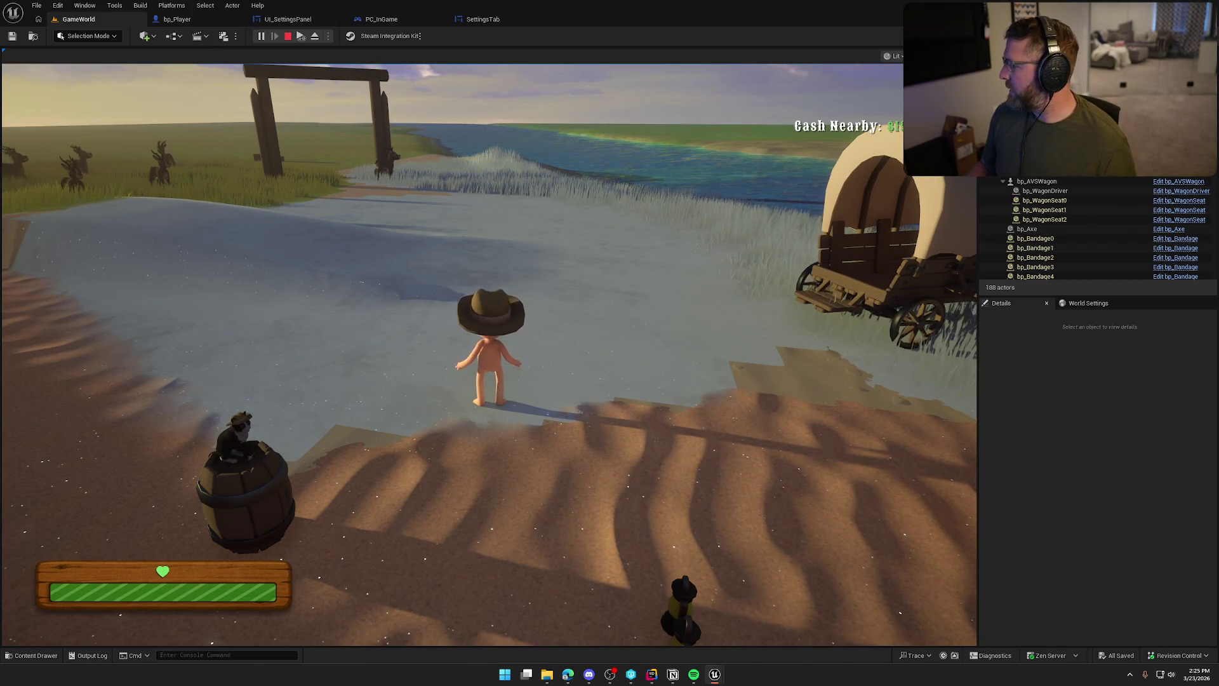
key(super)
click(489, 349)
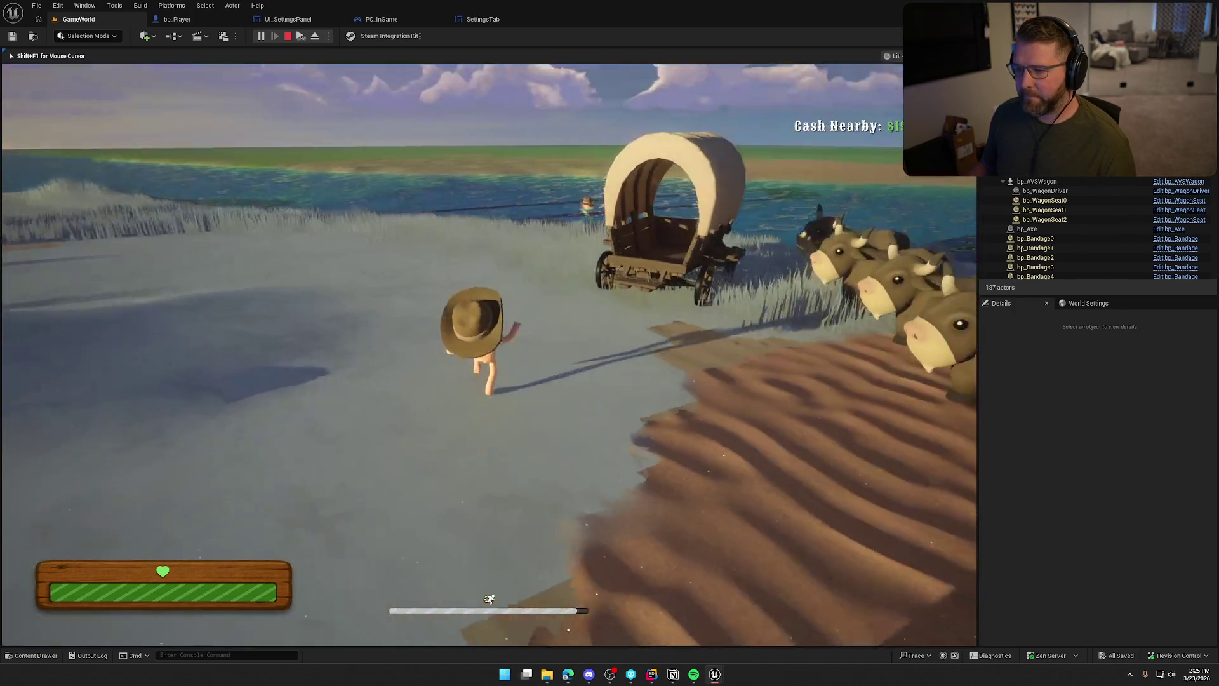
key(w)
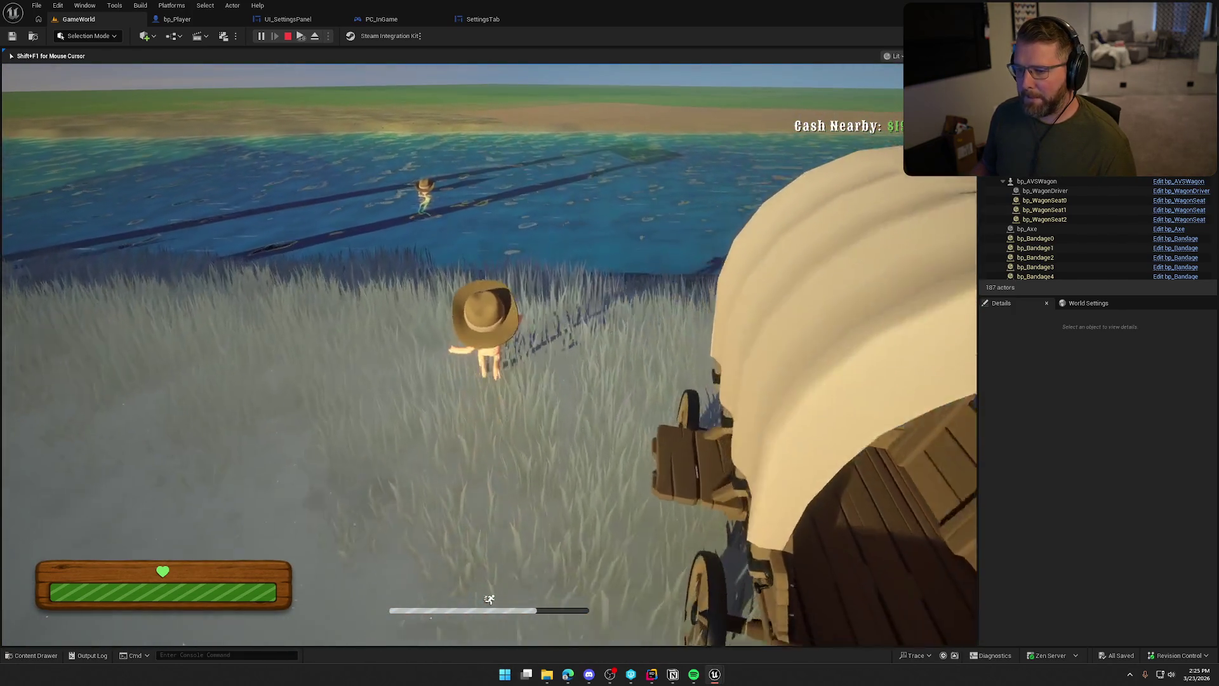
key(w)
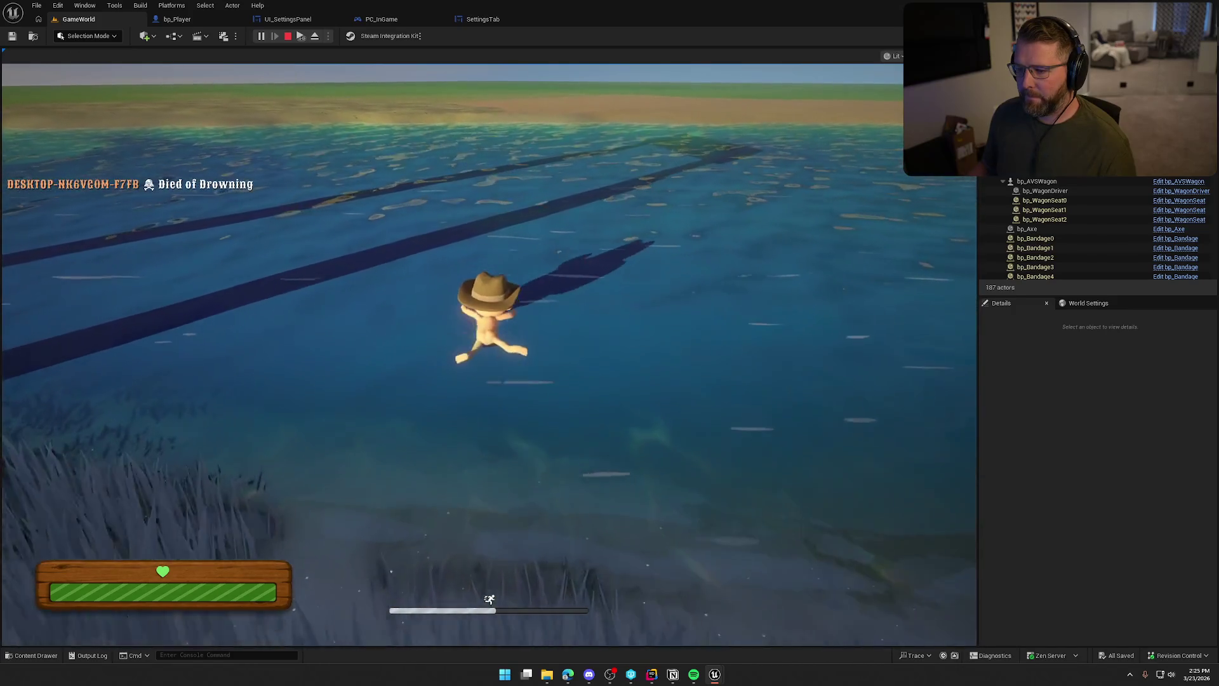
key(w)
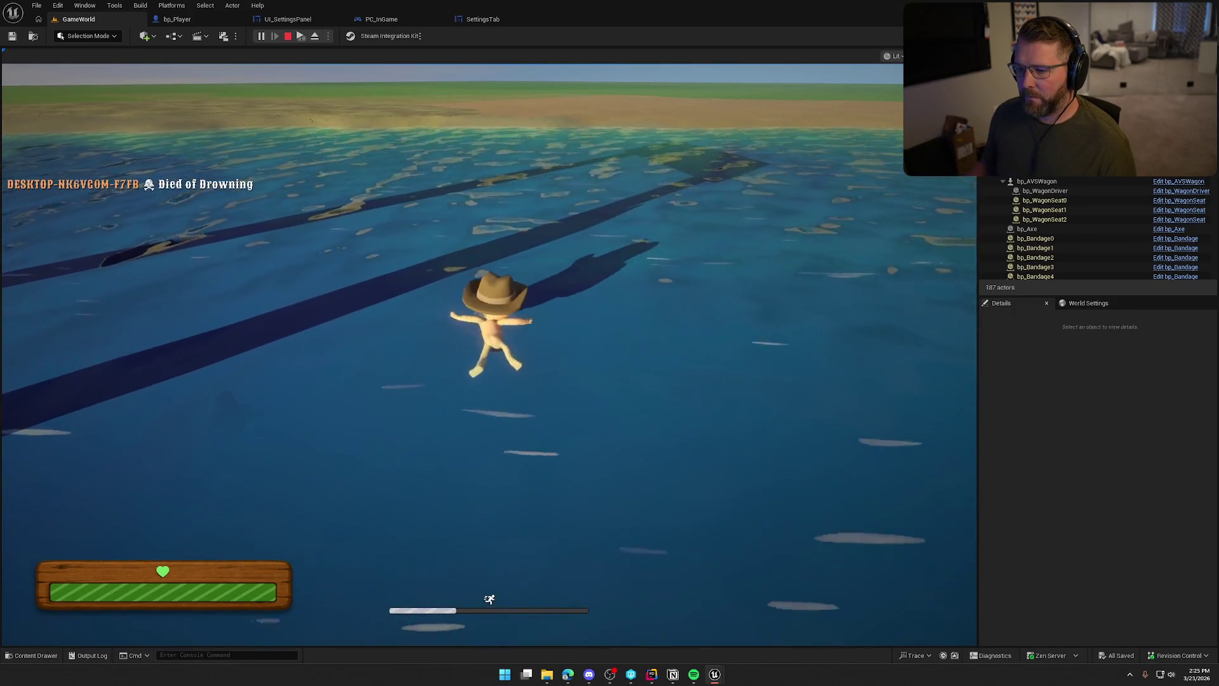
key(w)
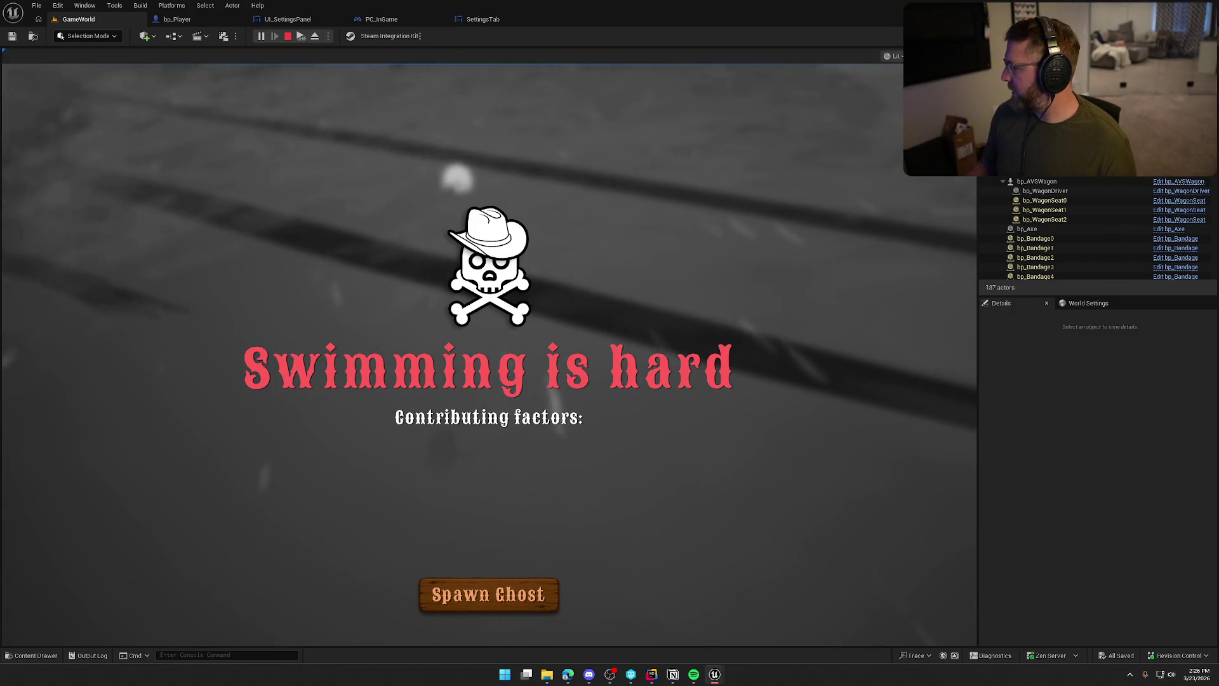
key(super)
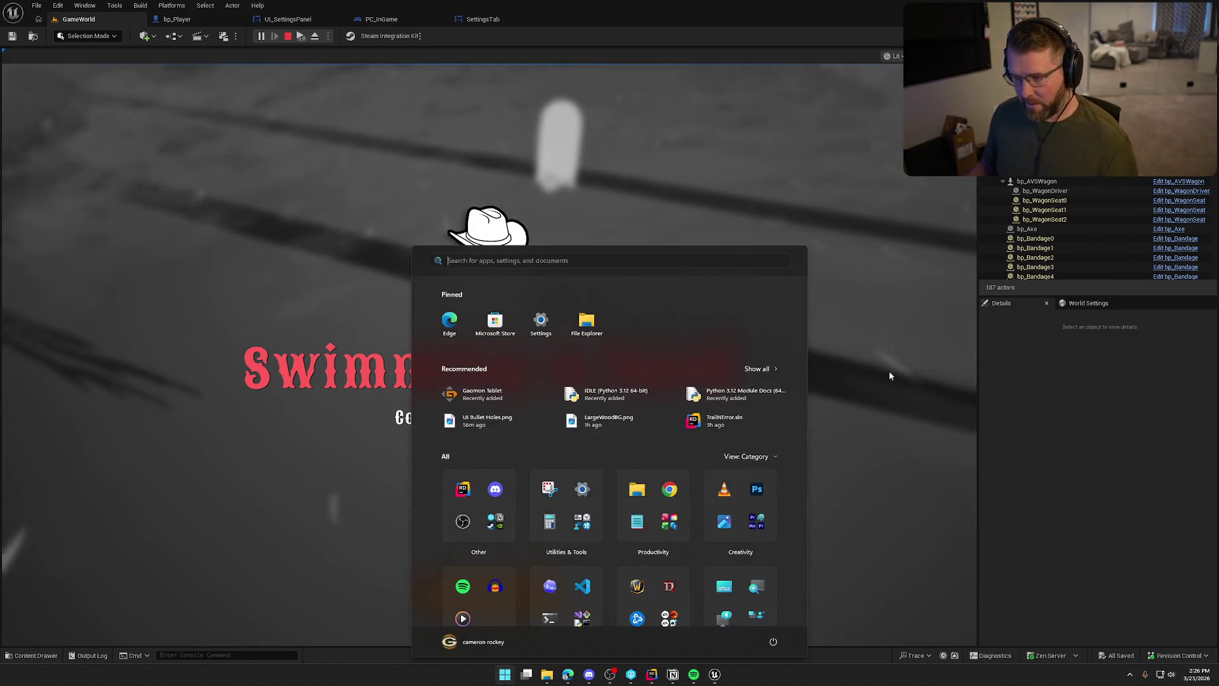
Spawn the ghost, then enlarge the crash report's stack trace and move it to the other monitor.
click(668, 237)
click(489, 594)
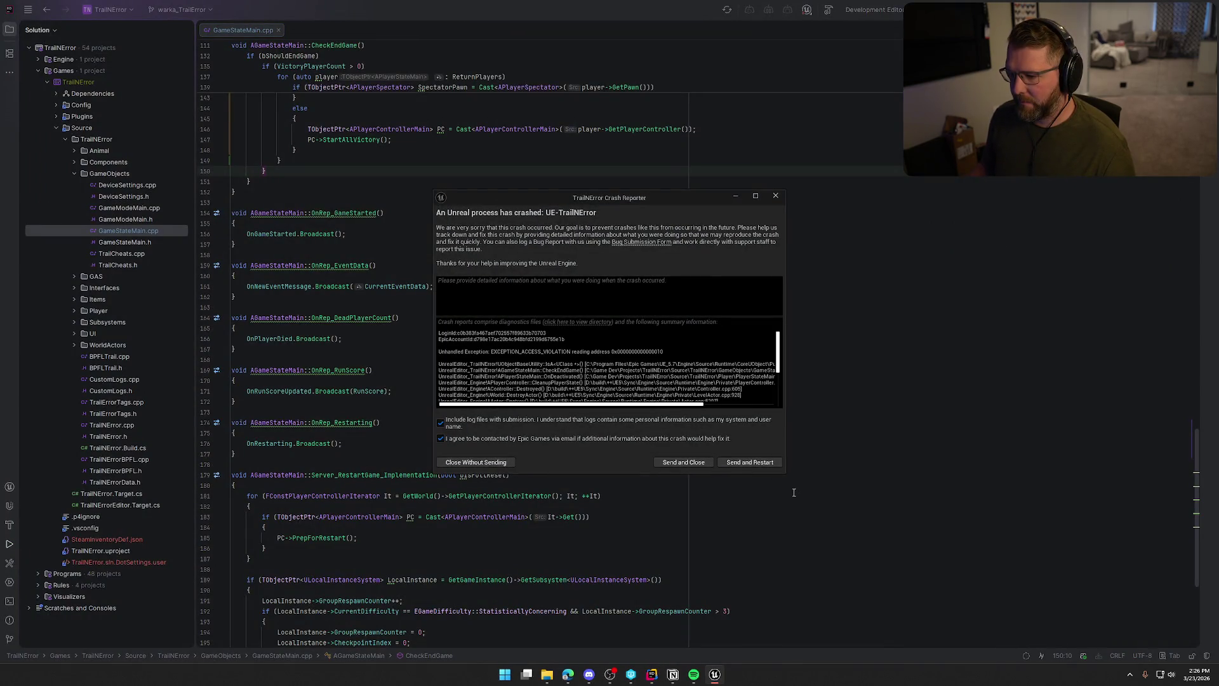
drag(785, 478, 994, 597)
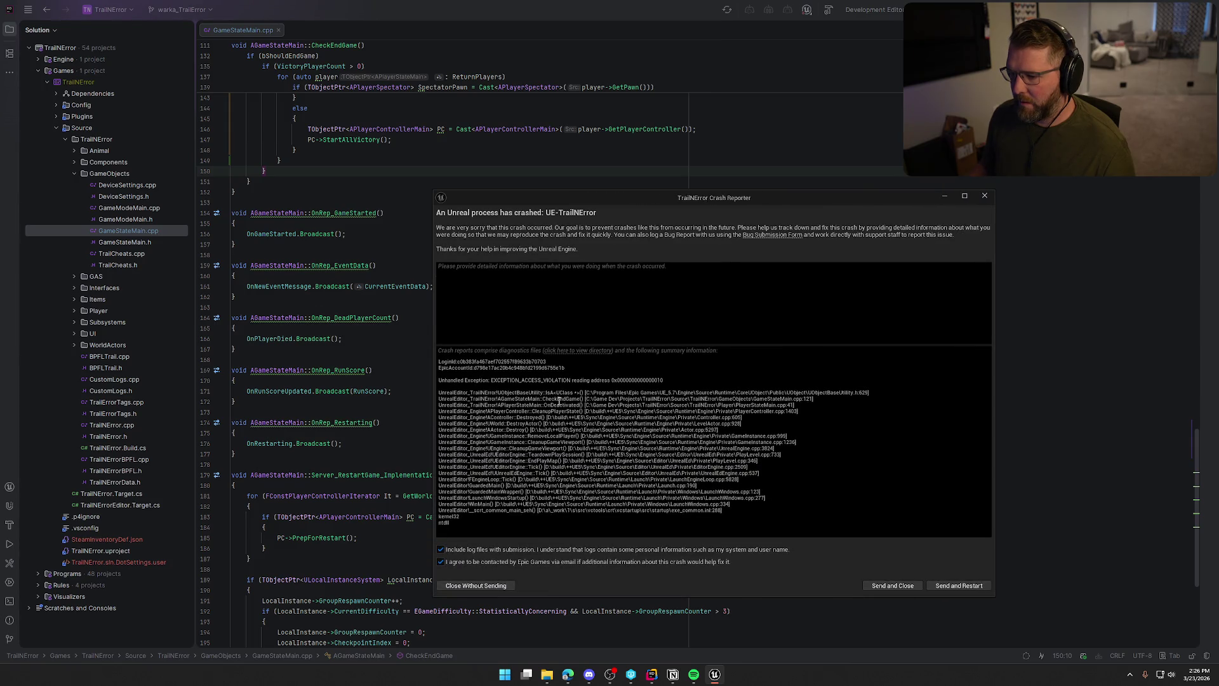
mouse_move(666, 209)
mouse_down()
mouse_move(692, 197)
mouse_move(1218, 197)
mouse_up()
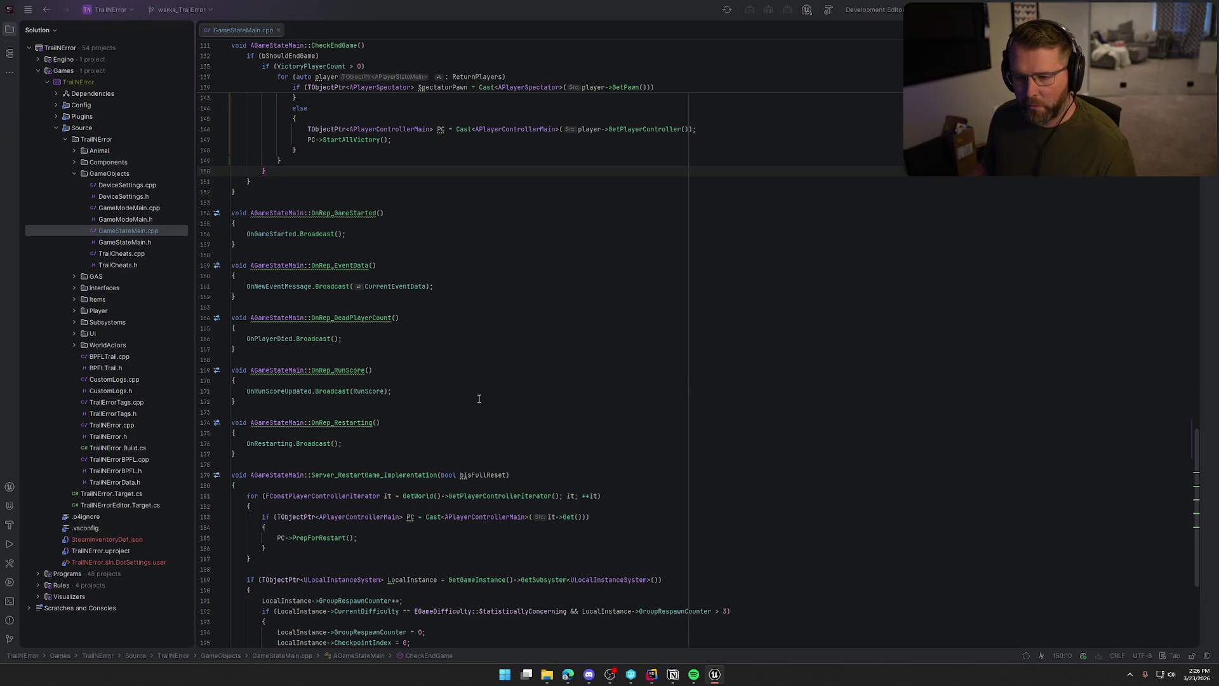
Inspect the pawn check on line 121 of GameStateMain.cpp.
scroll(480, 398, up, 15)
click(300, 307)
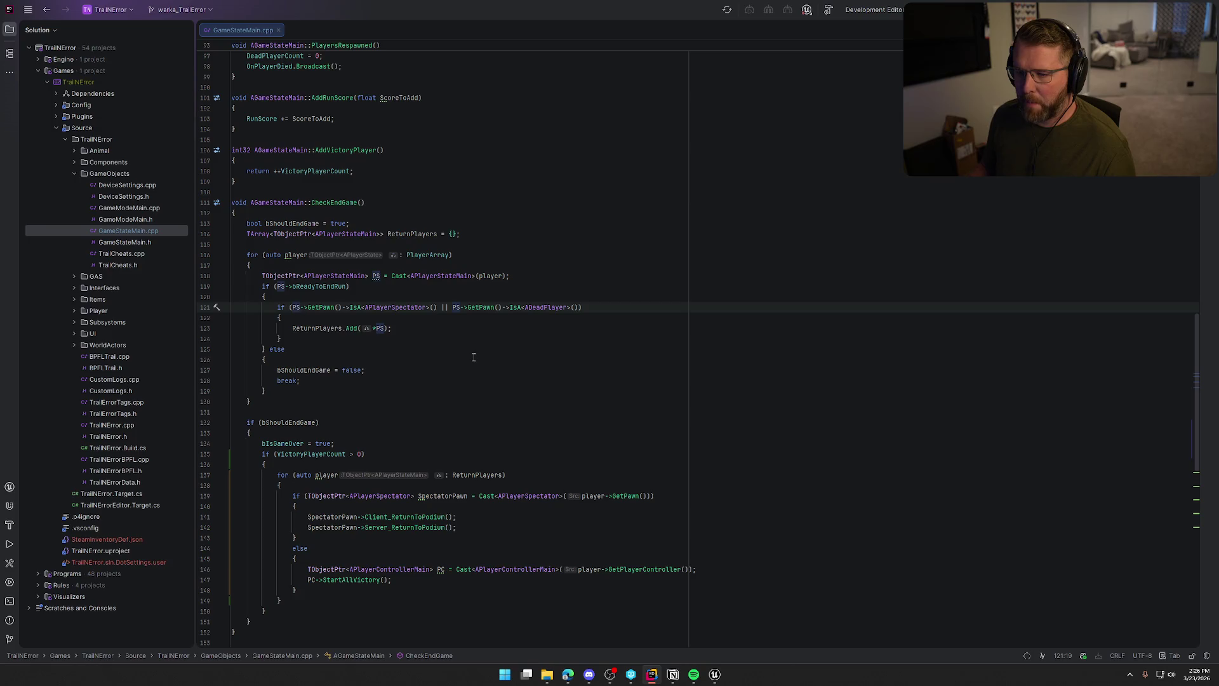
click(610, 309)
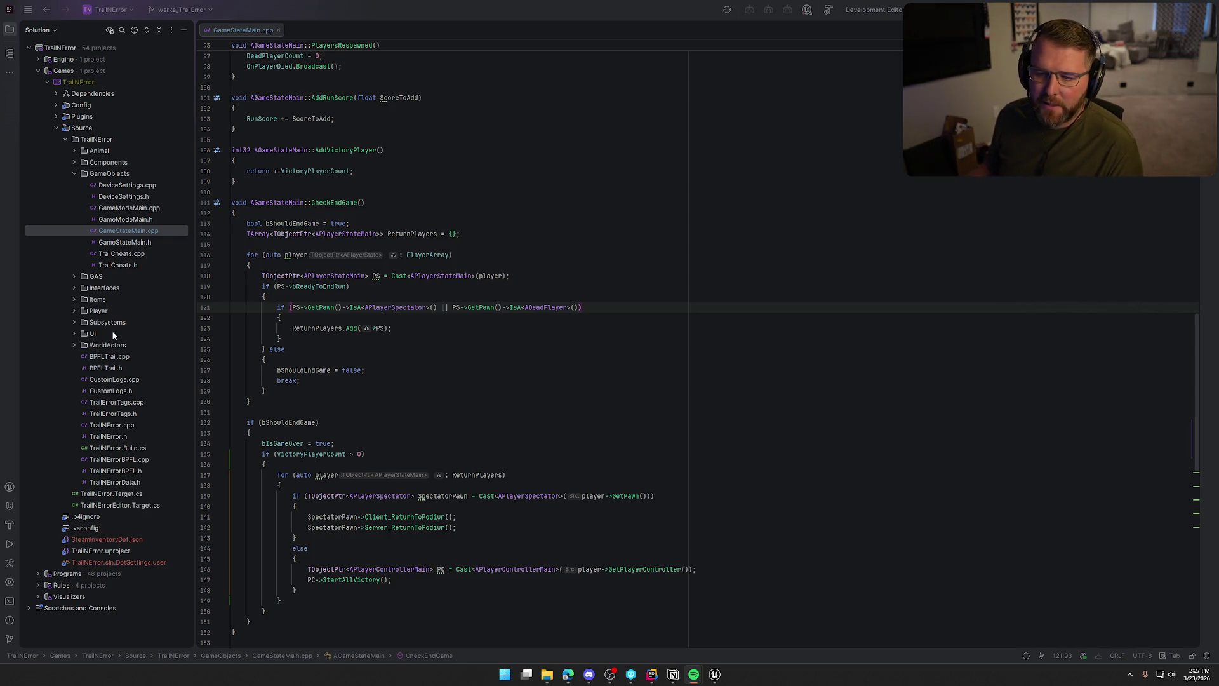
Open PlayerStateMain.cpp from the Player folder and jump to the CheckEndGame definition.
click(75, 310)
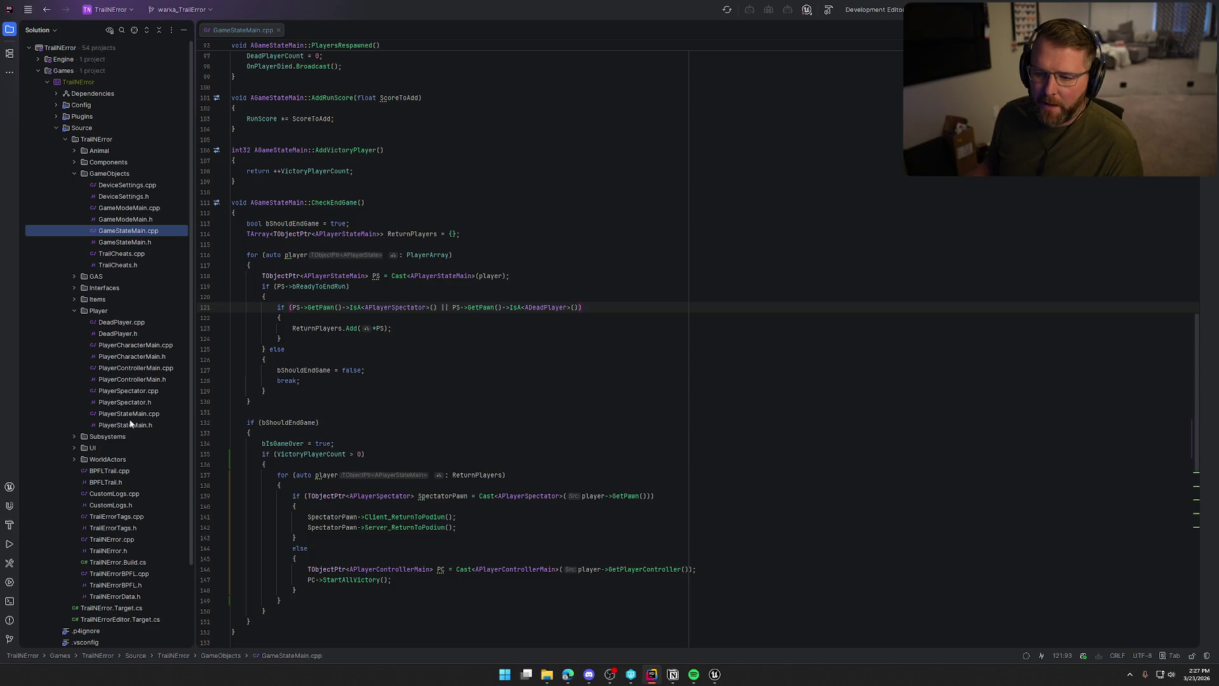
double_click(129, 414)
scroll(259, 316, down, 3)
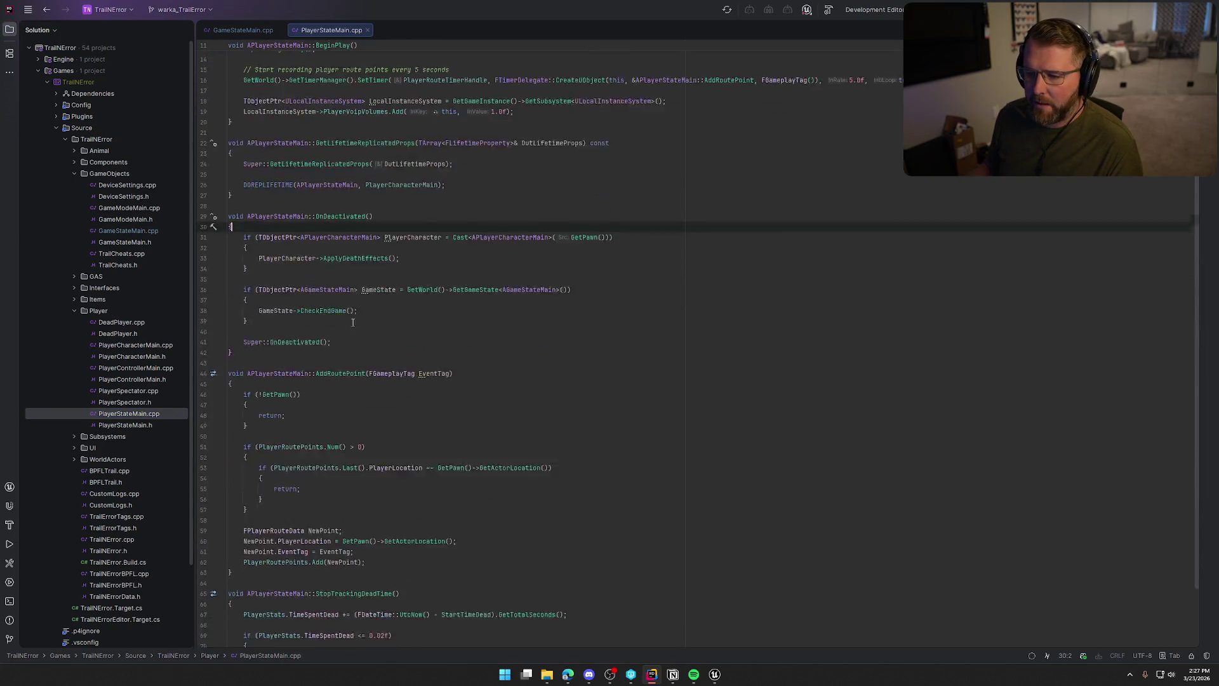
ctrl+click(318, 275)
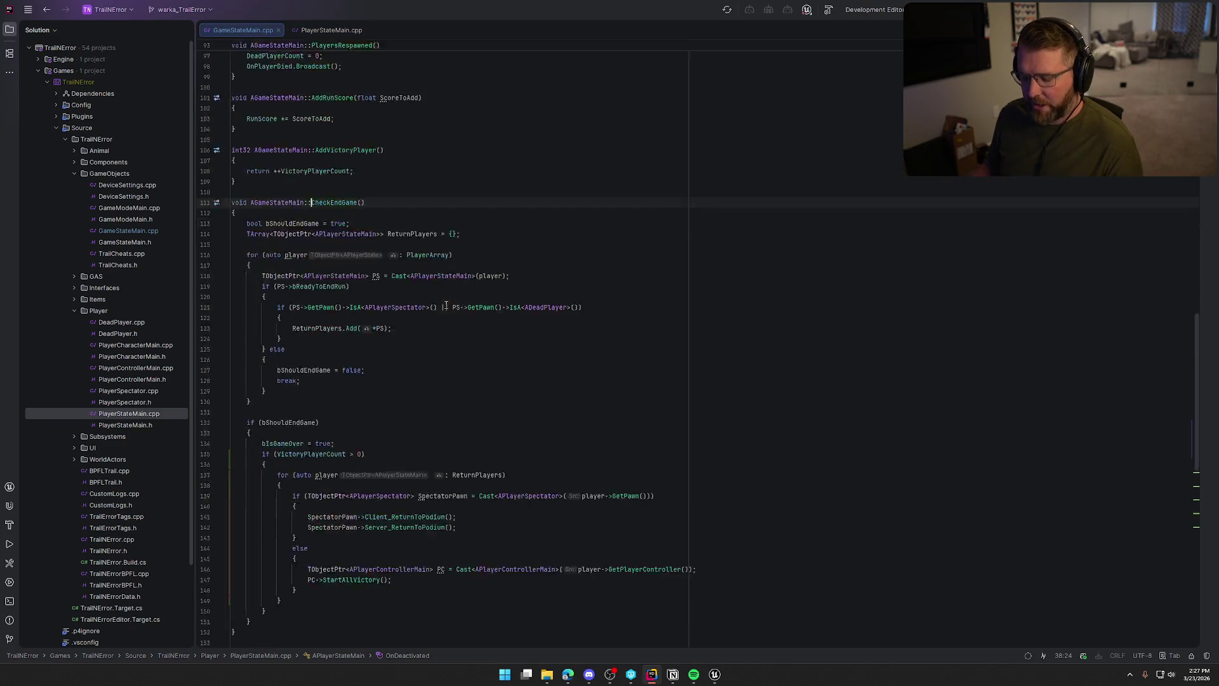
scroll(525, 379, down, 2)
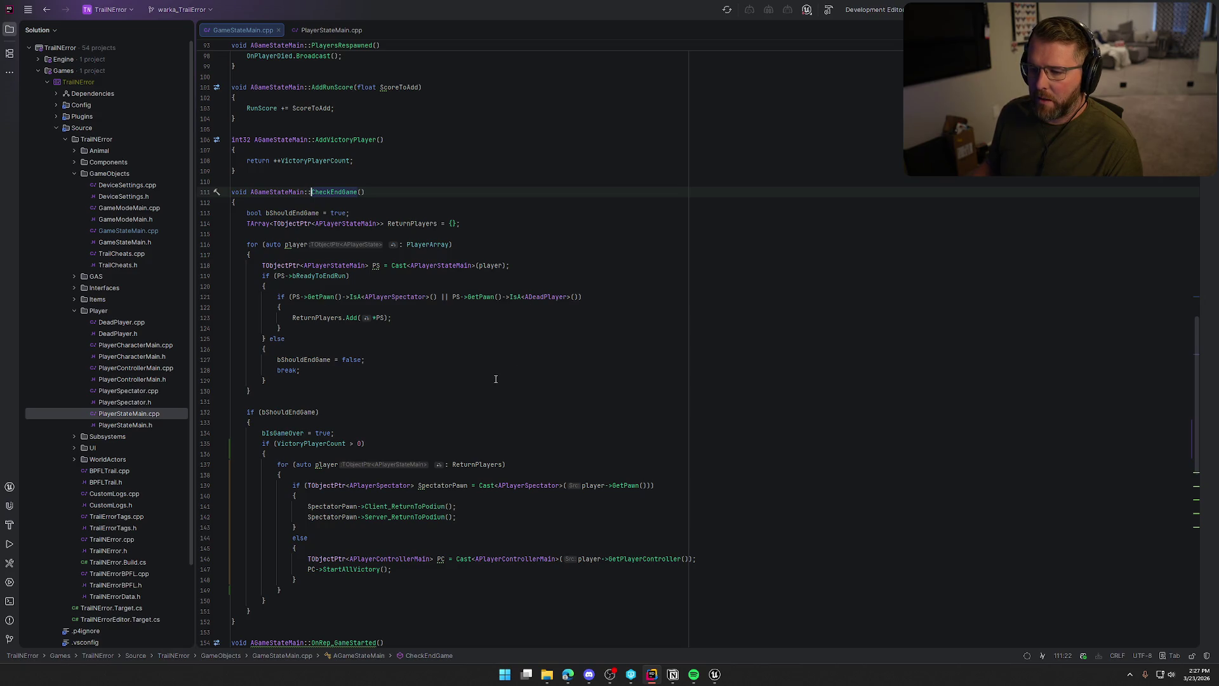
Append && PS->GetPawn() to the bReadyToEndRun check on line 119.
click(346, 277)
text(&)
text(PS_)
text(->)
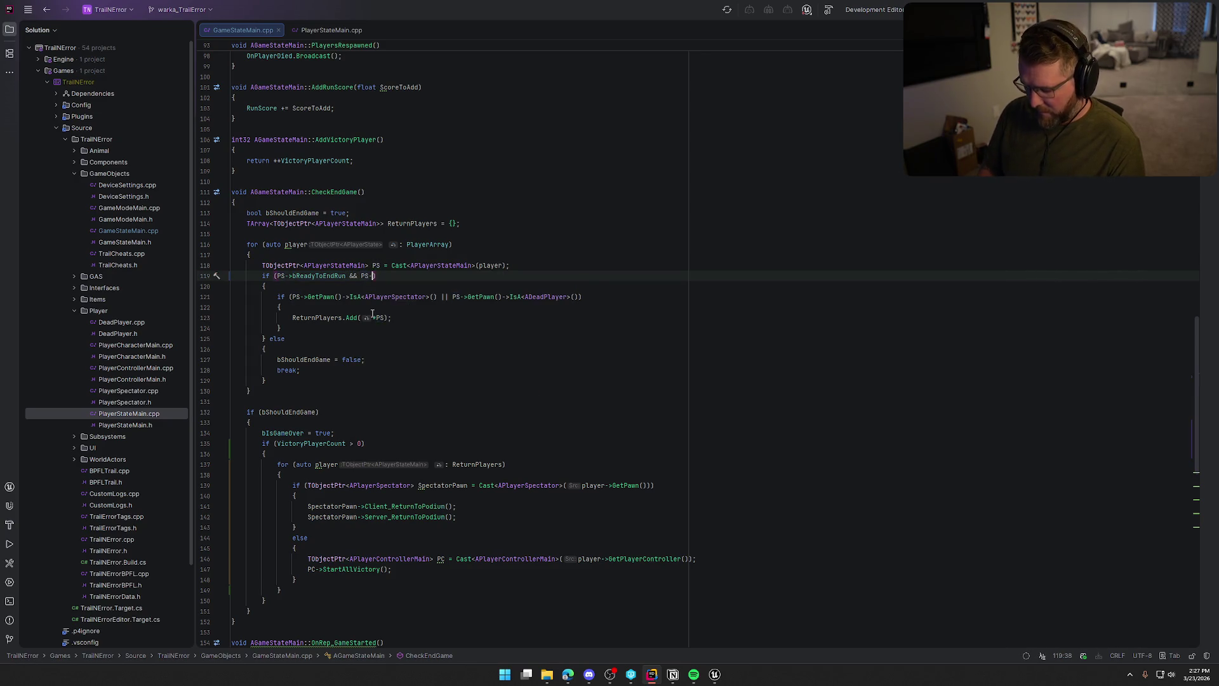
text(GetPawn)
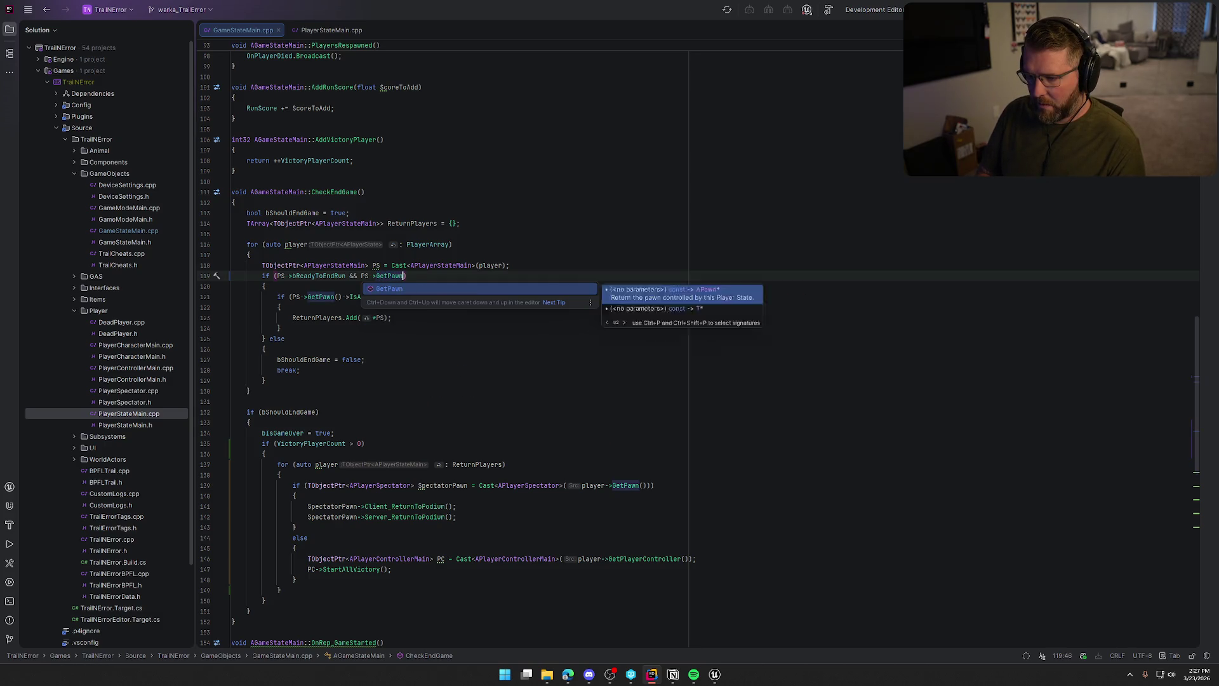
key(Return)
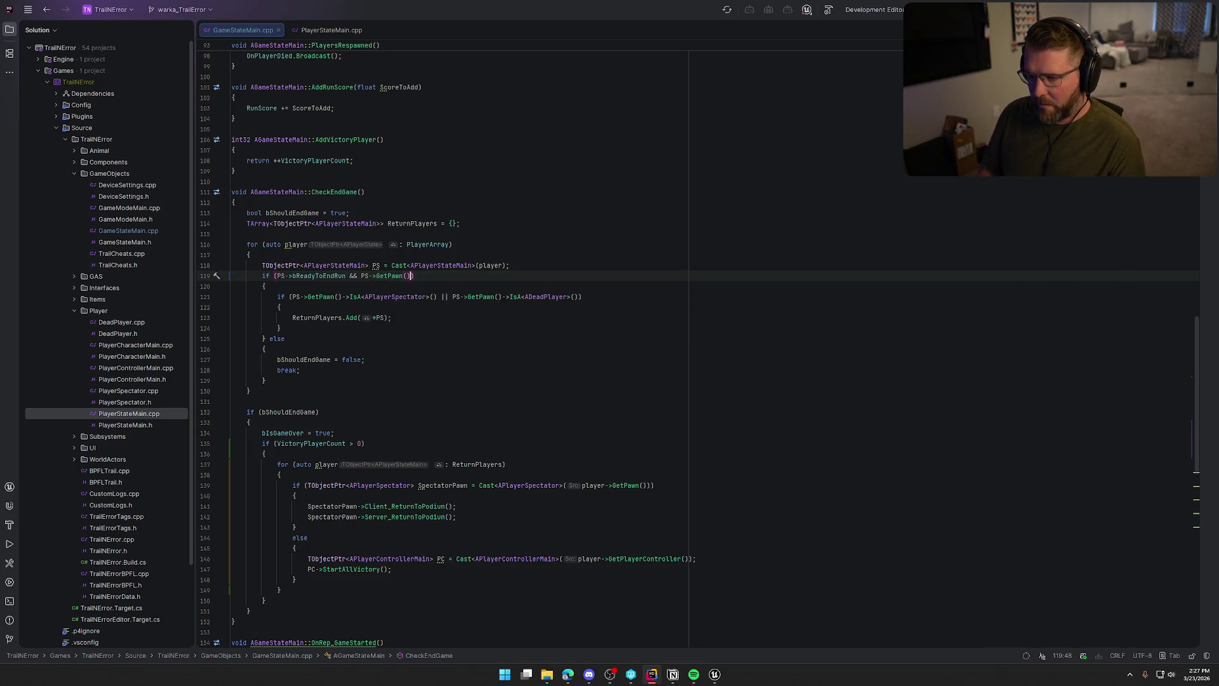
click(265, 286)
click(412, 275)
Wrap PS->GetPawn() in IsValid(...) and build the game project.
click(360, 276)
text(IsValid)
key(Return)
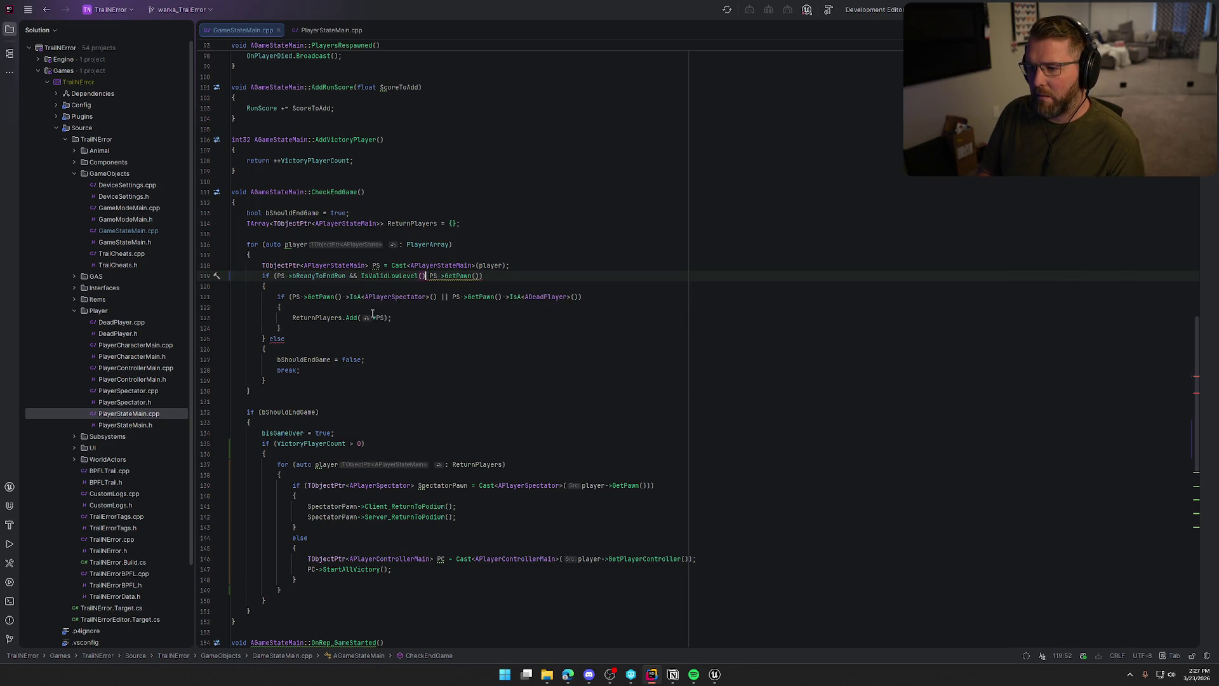
key(BackSpace)
key(BackSpace)
key(BackSpace)
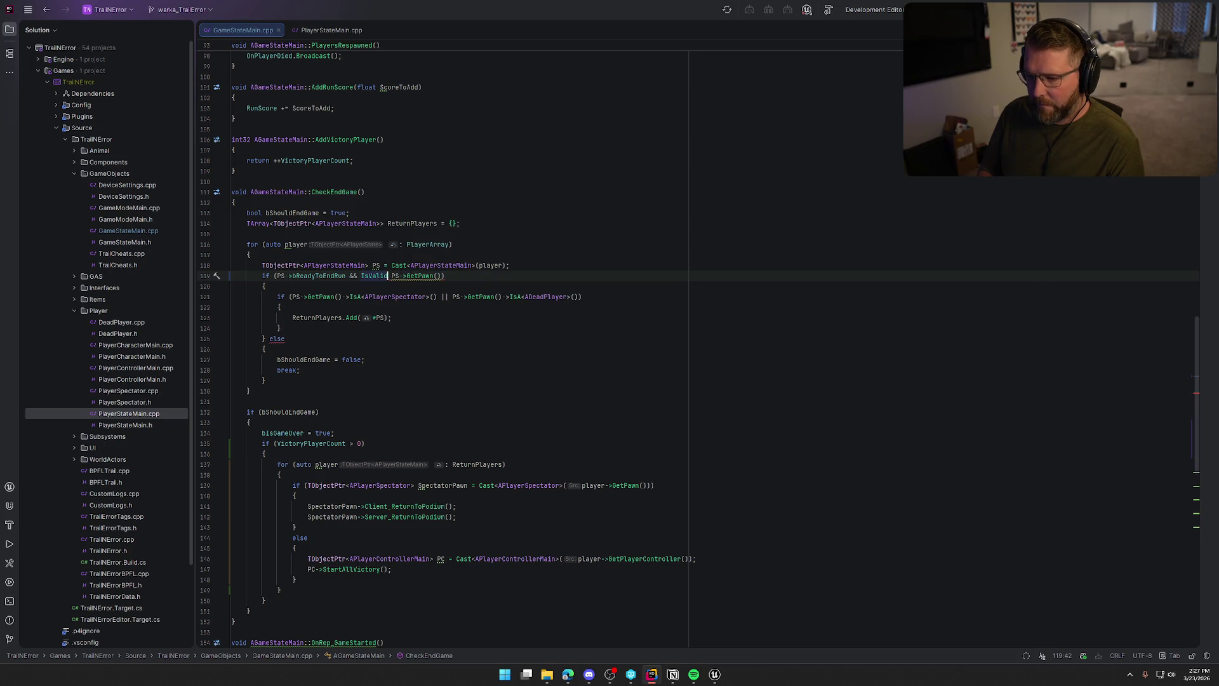
text(()
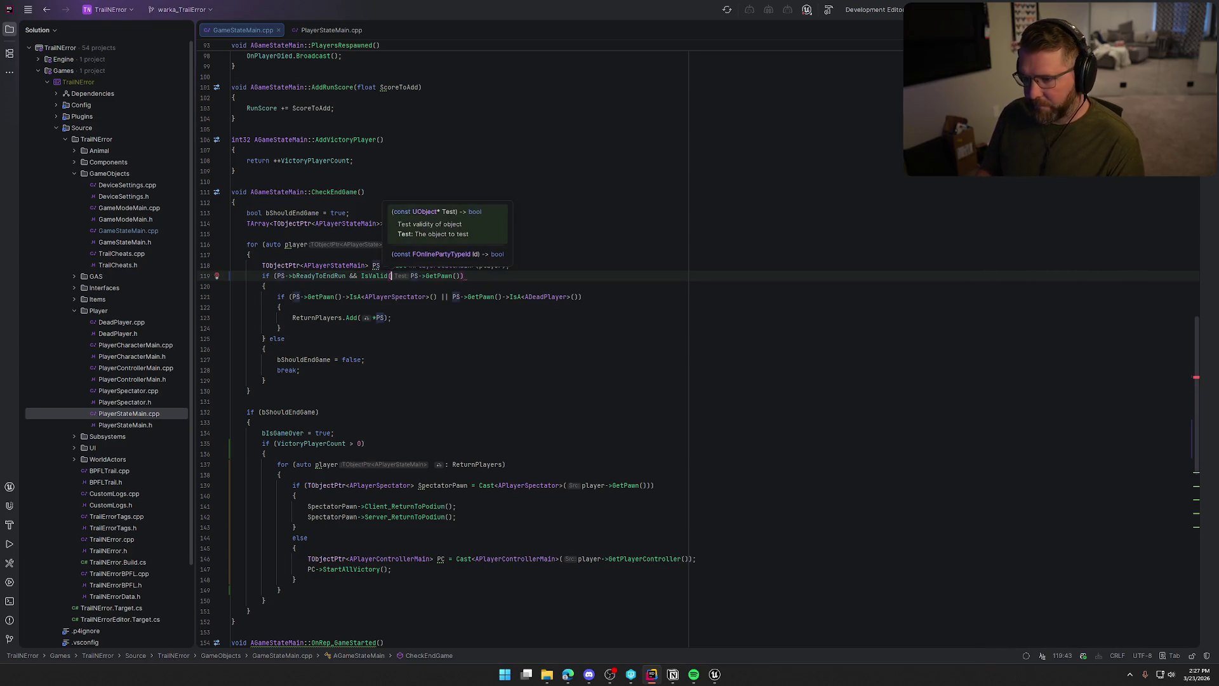
click(492, 280)
text())
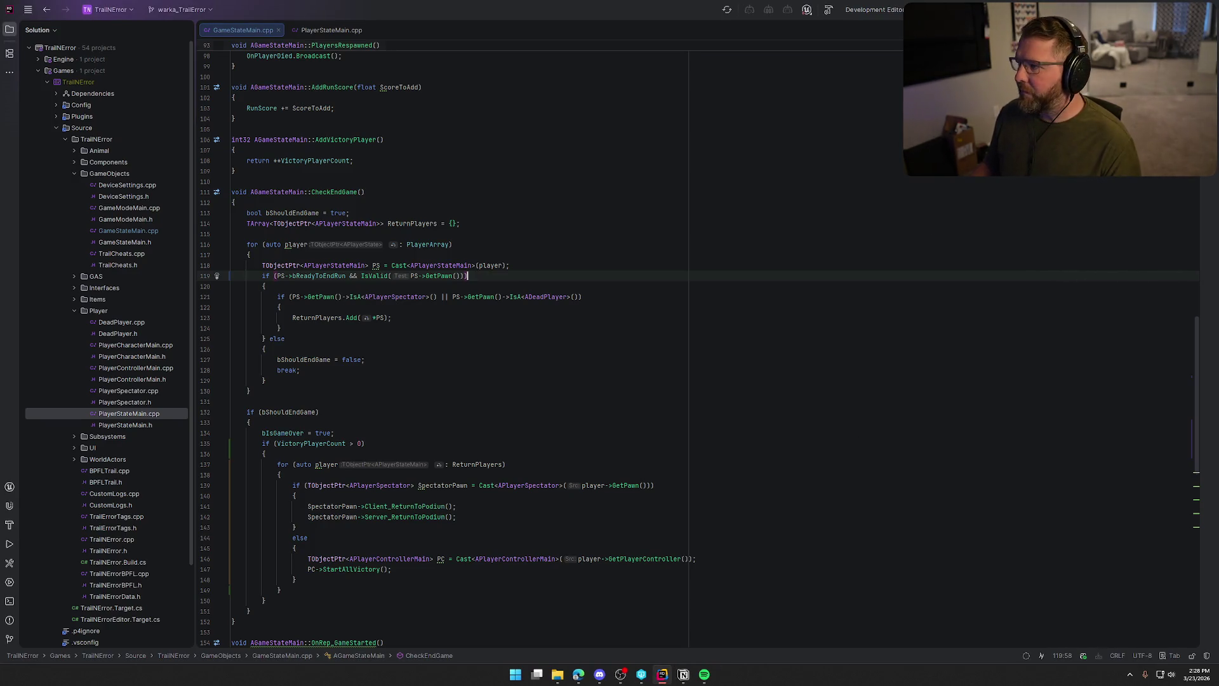
key(ctrl+shift+b)
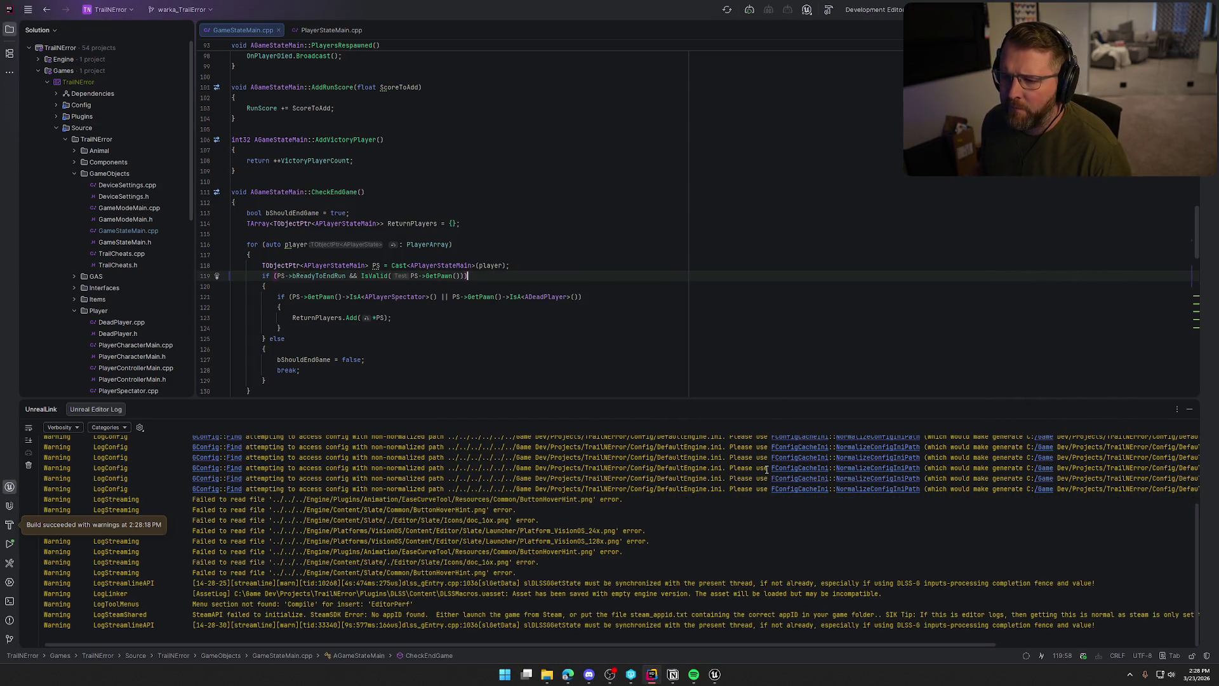
Hide the Unreal Editor log output while the editor relaunches.
click(1190, 411)
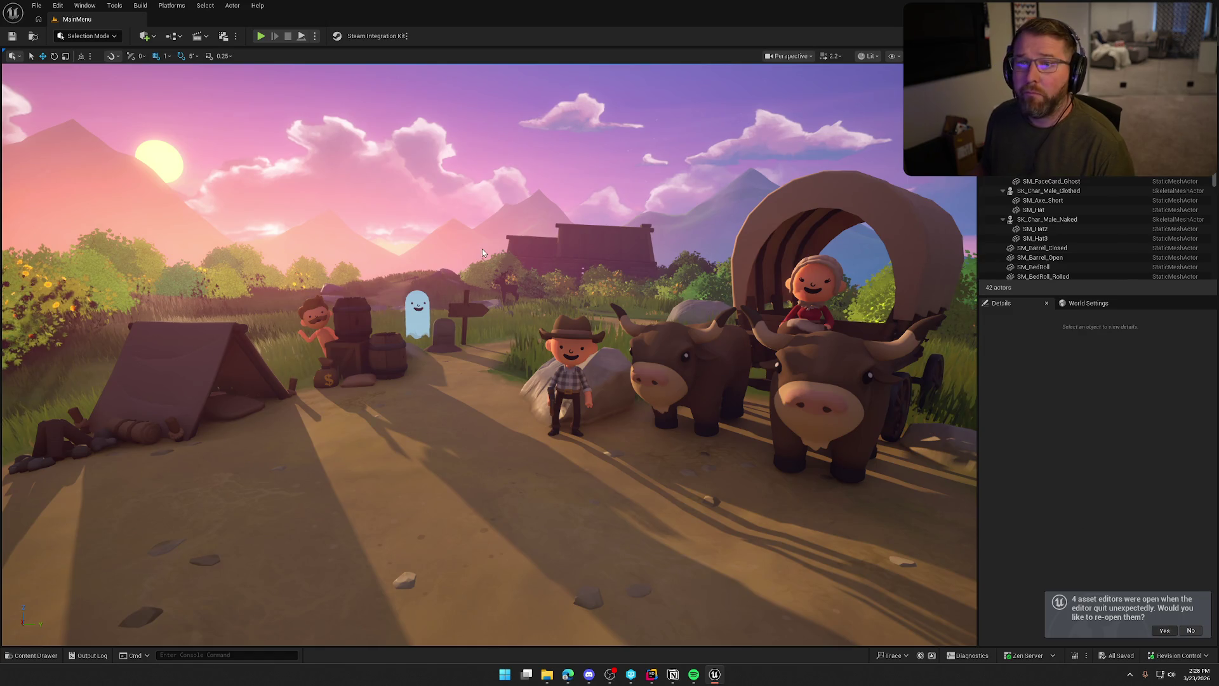
Open the GameWorld map from the Maps folder and start a playtest.
key(ctrl+space)
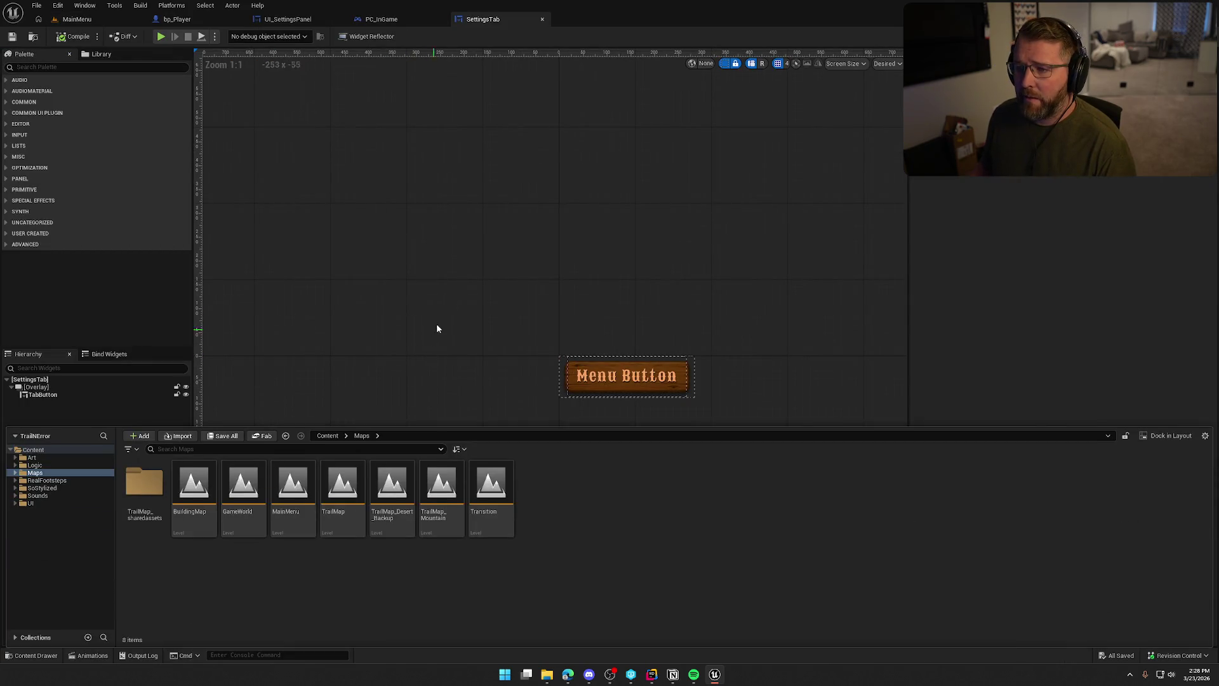
double_click(243, 479)
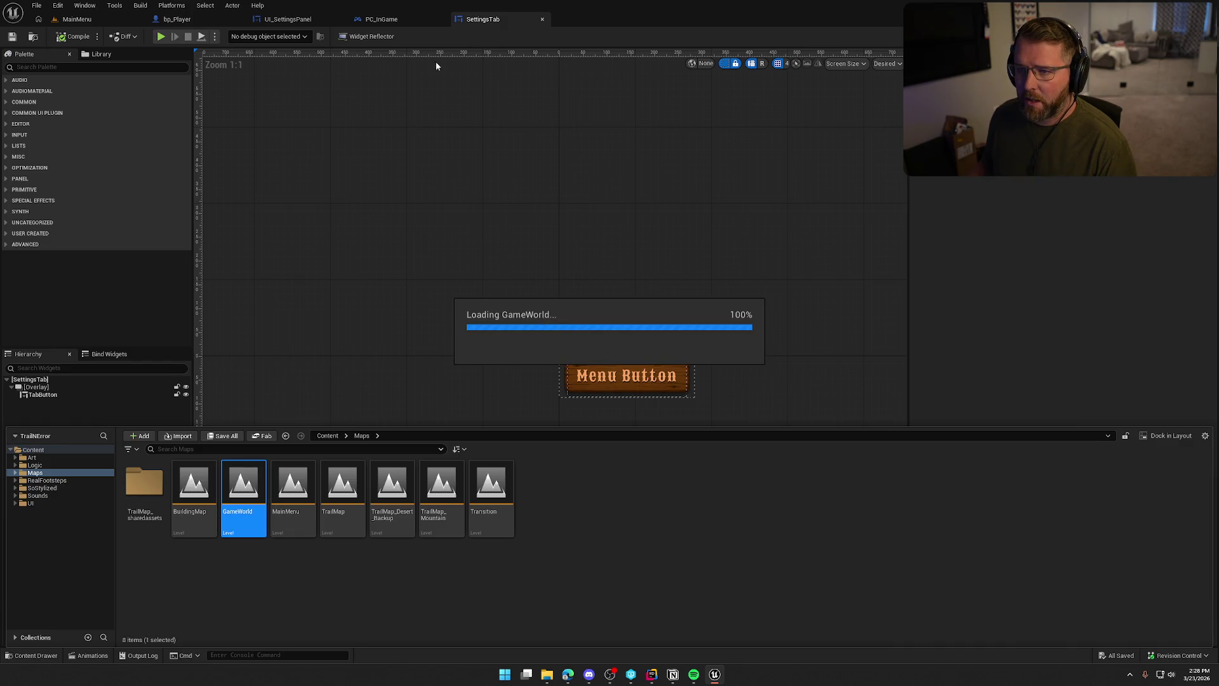
click(98, 18)
click(265, 37)
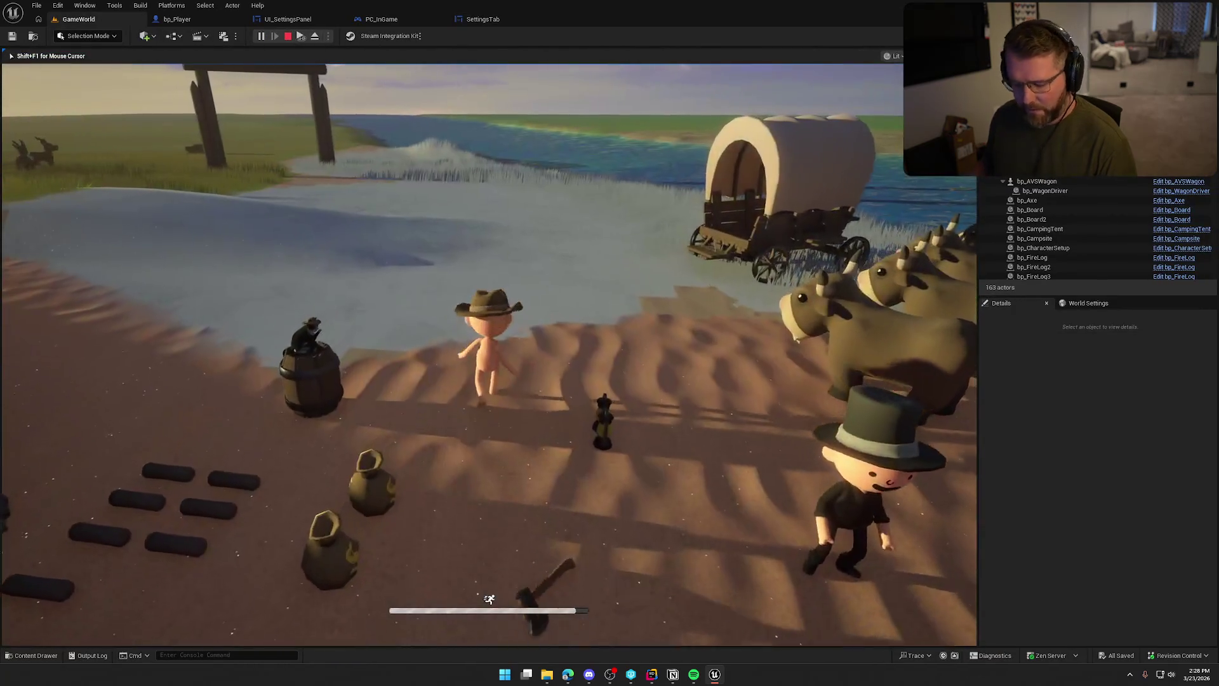
Sprint the character across the sand and grass into the river until it drowns.
key(super)
key(super)
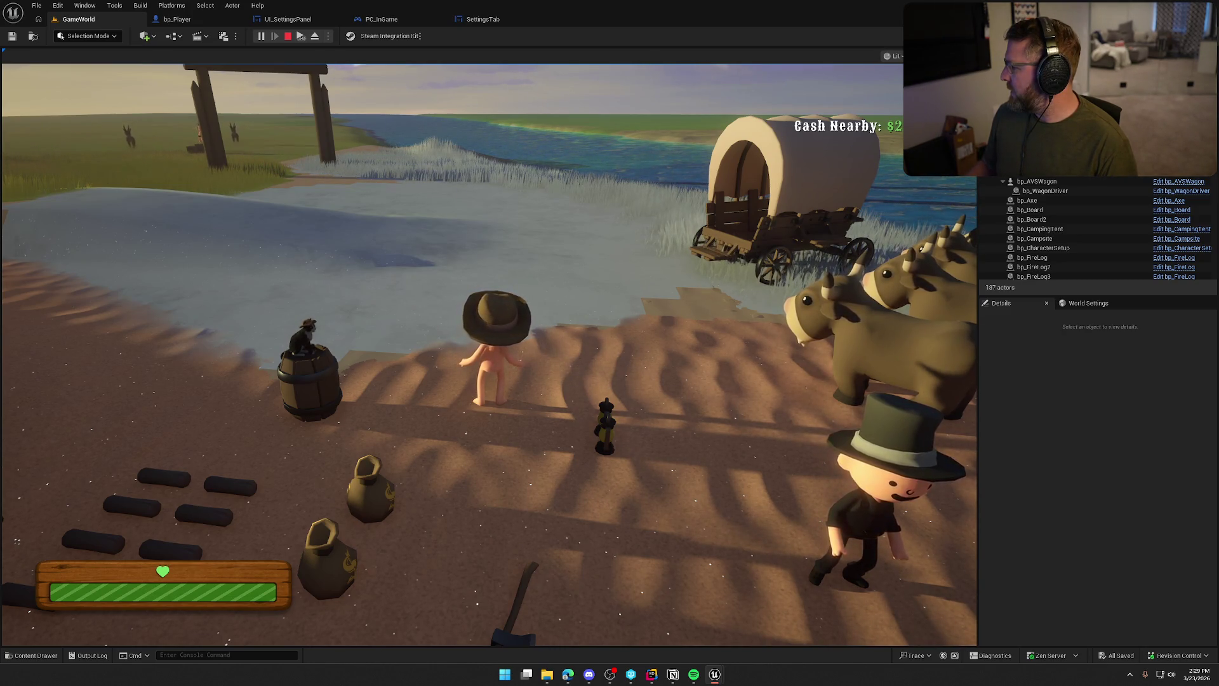
key(super)
key(super)
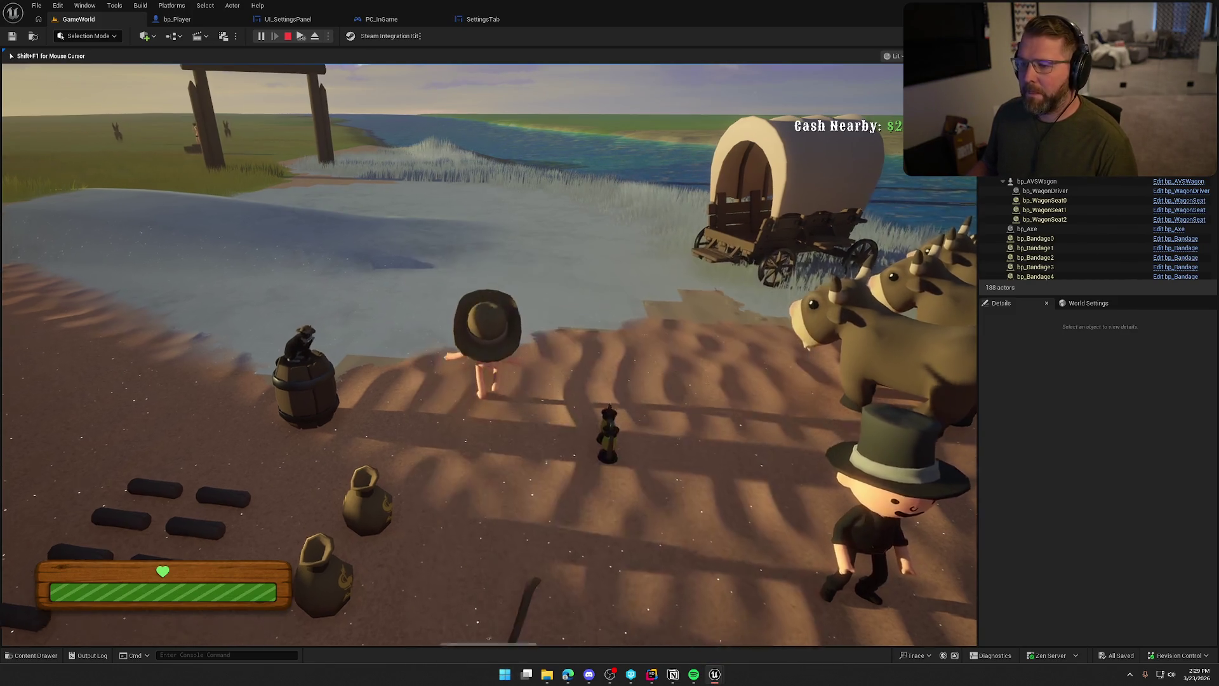
key(shift+w)
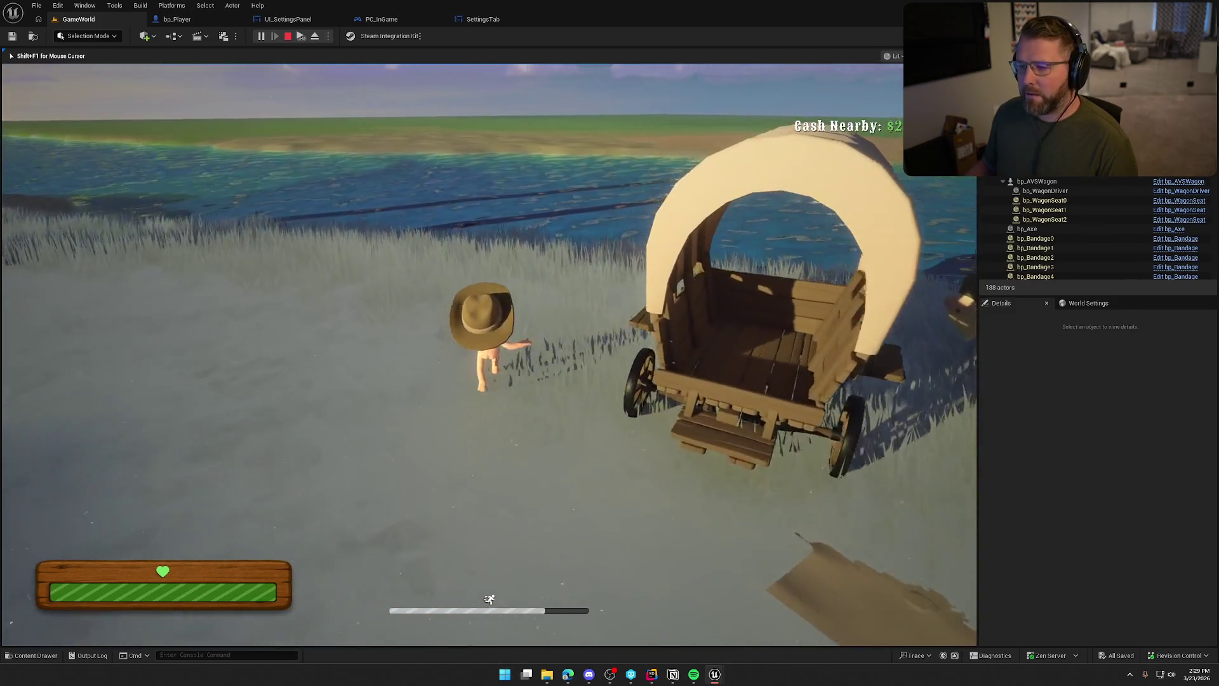
key(shift+w)
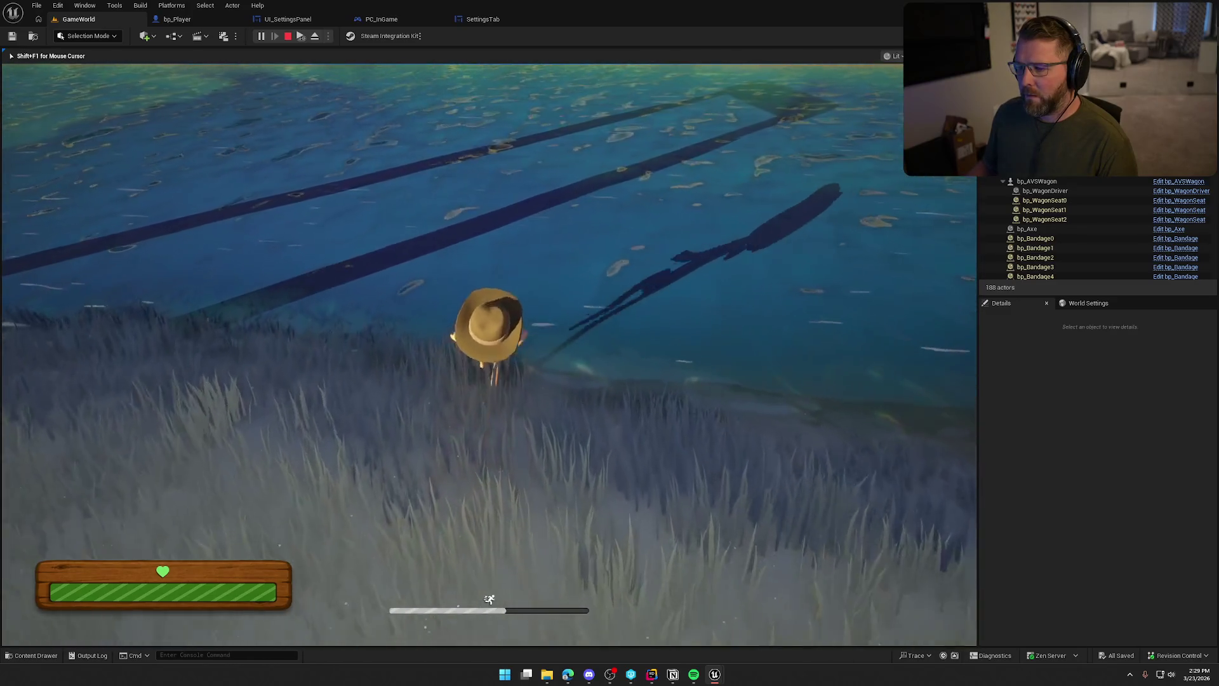
key(shift+w)
key(shift+w)
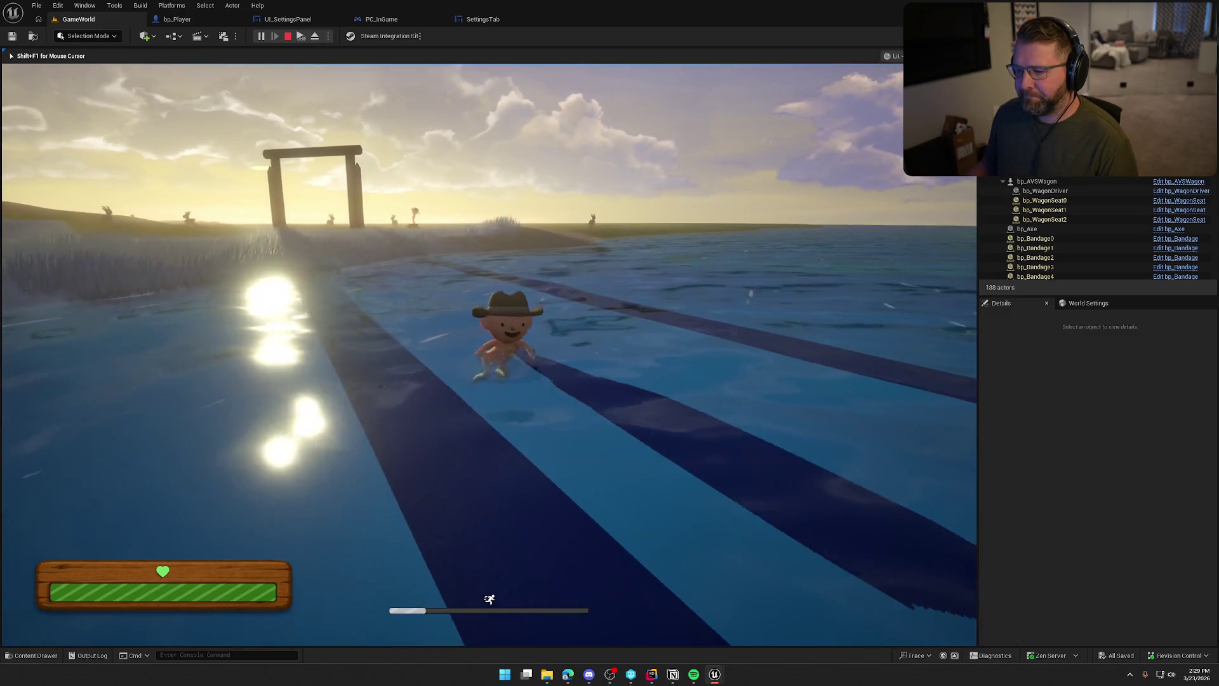
key(shift+w)
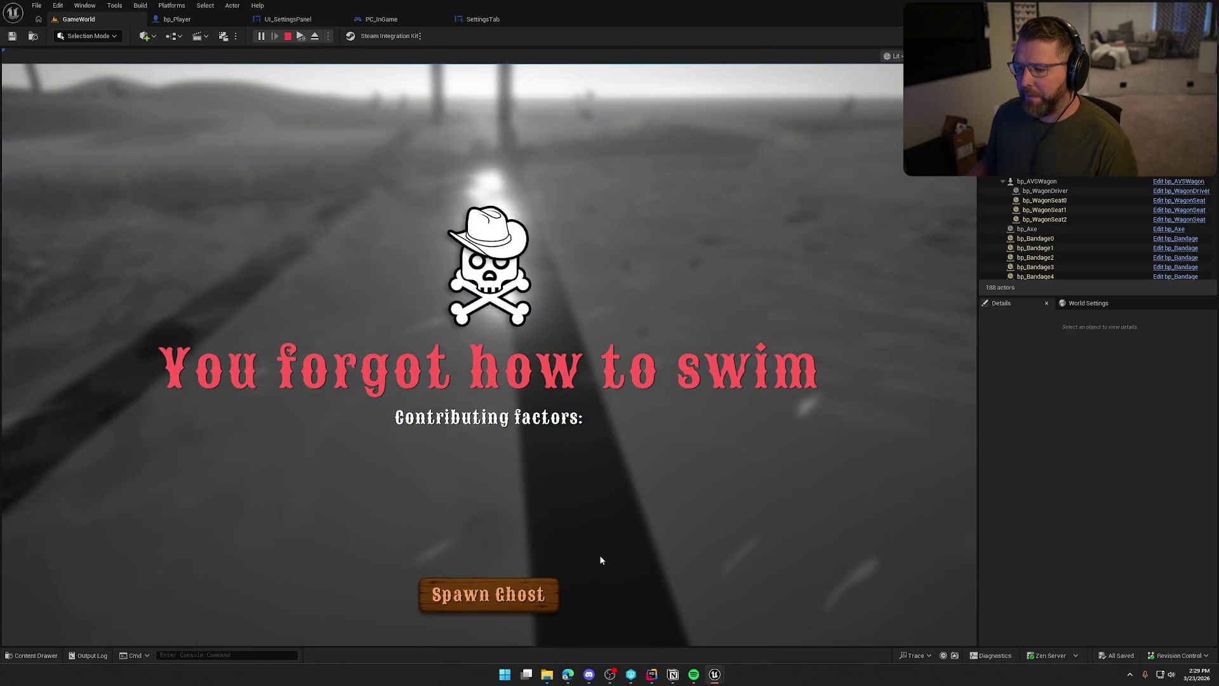
Spawn the ghost, stop the playtest with Esc, and start a fresh play session.
click(524, 602)
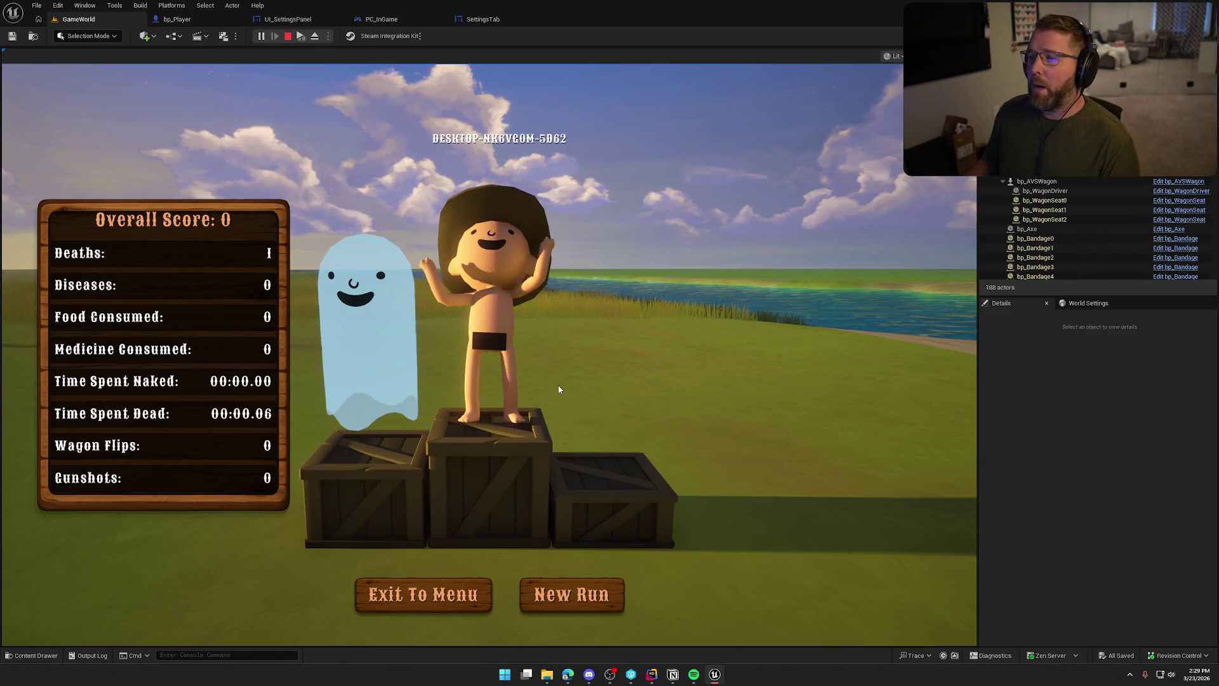
key(Escape)
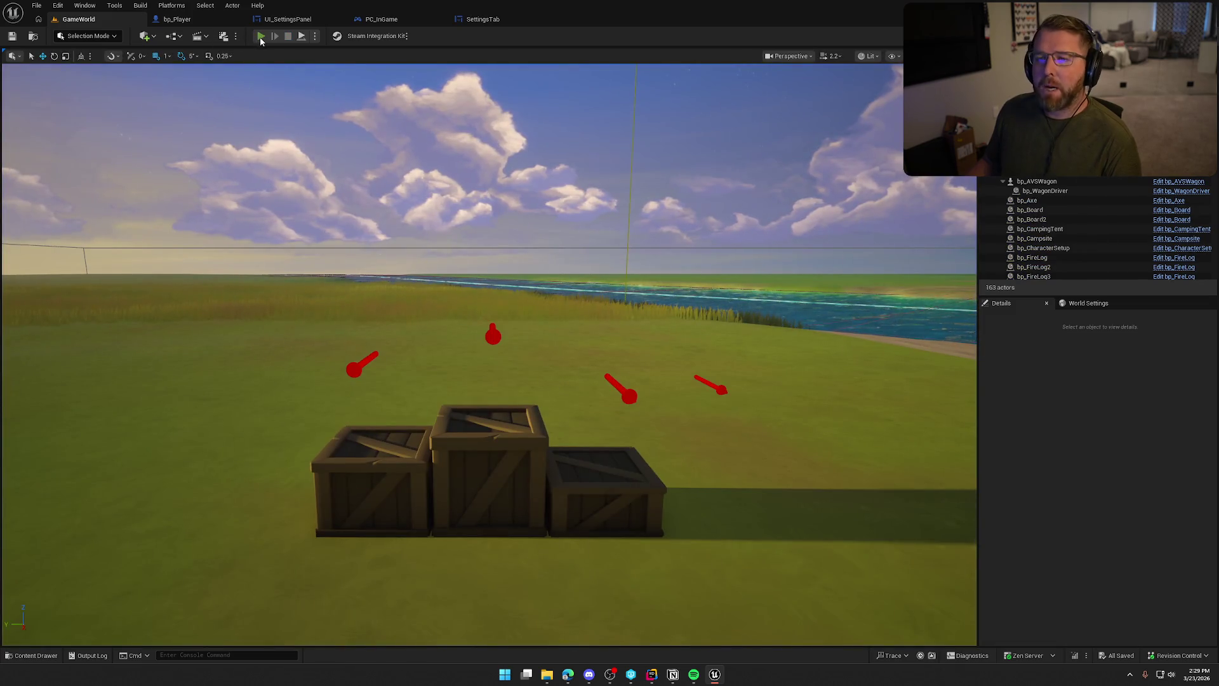
click(260, 37)
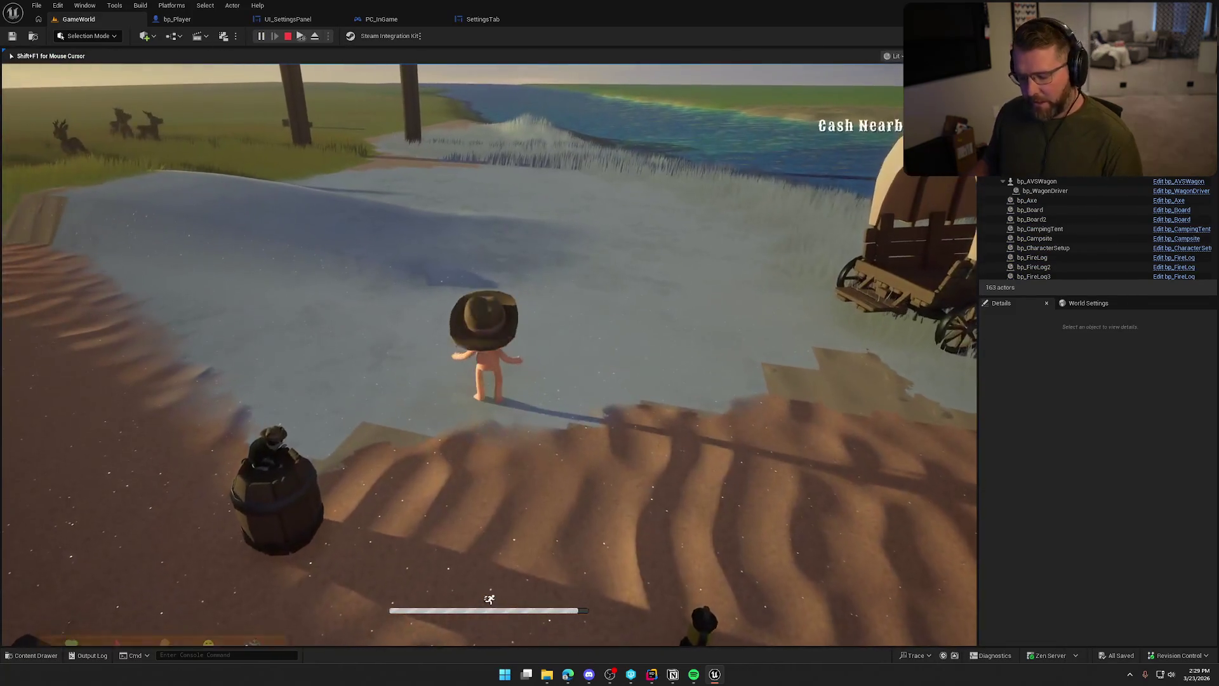
key(super)
key(super)
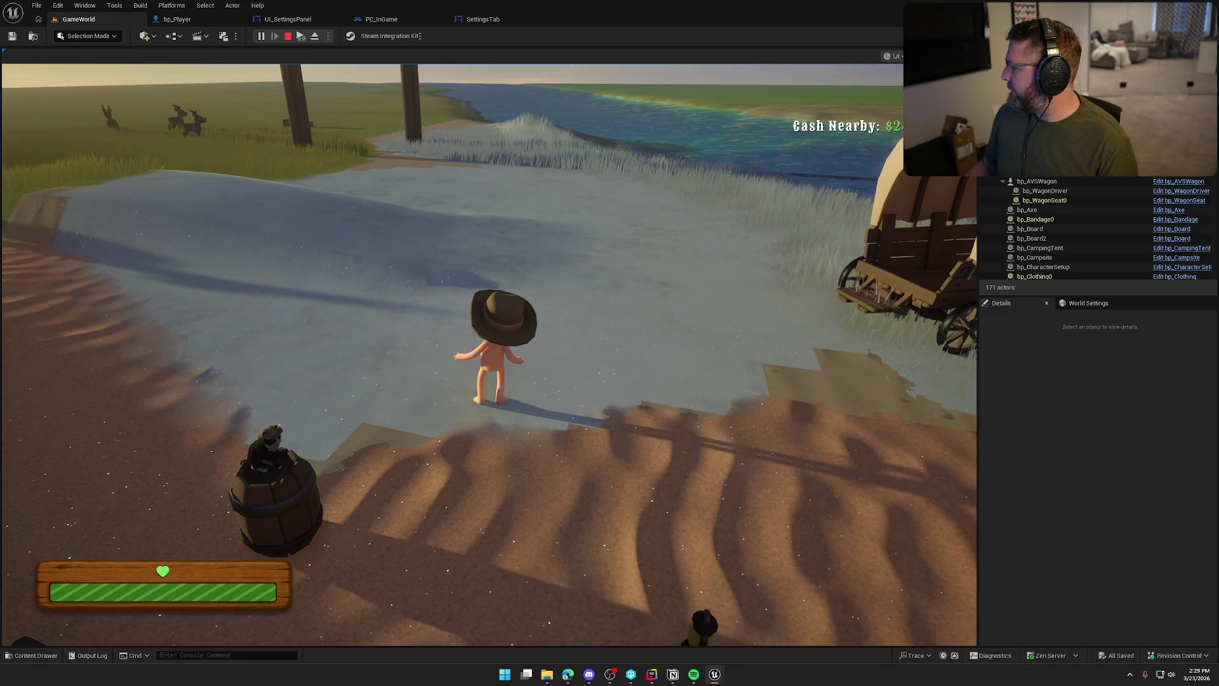
Sprint the character forward into the water again until it drowns.
key(super)
key(Escape)
key(shift+w)
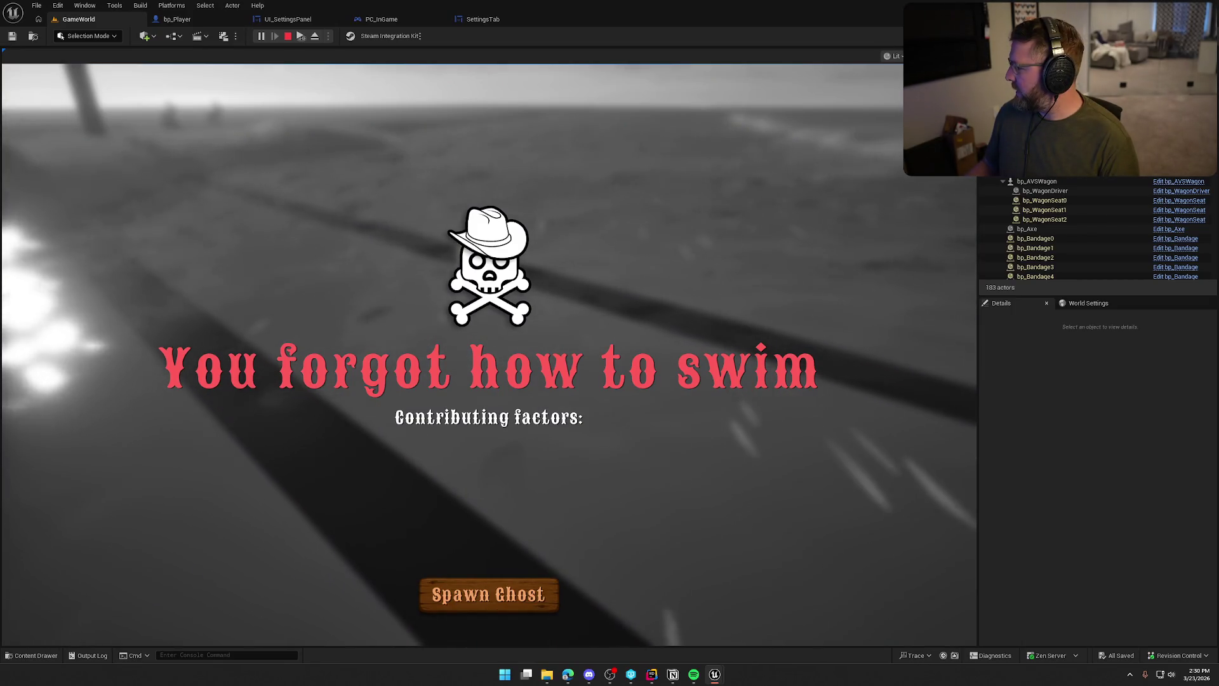
key(super)
key(super)
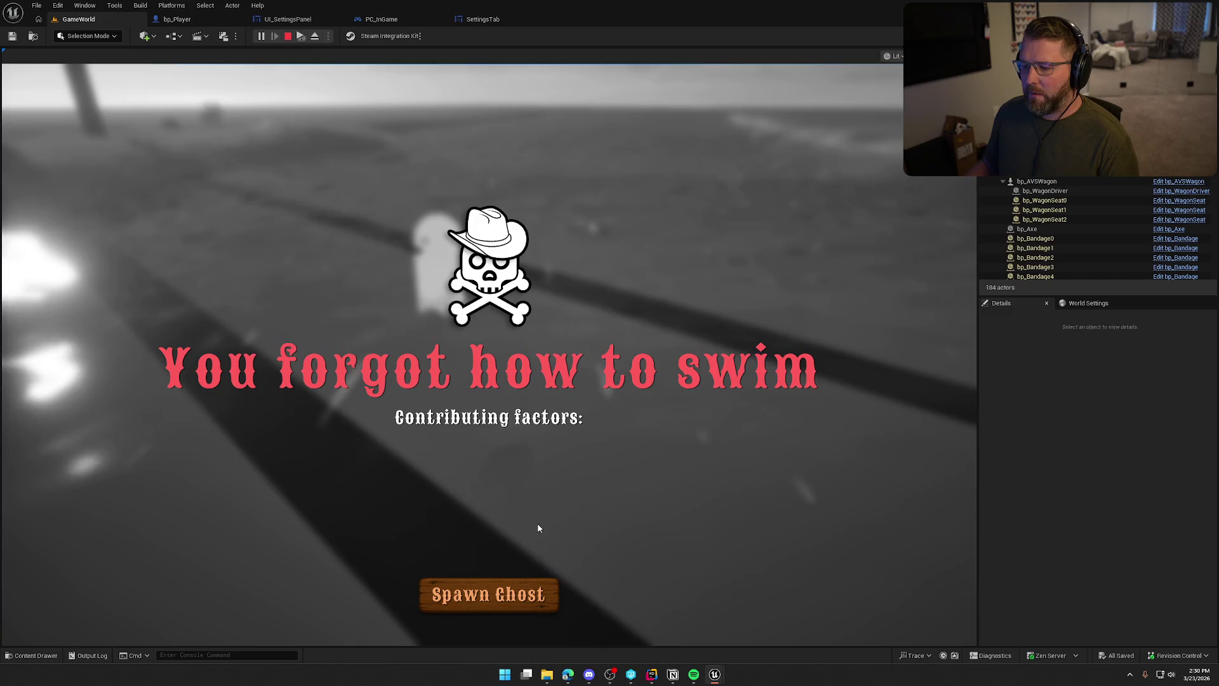
Spawn the ghost, stop the playtest, and switch to the Notion To Do board.
click(516, 593)
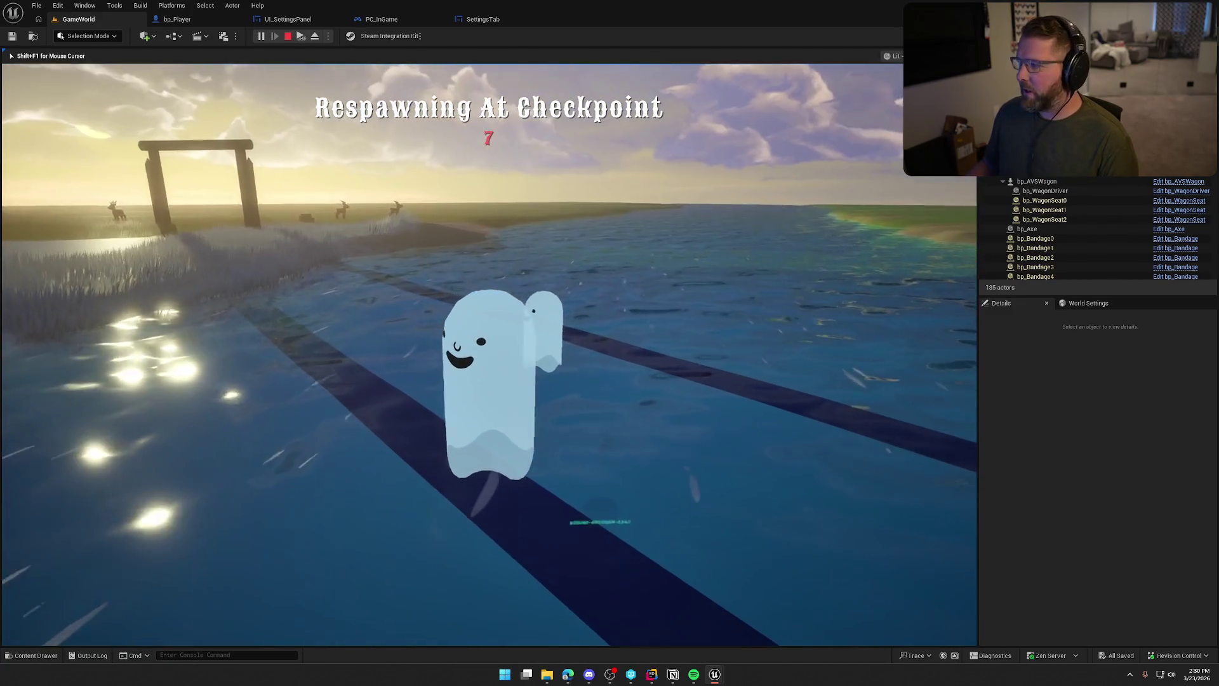
key(Escape)
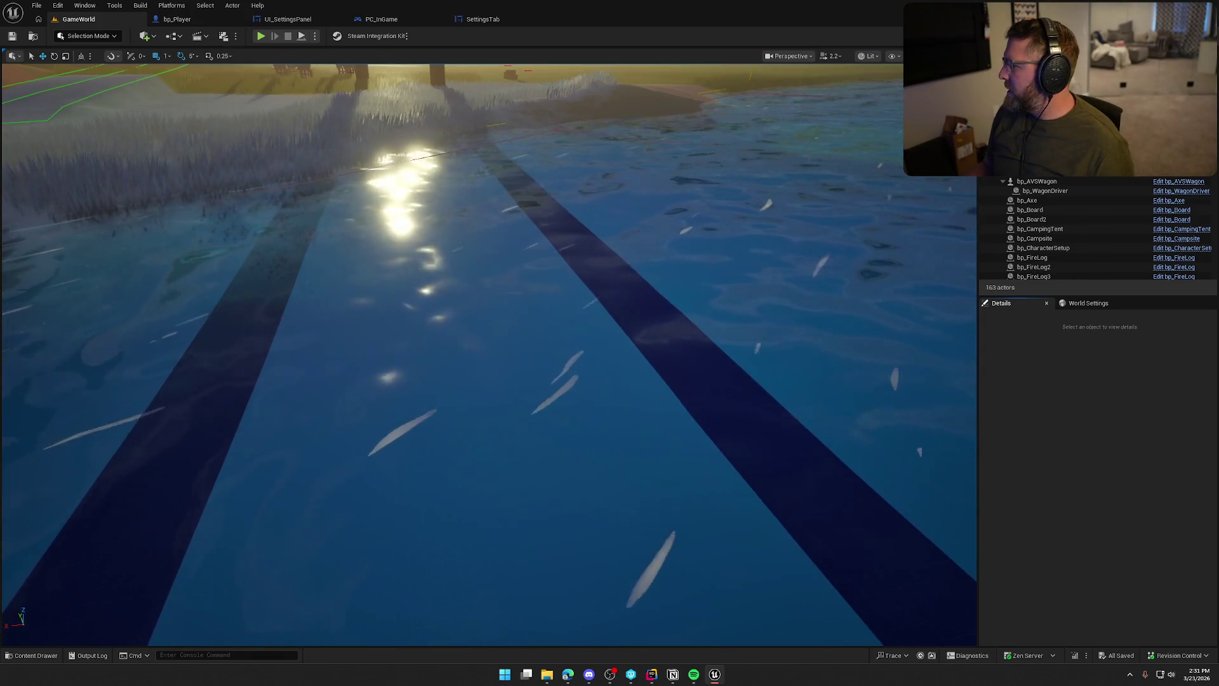
key(alt+Tab)
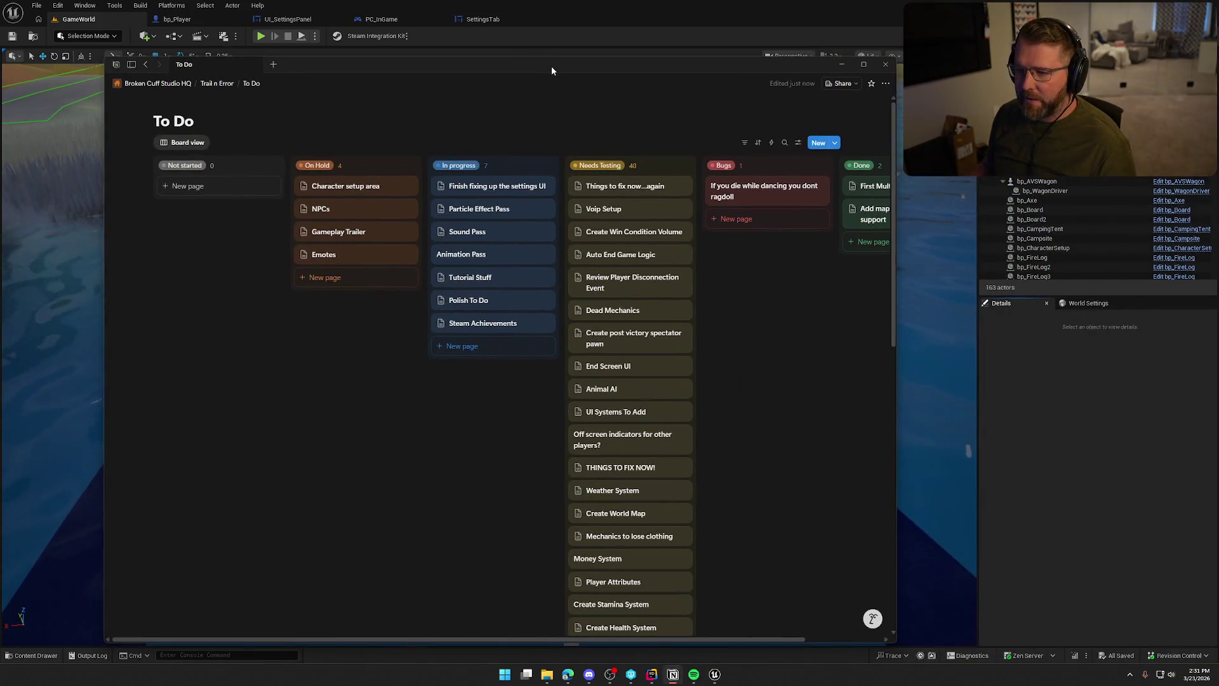
Review the 'Finish fixing up the settings UI' task in Notion, then move Notion off-screen.
click(533, 186)
click(446, 422)
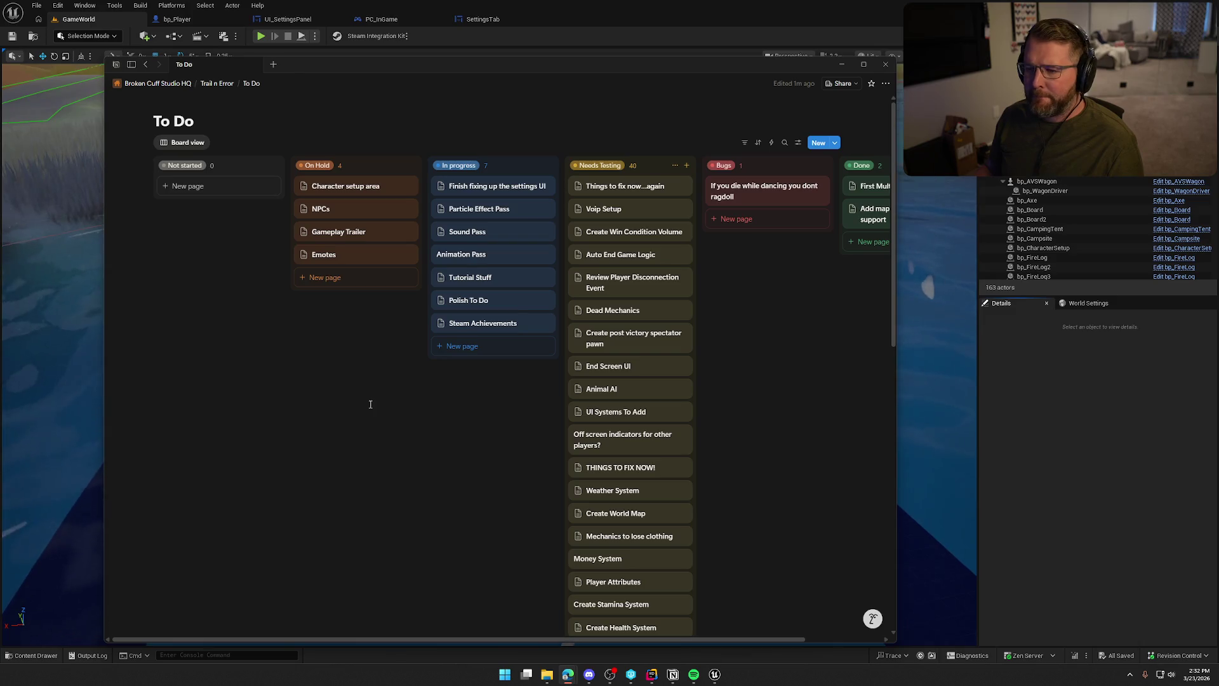
click(416, 446)
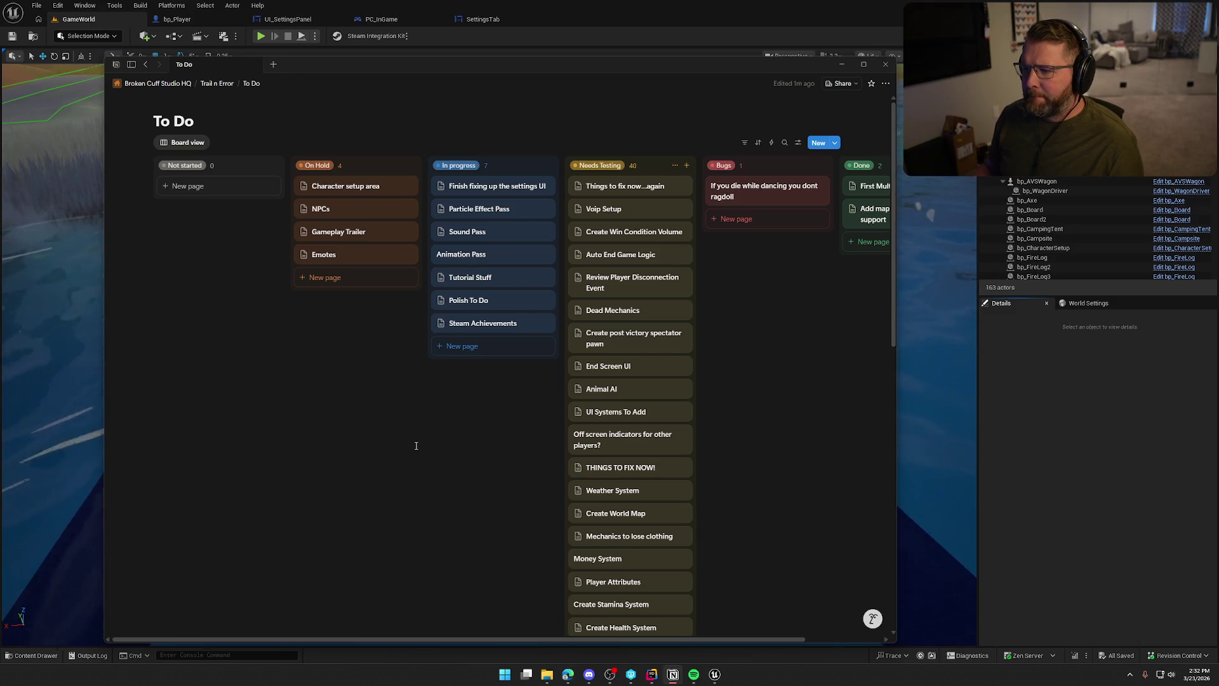
click(487, 192)
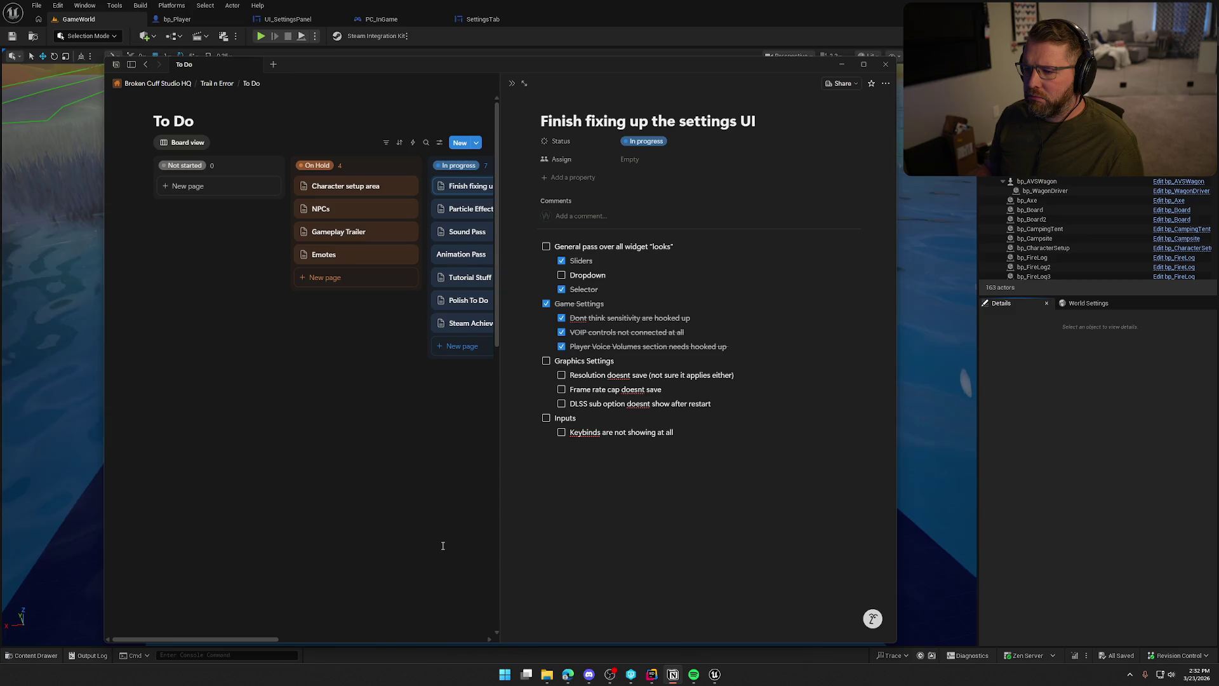
drag(395, 73, 1218, 127)
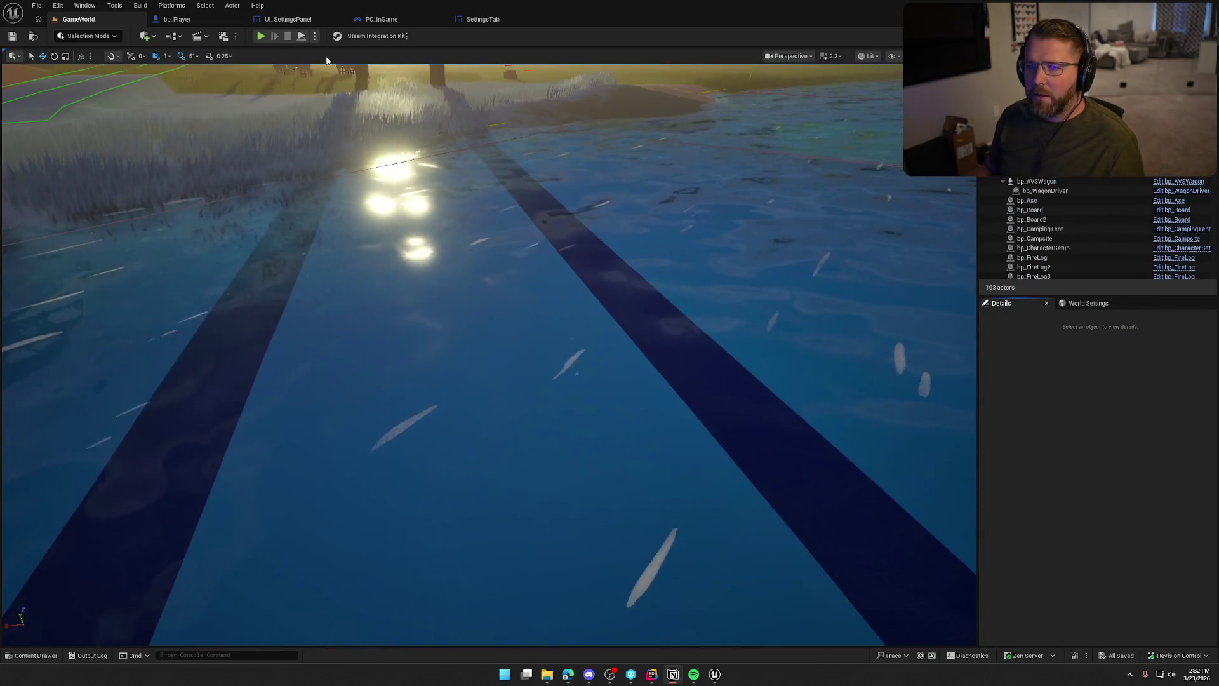
click(287, 19)
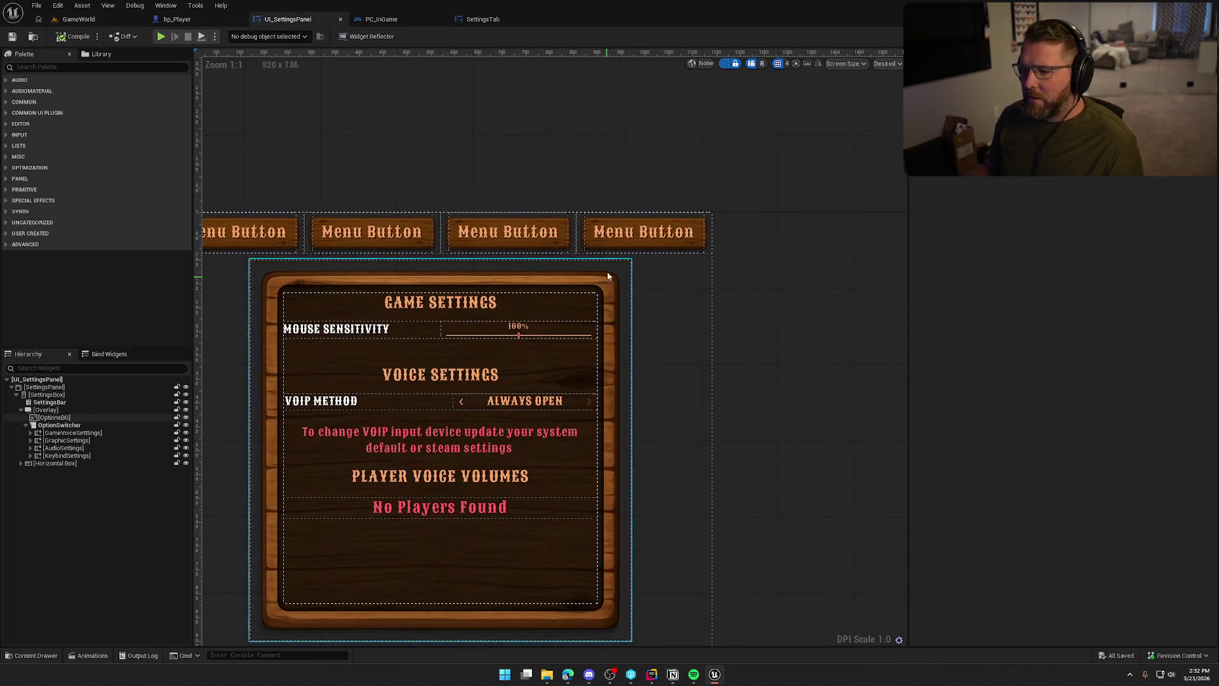
Select the graphics page dropdown's SelectBox and expand its Item Style Active Hovered Brush.
click(67, 440)
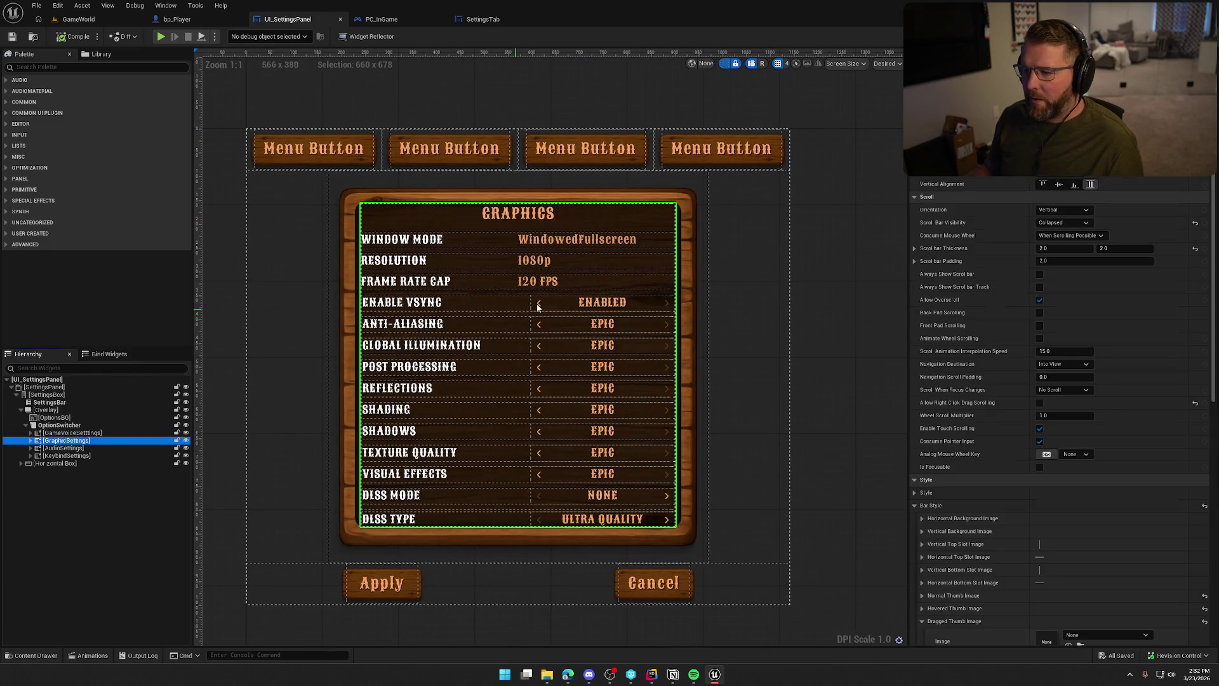
click(445, 239)
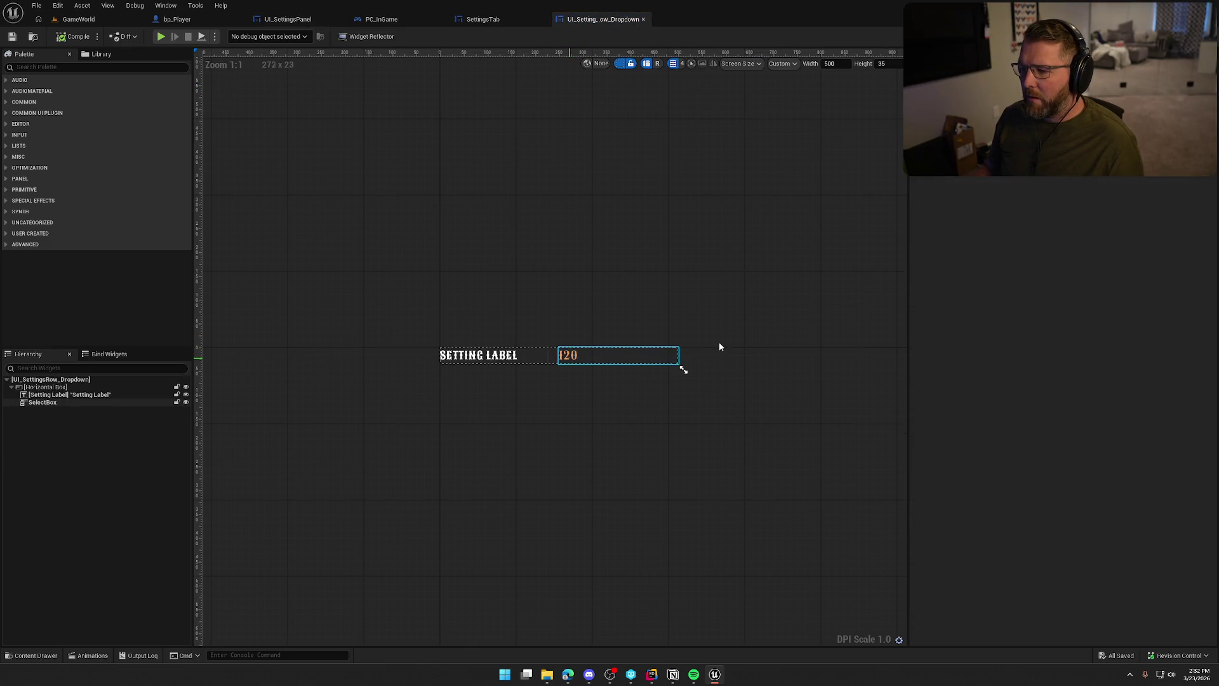
click(635, 355)
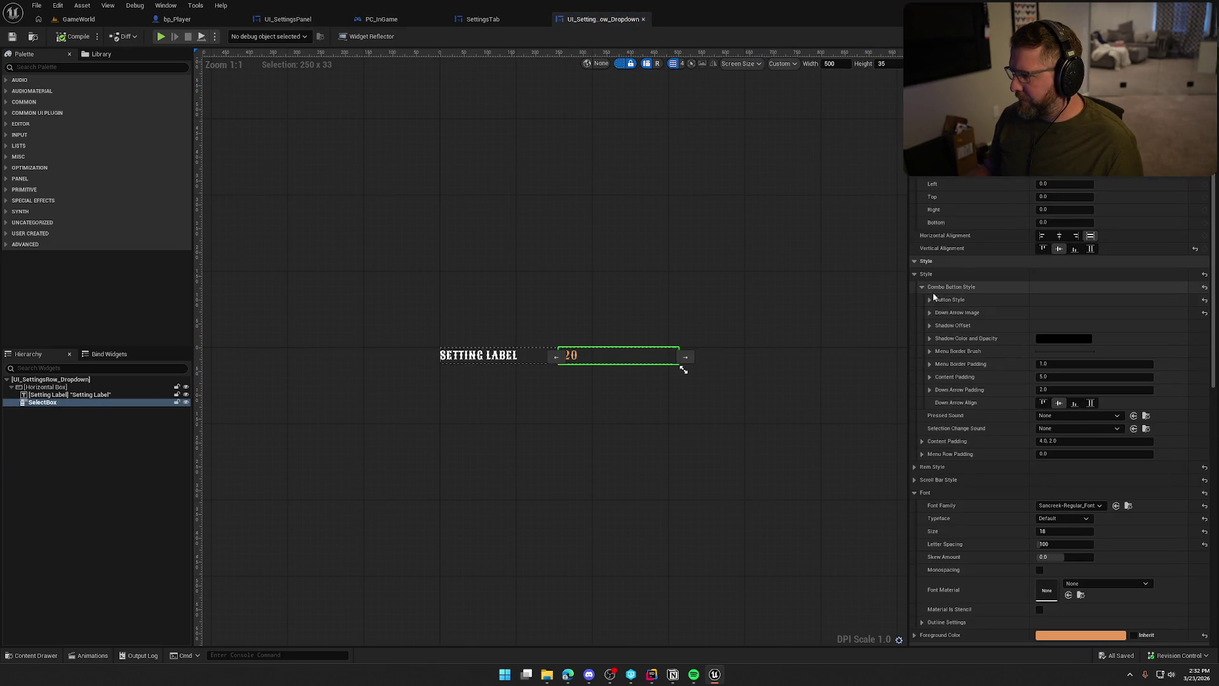
scroll(631, 468, up, 5)
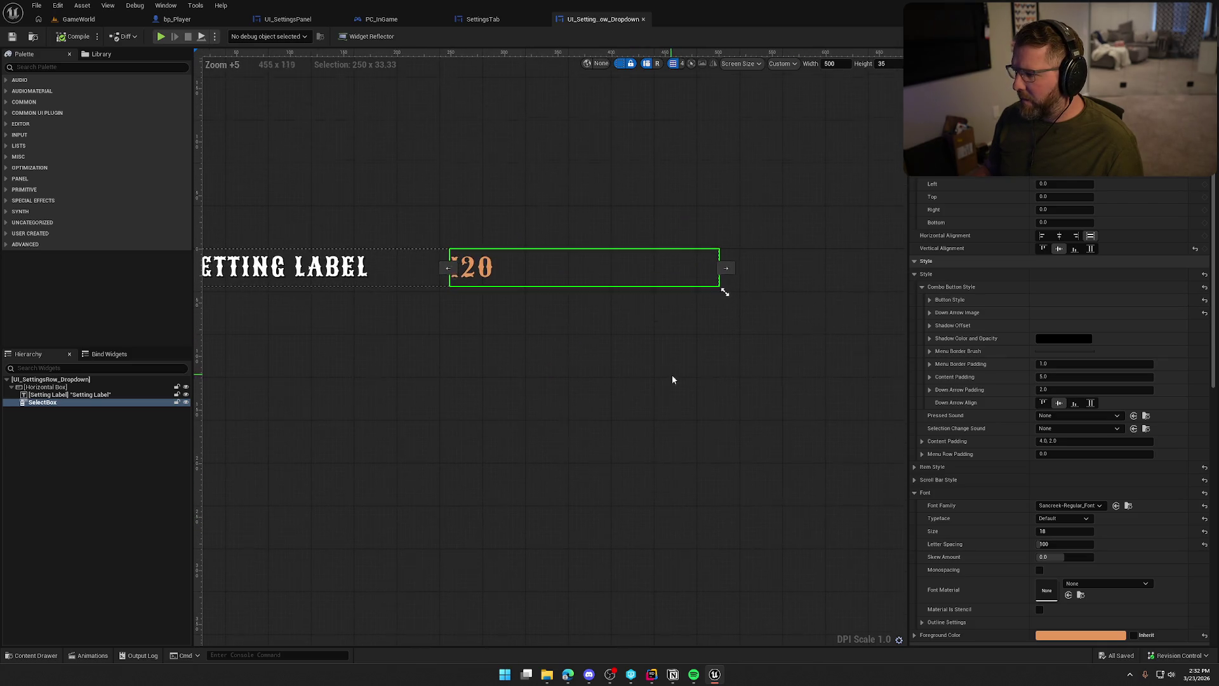
click(930, 299)
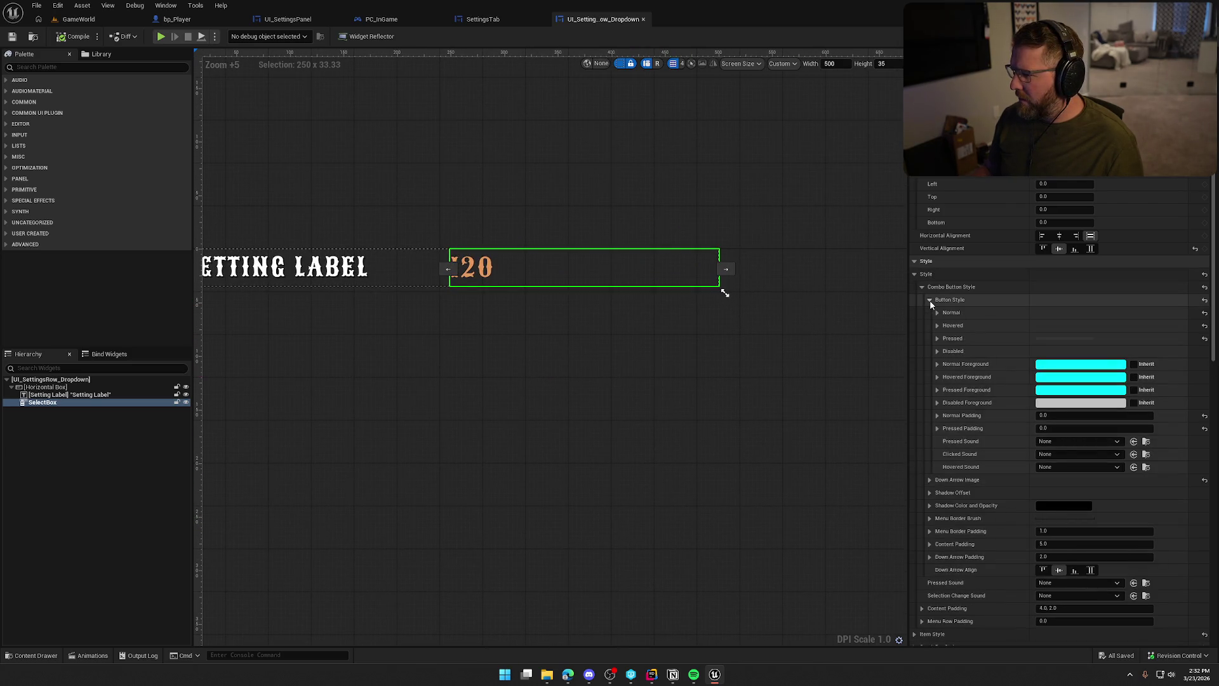
click(930, 301)
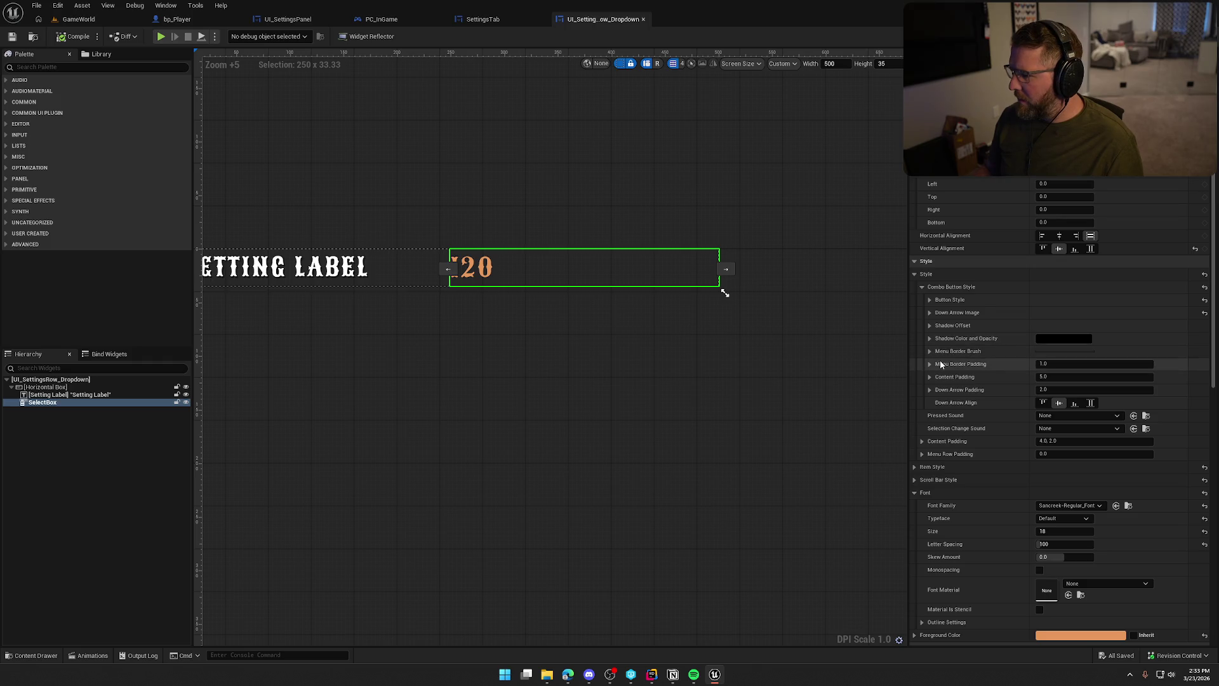
click(932, 467)
scroll(936, 470, down, 2)
scroll(936, 469, down, 1)
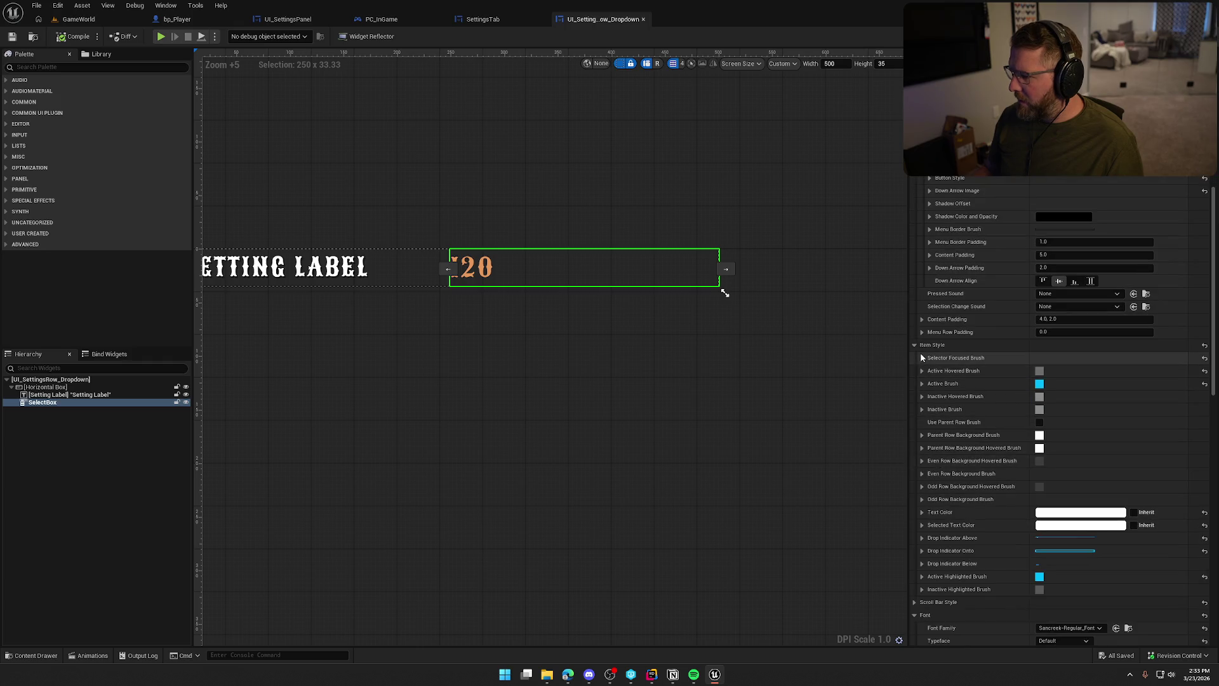
click(923, 358)
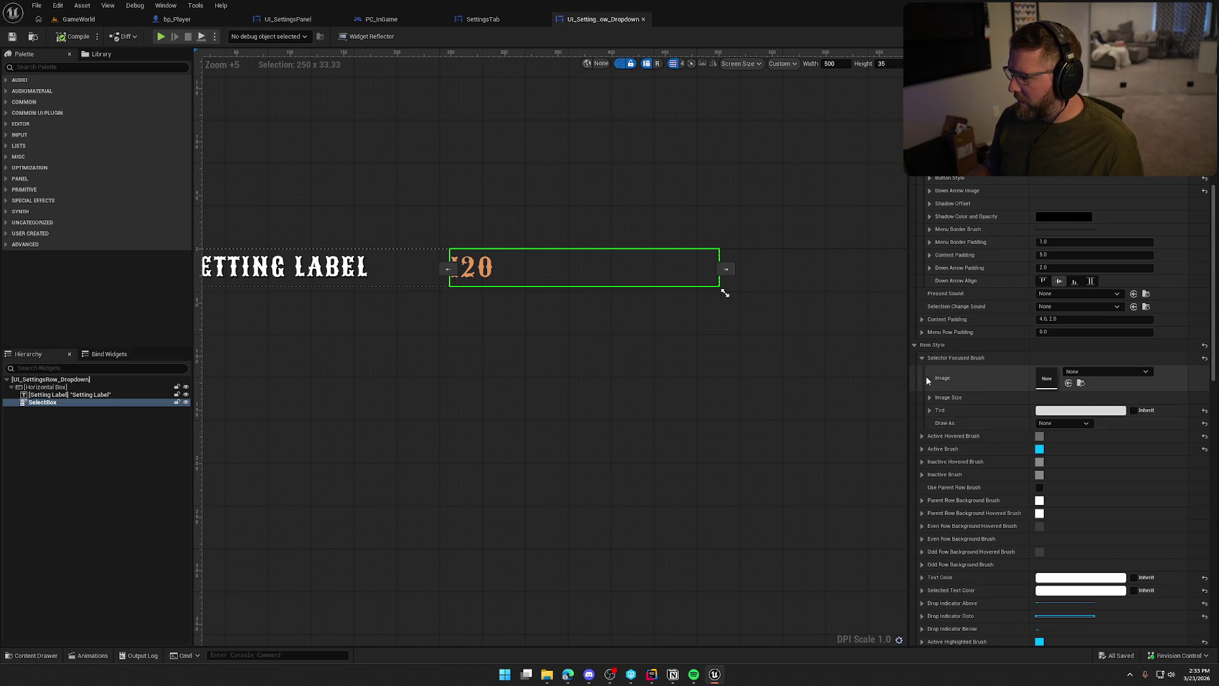
click(923, 358)
click(923, 372)
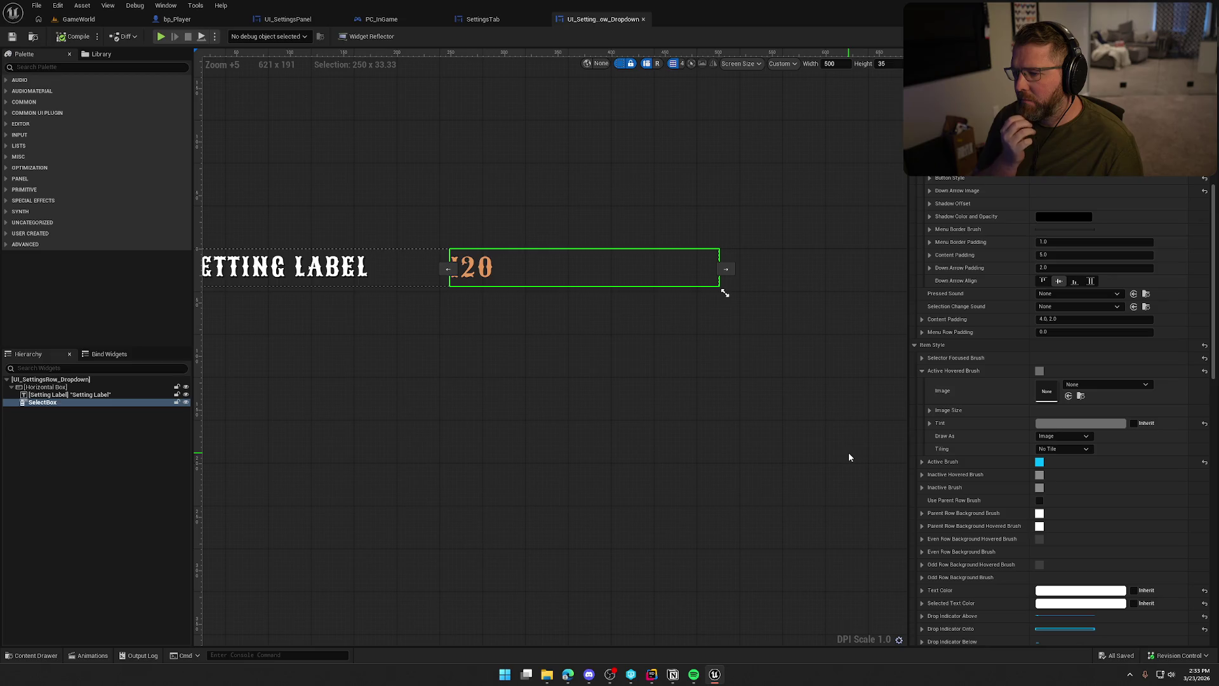
Eyedrop the orange '20' text colour, darken it to brown, and apply it as the hover tint.
click(1080, 423)
click(1042, 468)
click(492, 266)
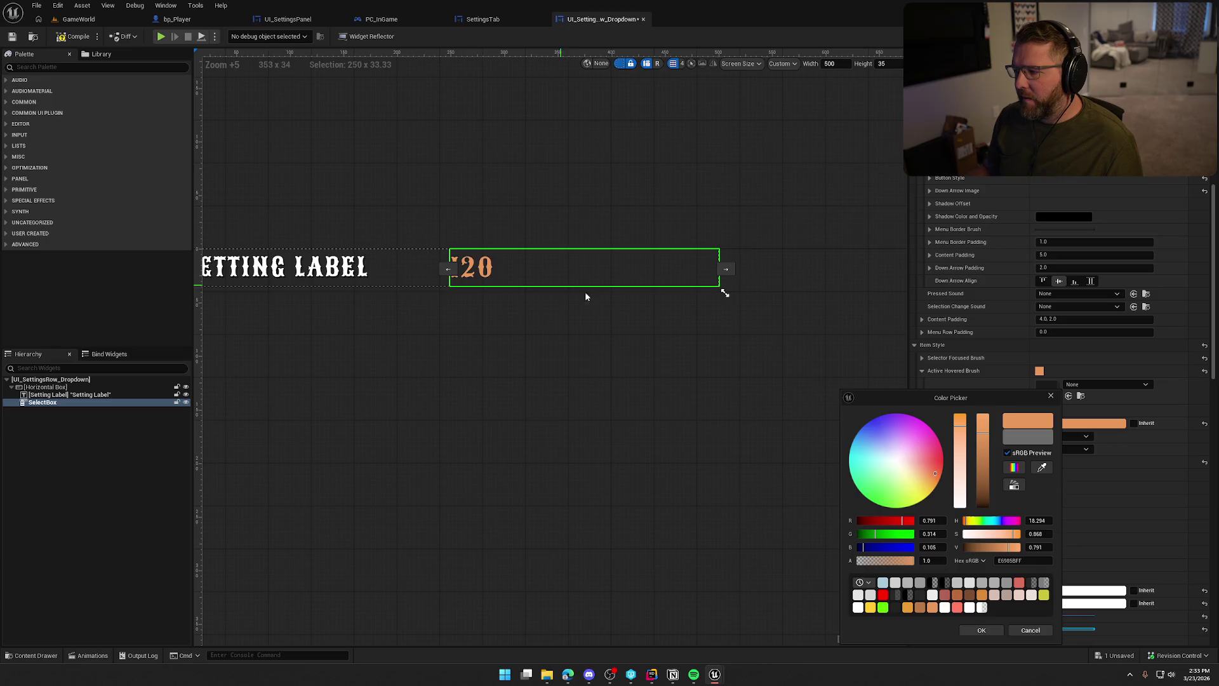
drag(985, 438, 984, 478)
click(981, 630)
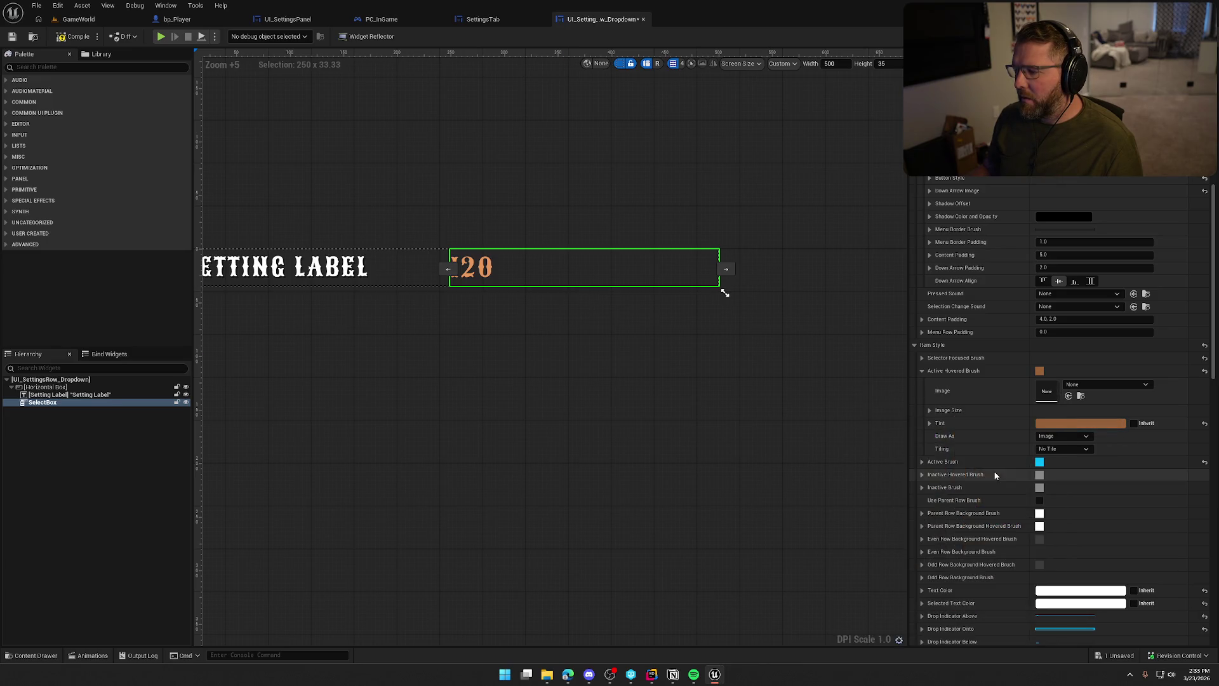
click(923, 371)
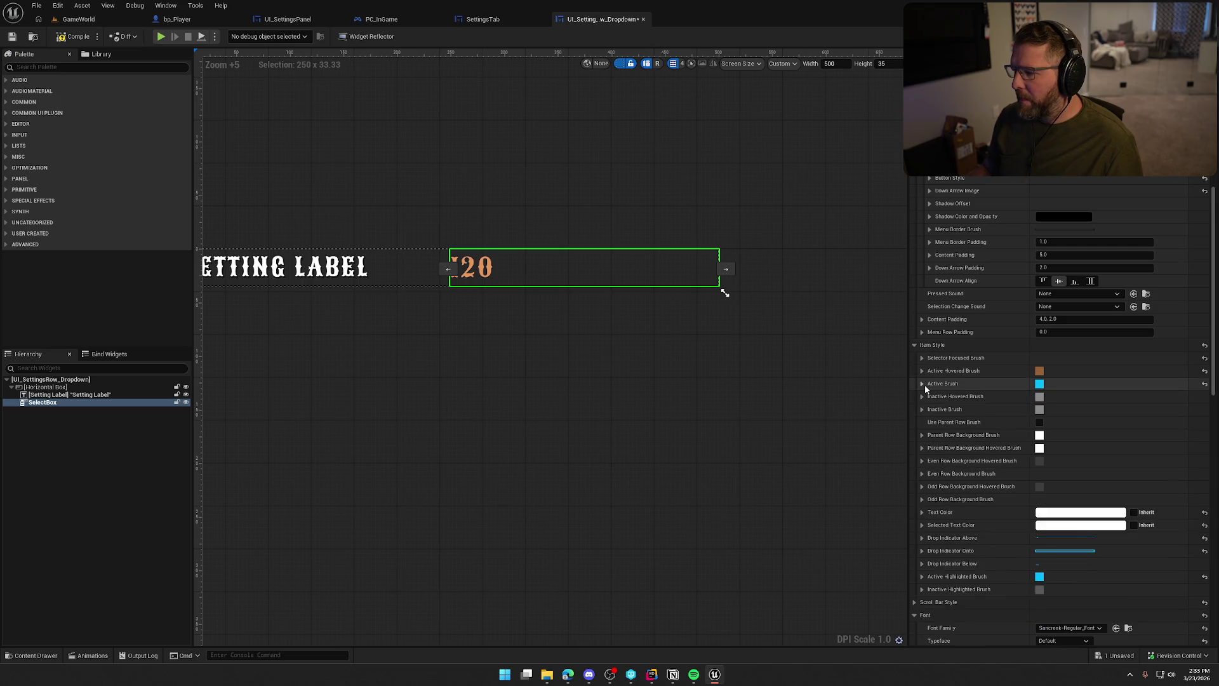
click(924, 383)
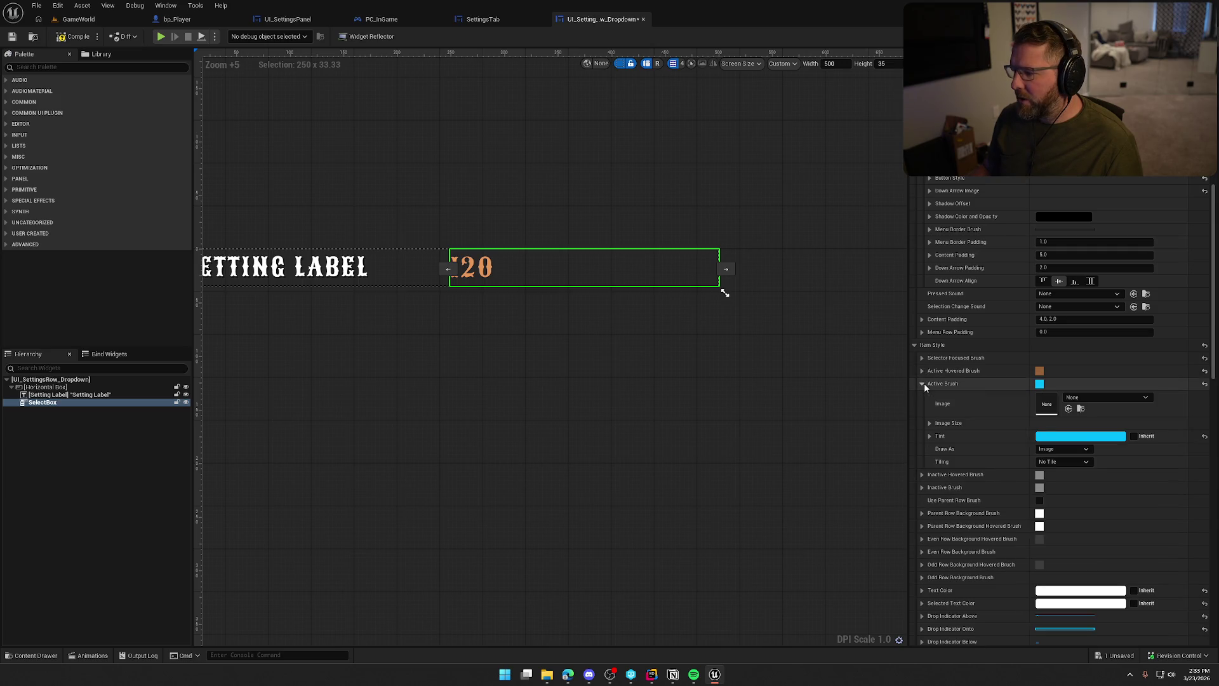
click(923, 384)
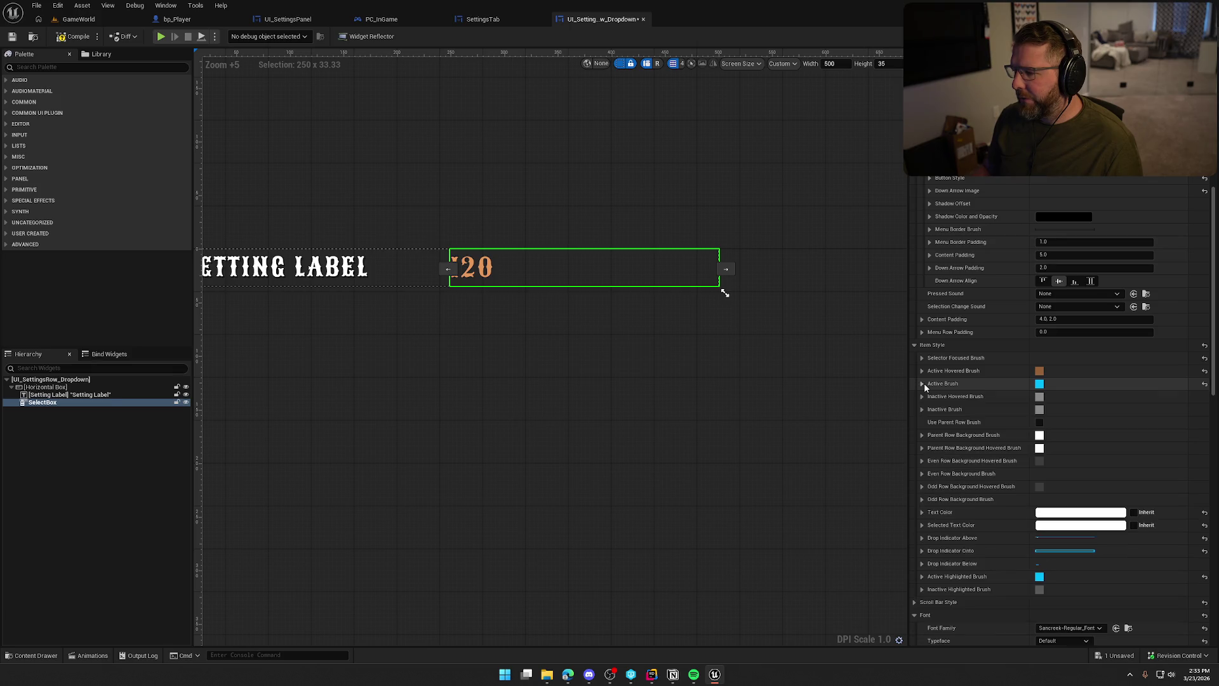
Compile and play-test, opening the Graphics Window Mode list to check its new styling, then stop.
click(161, 37)
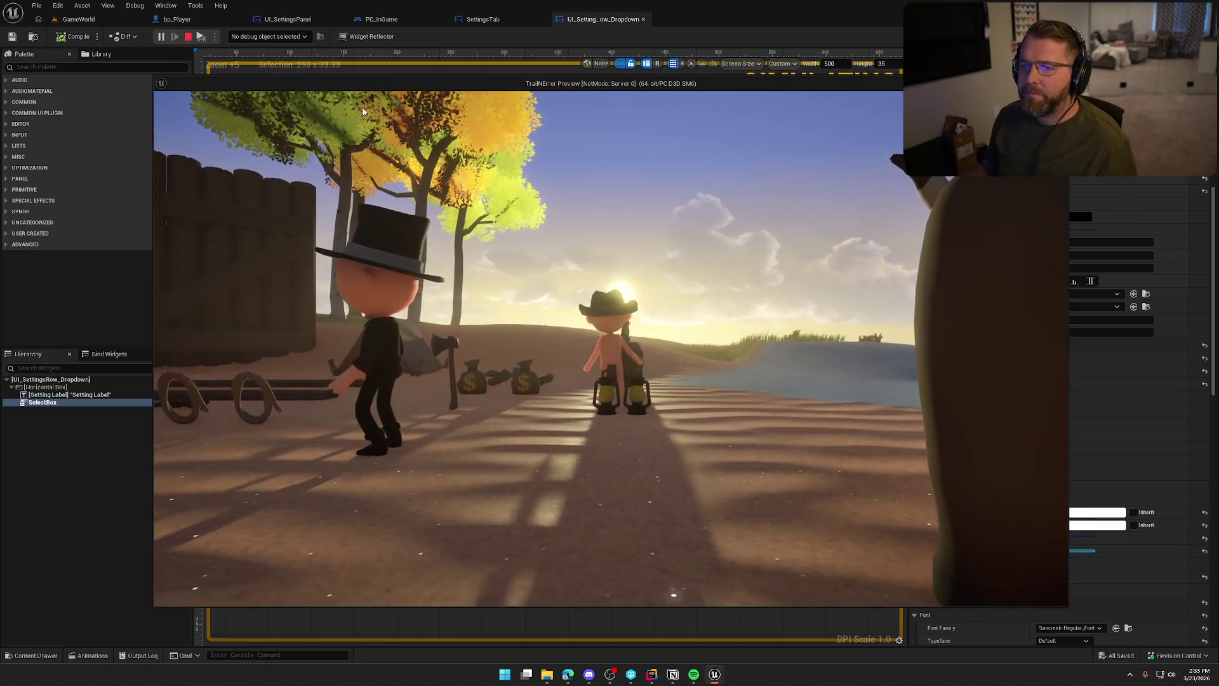
key(Escape)
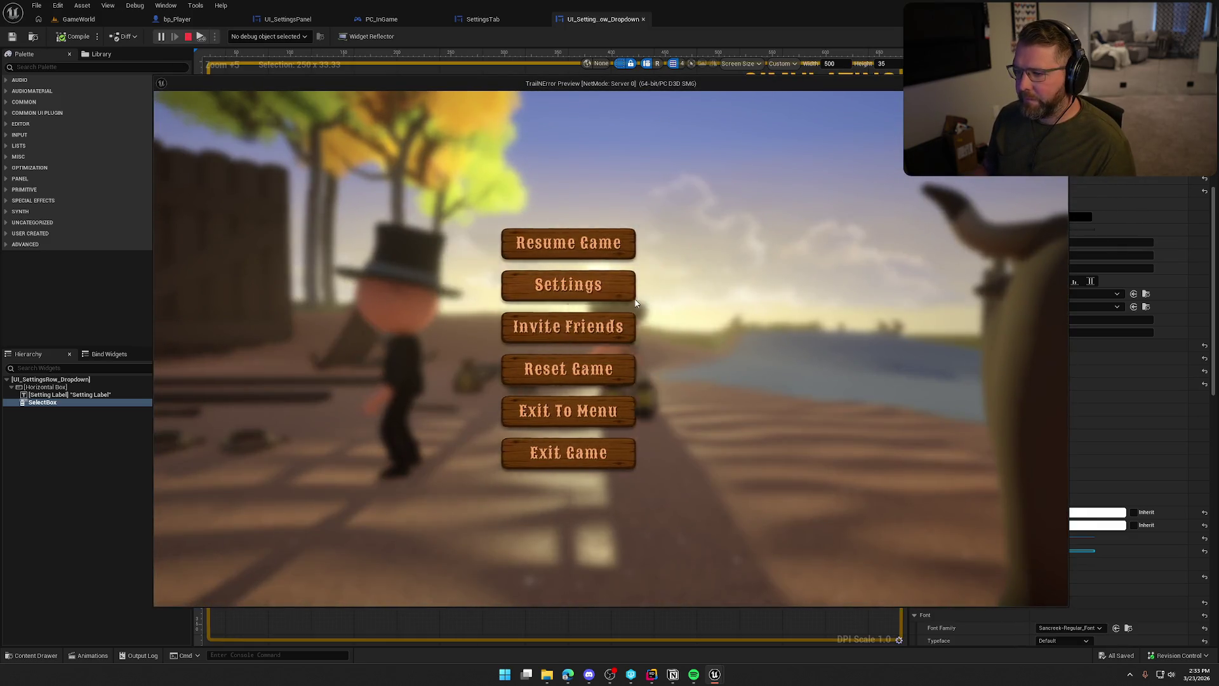
click(635, 299)
click(565, 130)
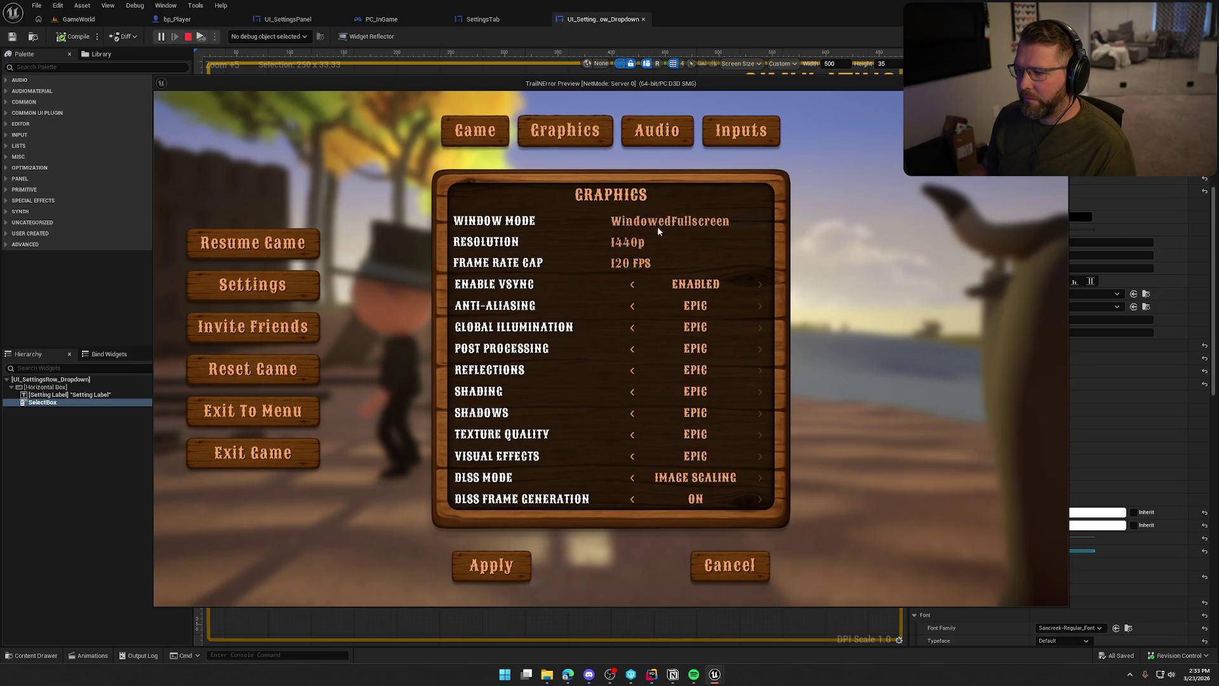
click(631, 223)
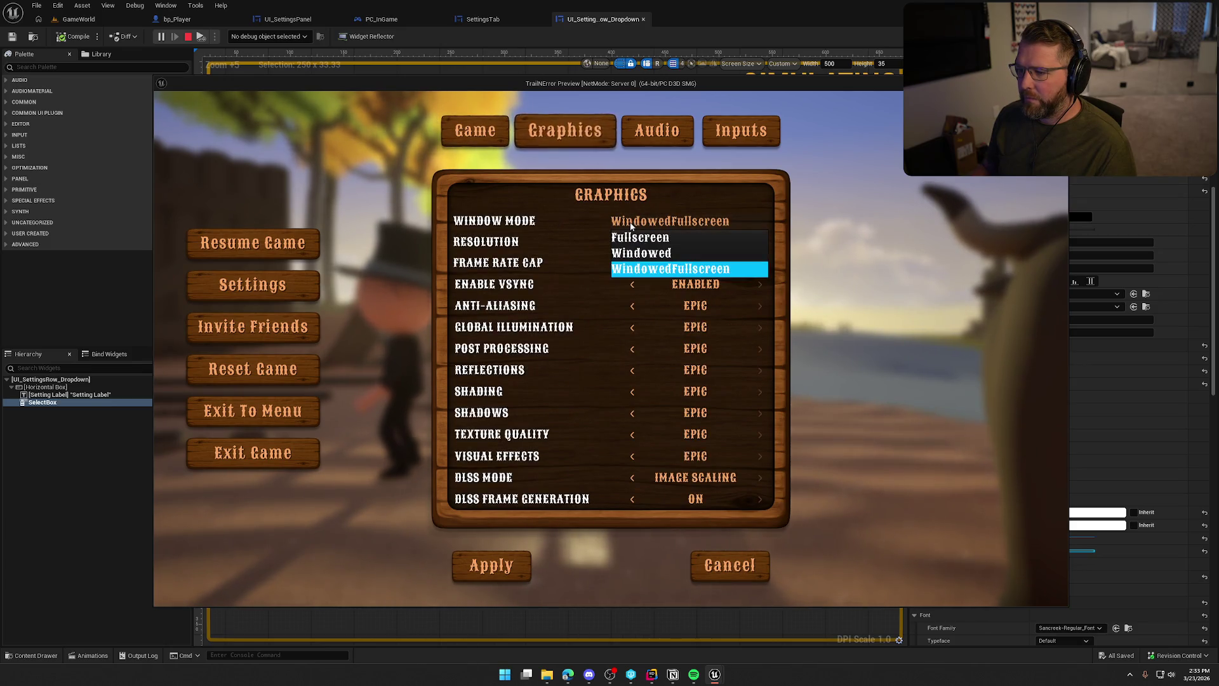
click(631, 223)
click(632, 226)
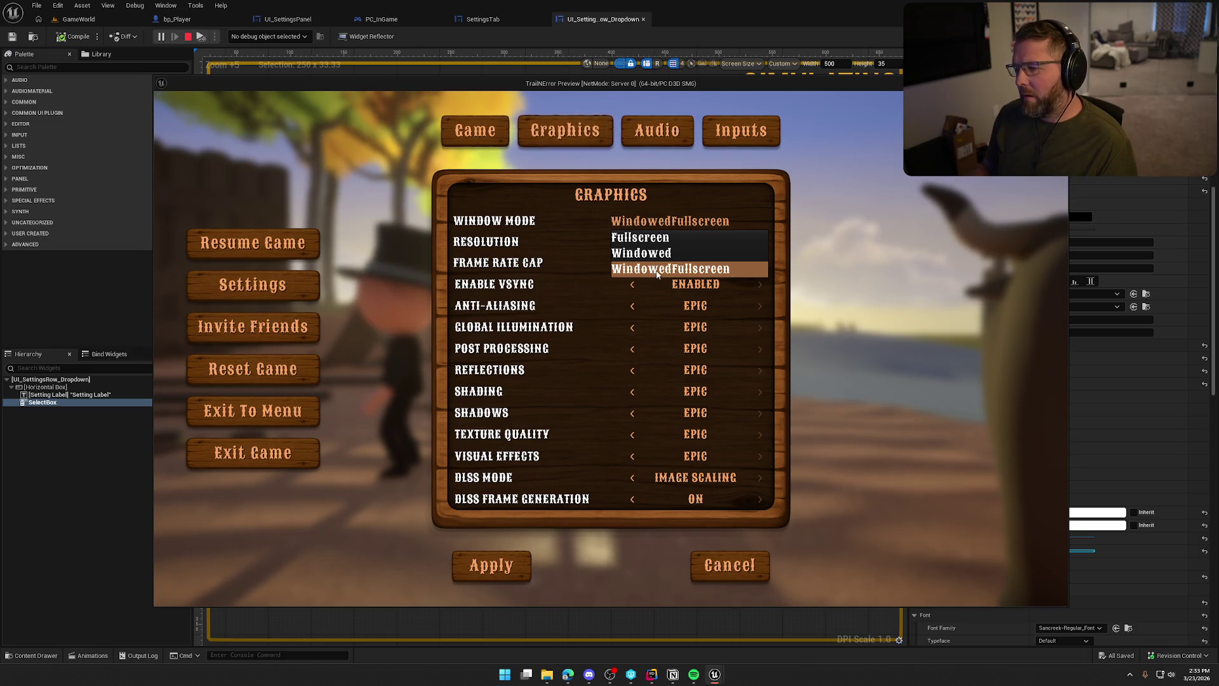
click(670, 225)
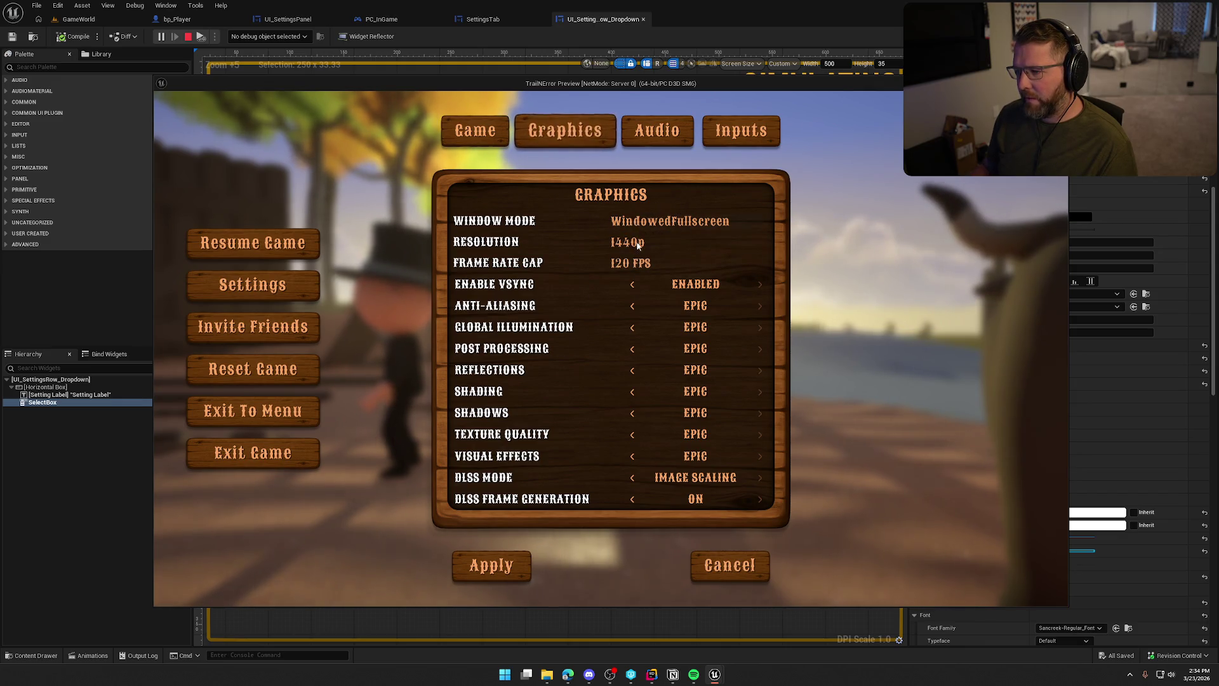
key(Escape)
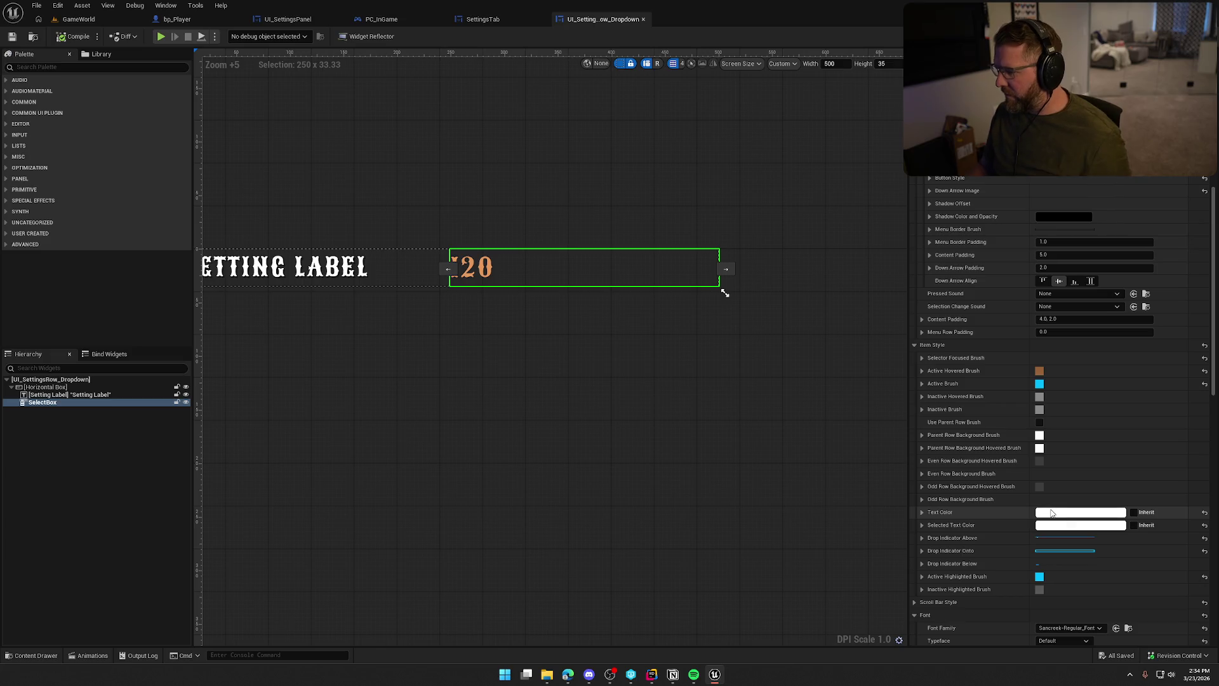
Change the Active Brush tint from cyan to the Active Hovered brown using the eyedropper.
click(922, 384)
click(922, 384)
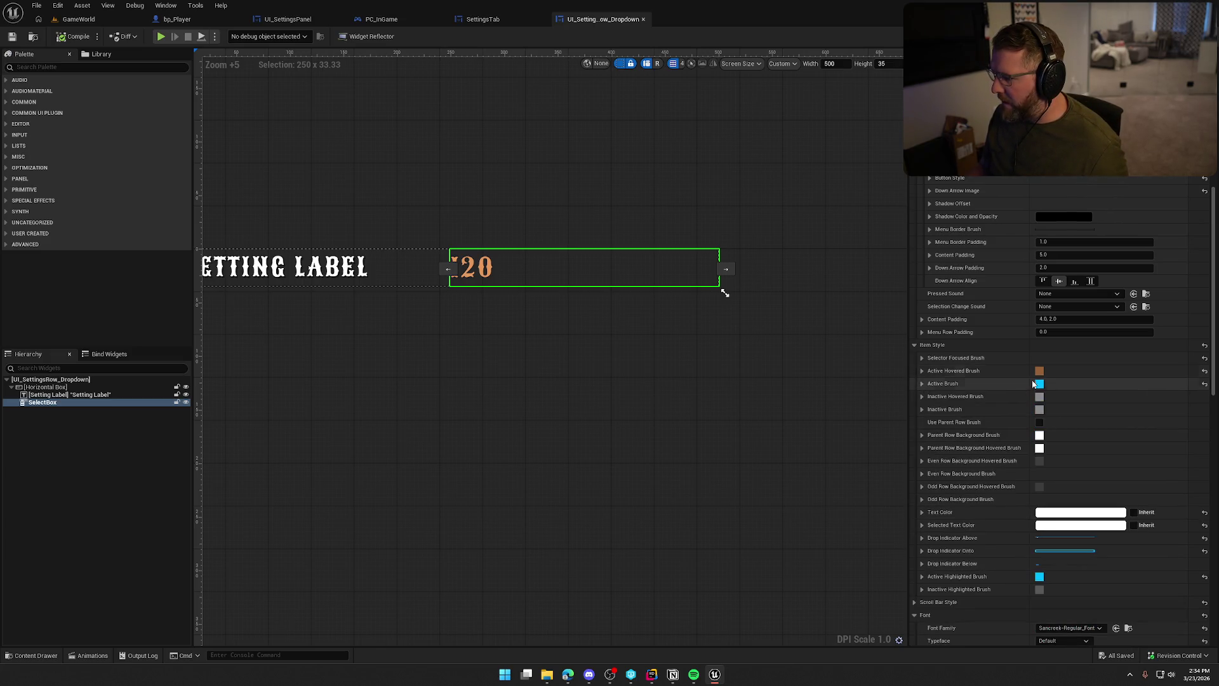
click(922, 383)
click(1107, 437)
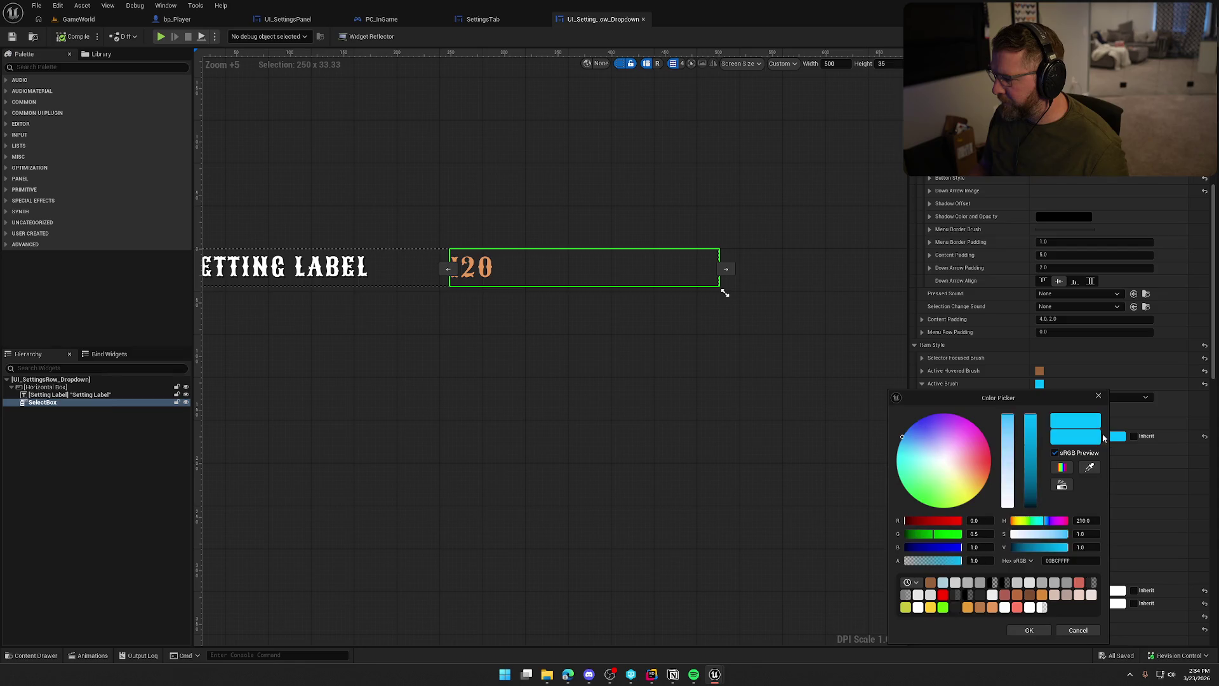
click(1040, 370)
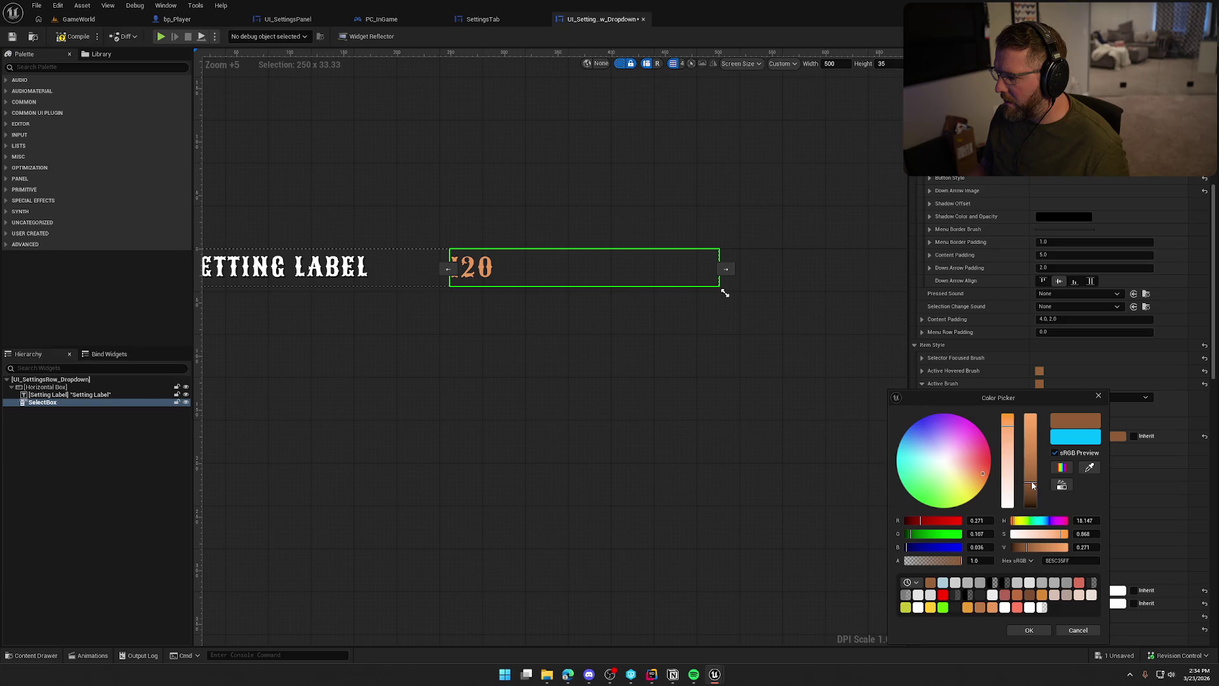
mouse_move(1031, 482)
mouse_down()
mouse_move(1031, 459)
mouse_move(1032, 477)
mouse_up()
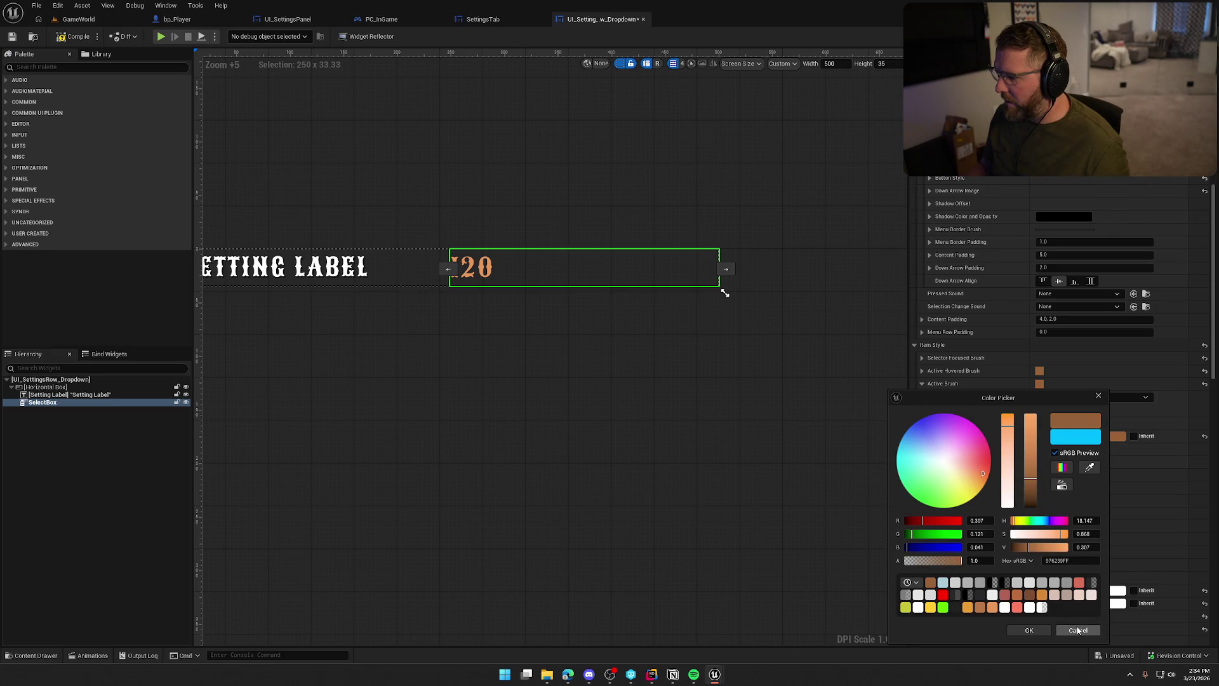
click(1078, 630)
click(1059, 437)
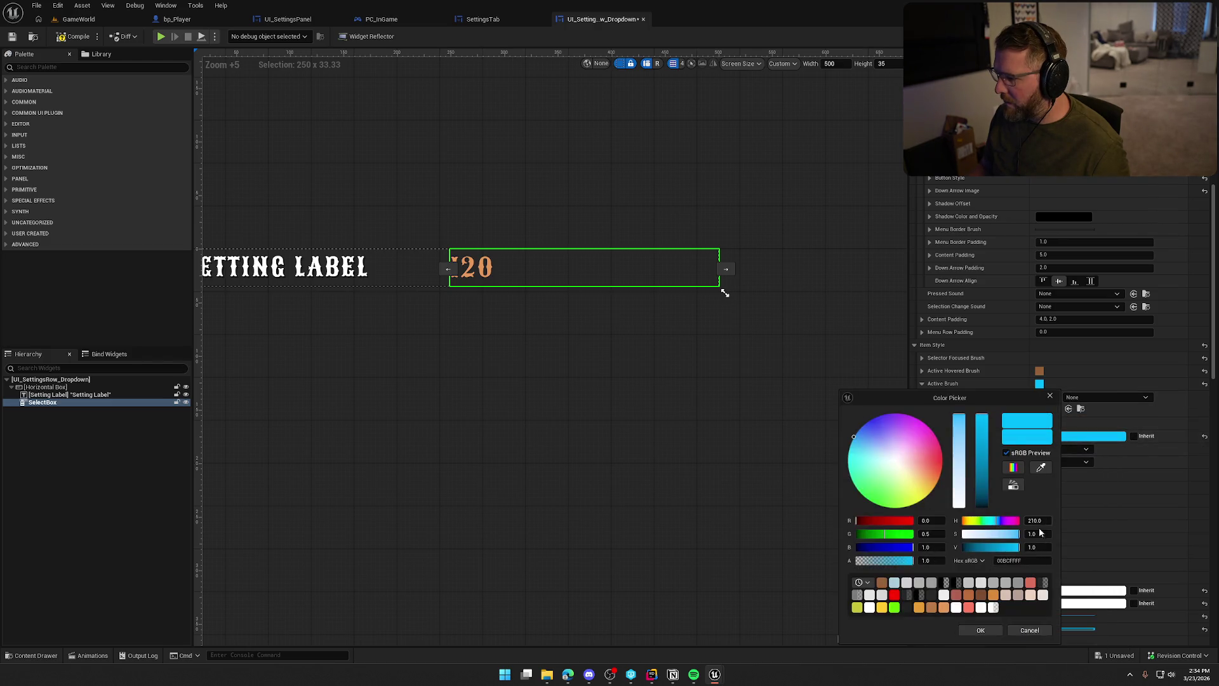
click(1039, 372)
click(980, 630)
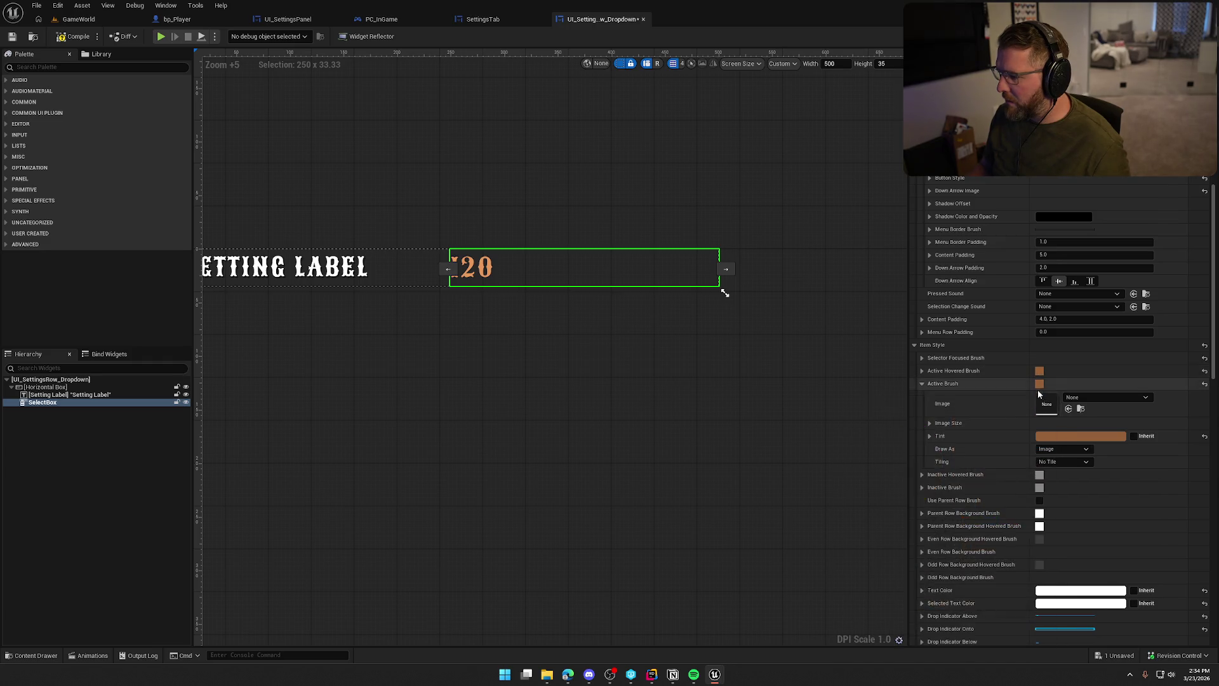
Darken the Active Hovered Brush tint to value 0.208, then compile and save the widget.
click(924, 372)
click(1067, 423)
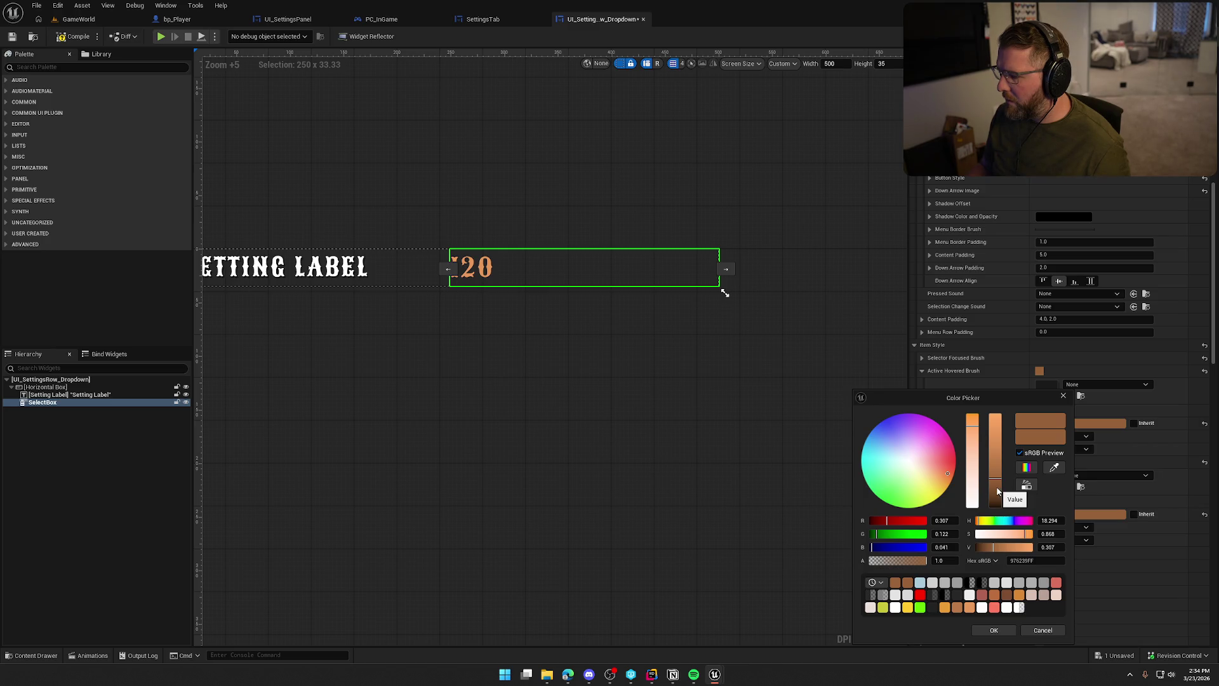
click(996, 488)
click(999, 631)
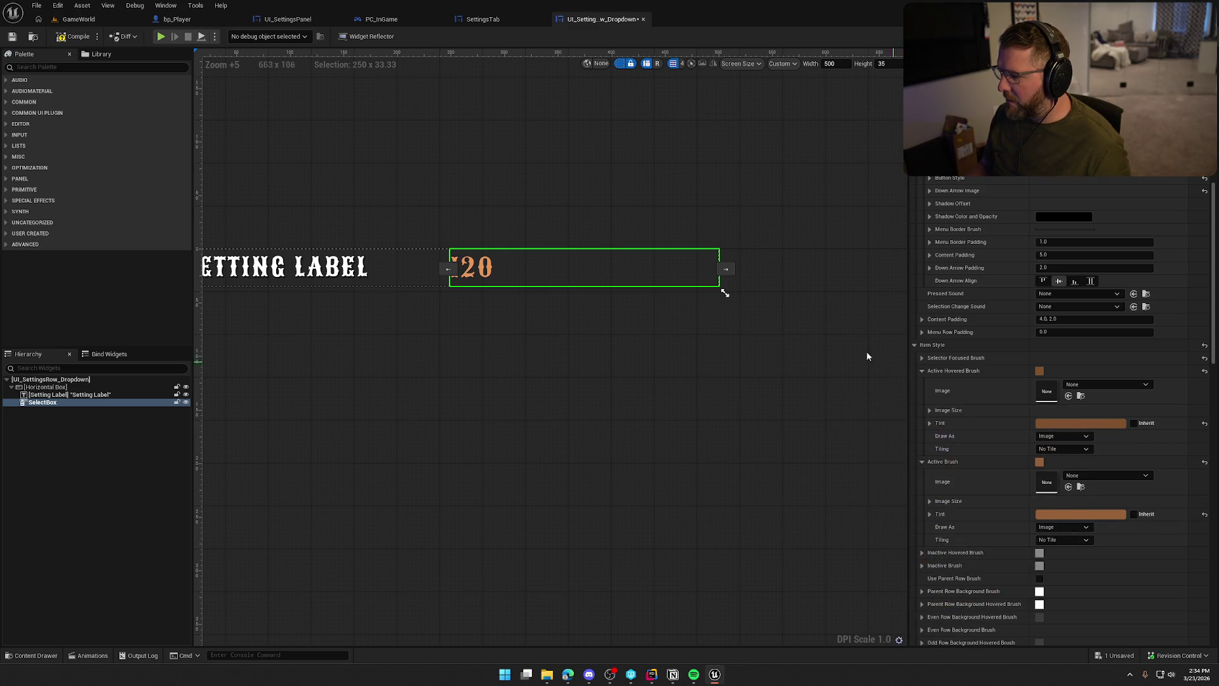
click(81, 35)
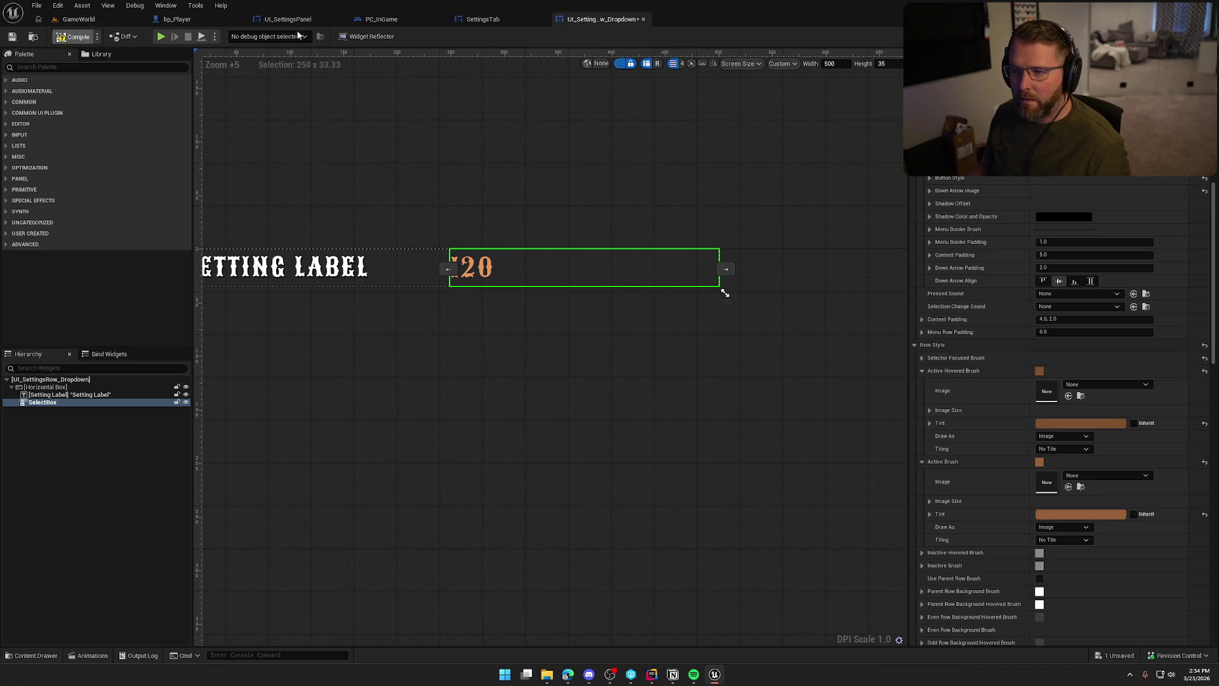
click(163, 37)
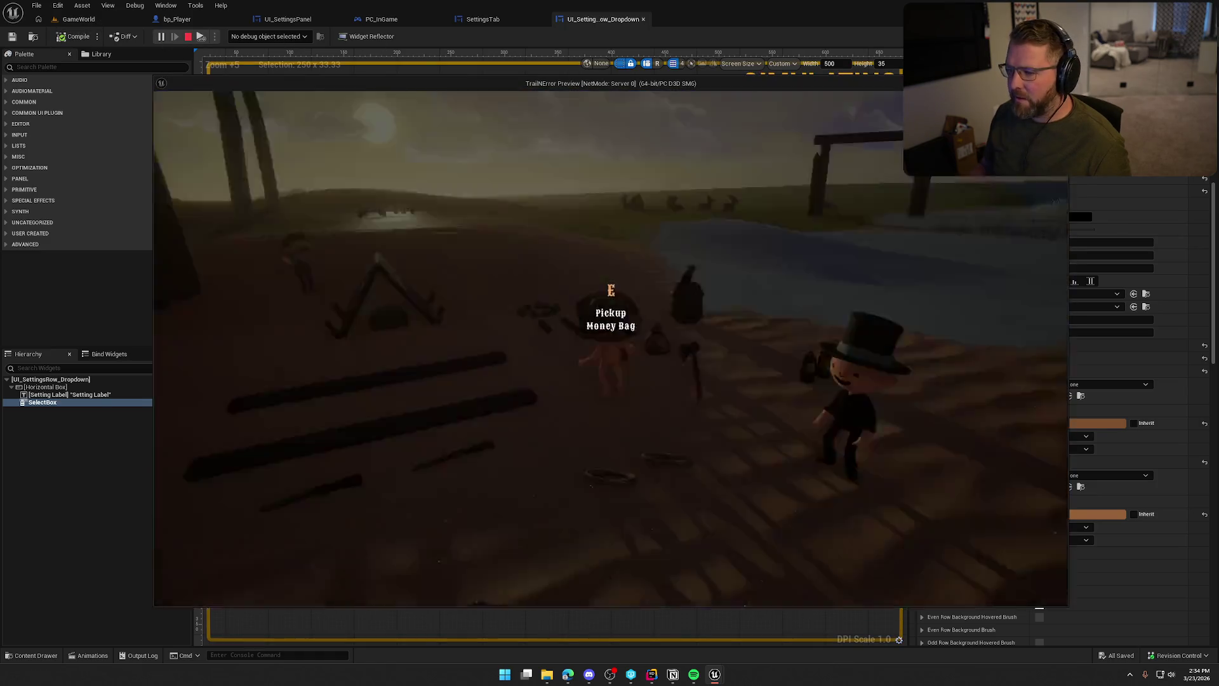
key(Escape)
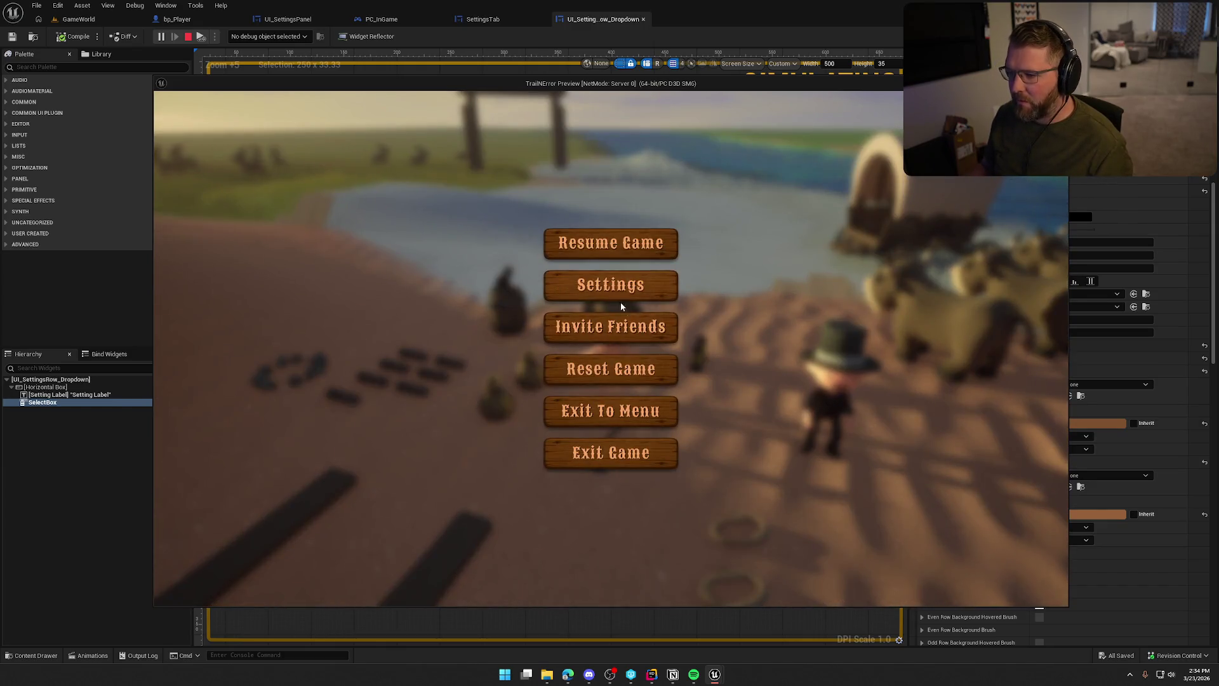
click(620, 287)
click(565, 130)
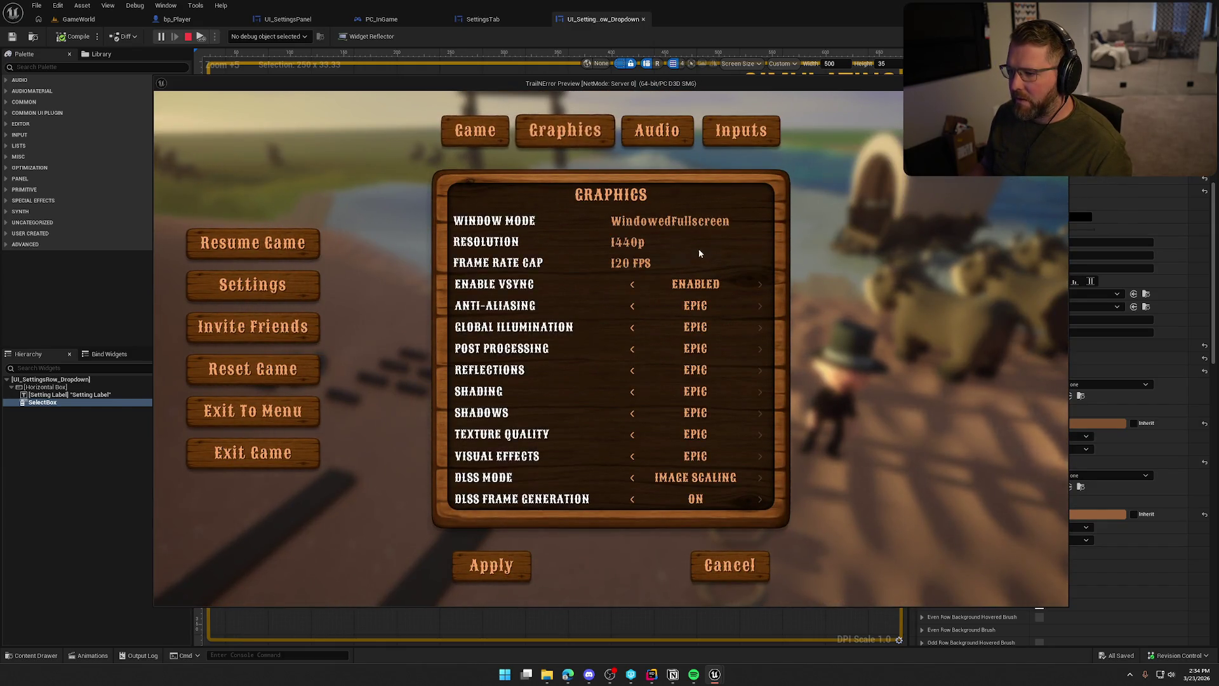
click(684, 223)
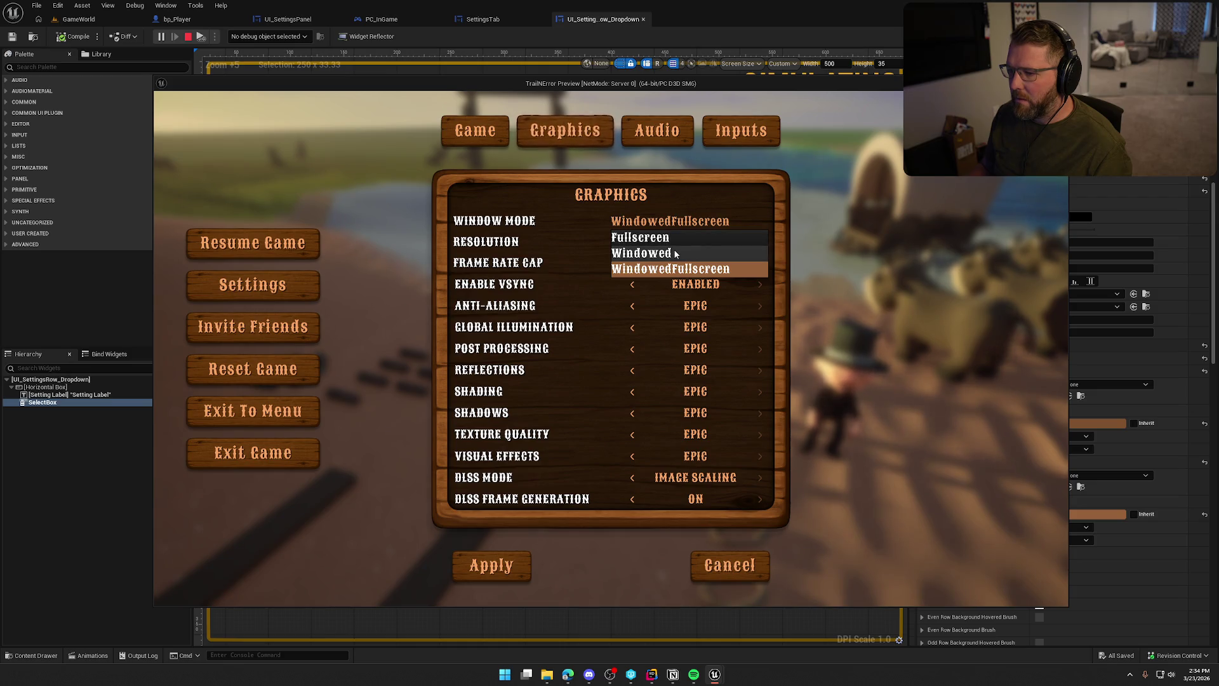
key(Escape)
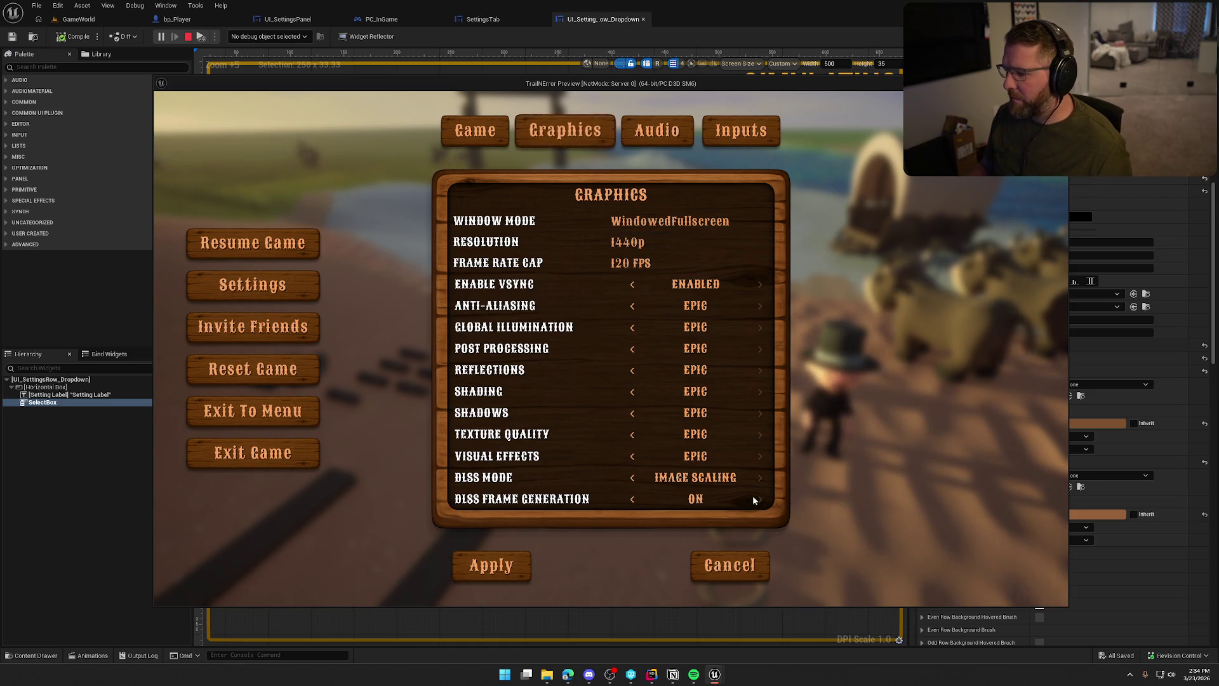
key(Escape)
click(922, 370)
click(922, 384)
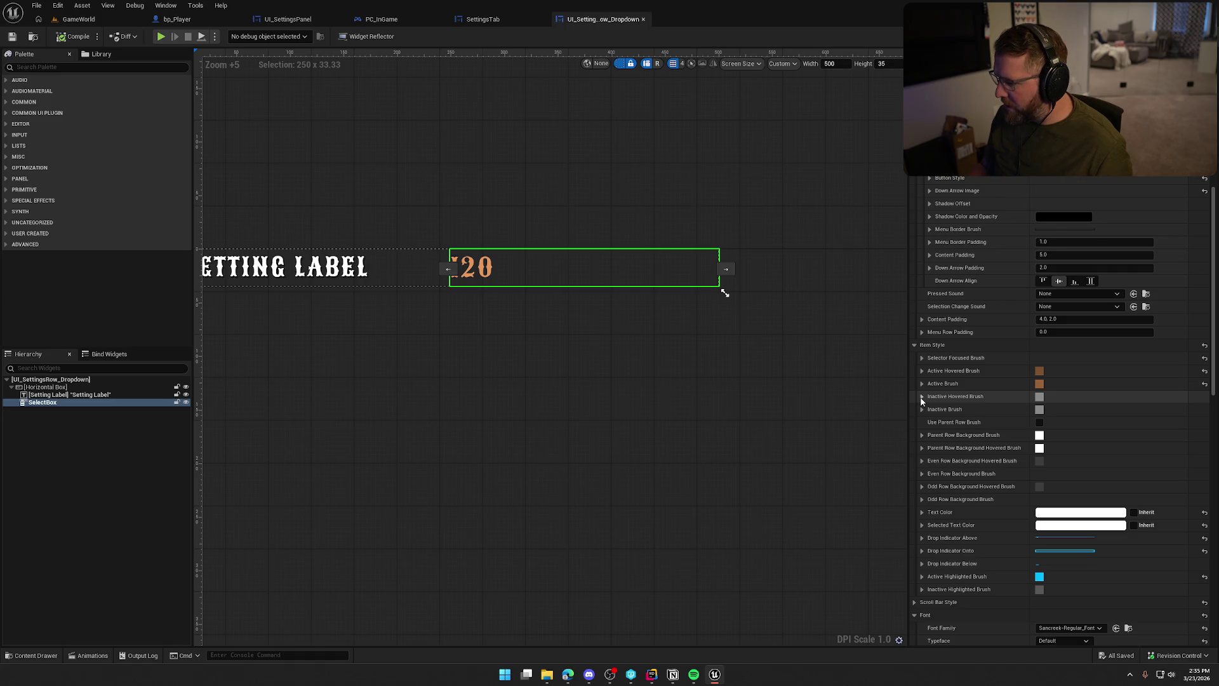
Set the Inactive Brush tint to dark grey in the colour picker.
click(921, 396)
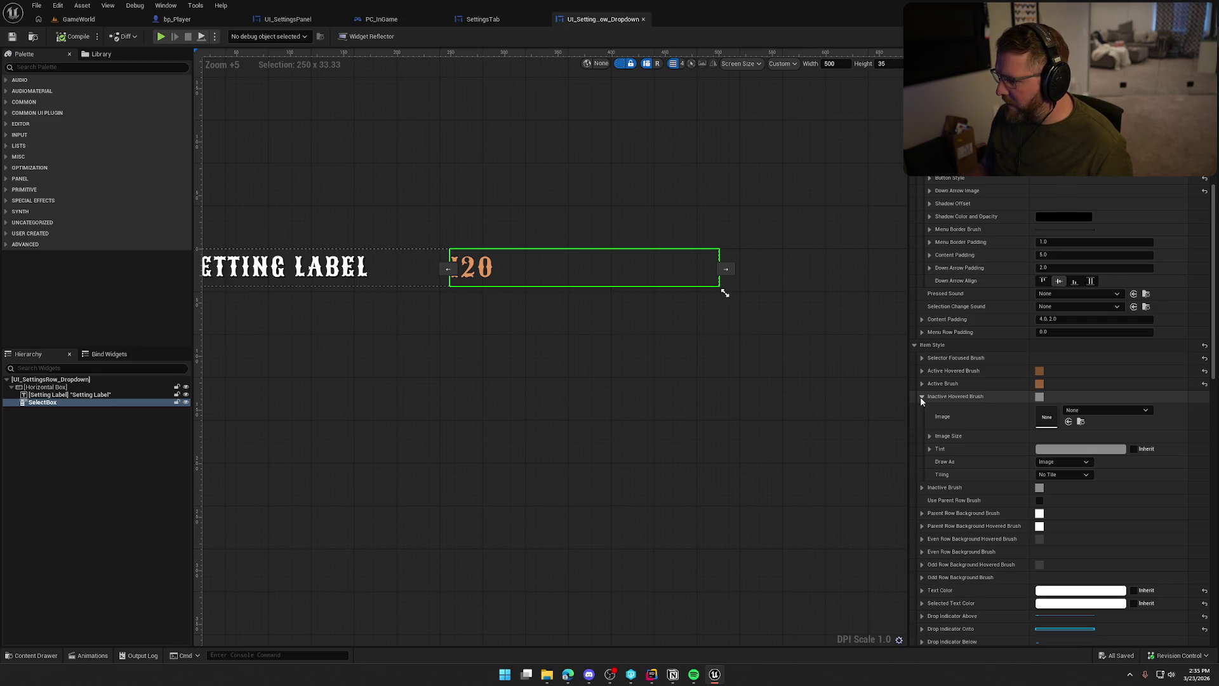
click(922, 396)
click(922, 409)
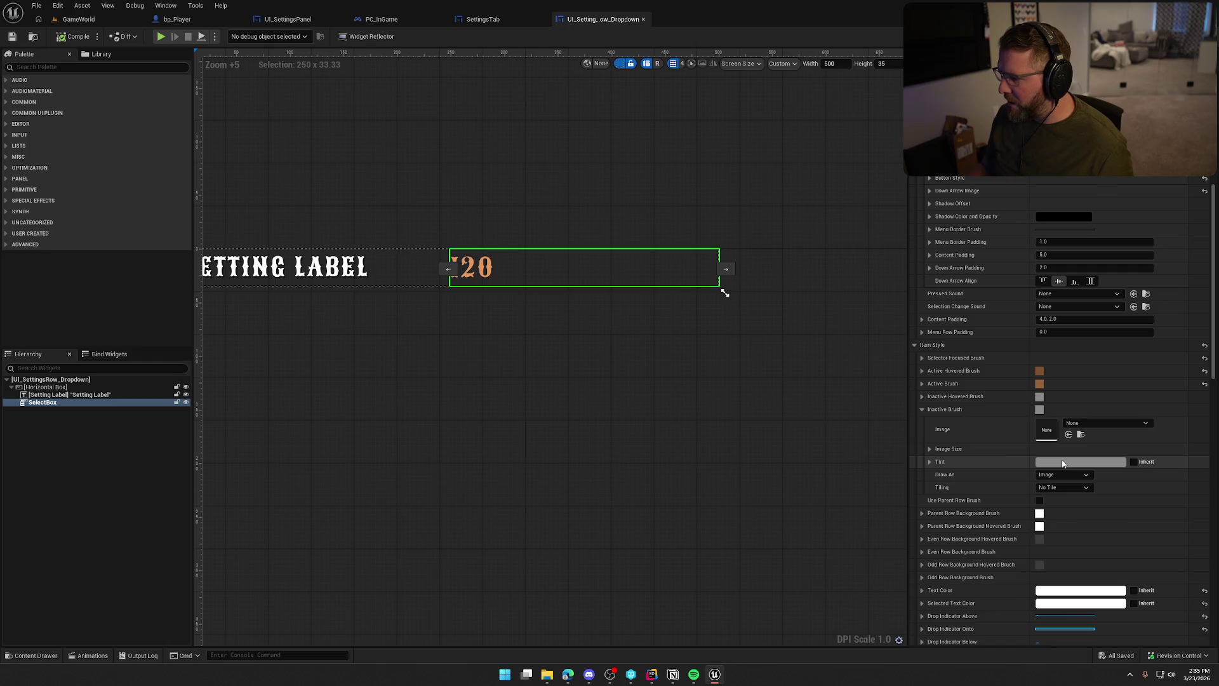
click(1062, 463)
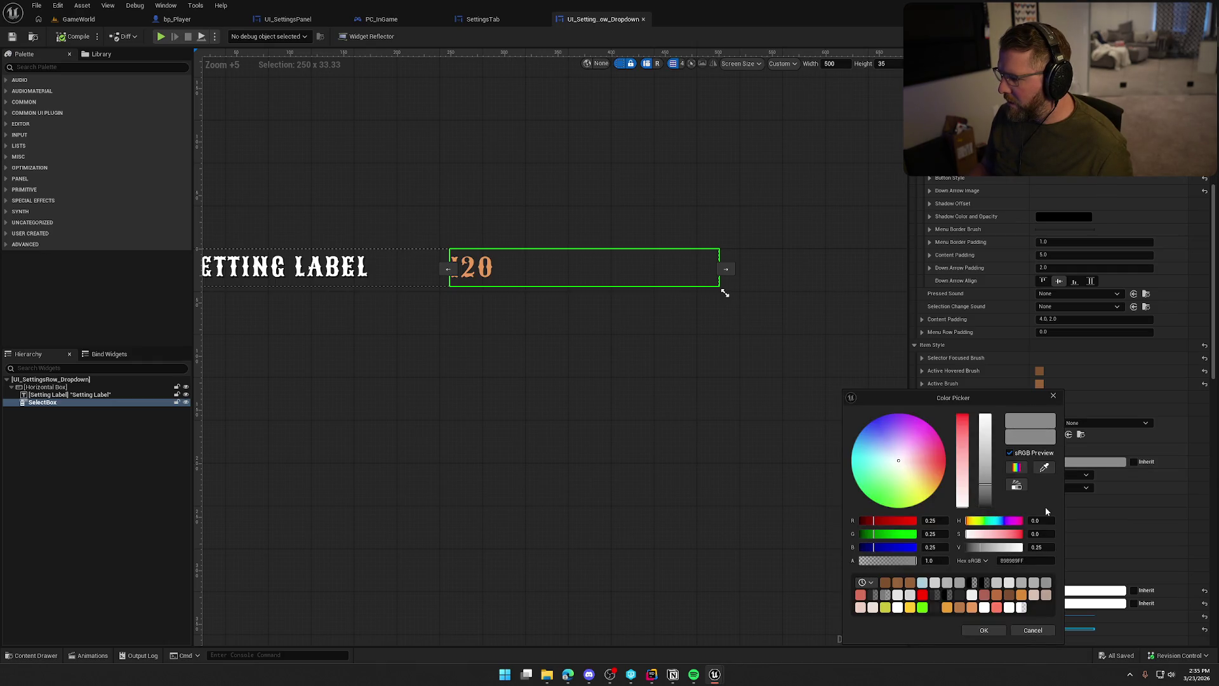
mouse_move(986, 485)
mouse_down()
mouse_move(986, 453)
mouse_move(990, 503)
mouse_up()
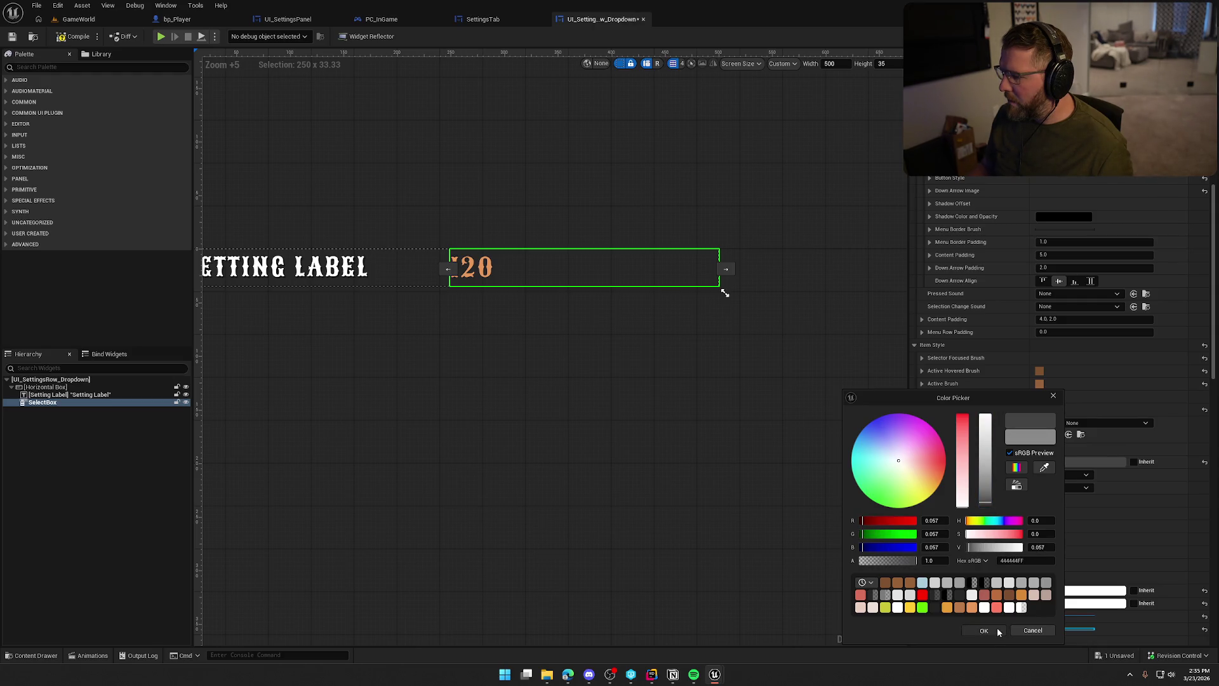
click(997, 627)
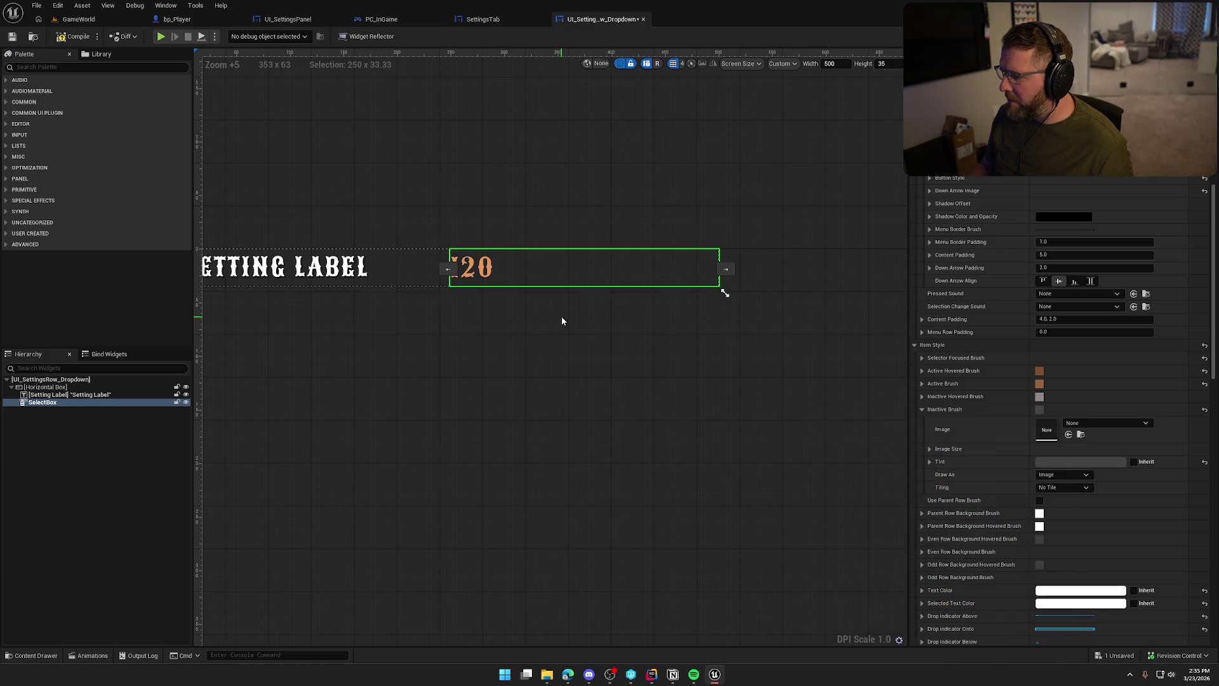
click(922, 409)
click(922, 409)
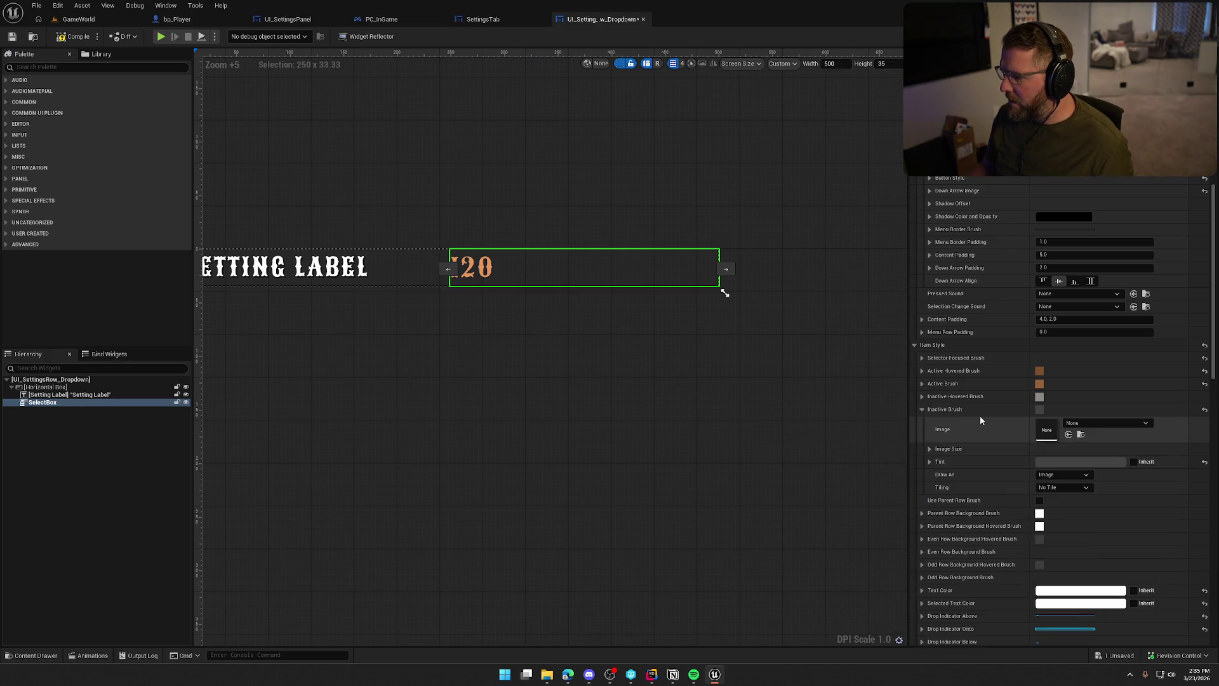
Copy that grey into the Inactive Hovered Brush tint and lighten it to 0.094.
right_click(1065, 460)
click(1103, 513)
click(922, 396)
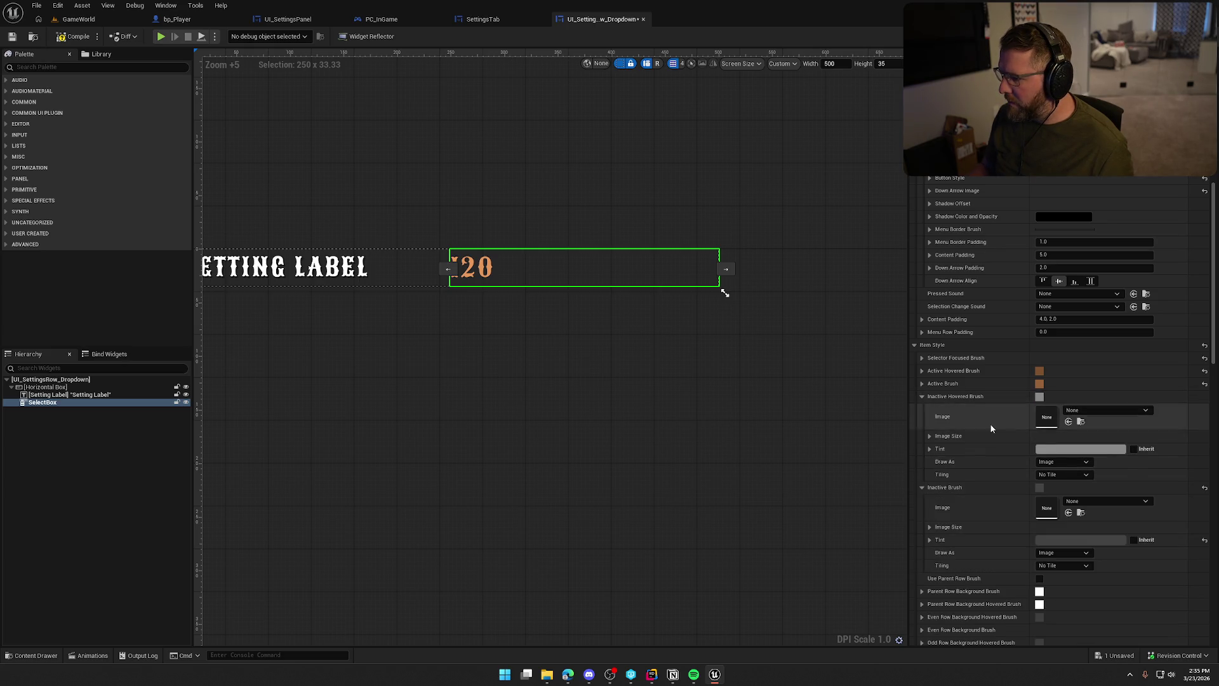
right_click(1060, 449)
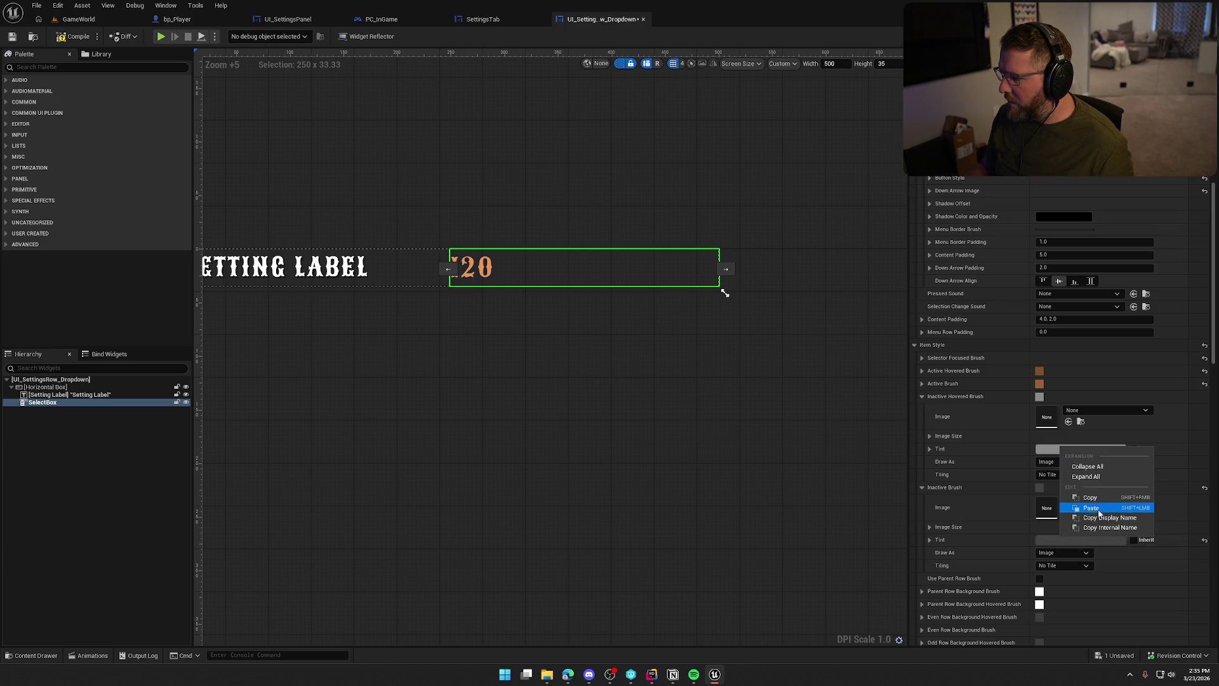
click(1079, 512)
click(930, 448)
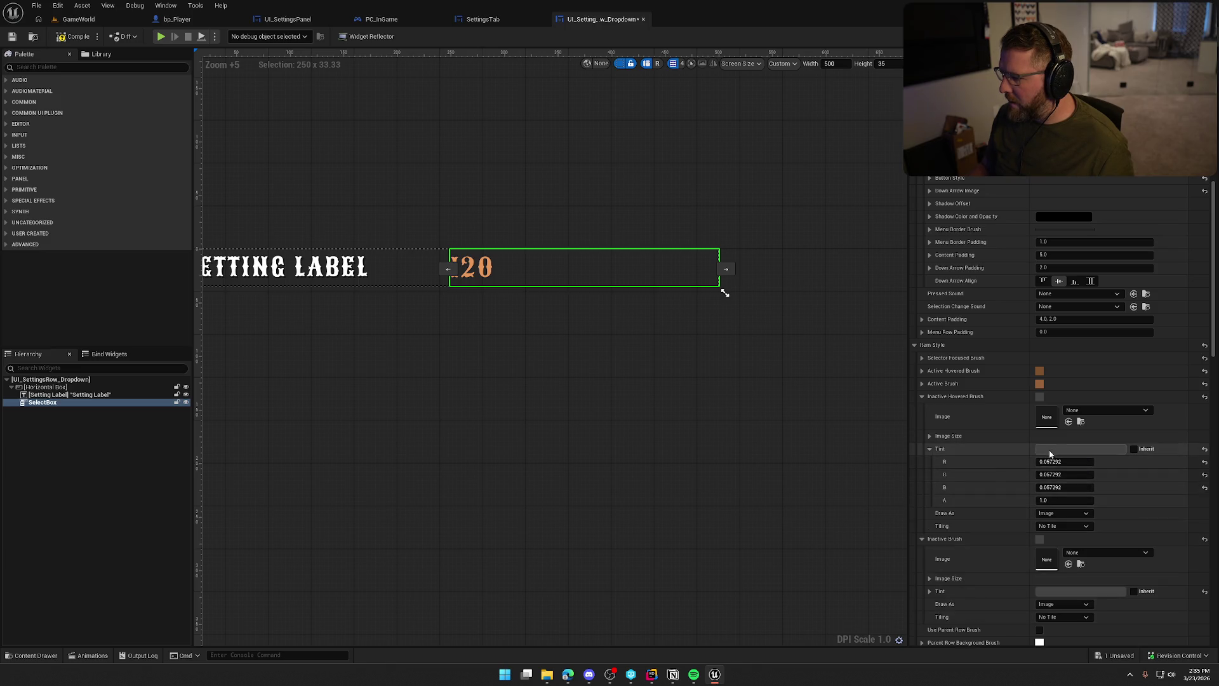
click(1080, 449)
drag(976, 502, 976, 498)
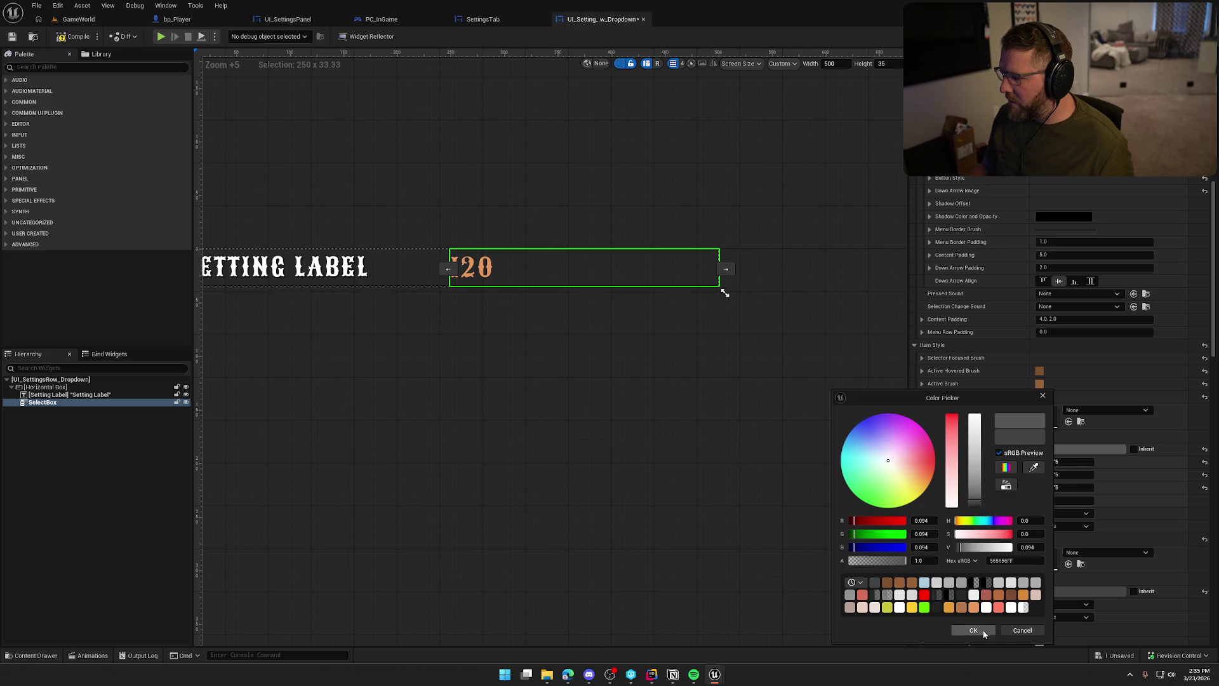
click(983, 631)
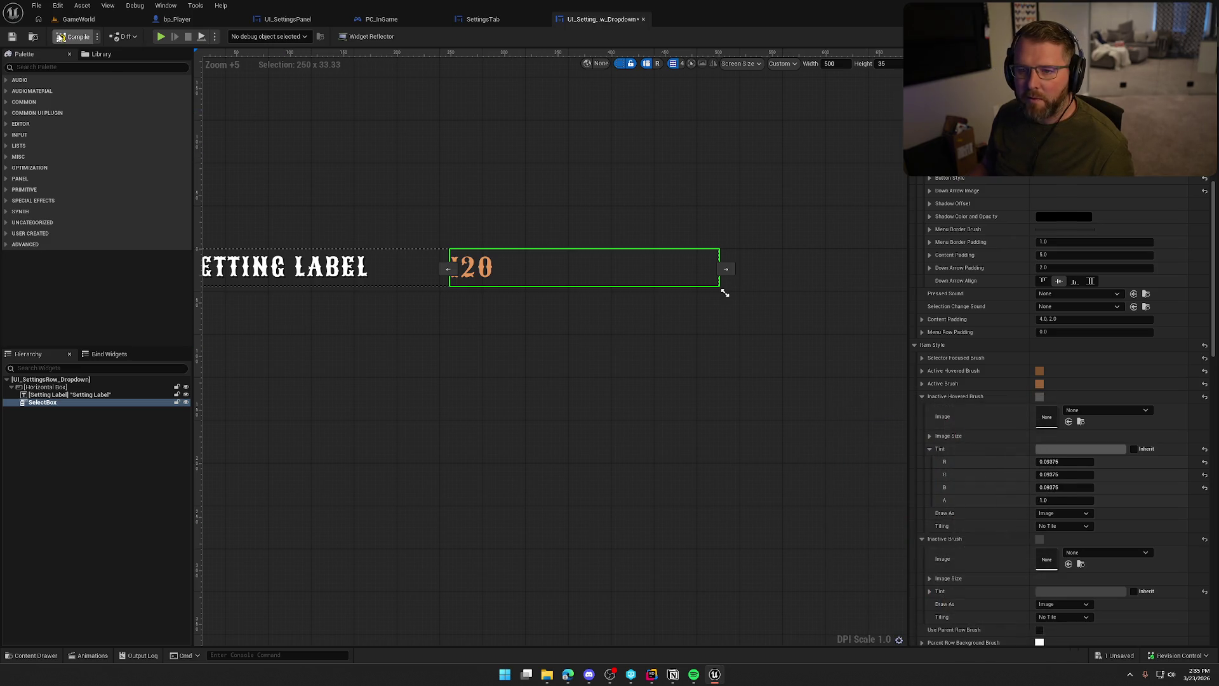
Start a play-test and go to the Graphics page of the settings menu.
click(161, 36)
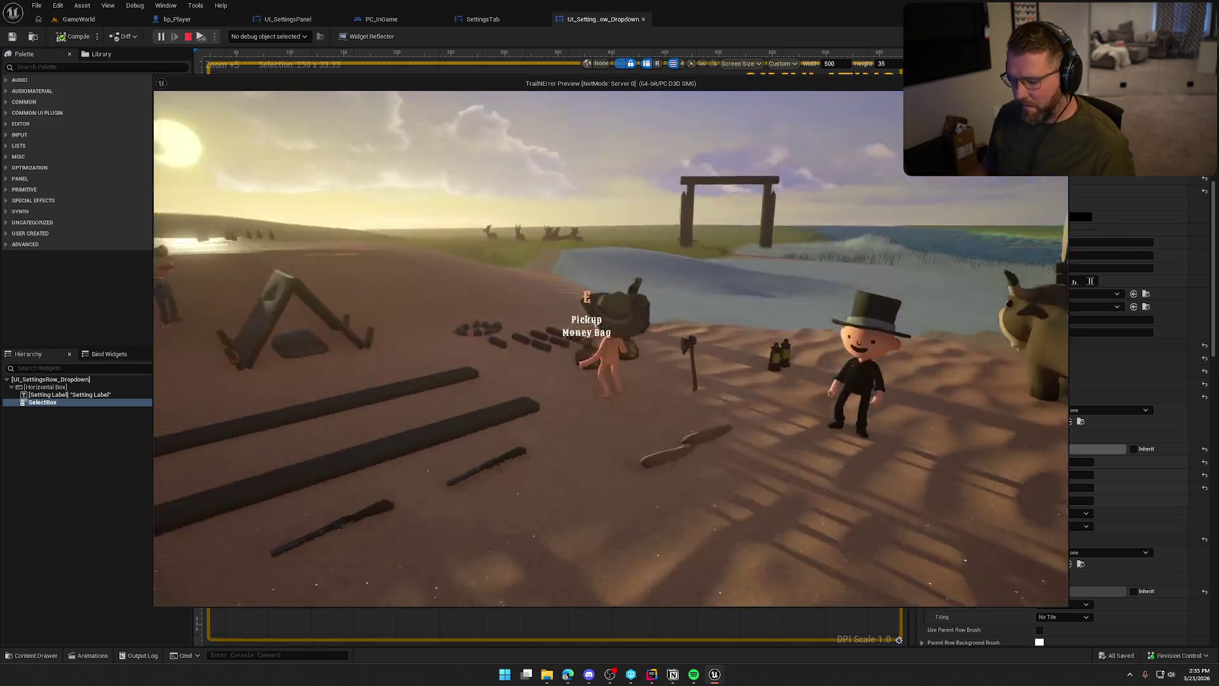
key(Escape)
click(607, 299)
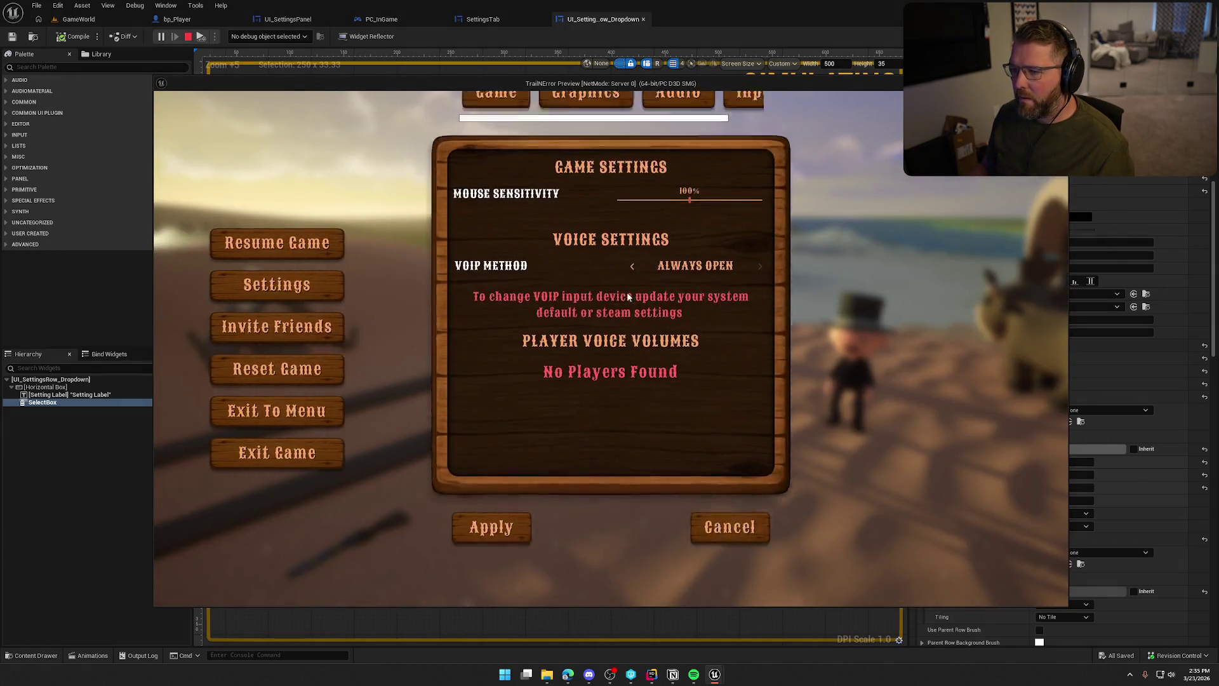
click(584, 139)
Switch Window Mode to Windowed, back to WindowedFullscreen, then stop the play-test.
click(674, 221)
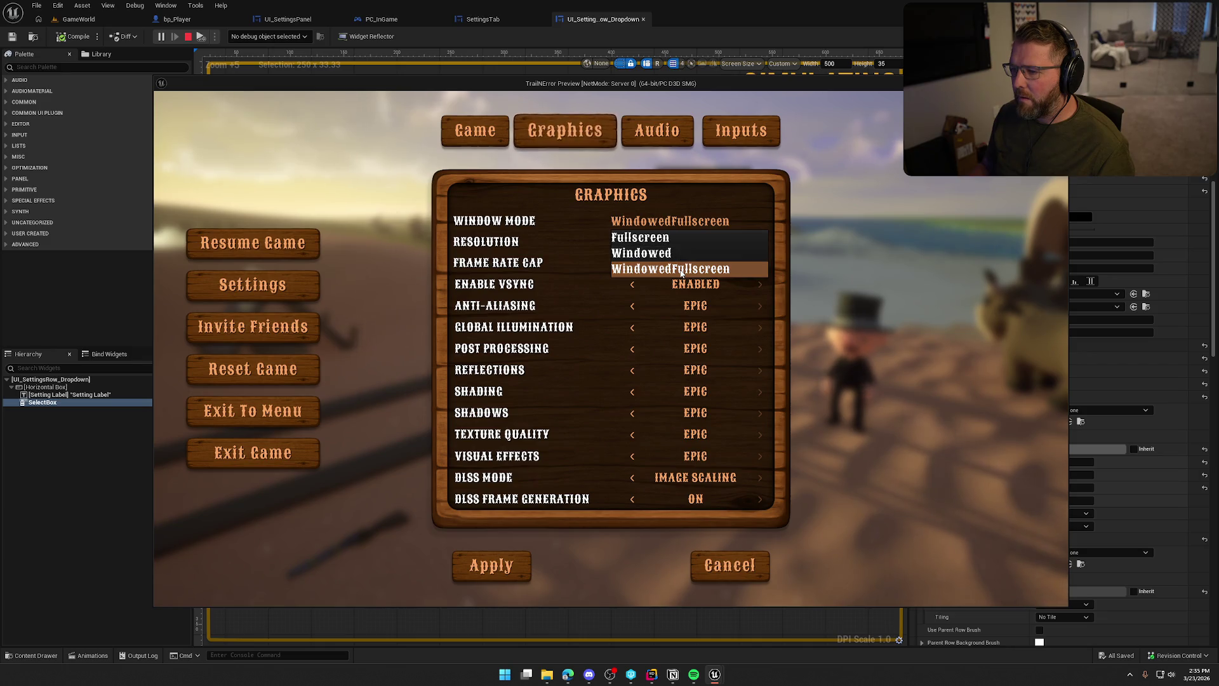
click(678, 254)
click(664, 226)
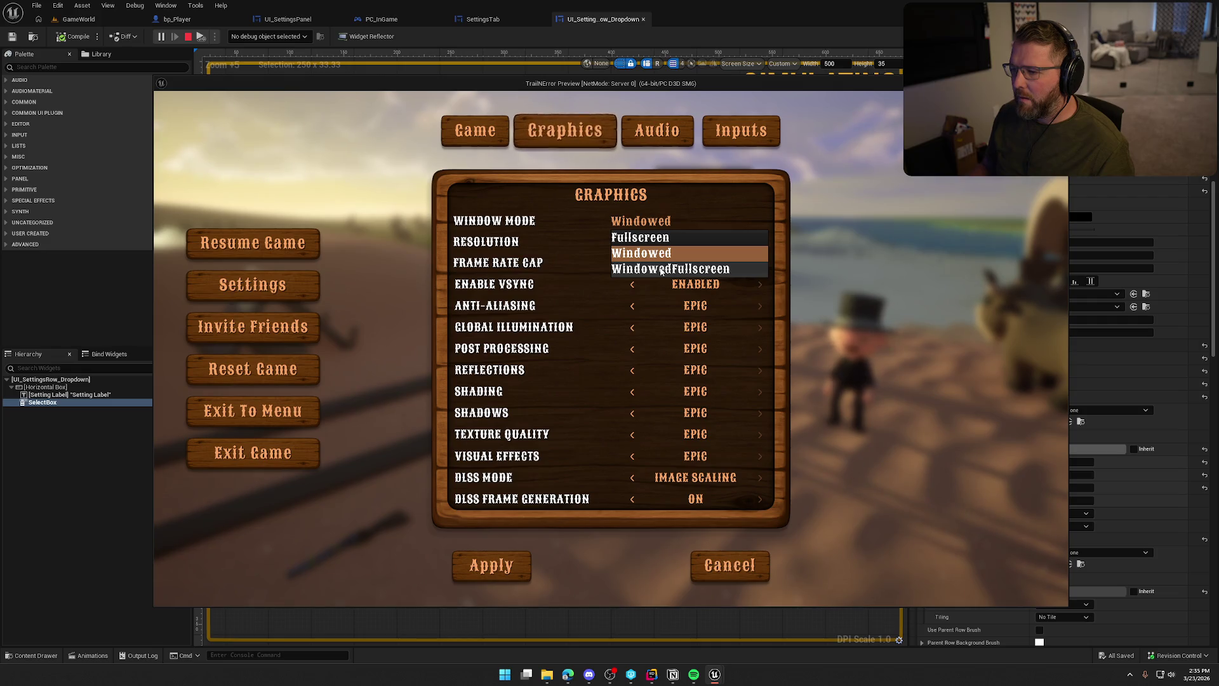
click(663, 269)
click(671, 221)
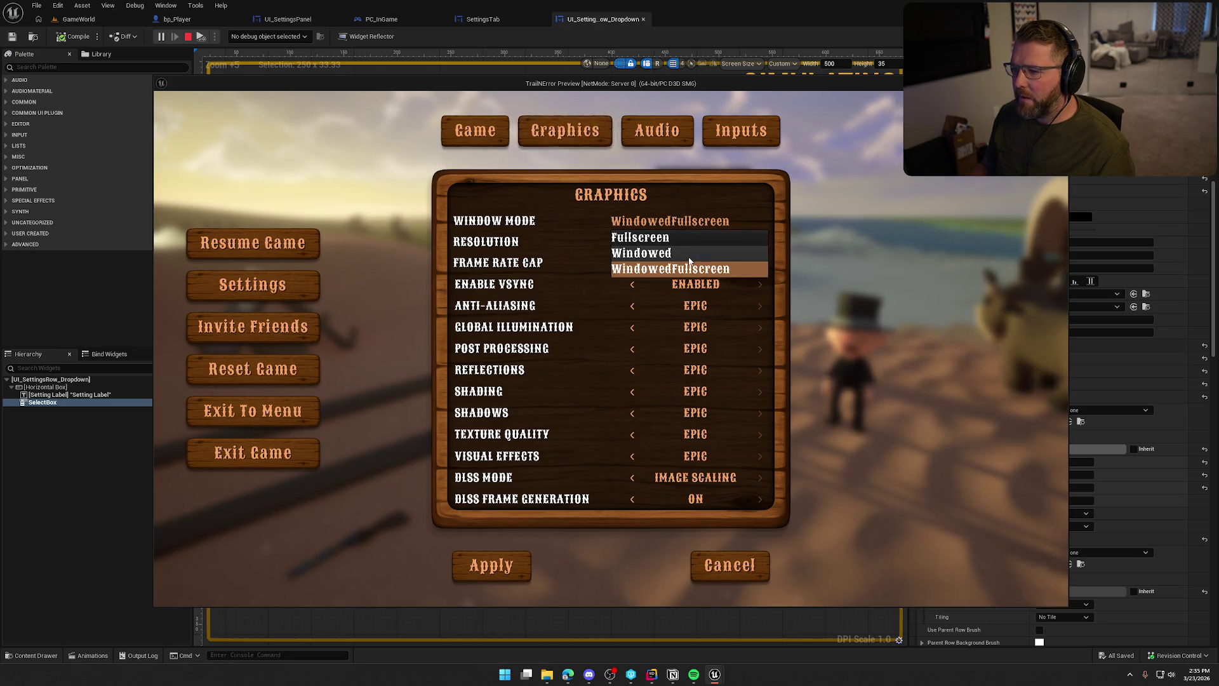
key(Escape)
key(Escape)
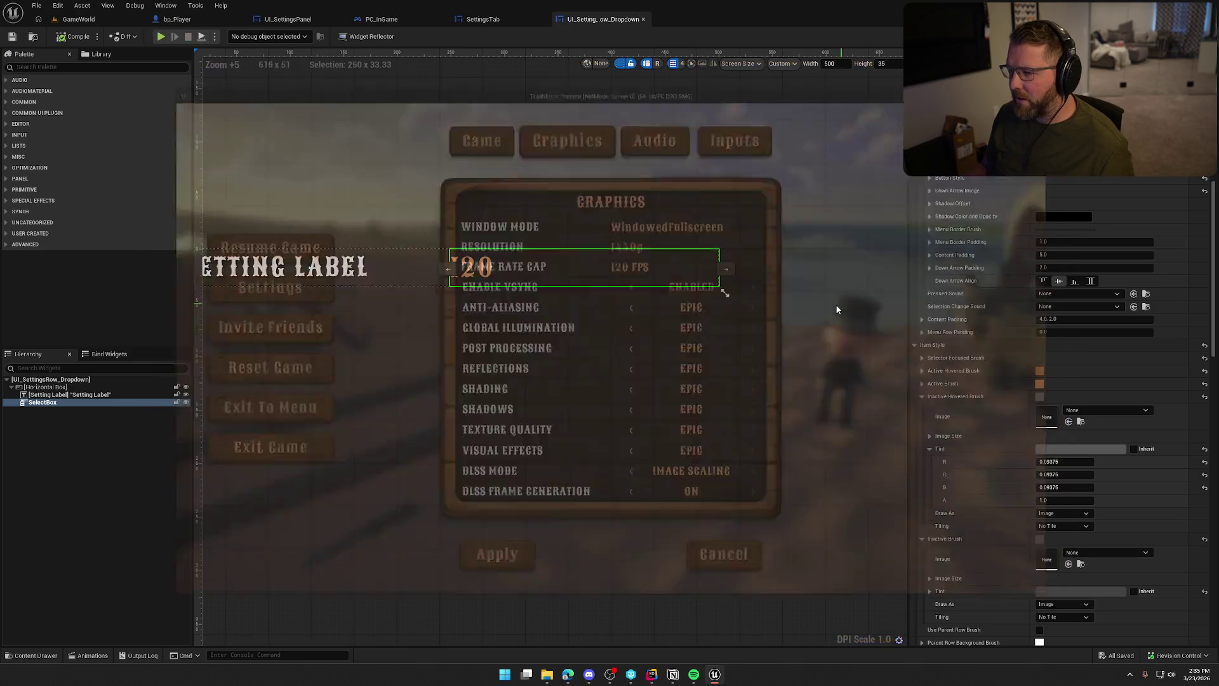
click(922, 397)
Toggle Use Parent Row Brush on and off and inspect the even-row hovered background tint.
click(922, 409)
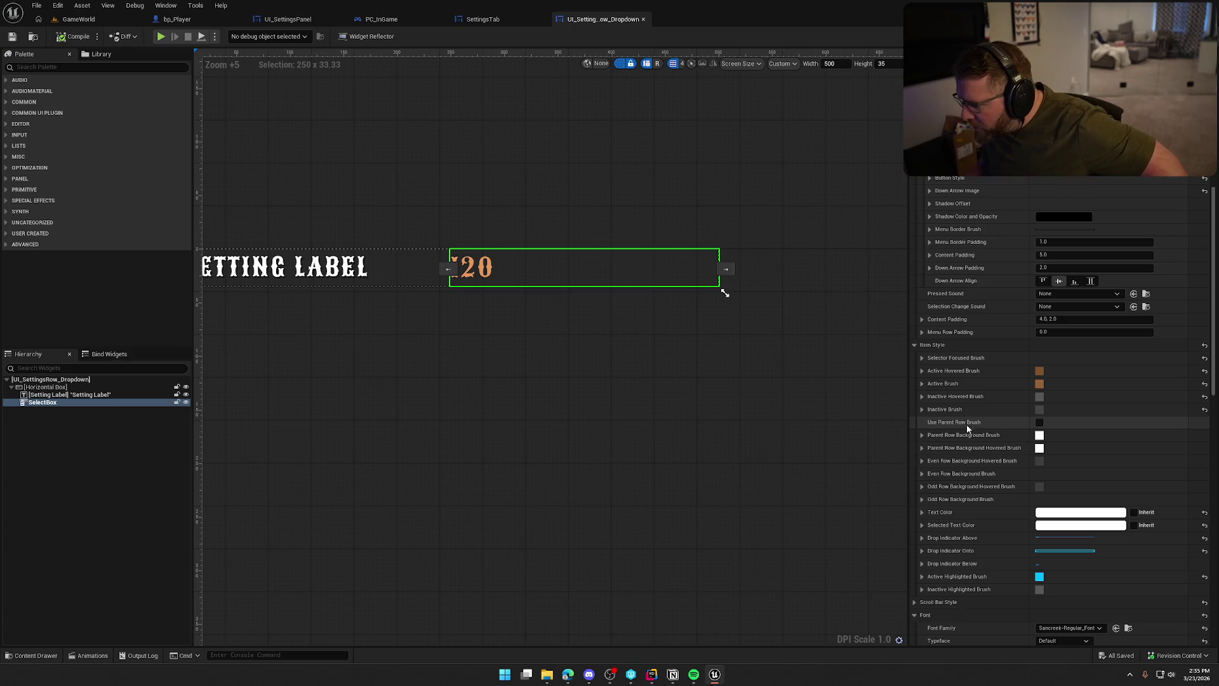
click(1039, 423)
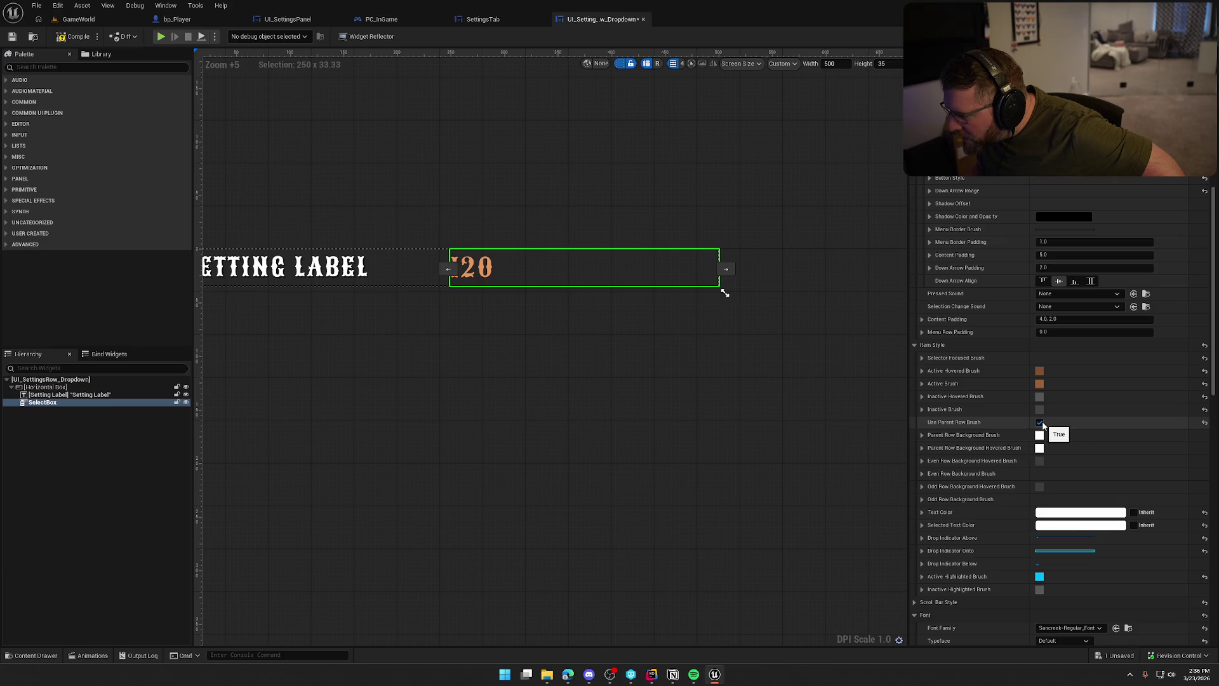
click(1040, 423)
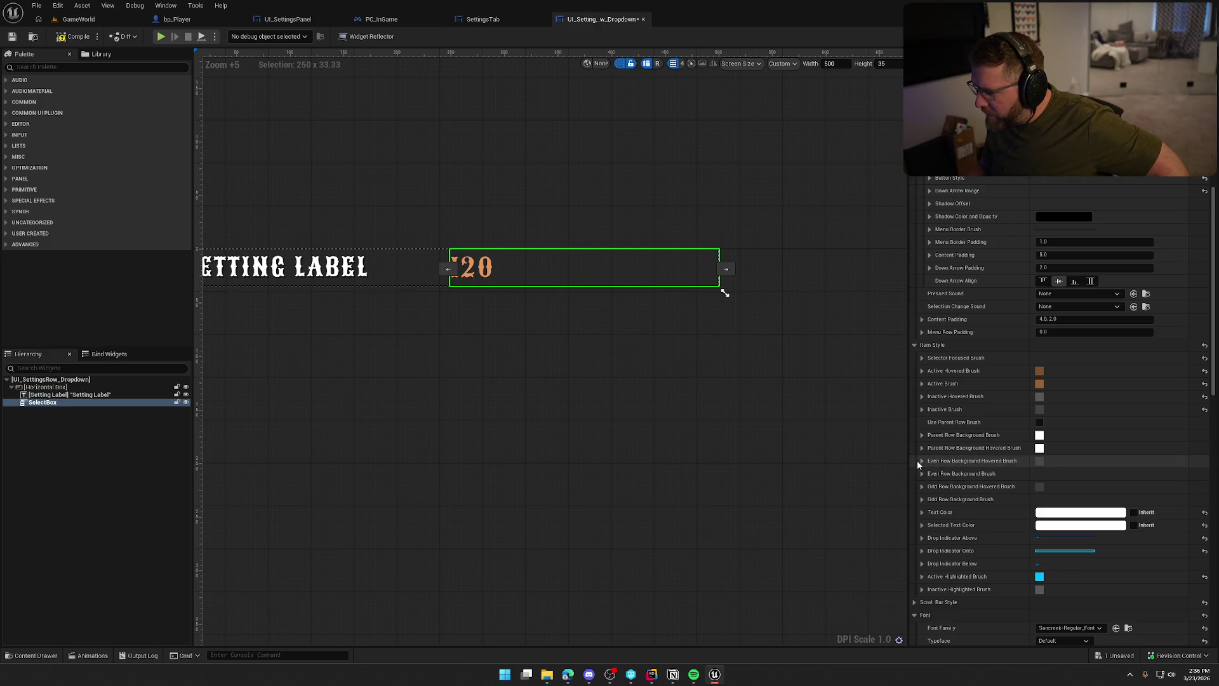
click(990, 461)
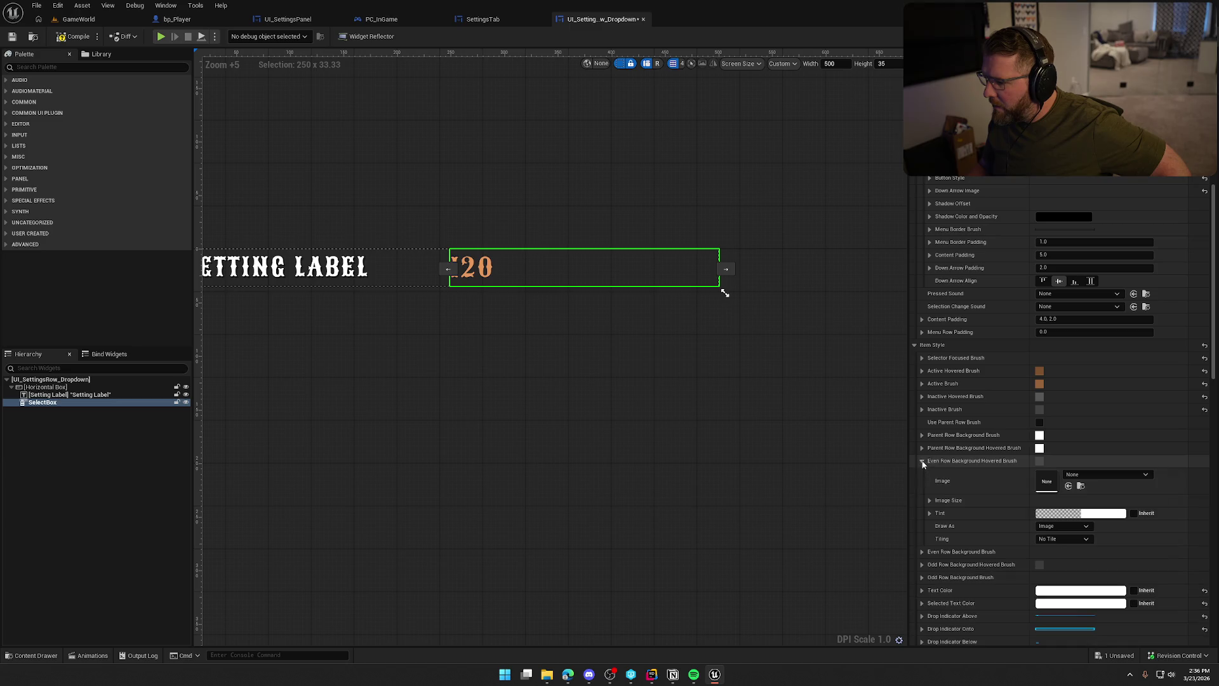
click(1089, 515)
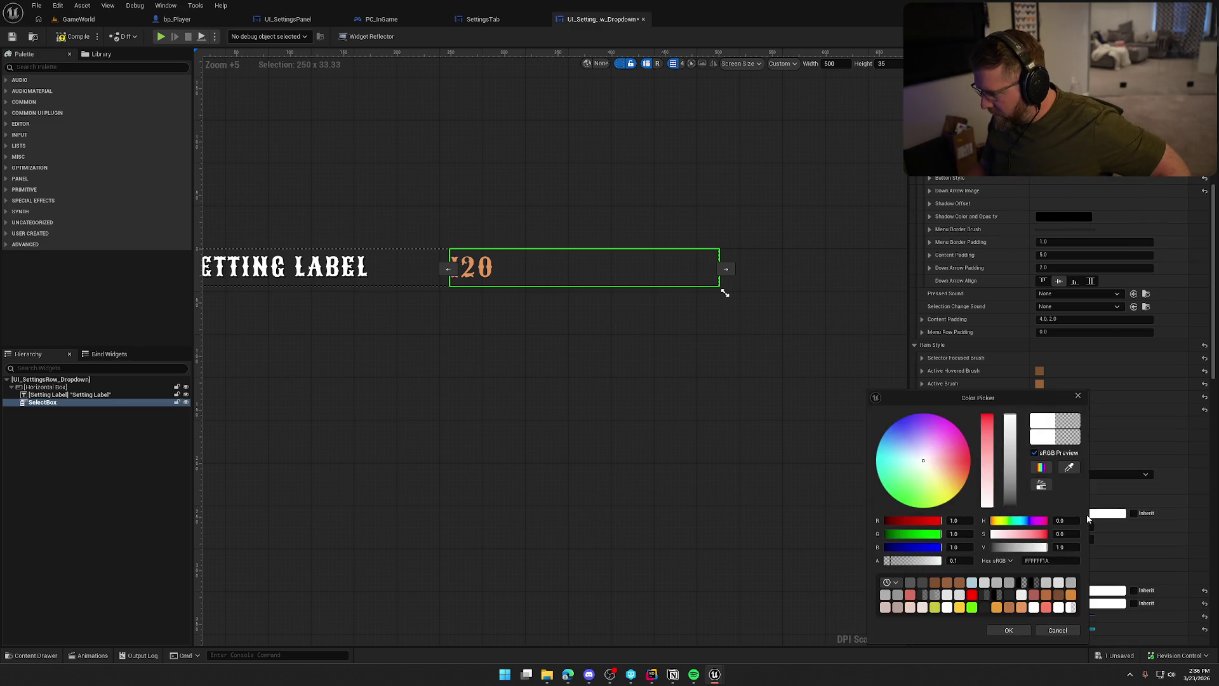
click(1058, 630)
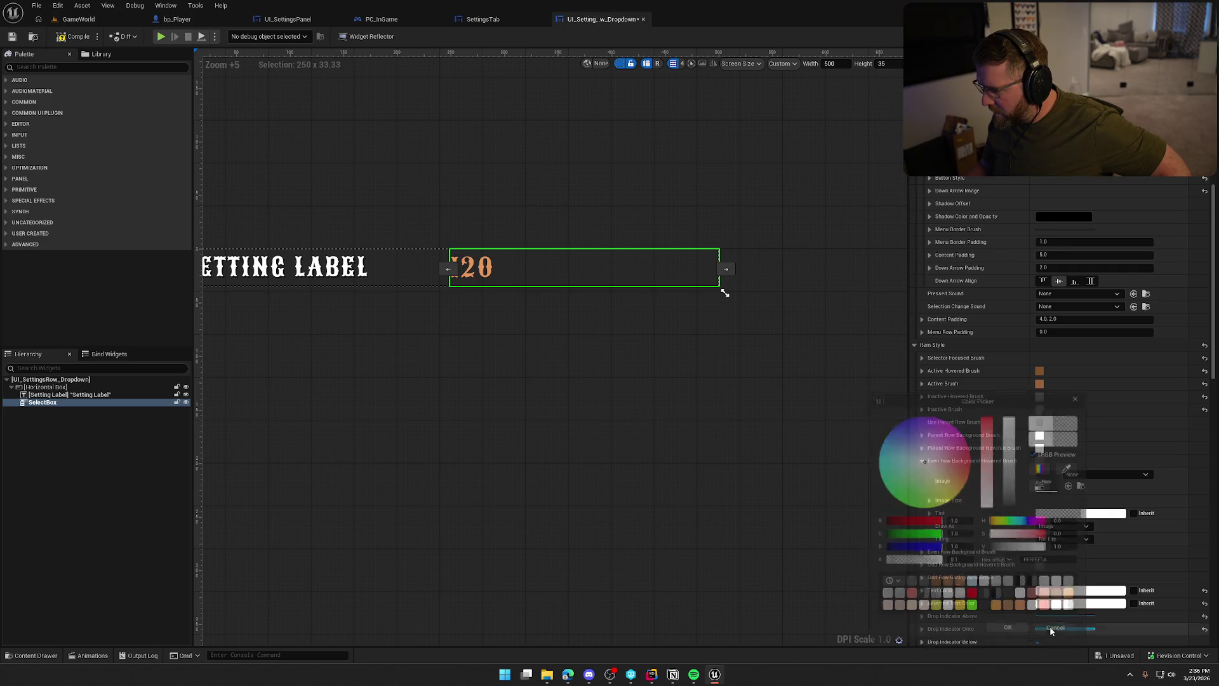
Set the Odd Row Background Hovered Brush tint to red.
click(924, 564)
scroll(952, 559, down, 3)
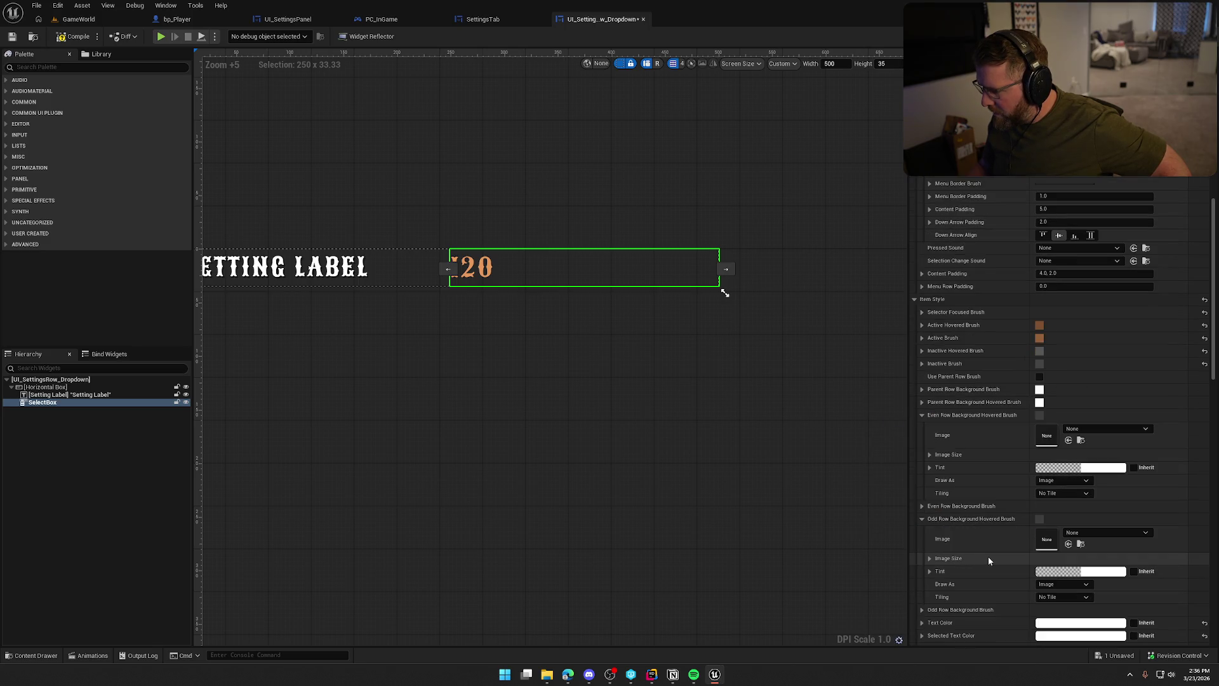
click(1102, 527)
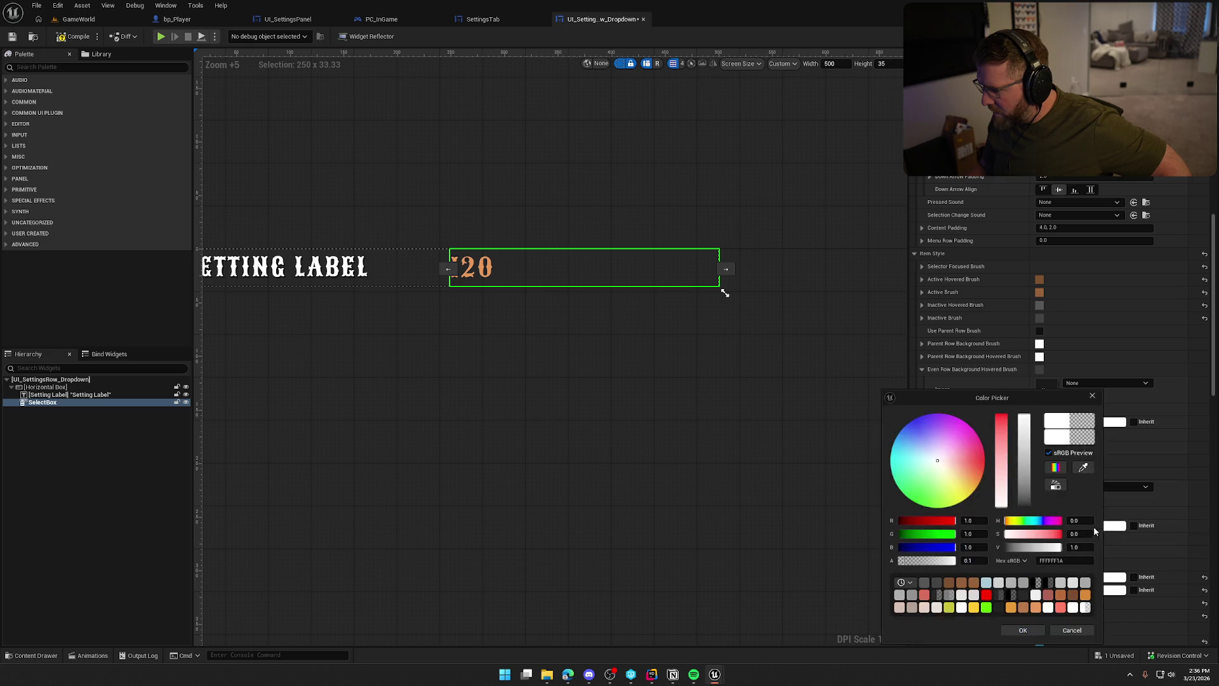
click(1002, 443)
click(1023, 630)
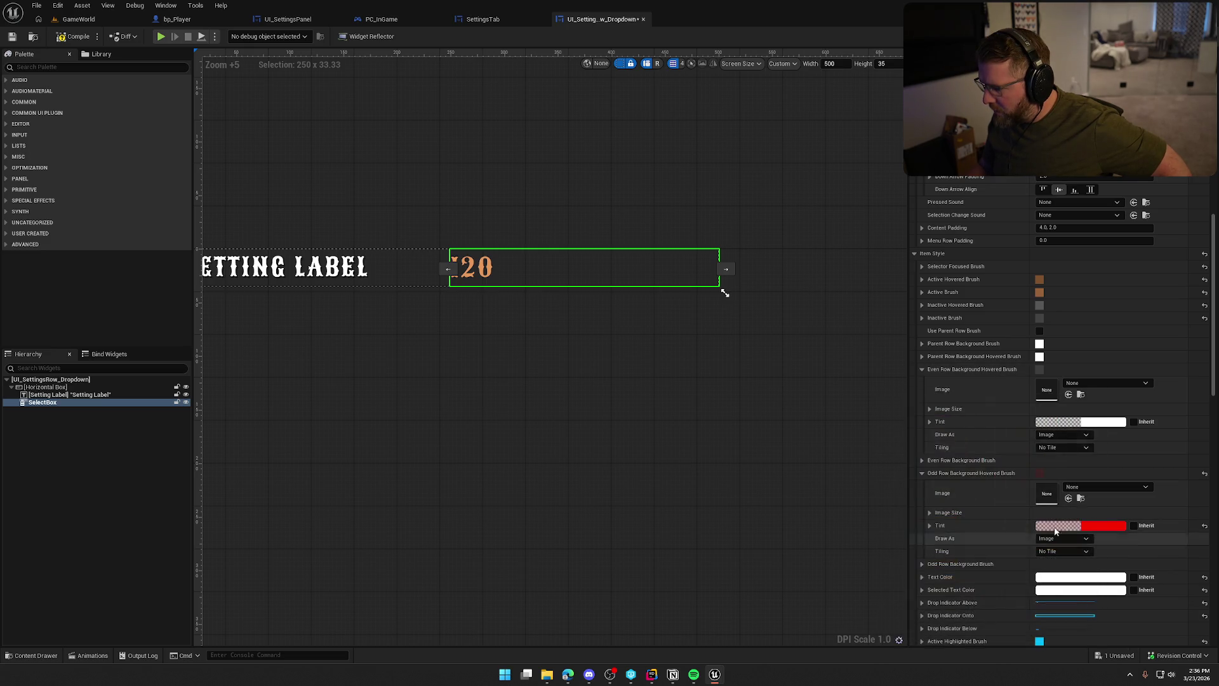
Set the Even Row Background Hovered Brush tint to bright green and compile.
click(1111, 423)
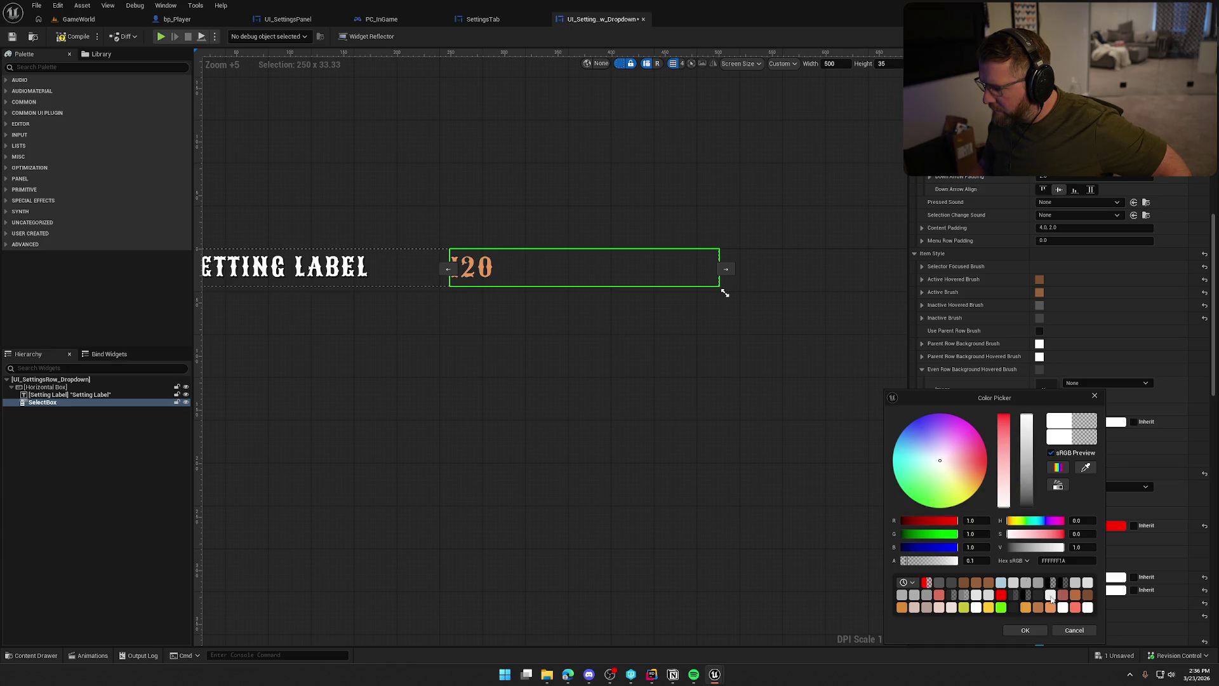
click(927, 507)
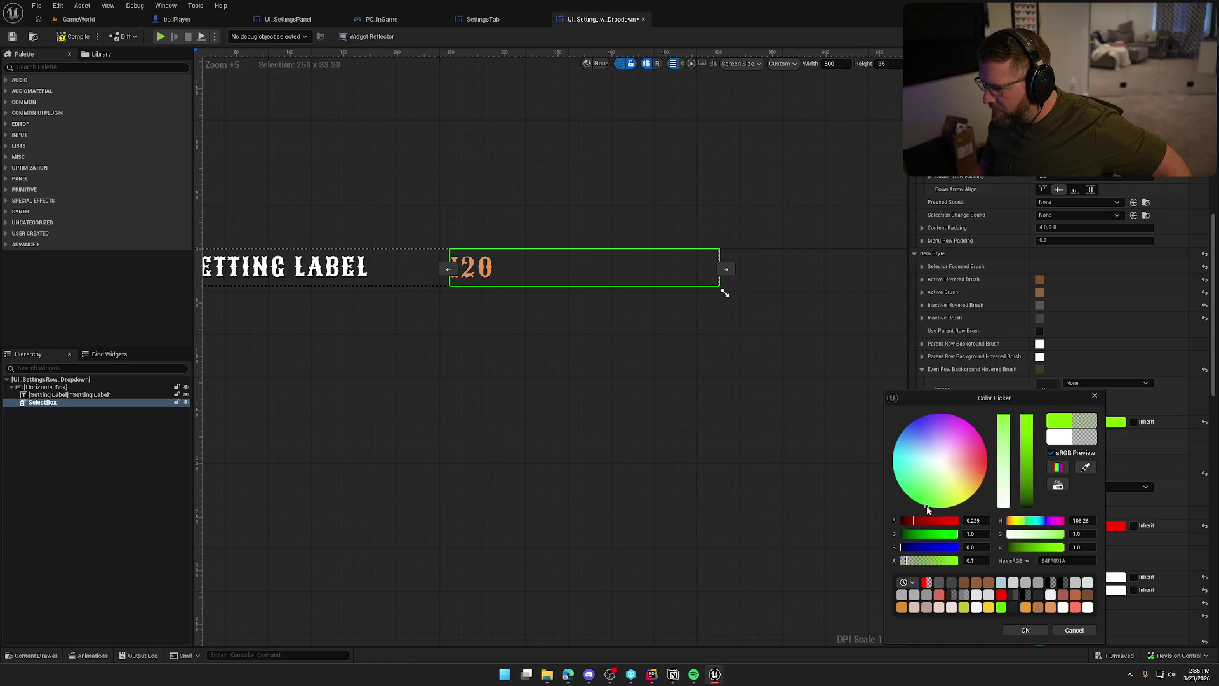
click(1026, 632)
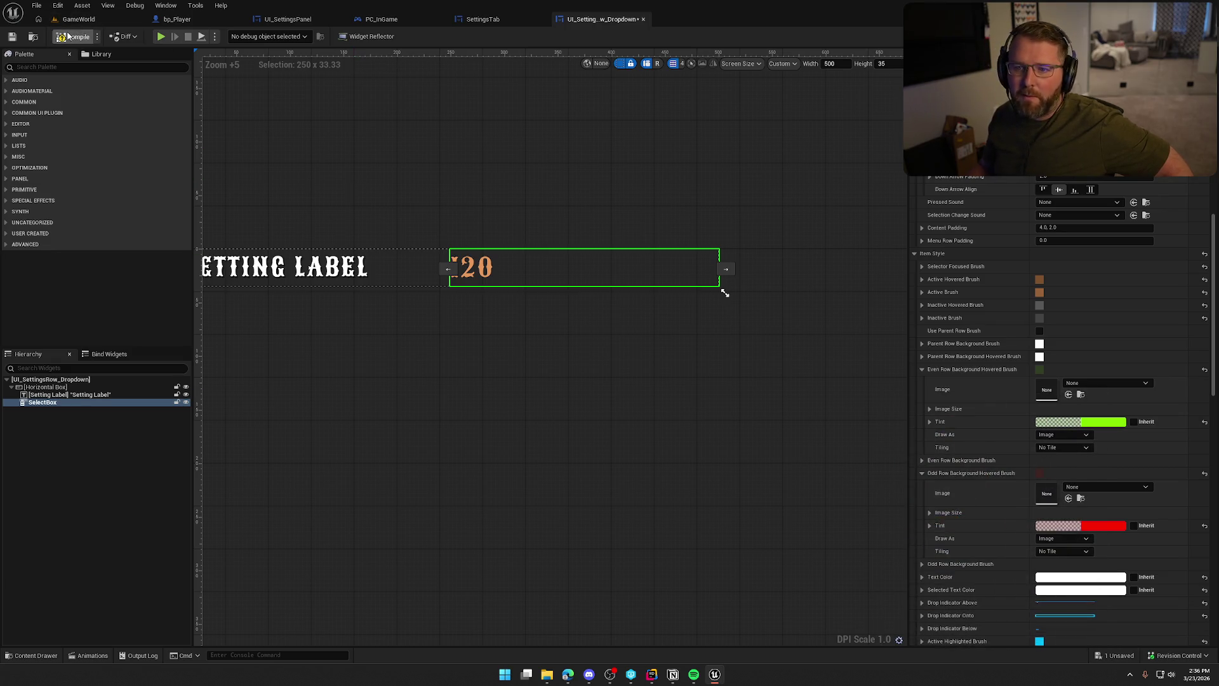
key(ctrl+s)
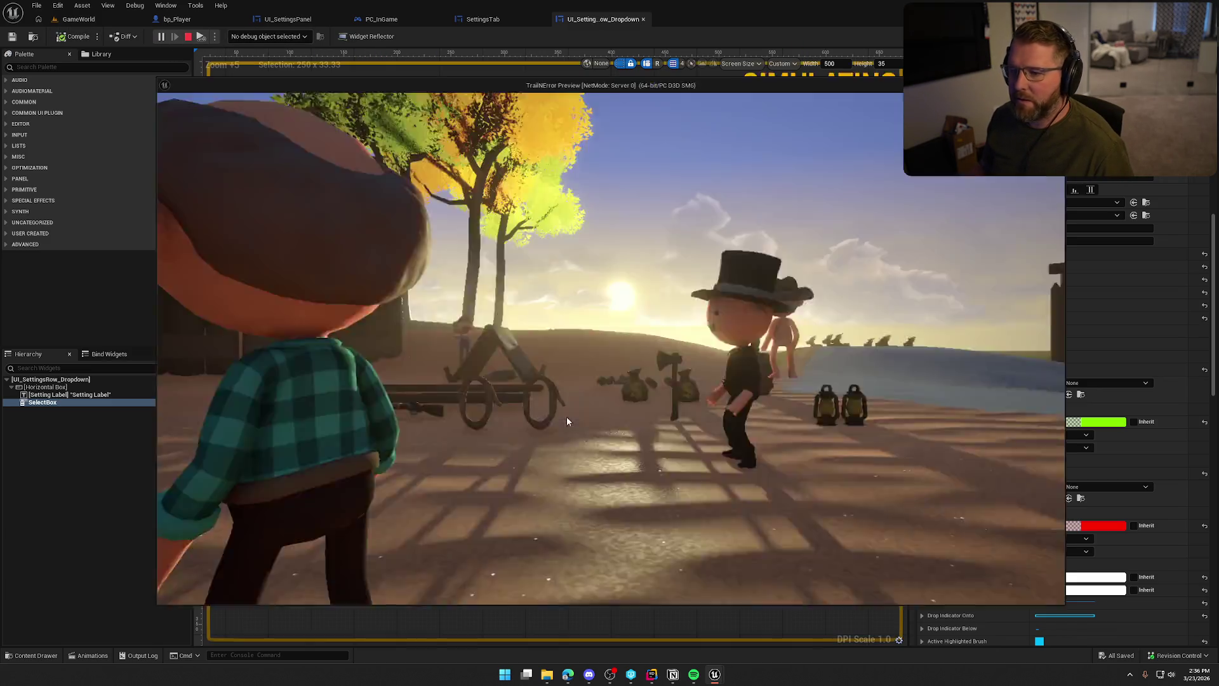
In the play-test's Graphics settings, switch Window Mode to Windowed, reopen the list, then end the session.
key(Escape)
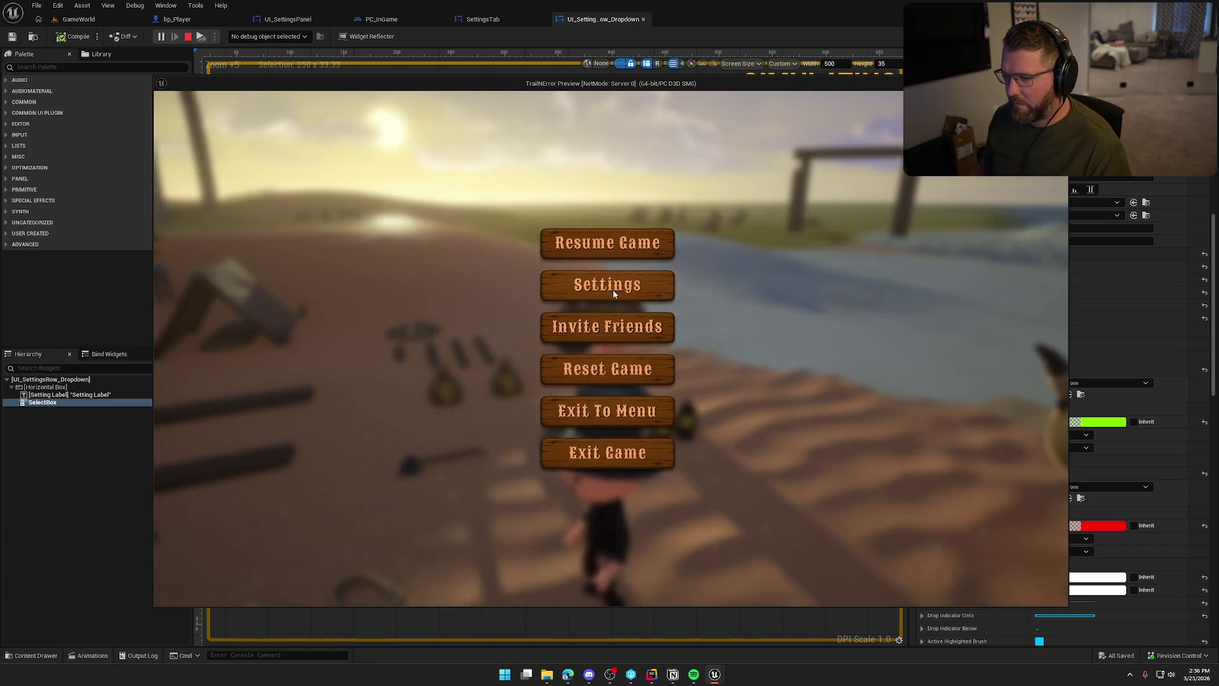
click(613, 291)
click(575, 135)
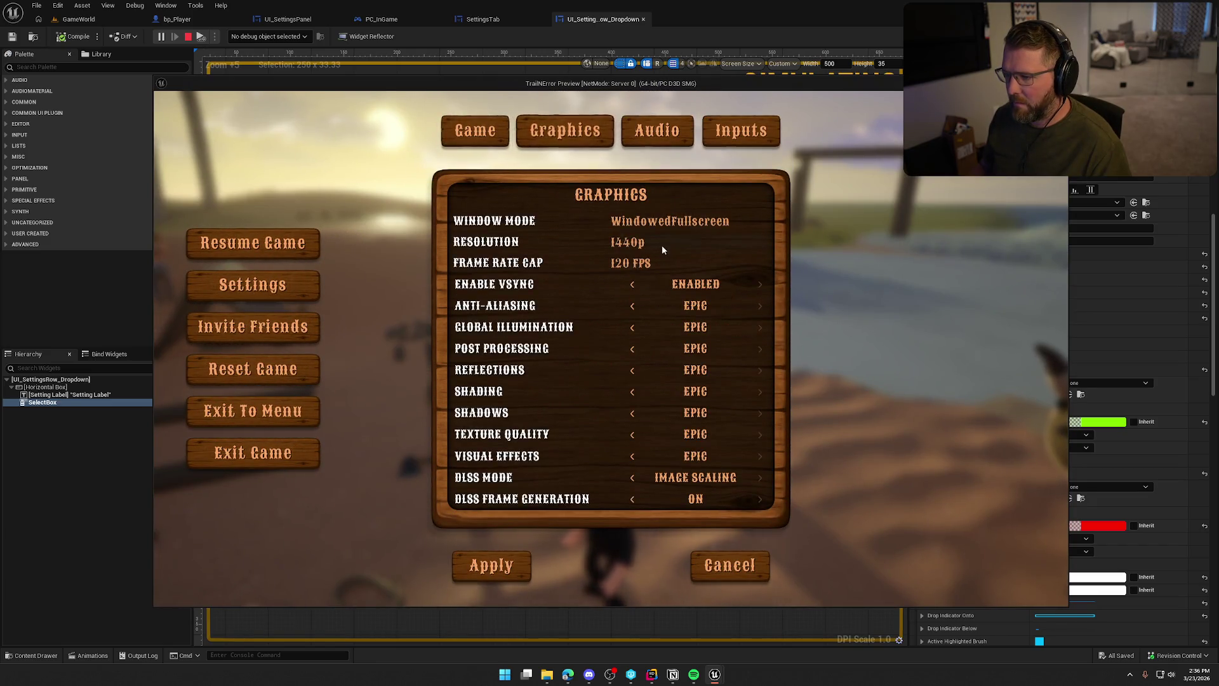
click(677, 223)
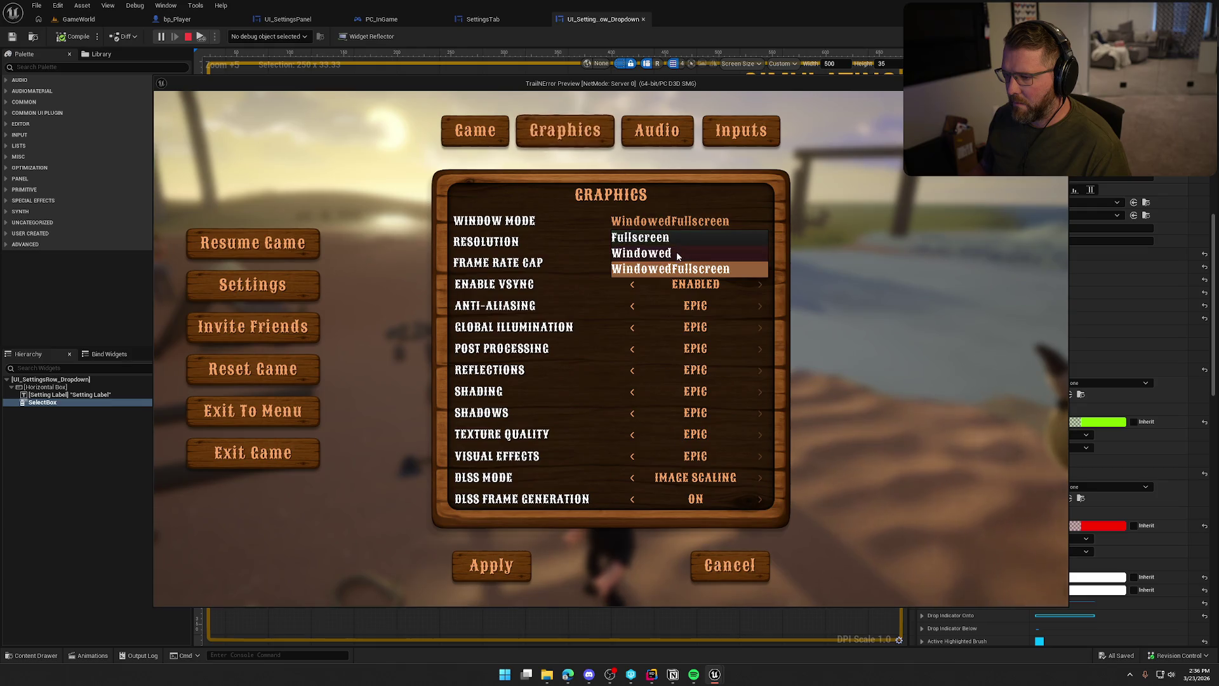
click(717, 257)
click(705, 223)
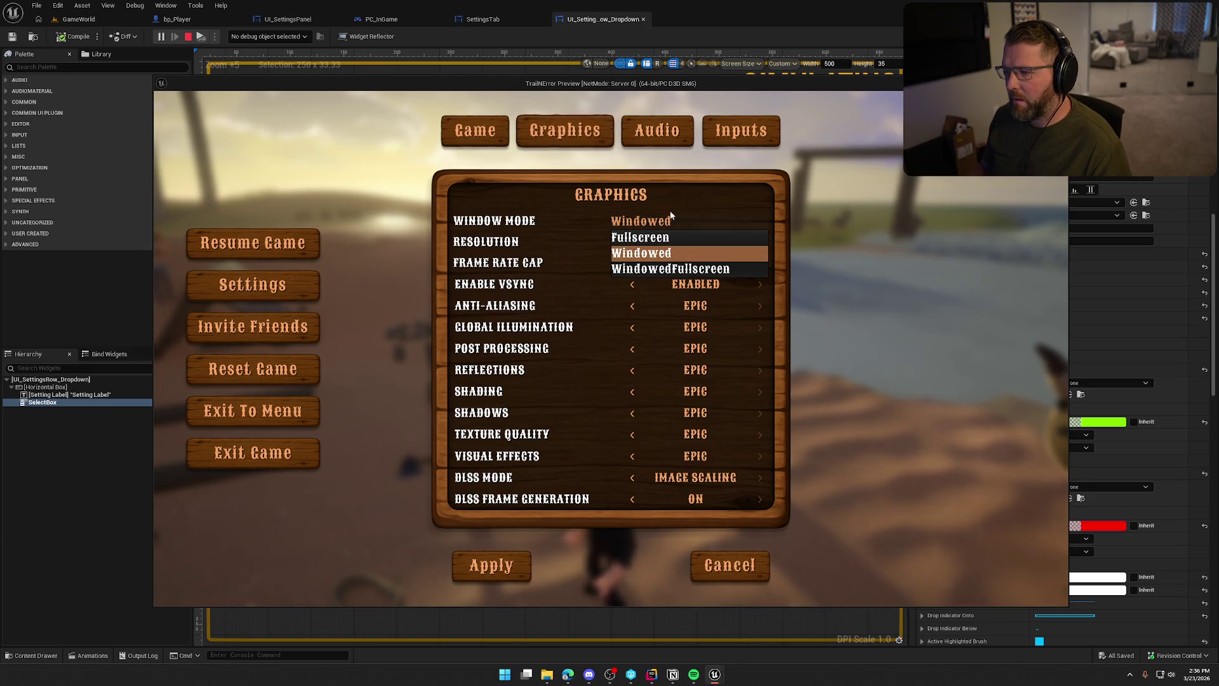
key(Escape)
key(Escape)
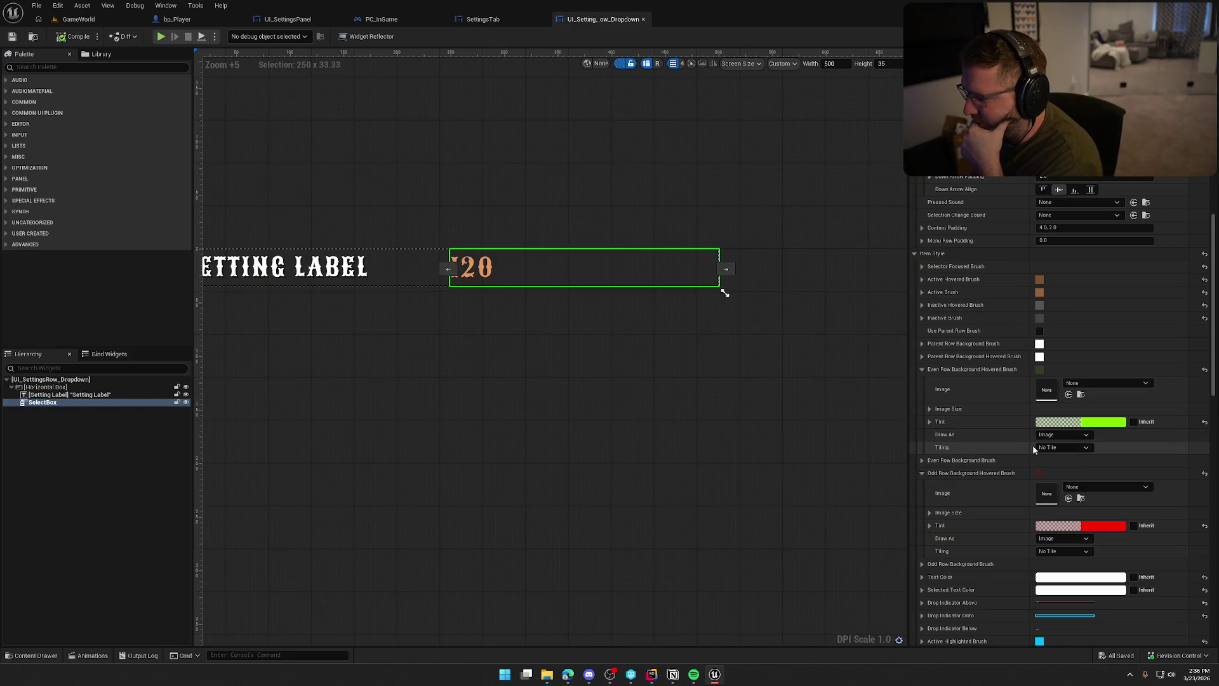
Set the even-row hovered tint to reddish D86F5BFF and paste it into the odd-row hovered tint.
click(1106, 423)
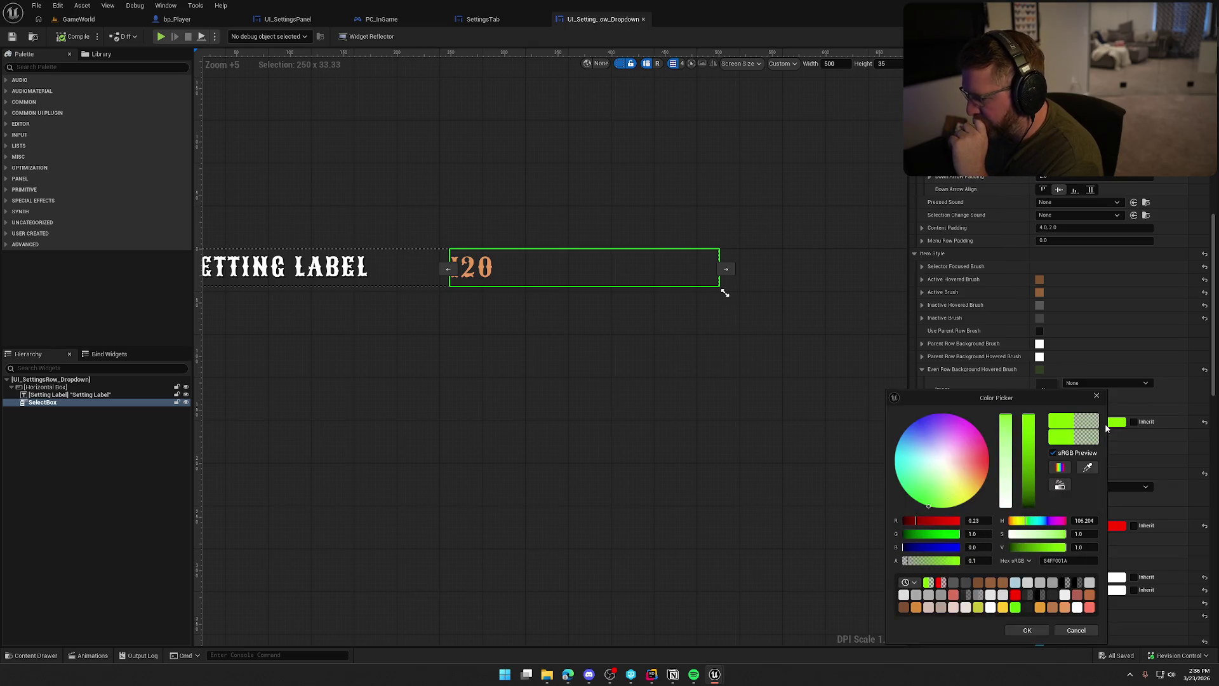
click(953, 596)
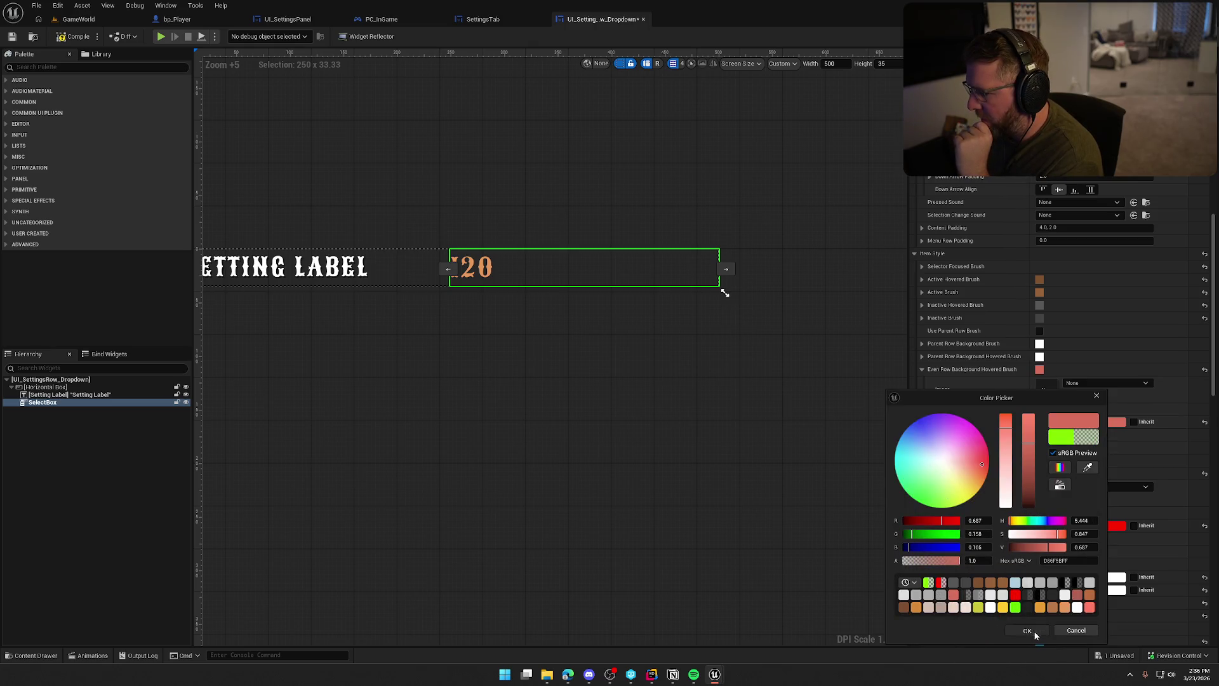
click(1027, 630)
right_click(1018, 426)
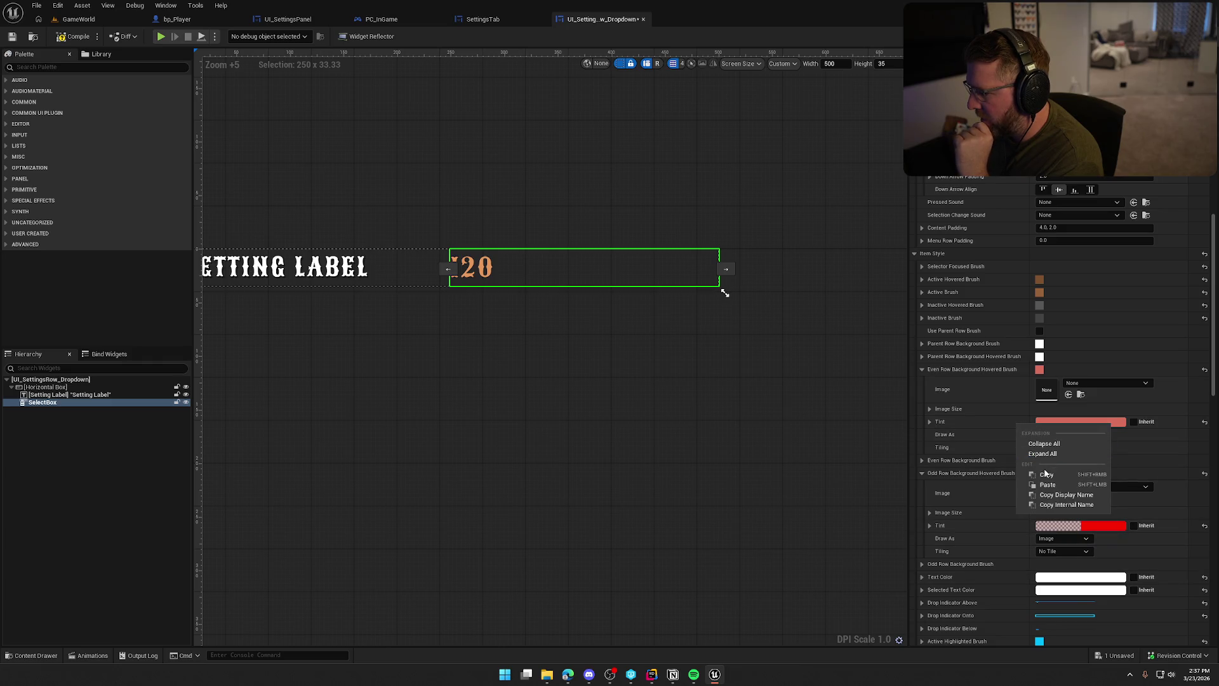
click(1045, 473)
right_click(1016, 520)
click(1048, 580)
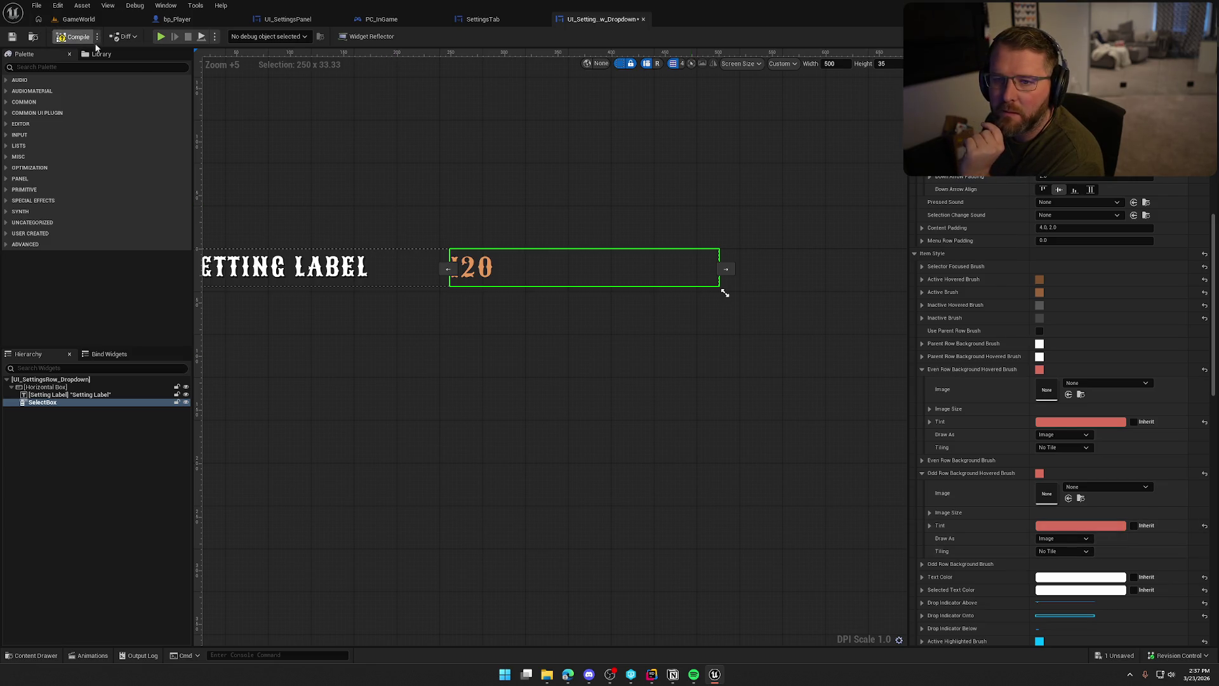
Compile and play-test the Window Mode list to check the reddish hover colour.
click(161, 36)
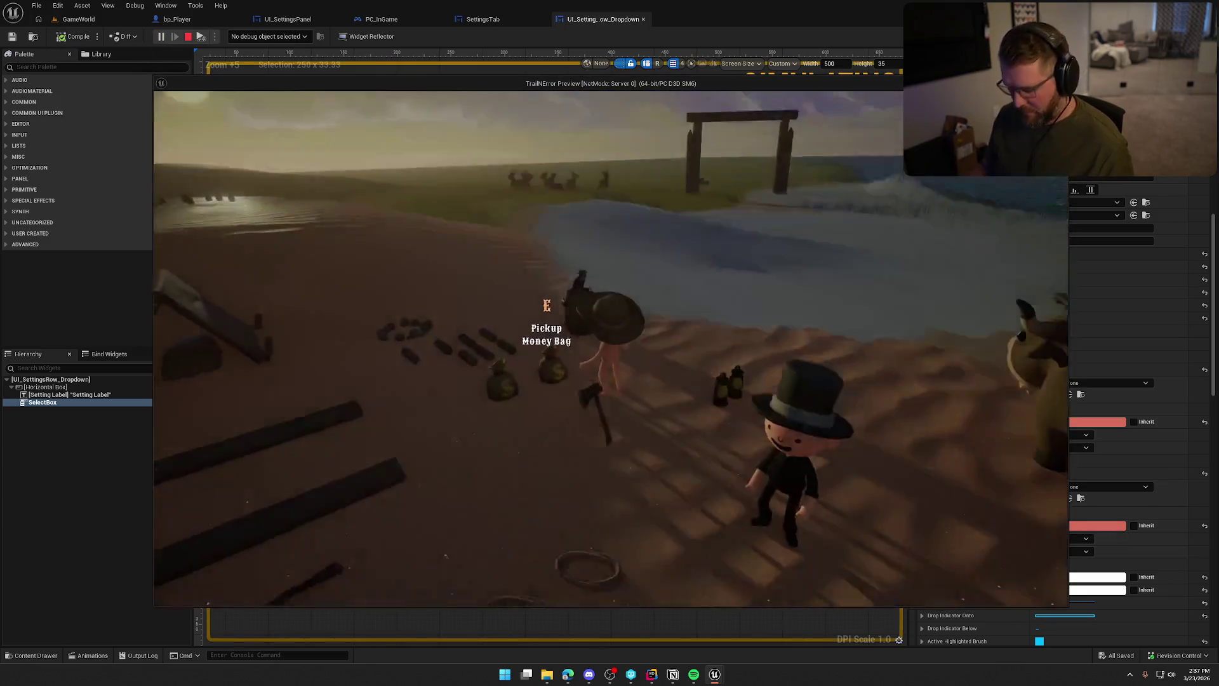
key(Escape)
click(611, 284)
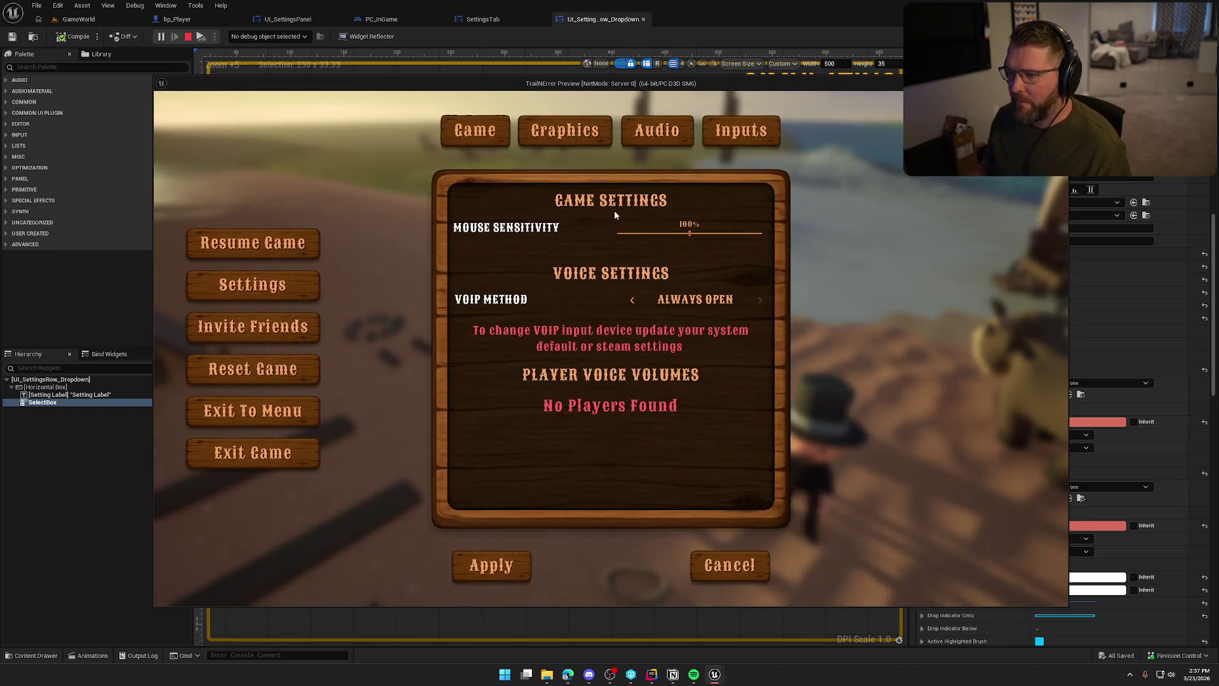
click(589, 133)
click(673, 221)
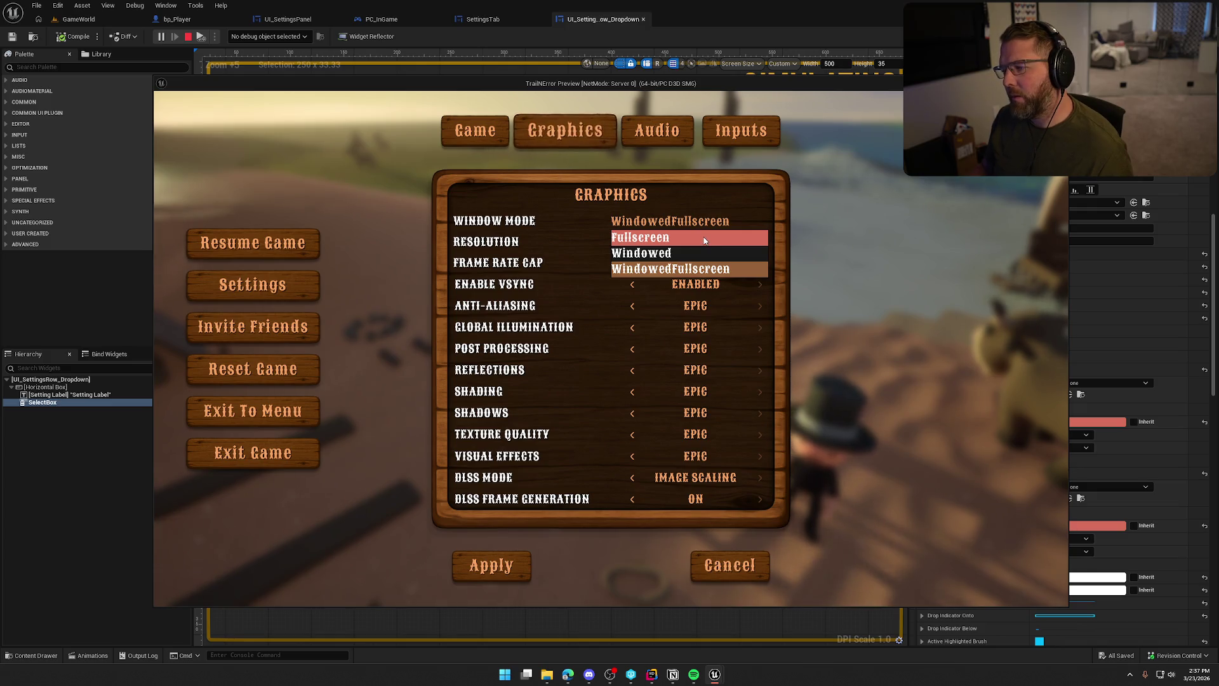
key(Escape)
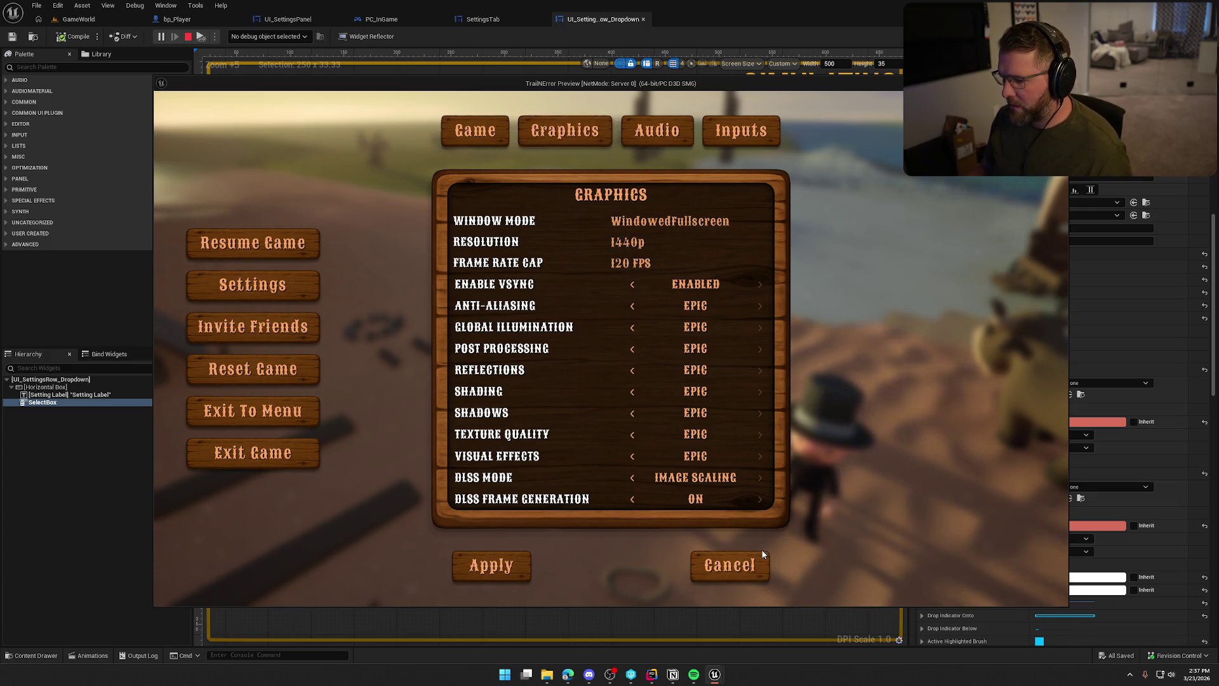
key(Escape)
click(1079, 422)
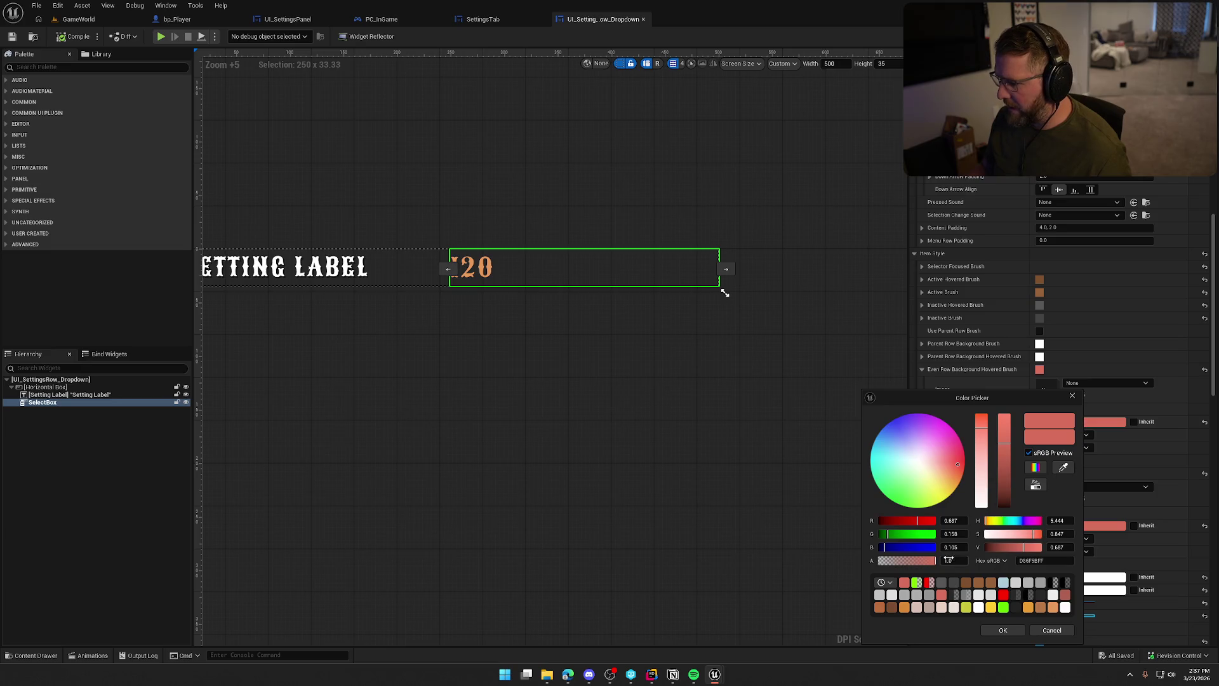
Give both the even-row and odd-row hovered tints 0.5 alpha.
click(998, 632)
click(1076, 526)
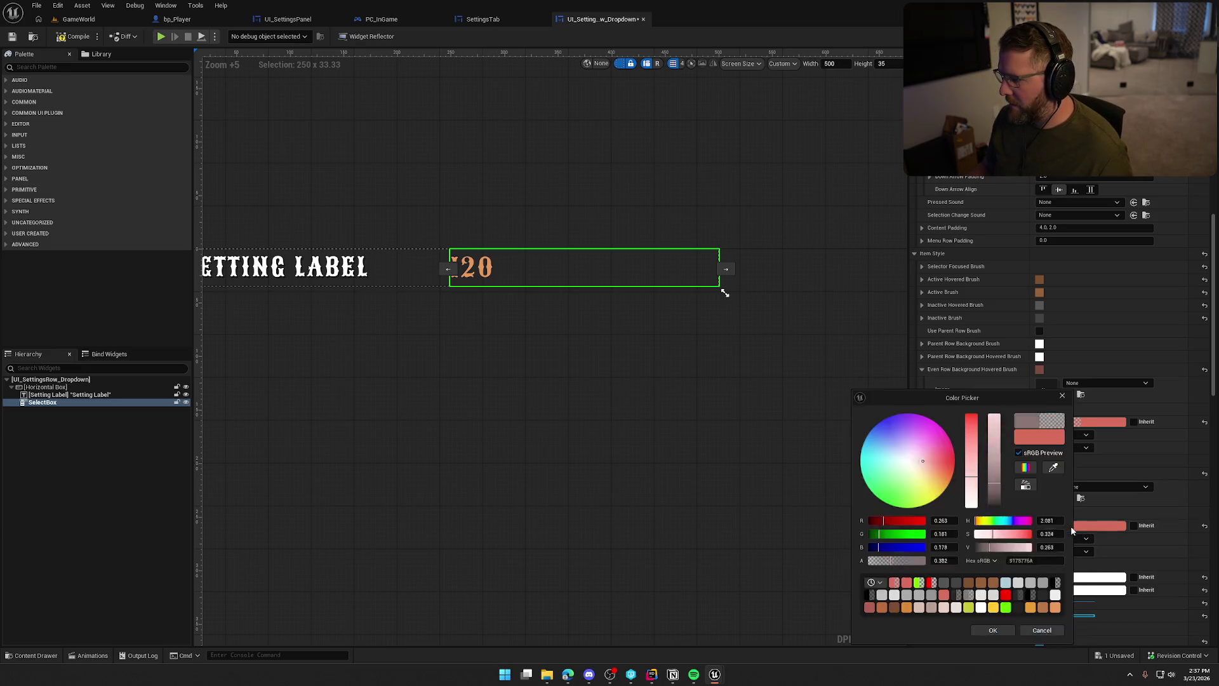
click(980, 627)
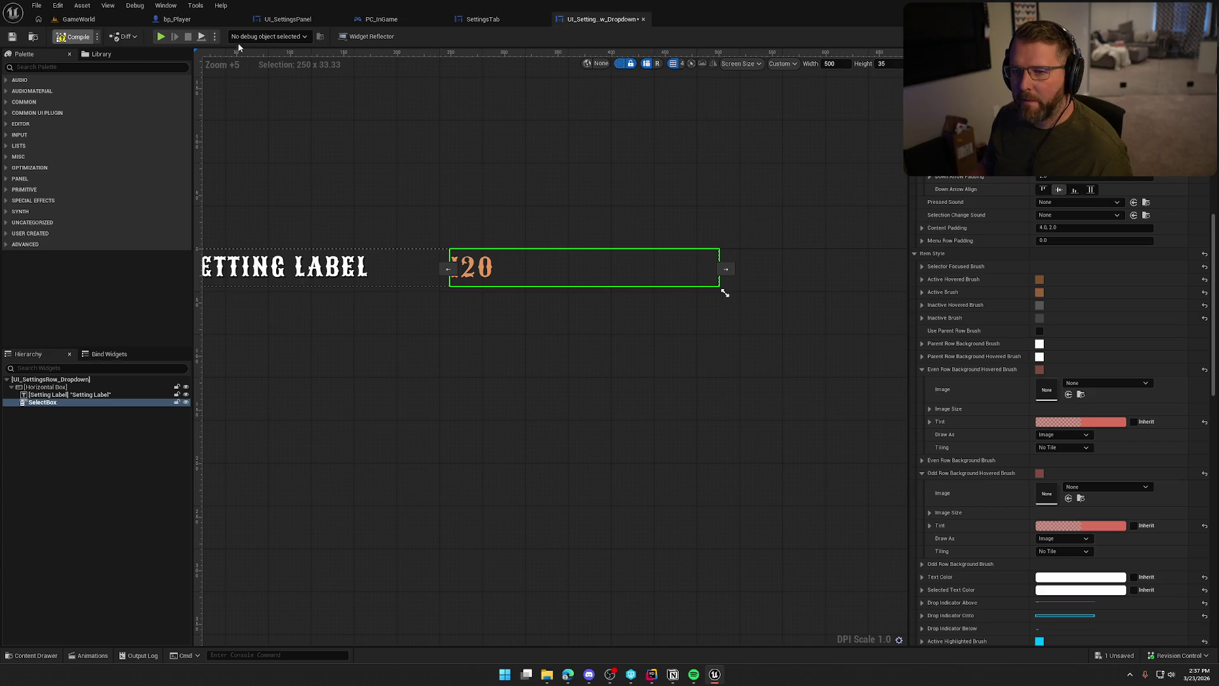
Play-test the Window Mode list in the Graphics settings, then stop.
click(161, 38)
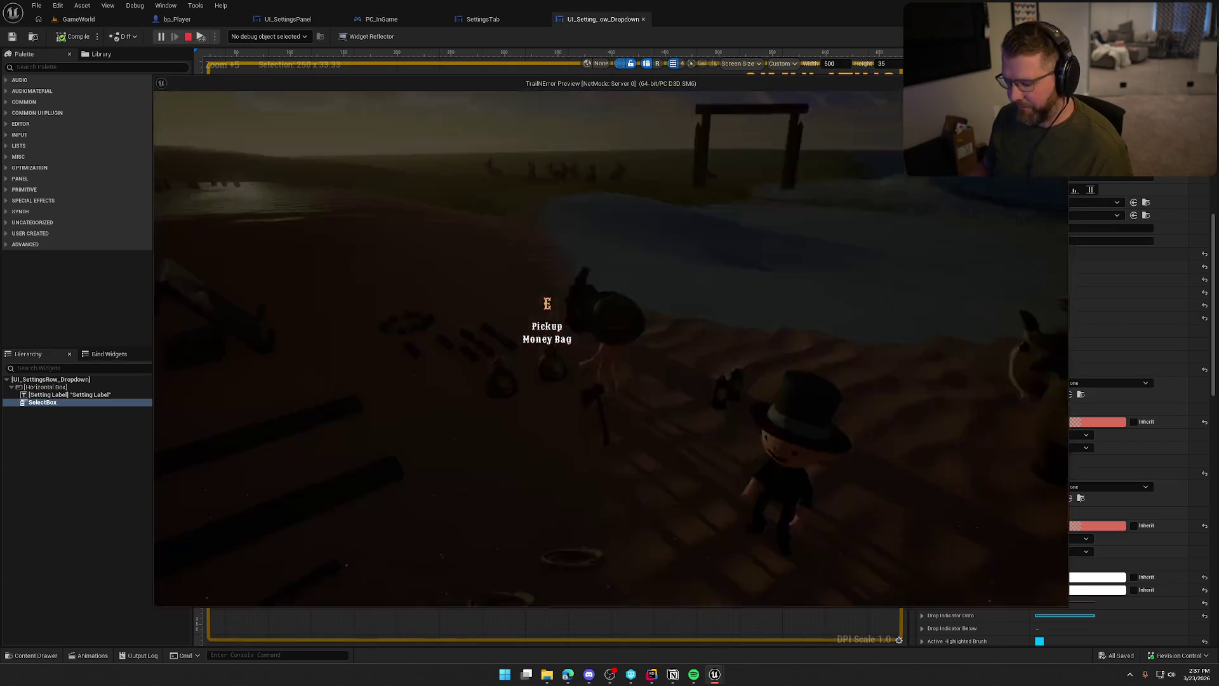
key(Escape)
click(619, 299)
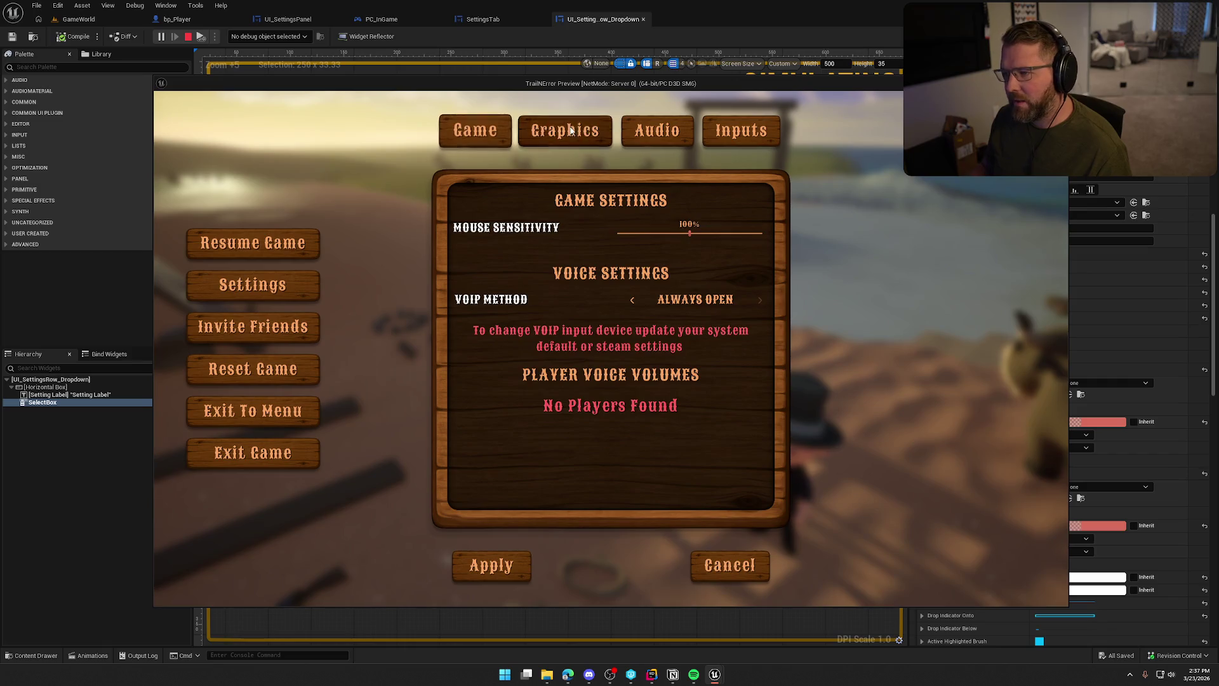
click(565, 131)
click(672, 222)
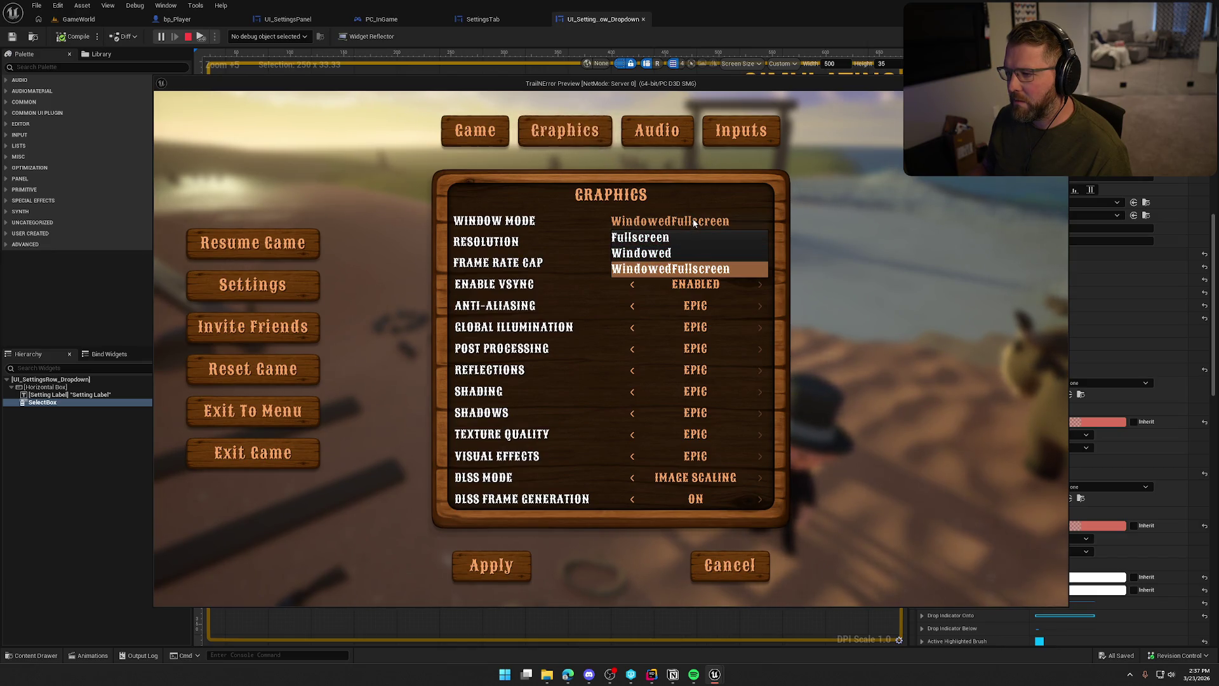
key(Escape)
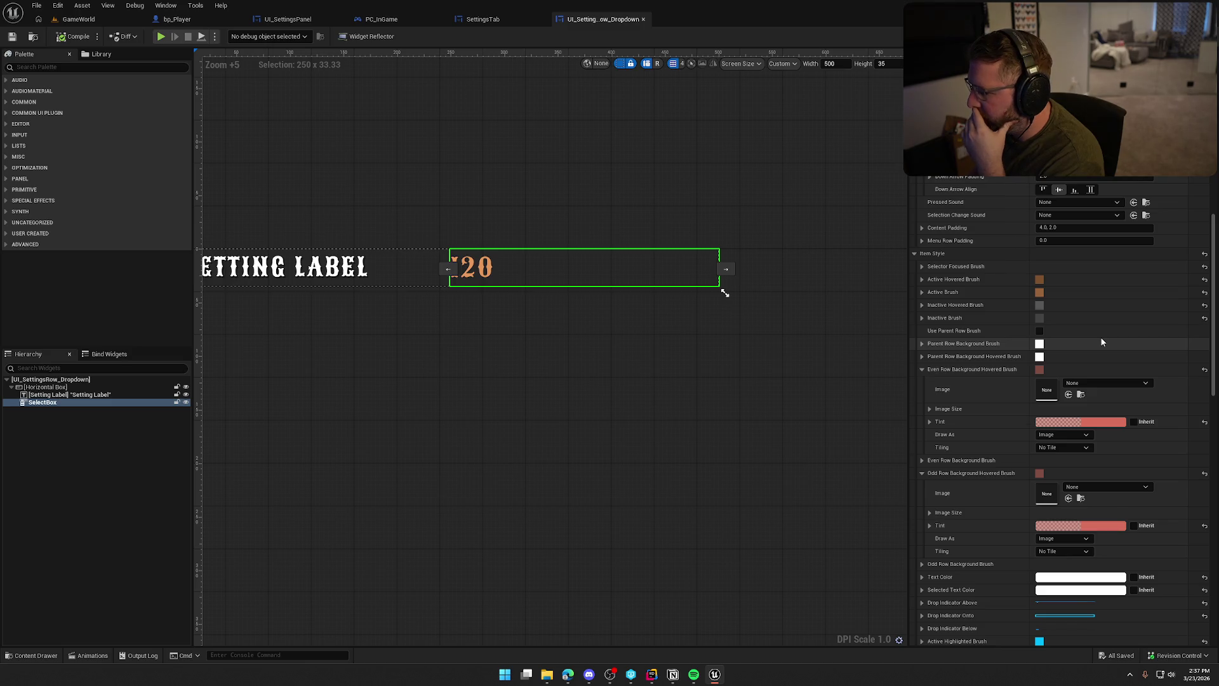
Set the Inactive Hovered Brush tint alpha to 0.5 and review the Inactive Brush tint.
click(923, 305)
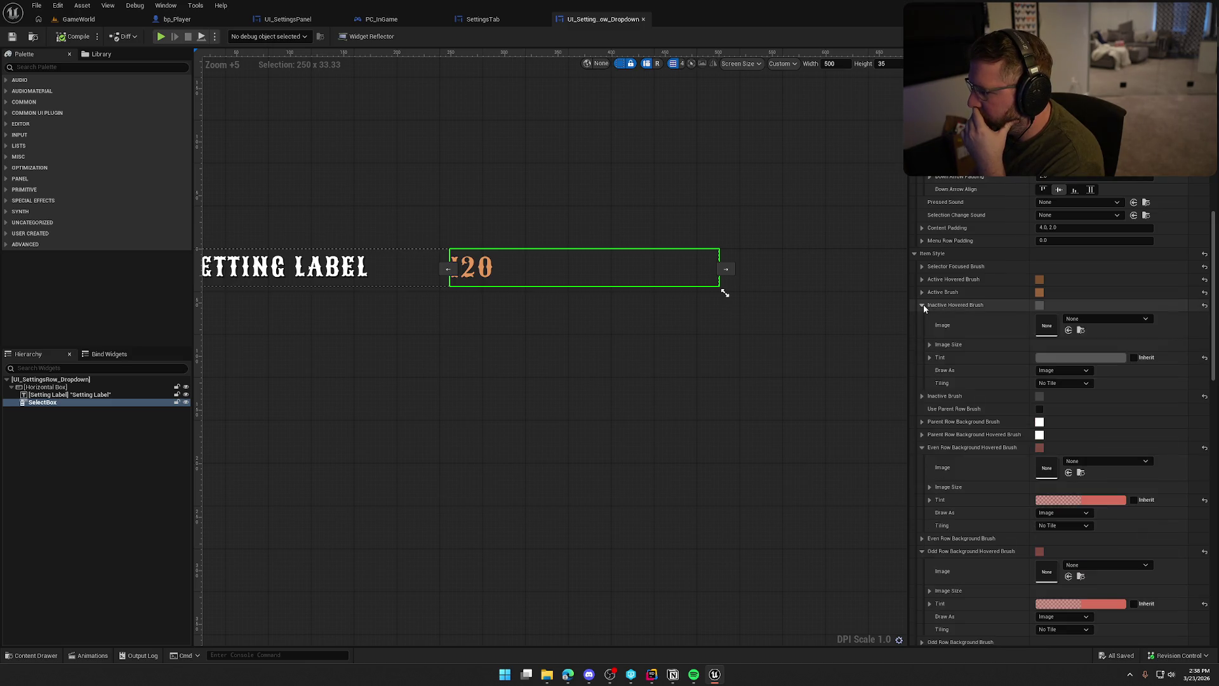
click(1058, 357)
click(1008, 424)
click(936, 533)
text(0.5)
key(Return)
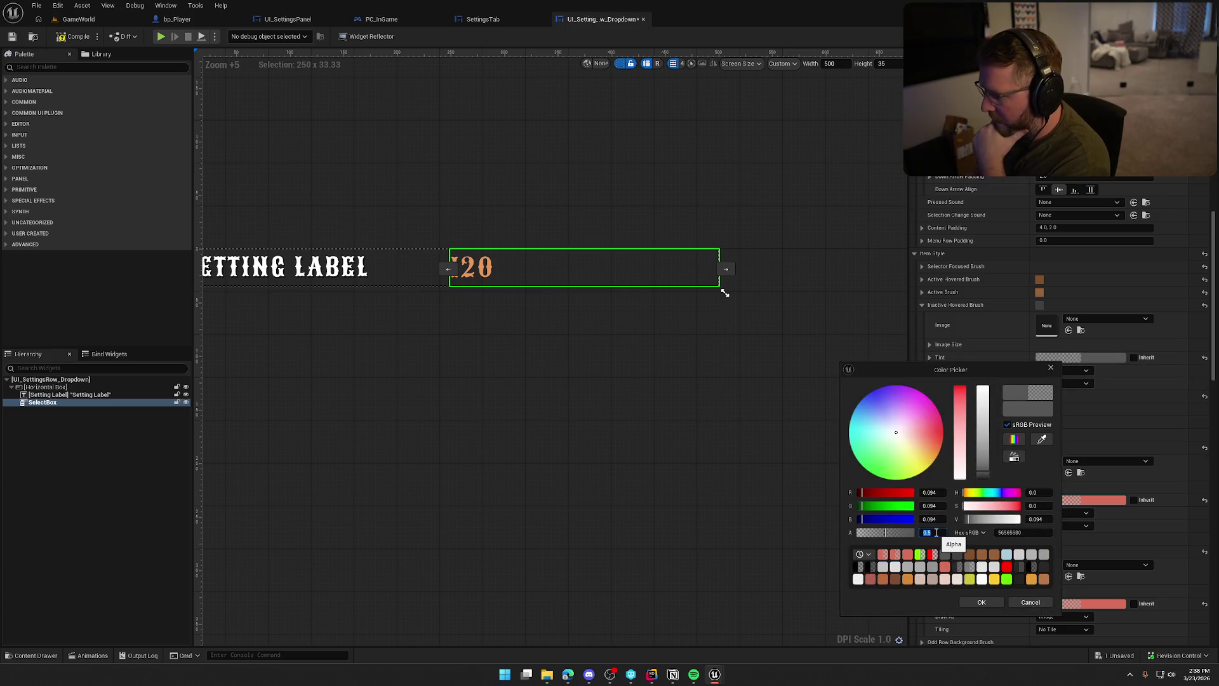
click(981, 602)
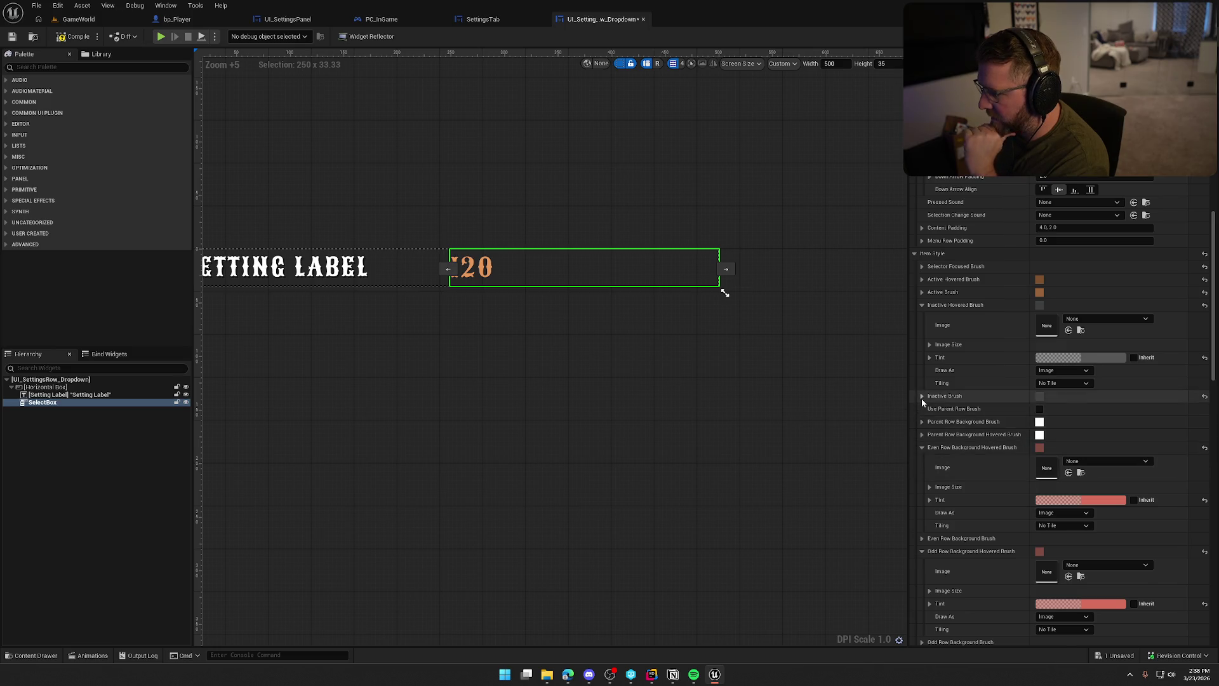
click(922, 396)
click(1060, 449)
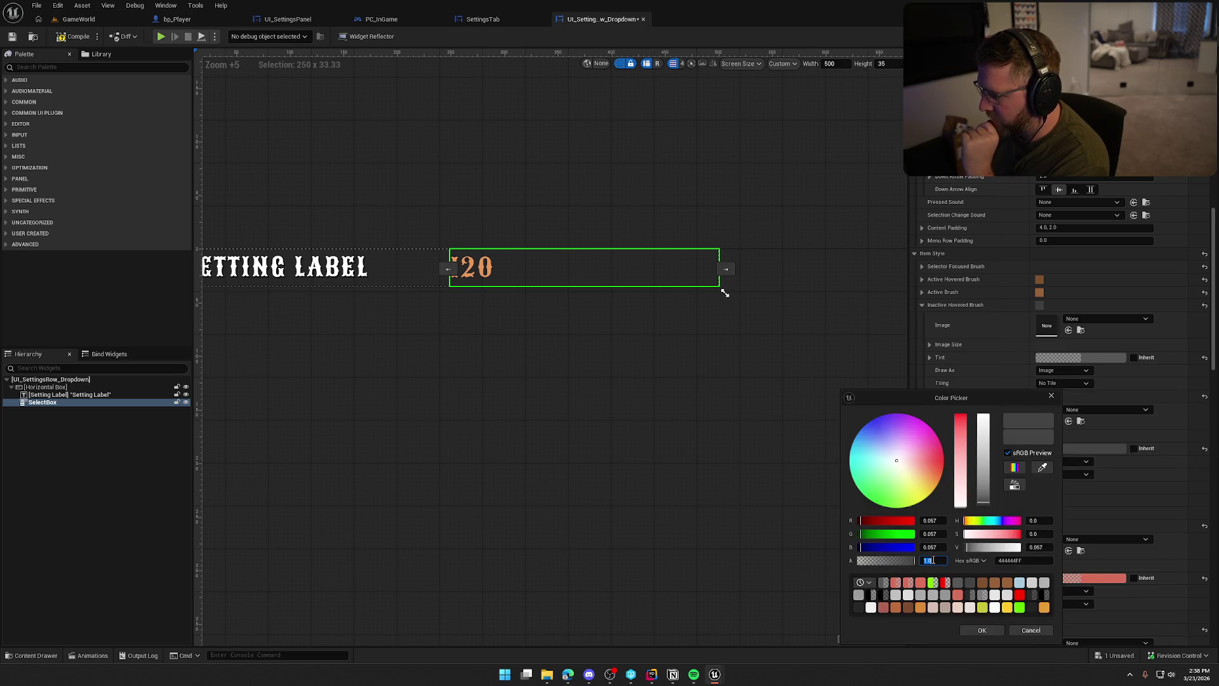
click(985, 632)
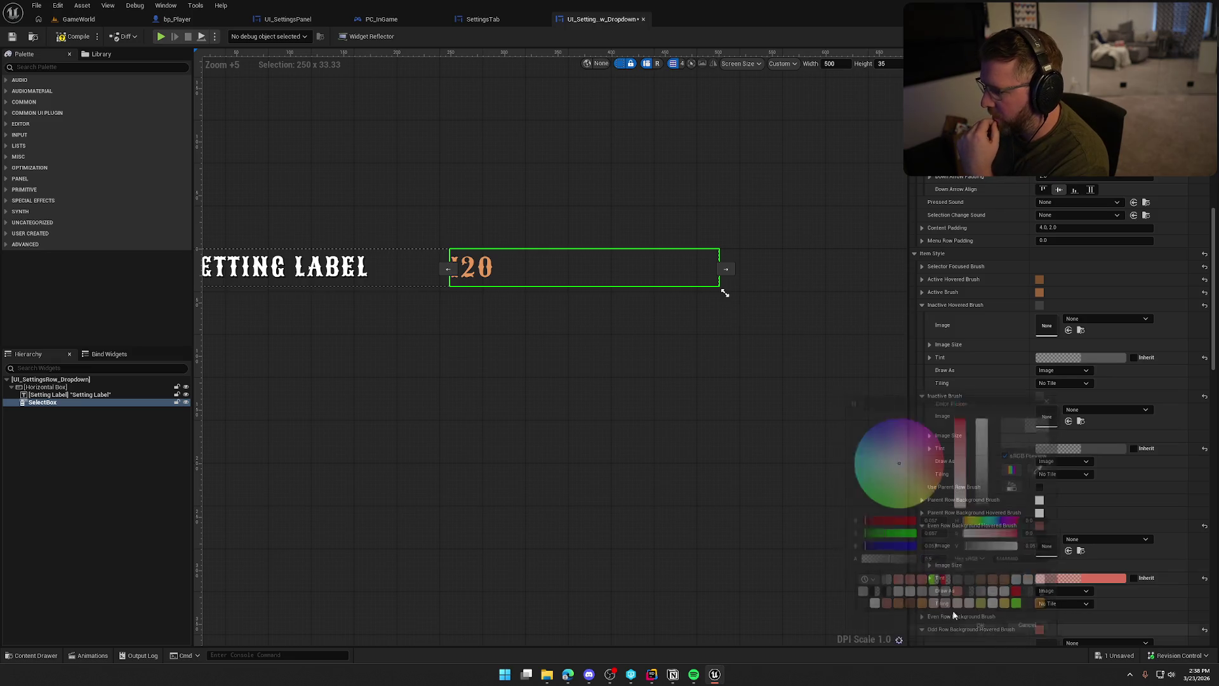
Play-test the Window Mode list, leaving it on WindowedFullscreen, and stop the preview.
click(162, 36)
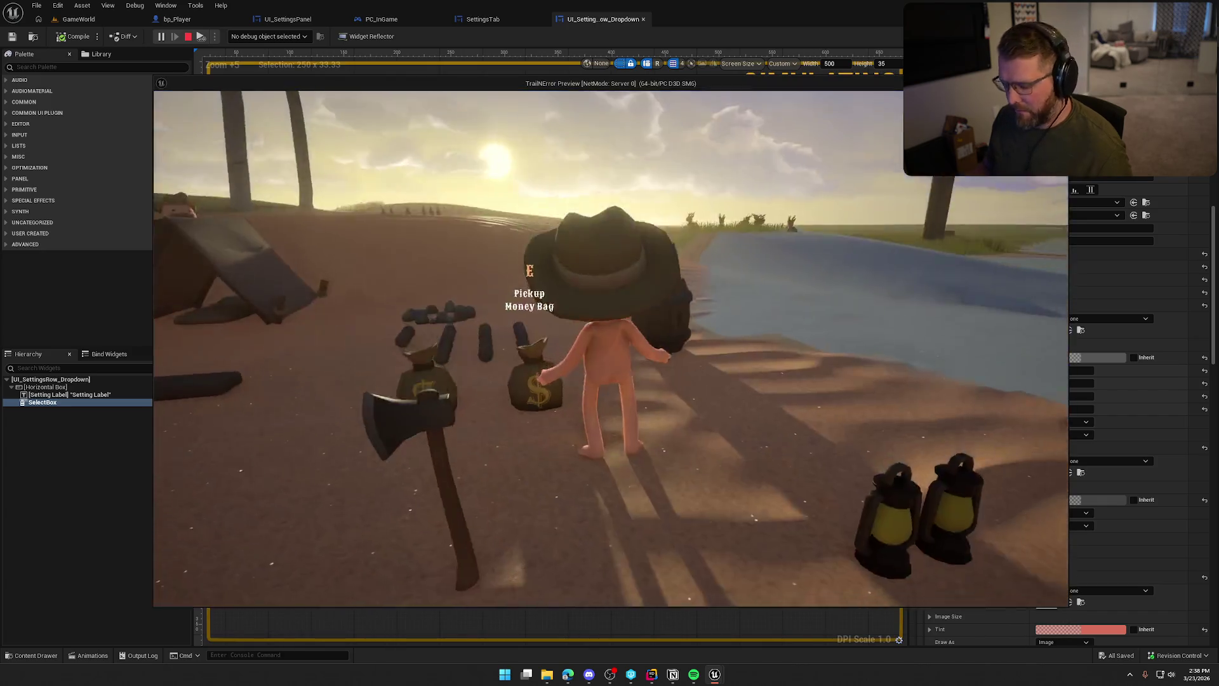
key(Escape)
click(615, 286)
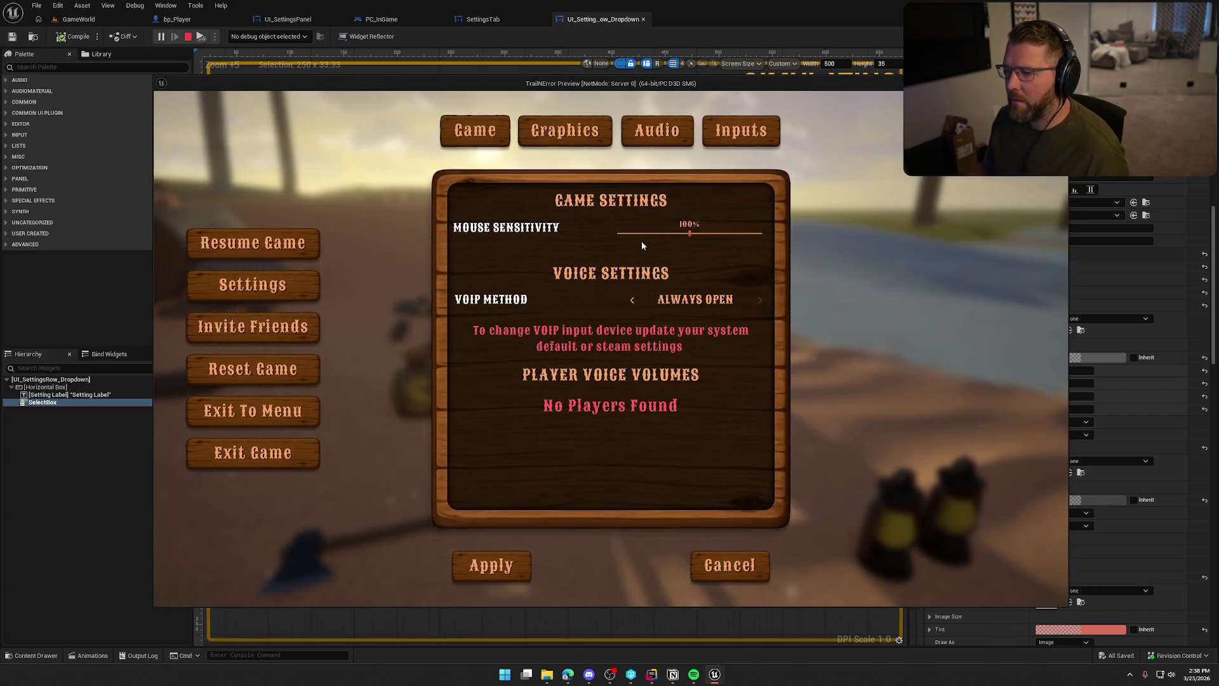
click(582, 143)
click(672, 223)
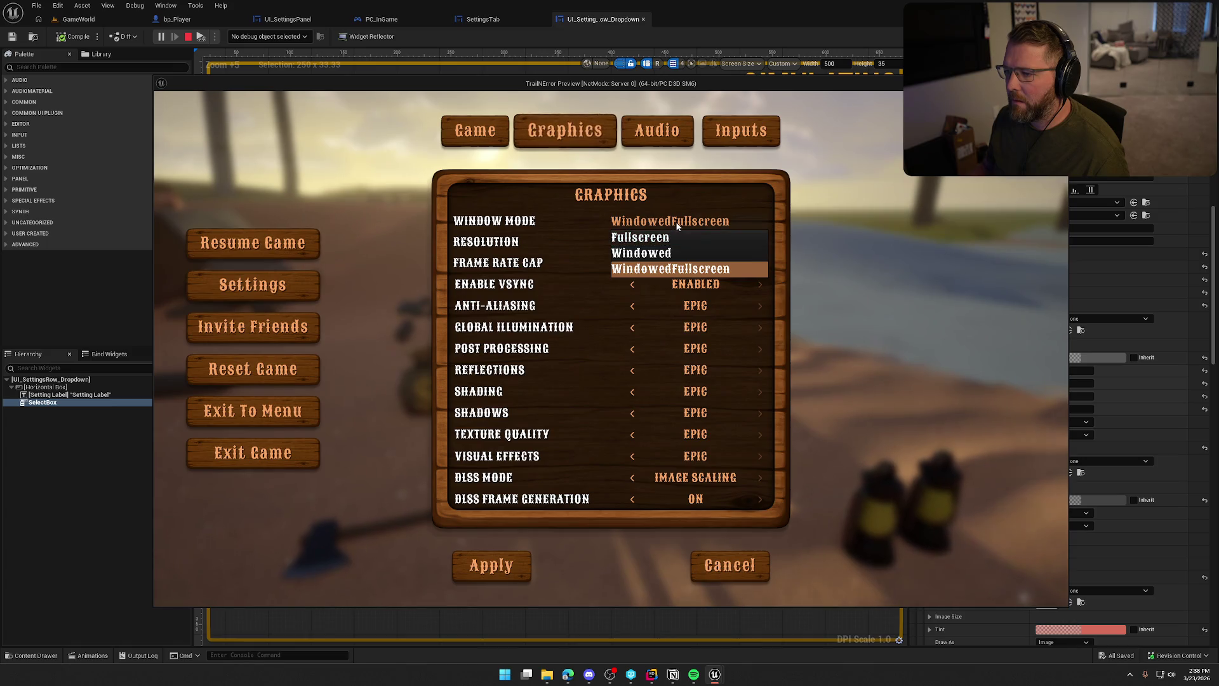
click(681, 221)
click(682, 221)
click(681, 221)
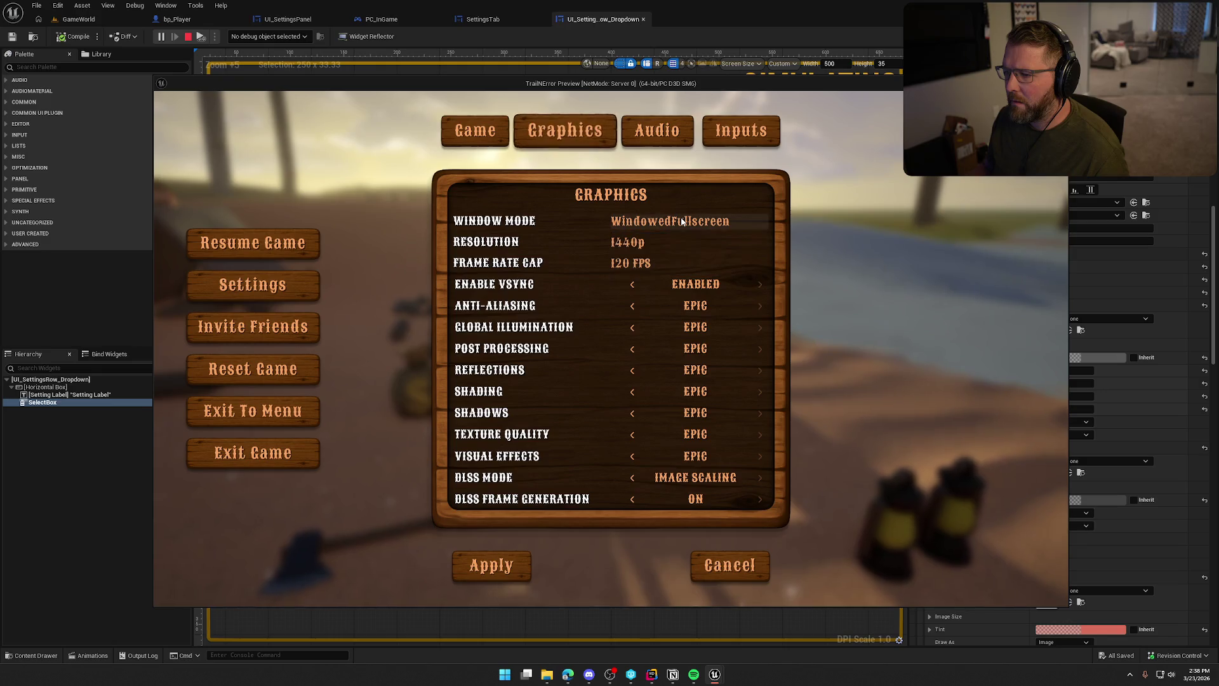
click(681, 221)
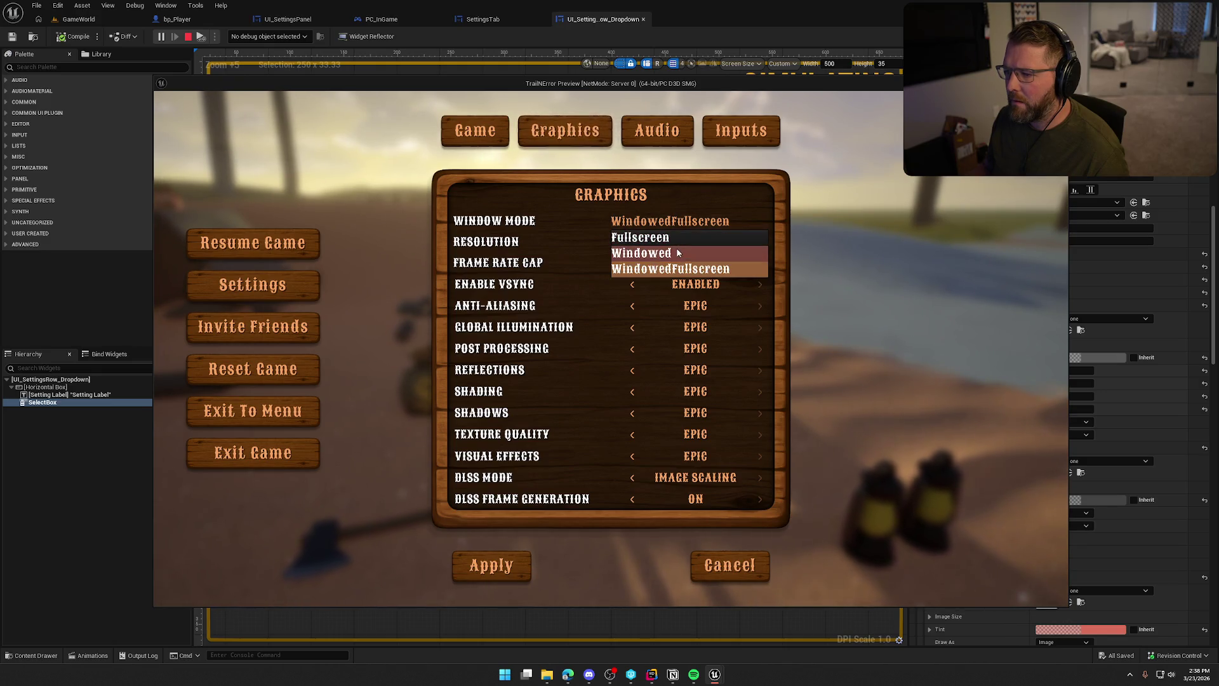
click(709, 267)
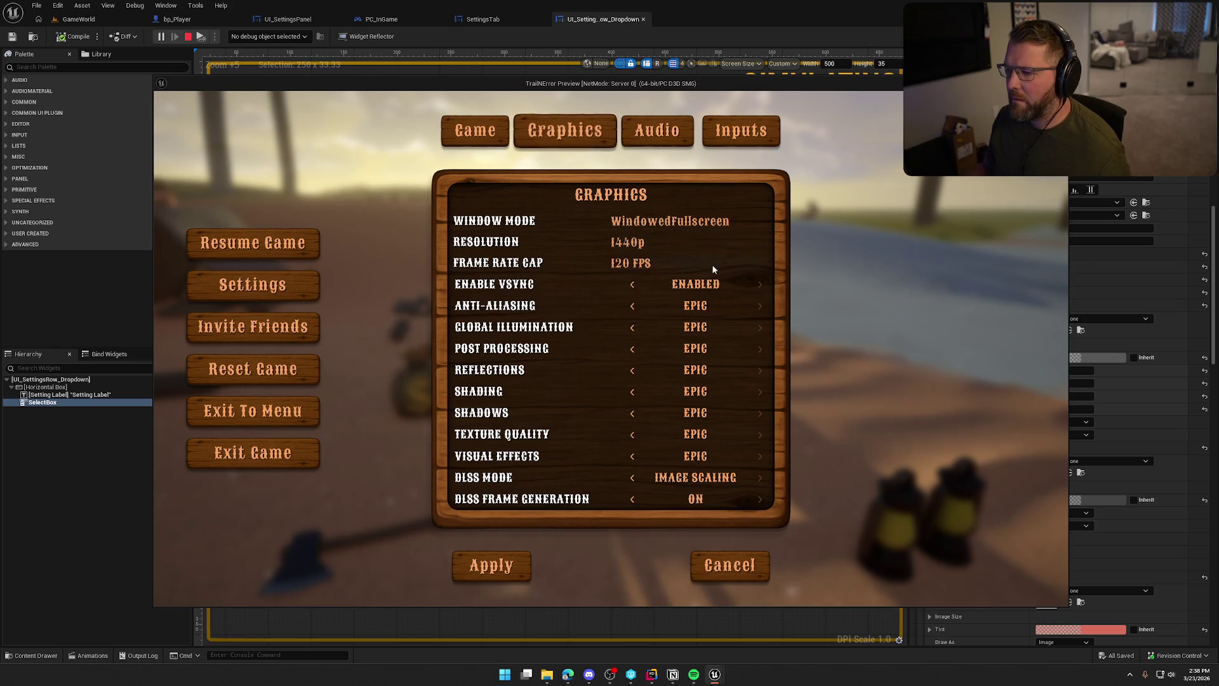
key(Escape)
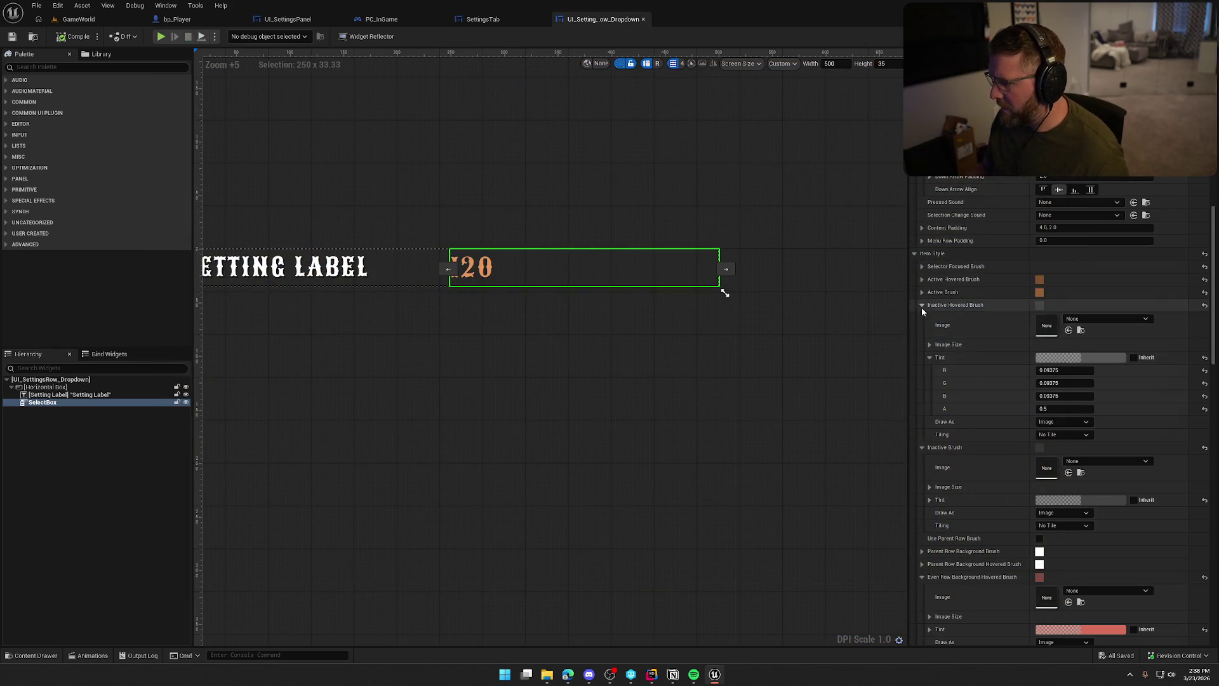
Collapse the inactive, inactive-hovered and row-hover brush sections, then glance at Drop Indicator Above.
click(922, 305)
click(921, 318)
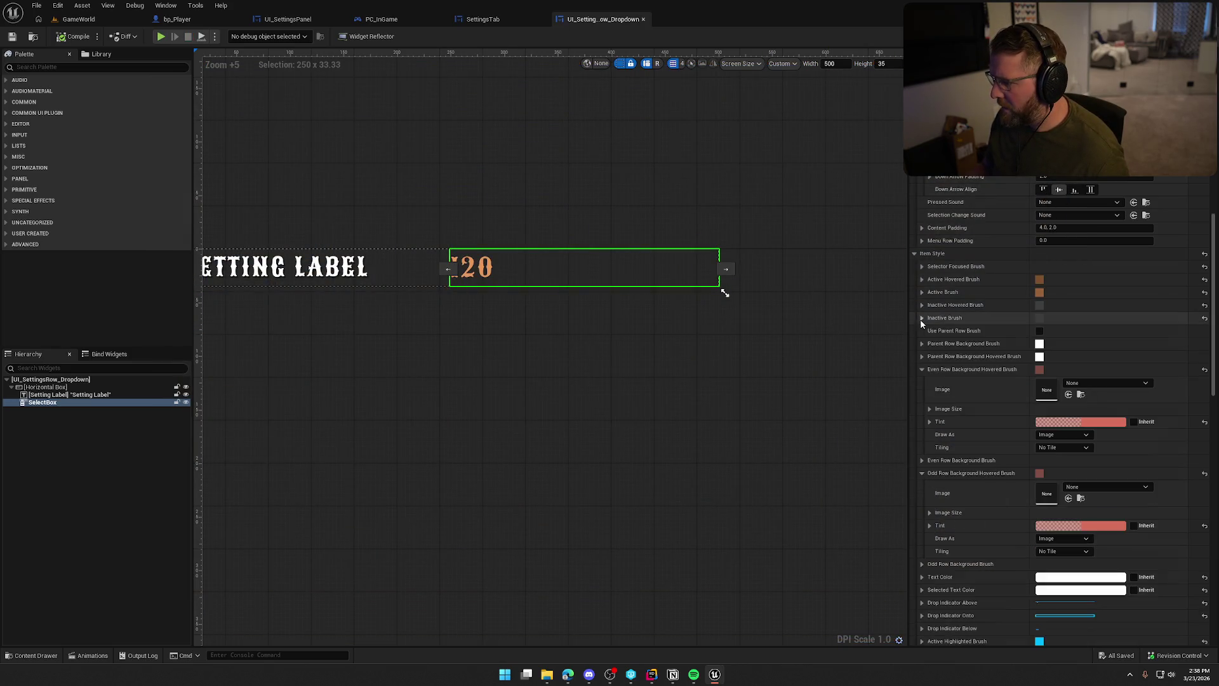
click(922, 371)
click(920, 395)
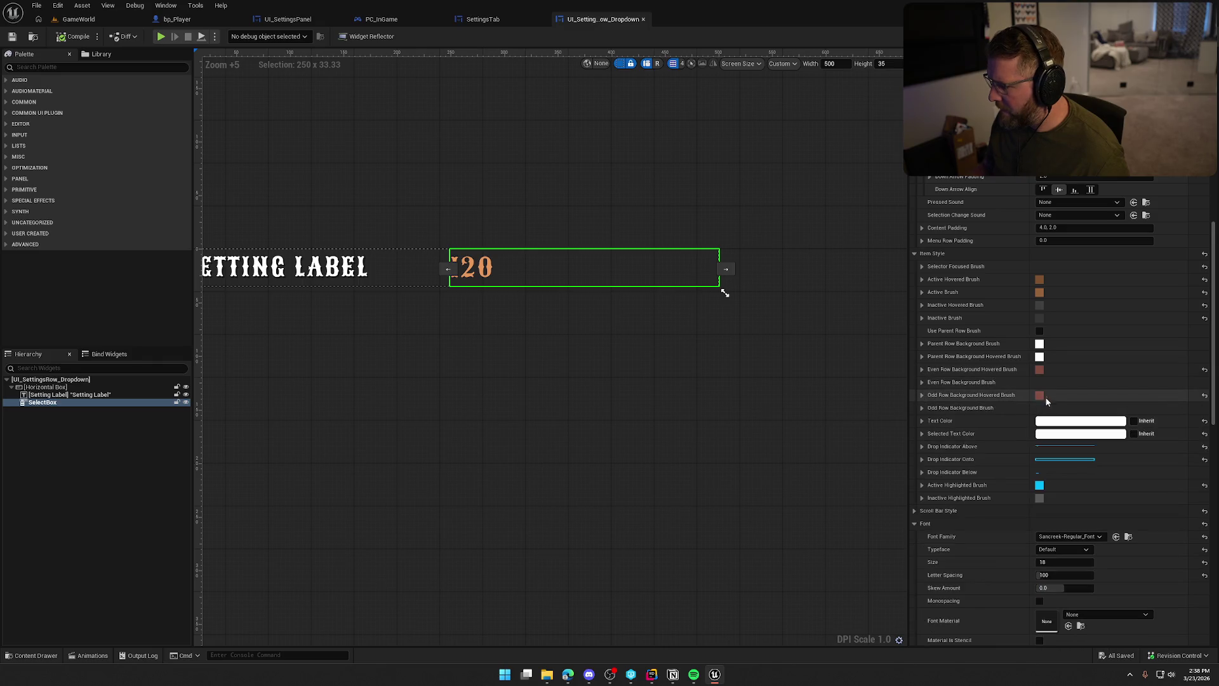
click(920, 448)
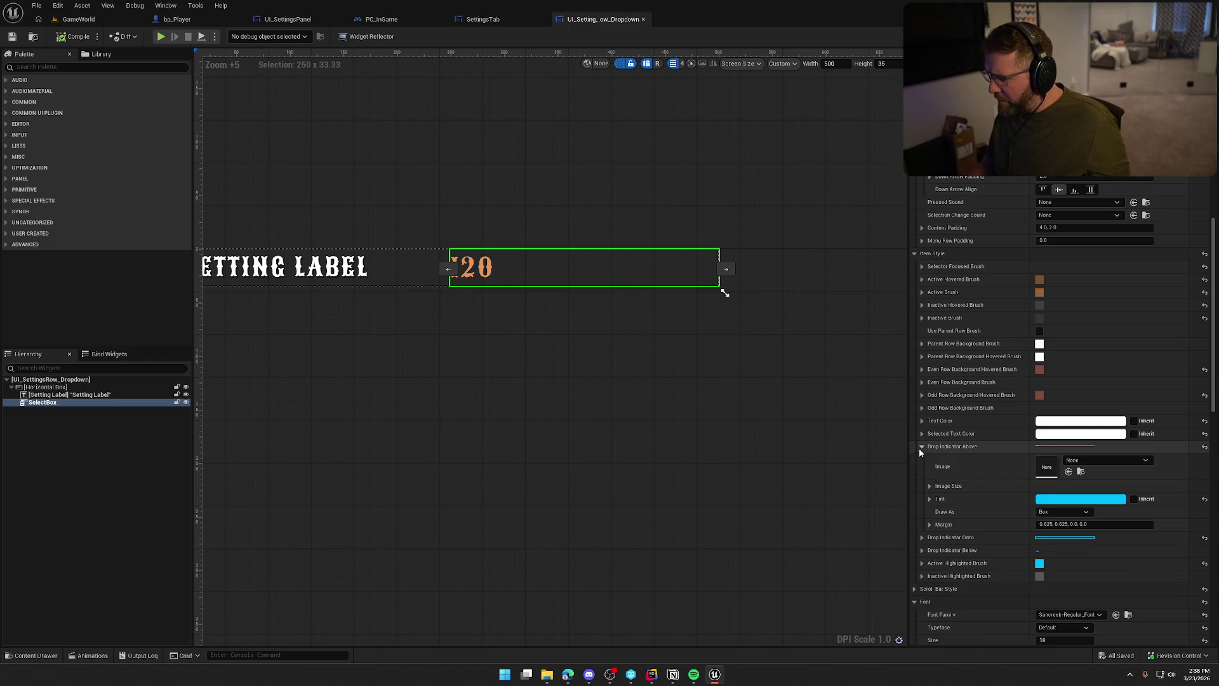
click(920, 448)
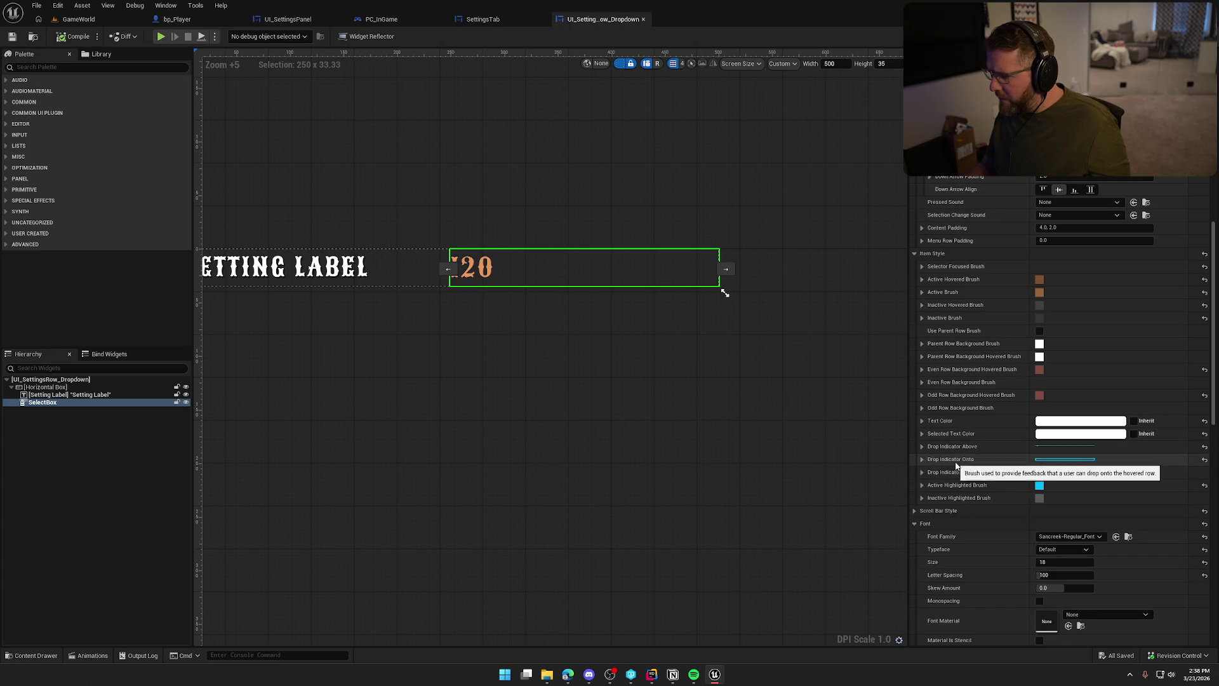
Set Draw As to None for Active Highlighted Brush and Drop Indicator Below.
click(922, 486)
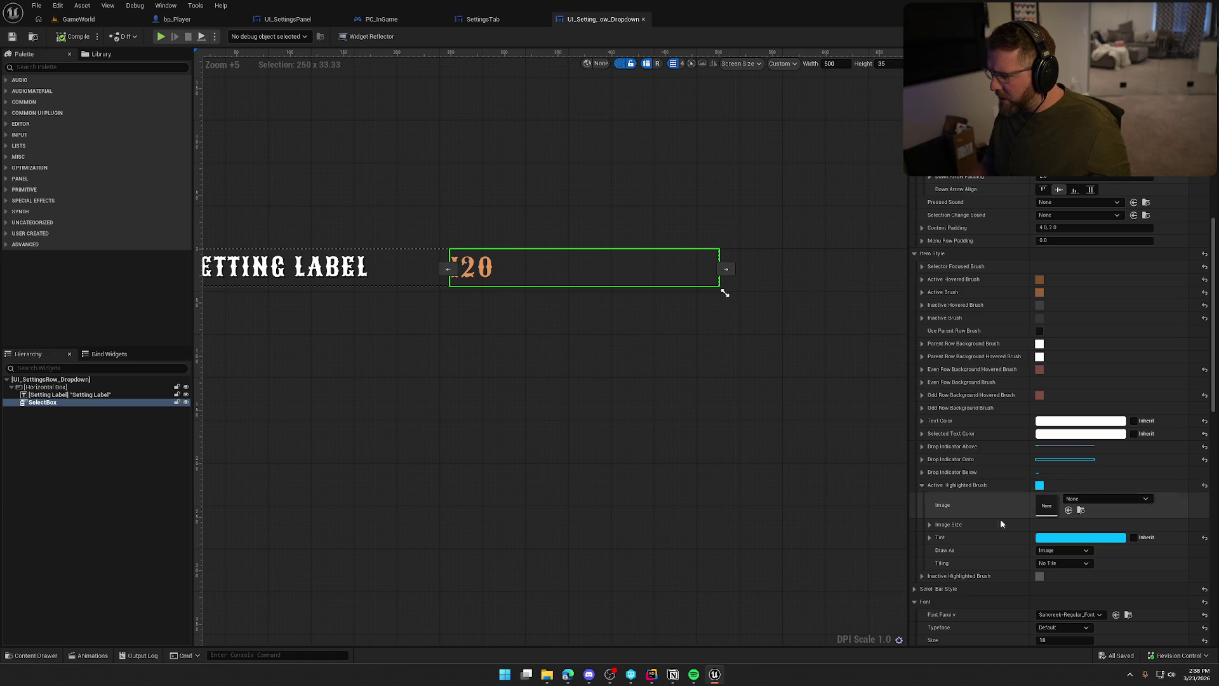
click(1064, 550)
click(1054, 561)
click(923, 484)
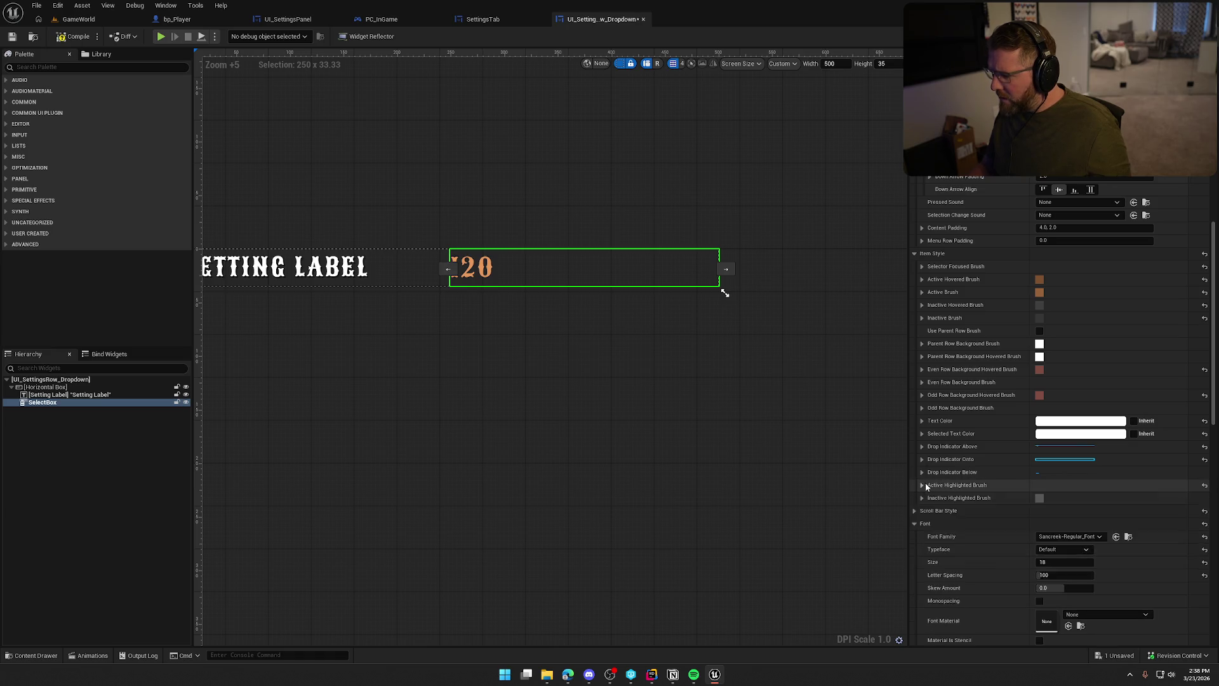
click(922, 471)
click(1044, 539)
click(1044, 545)
click(922, 472)
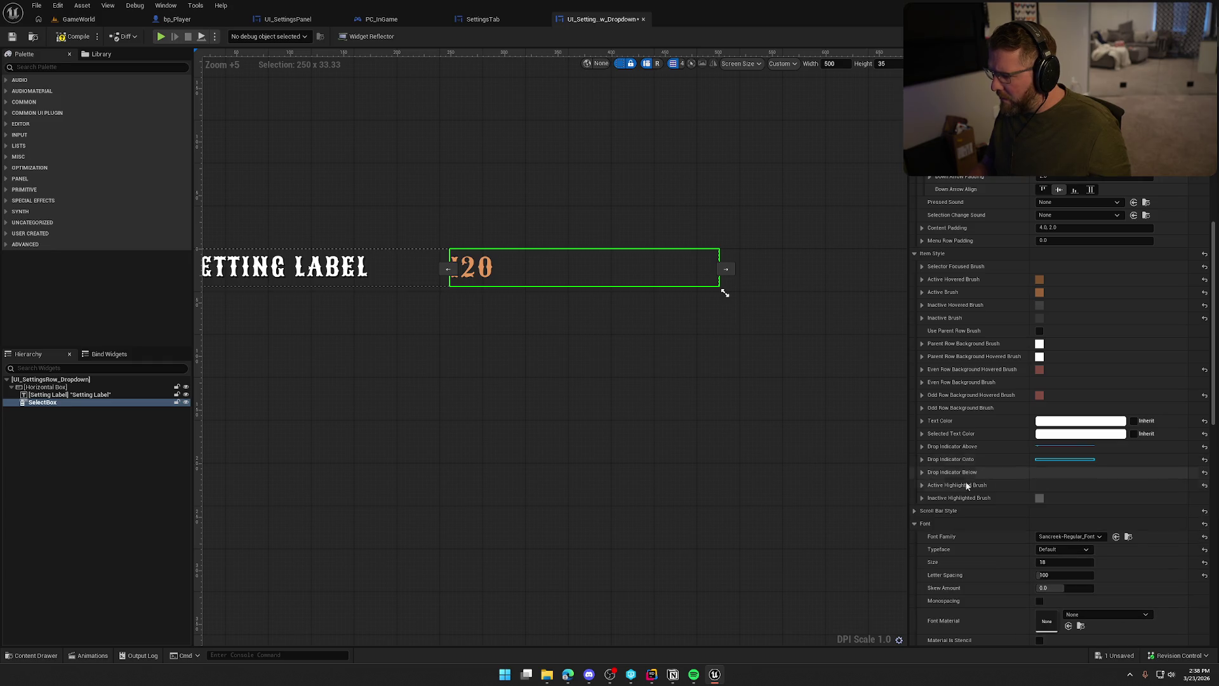
Set Draw As to None for Drop Indicator Onto and Above, then collapse the open sections.
click(922, 460)
click(1045, 534)
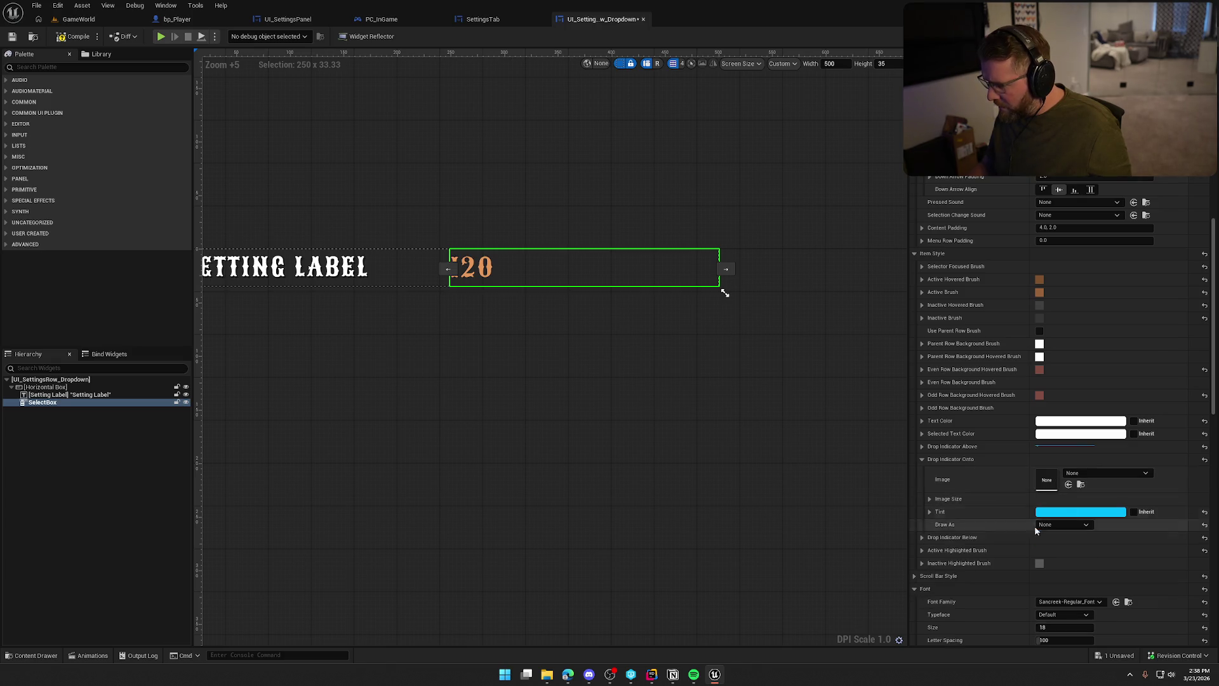
click(922, 447)
click(1061, 511)
click(1053, 522)
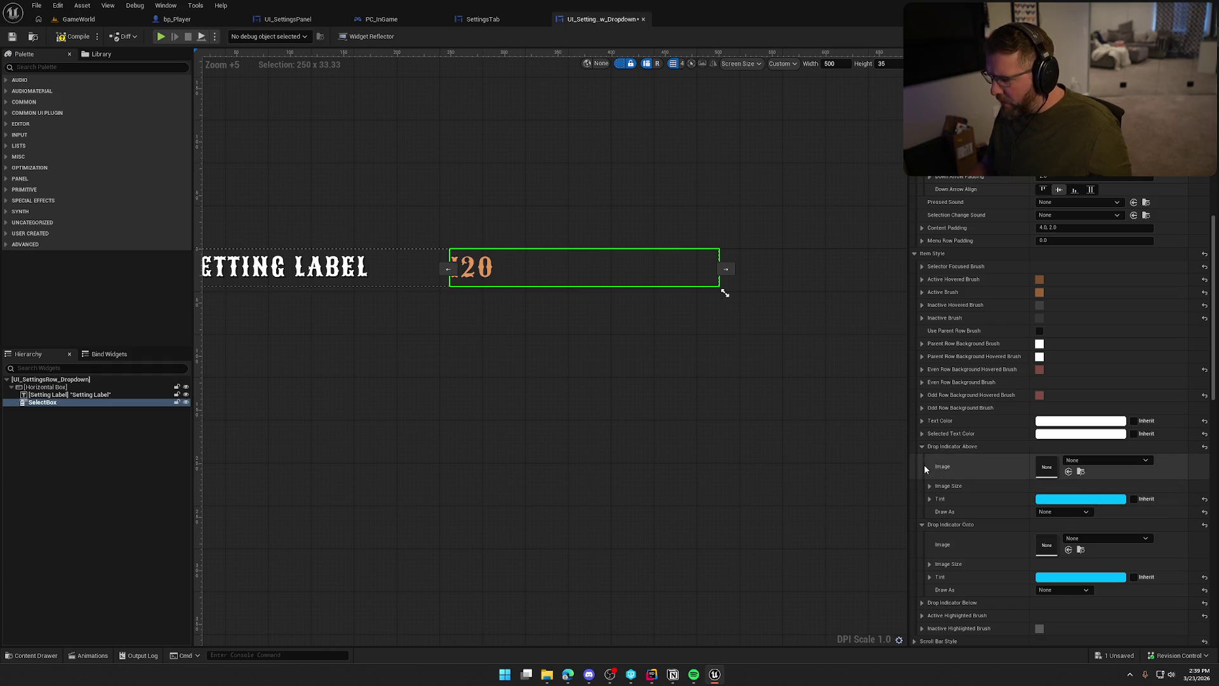
click(923, 446)
click(924, 458)
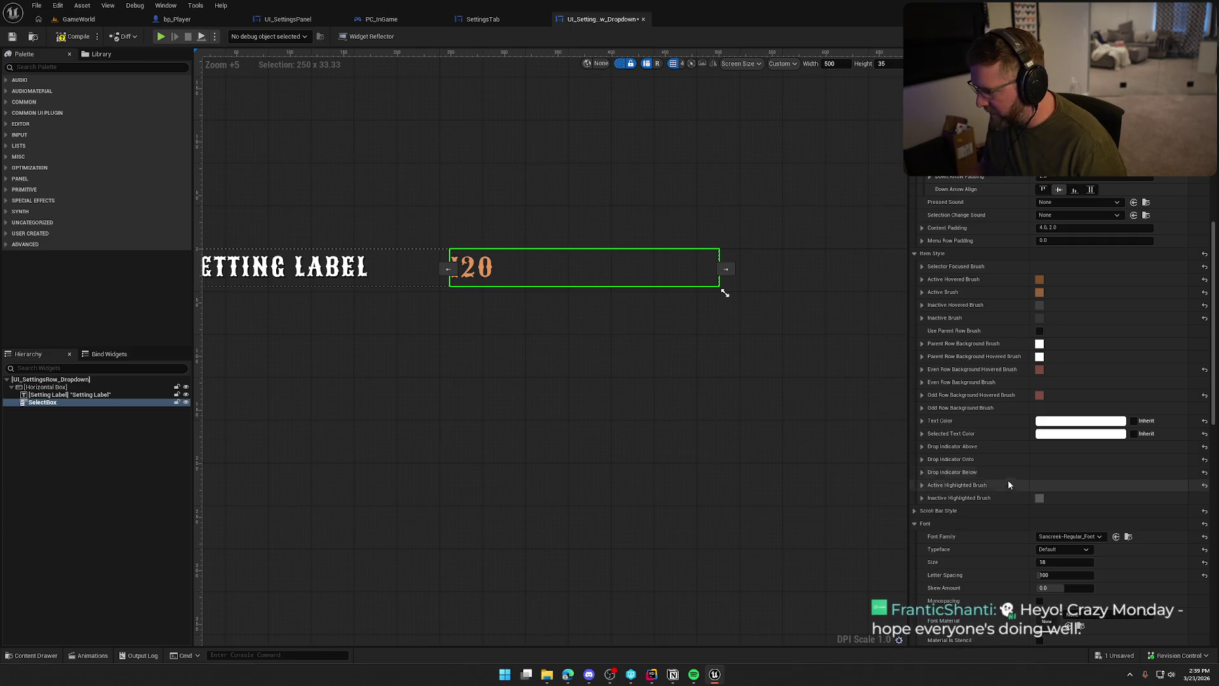
click(915, 522)
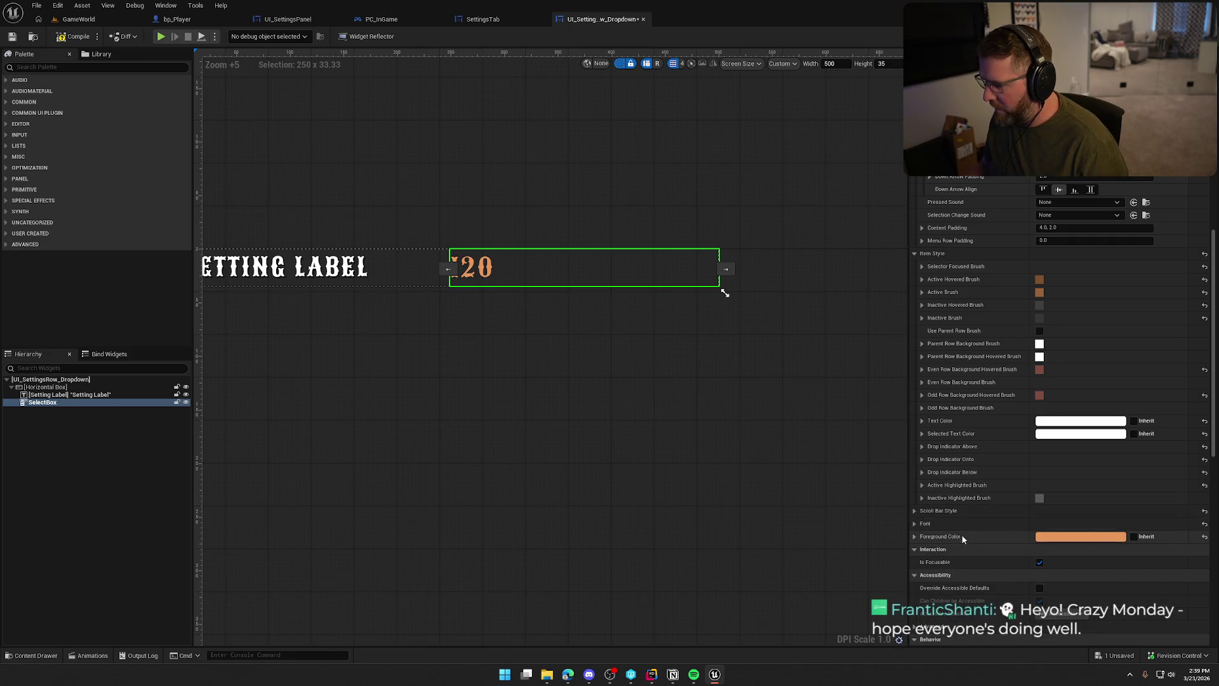
Review Scroll Bar Style, then uncheck Is Focusable for the SelectBox combo box.
click(914, 511)
scroll(913, 511, down, 2)
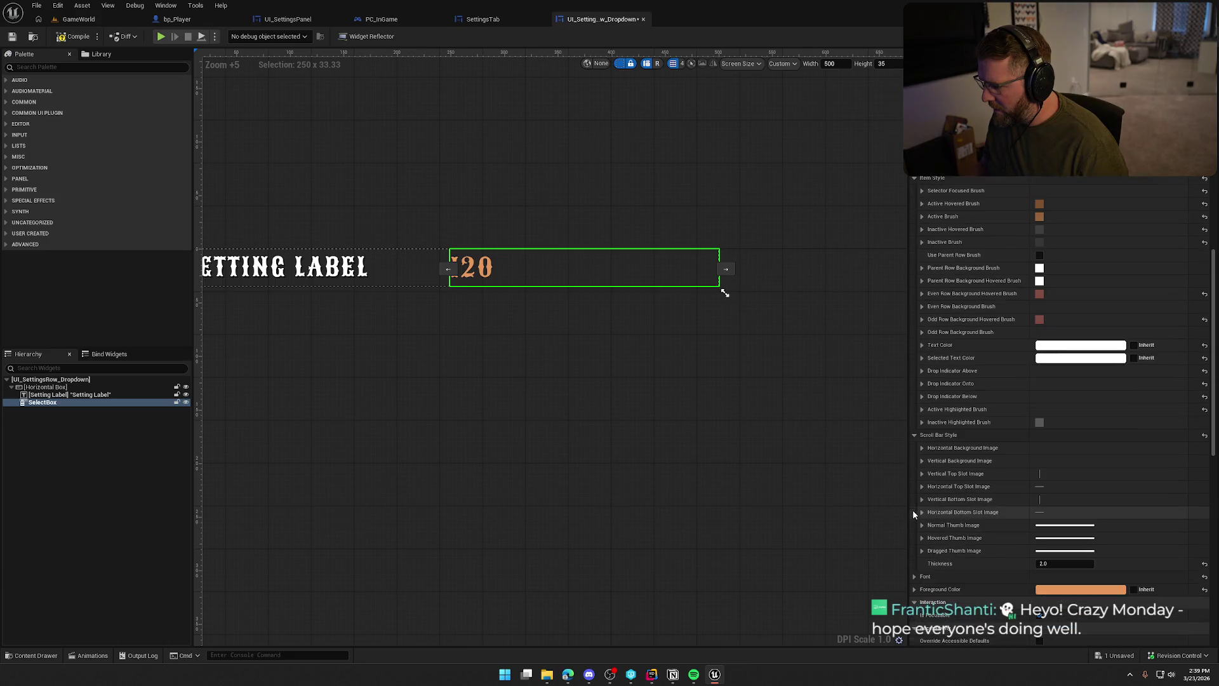
click(912, 436)
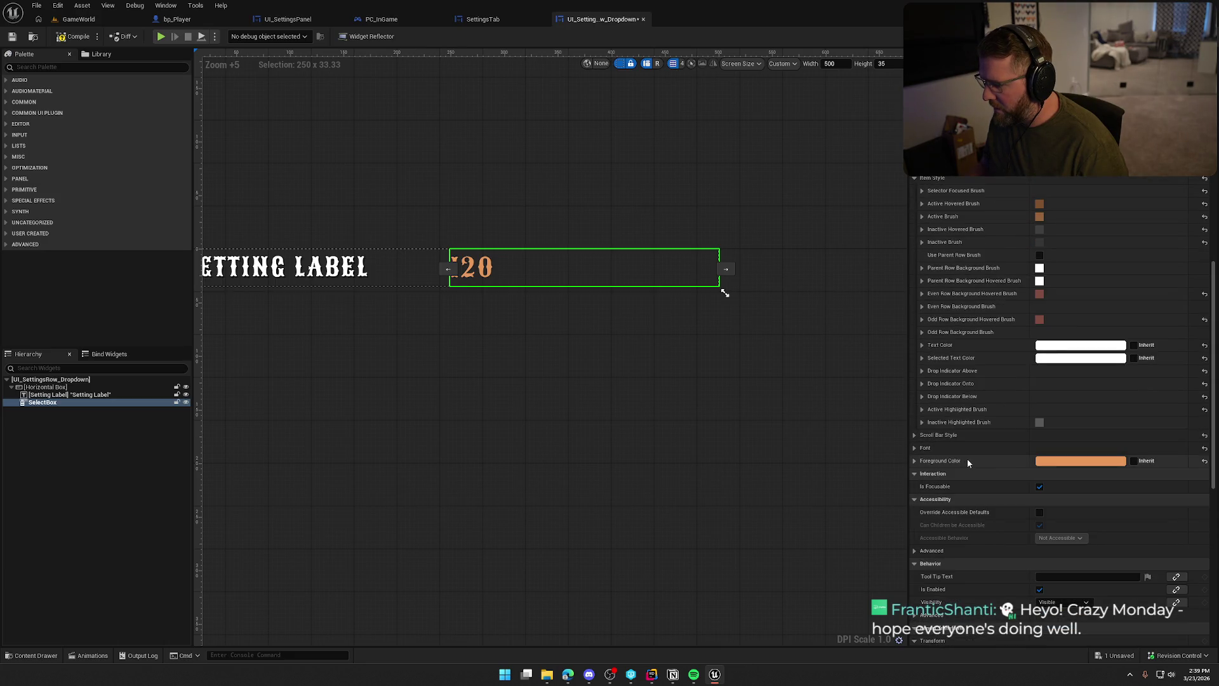
click(1039, 487)
scroll(1041, 508, down, 5)
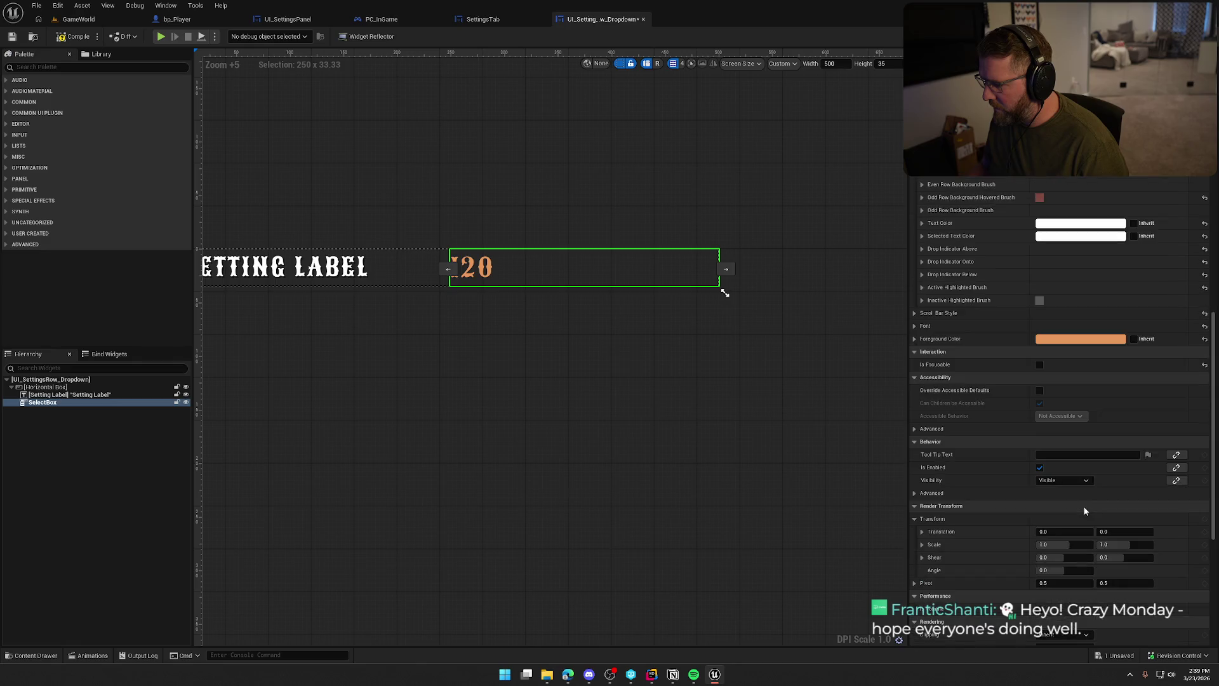
scroll(1040, 555, down, 2)
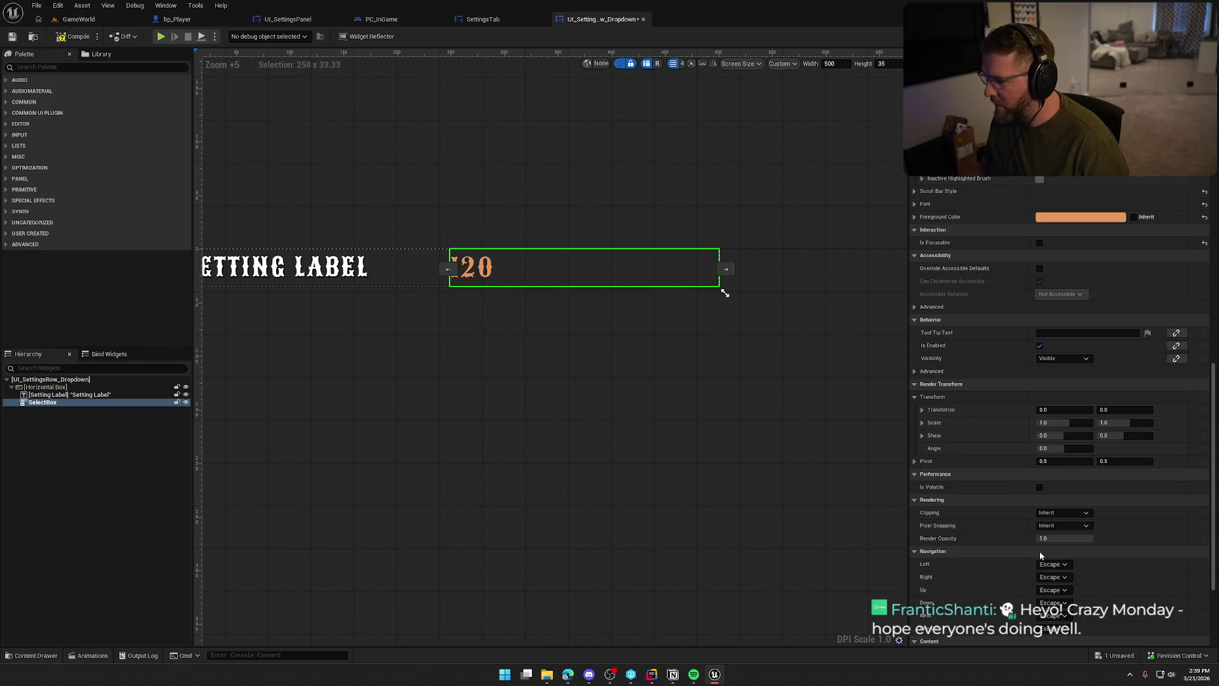
scroll(1040, 555, down, 4)
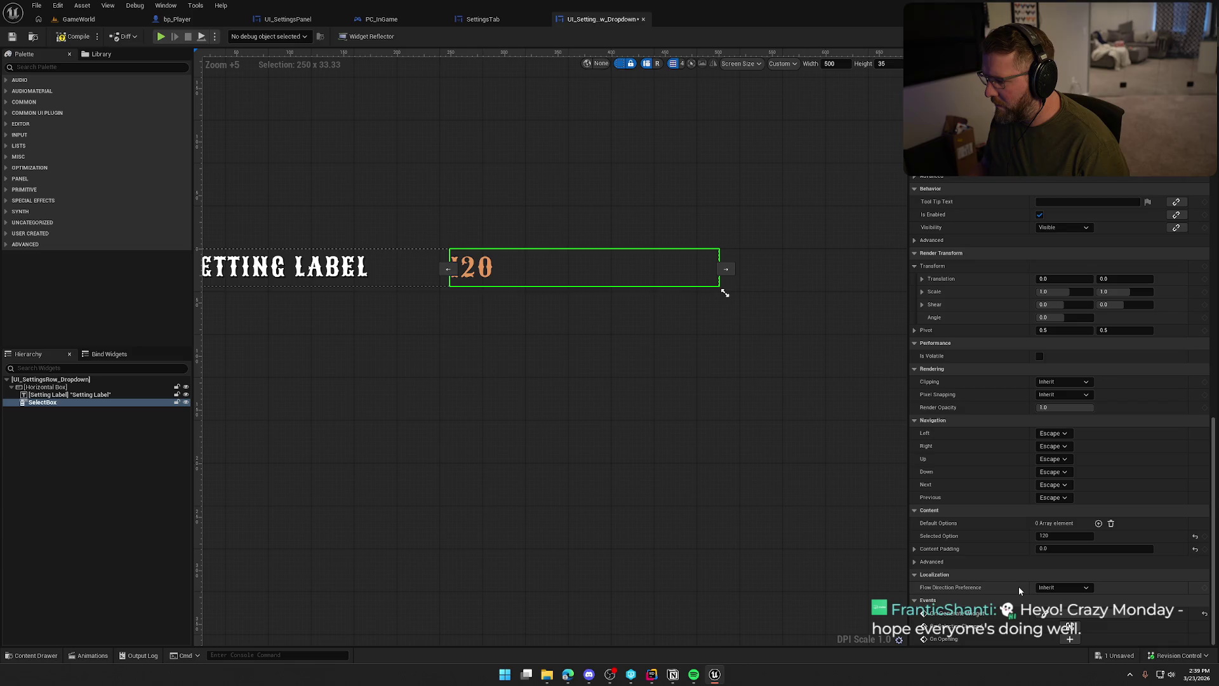
scroll(1018, 611, up, 9)
scroll(1019, 611, up, 6)
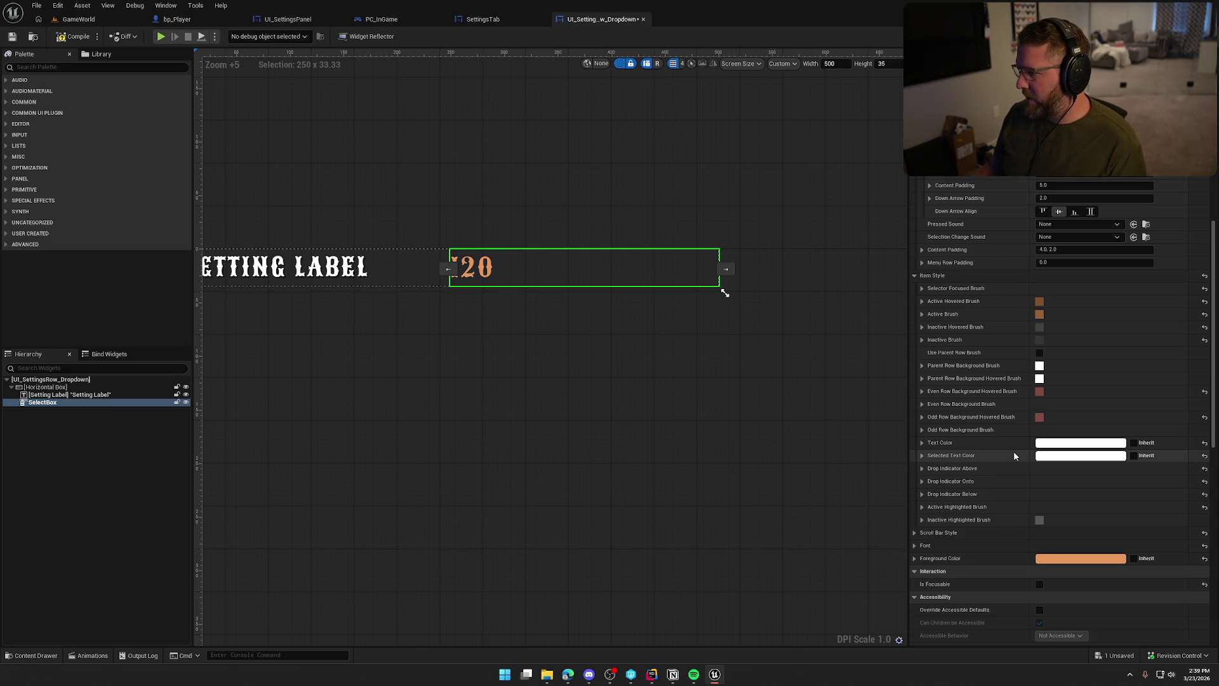
scroll(991, 375, up, 3)
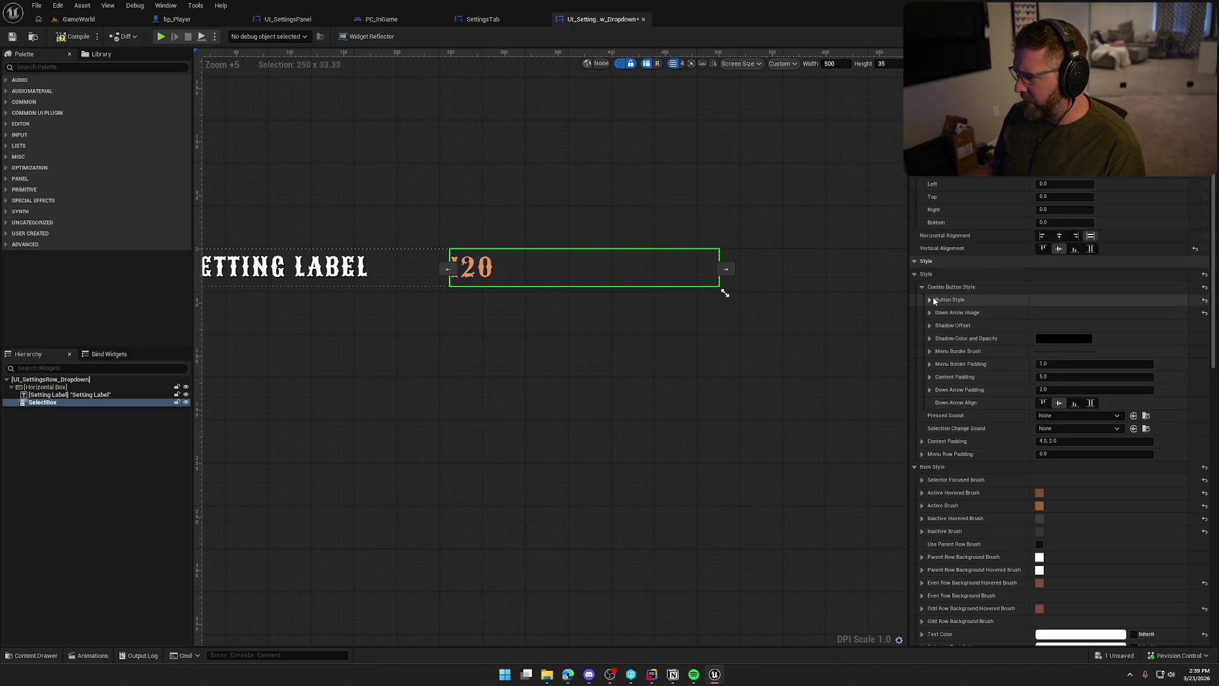
Inspect the Button Style states and Menu Border Brush, then compile and launch Play-in-Editor.
click(930, 300)
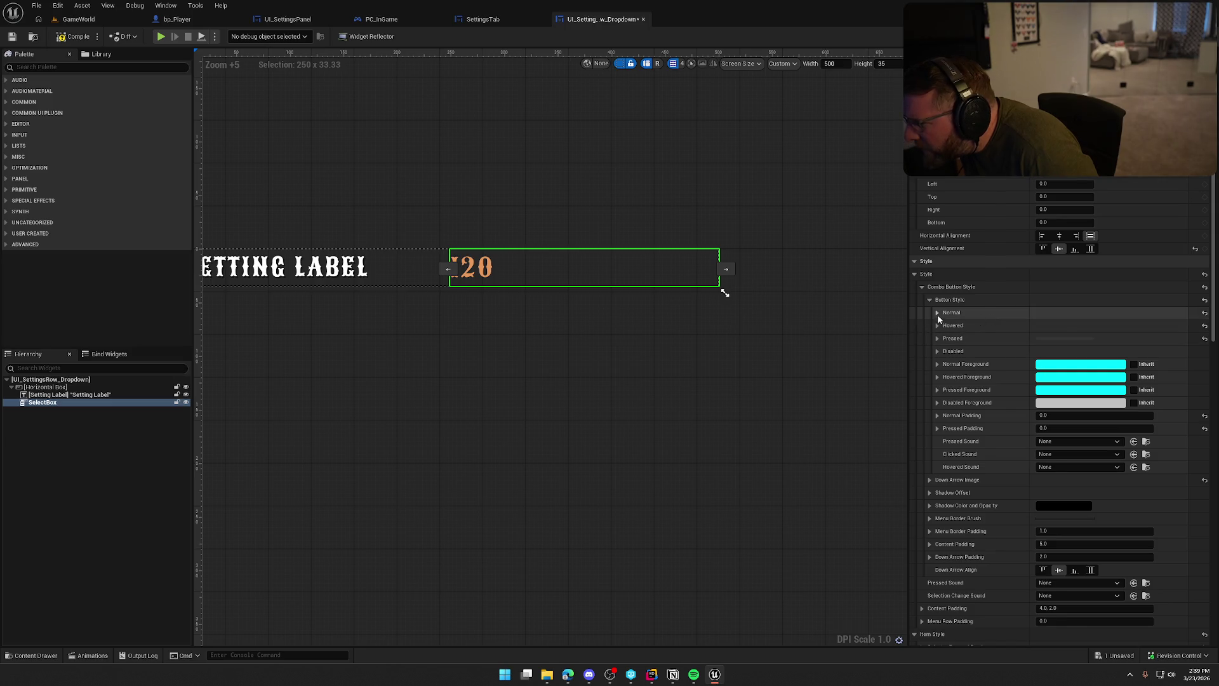
click(937, 313)
click(936, 314)
click(935, 325)
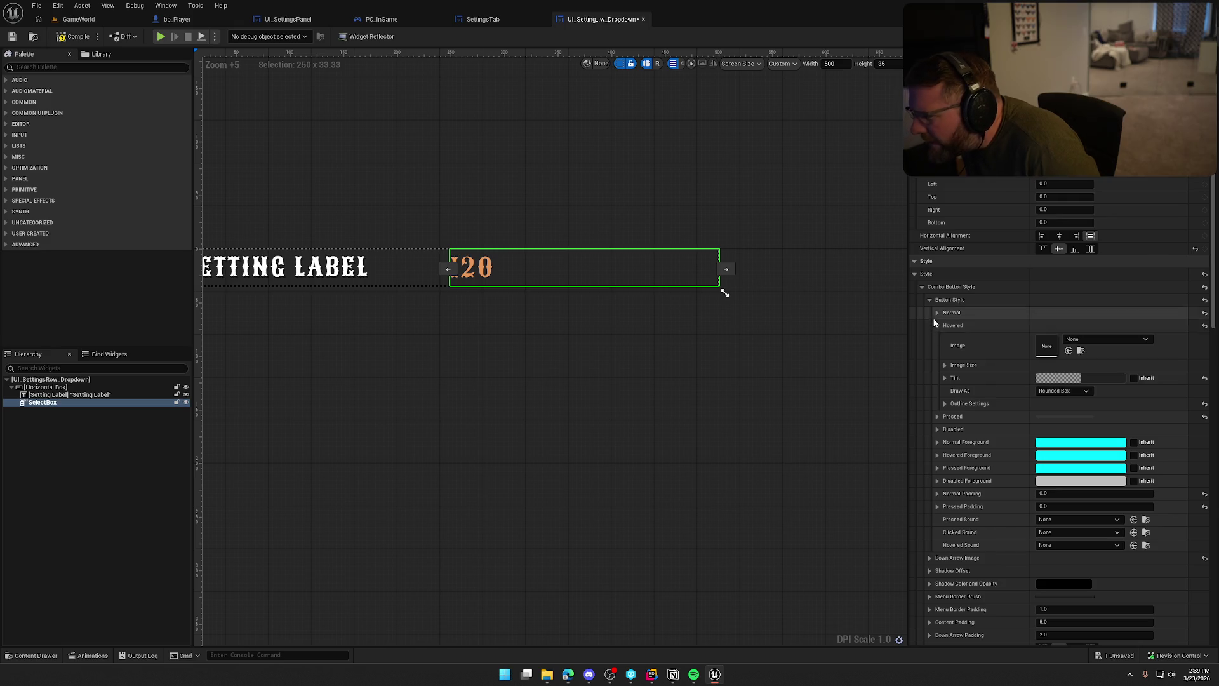
click(931, 301)
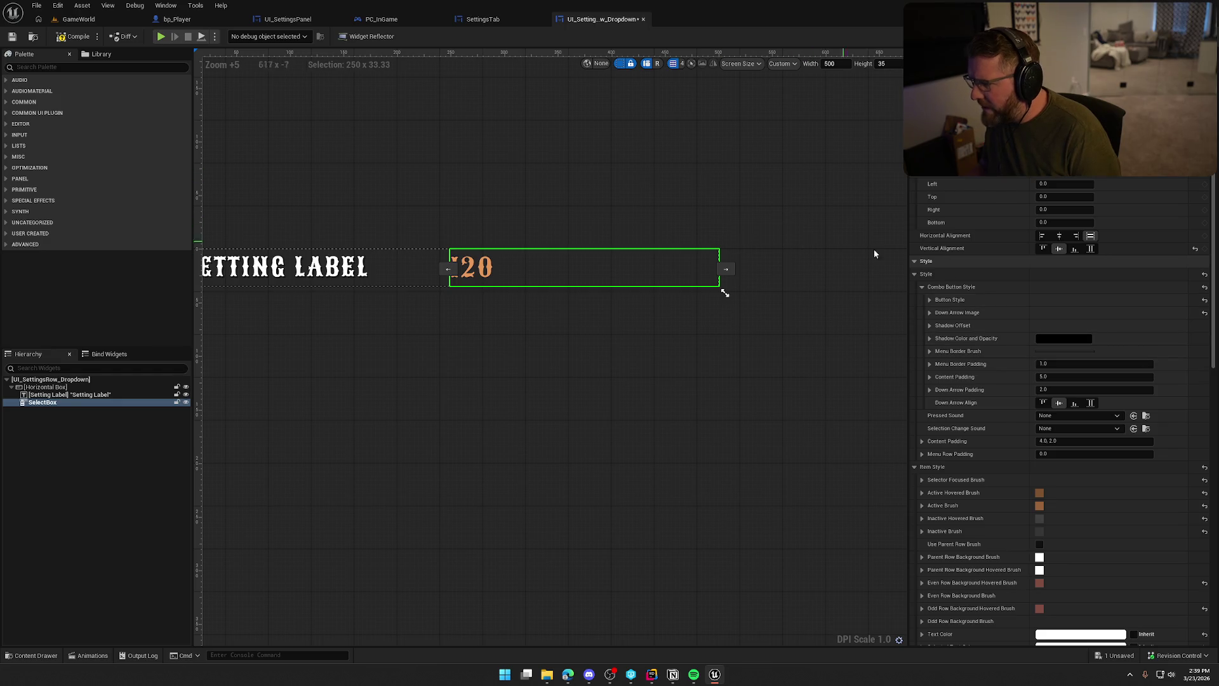
click(929, 352)
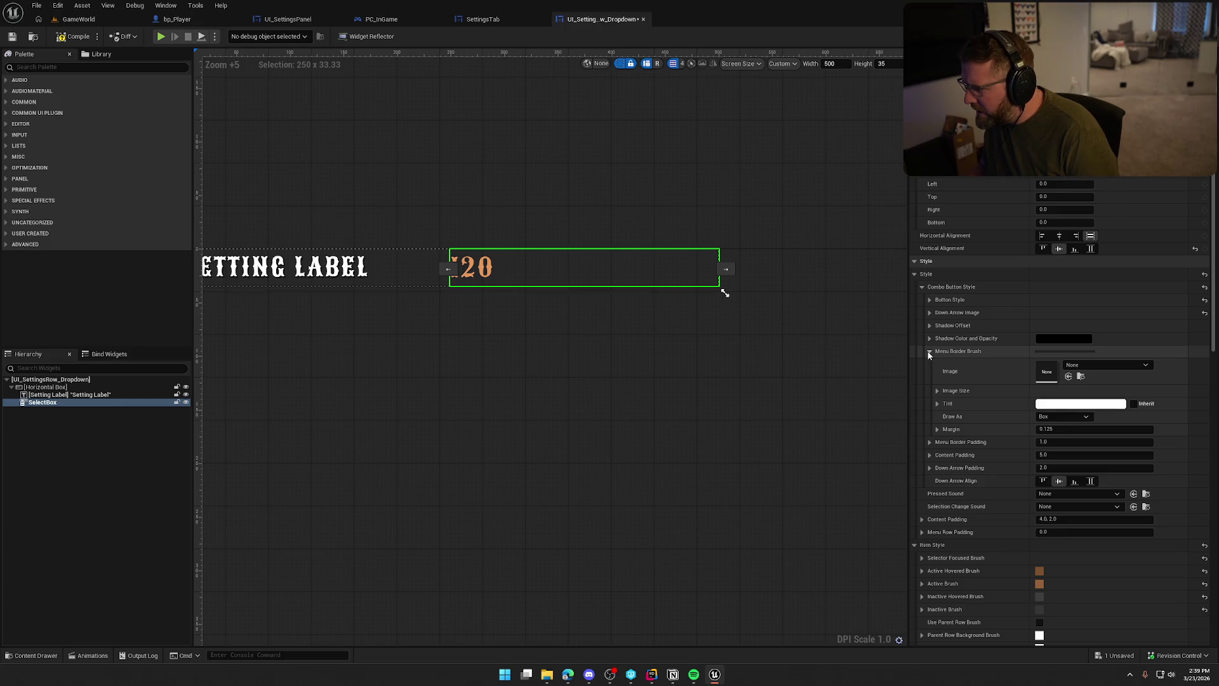
click(929, 352)
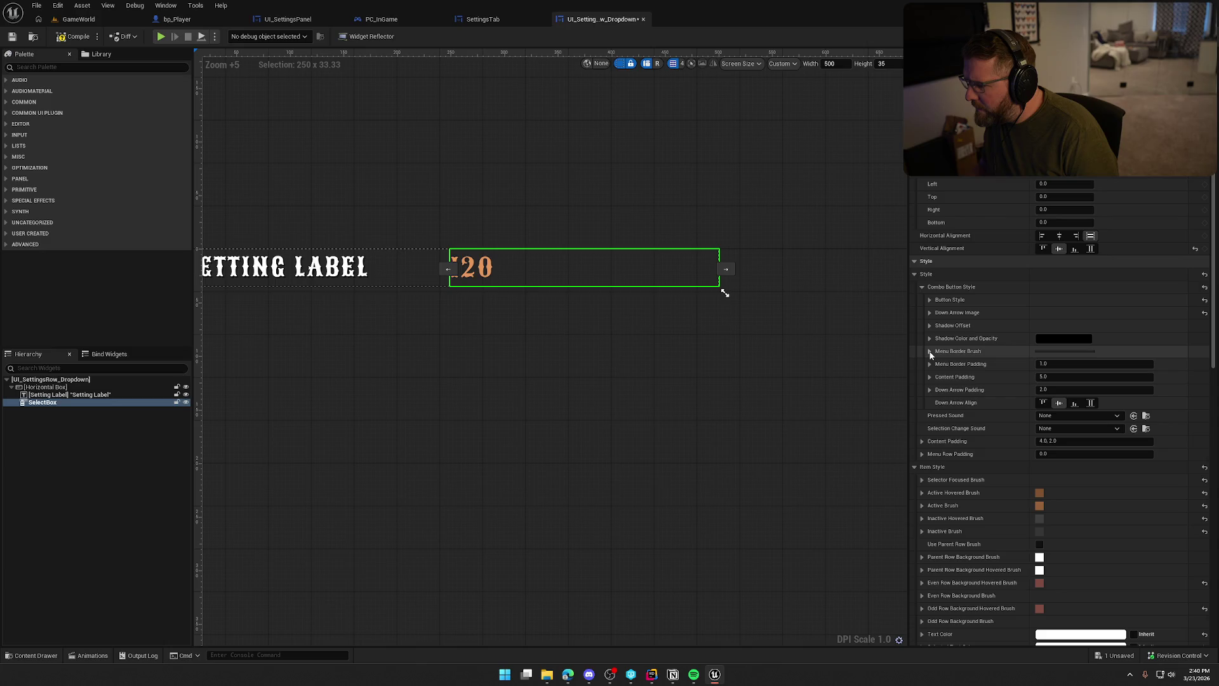
click(72, 36)
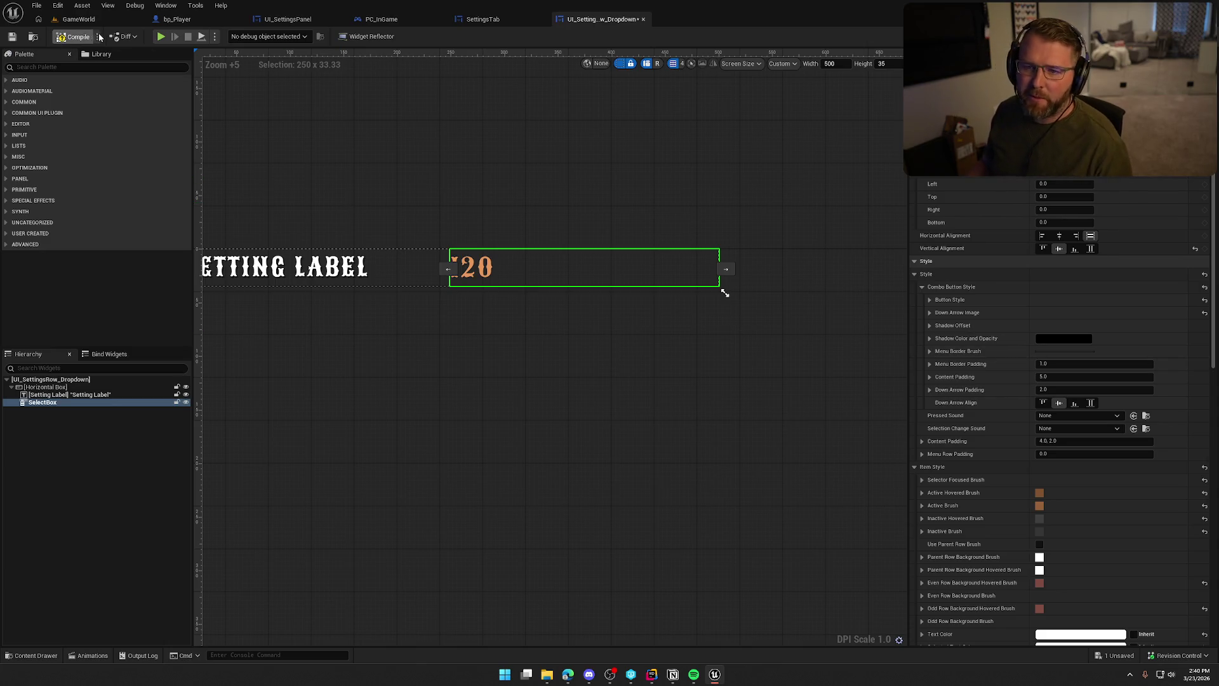
click(161, 37)
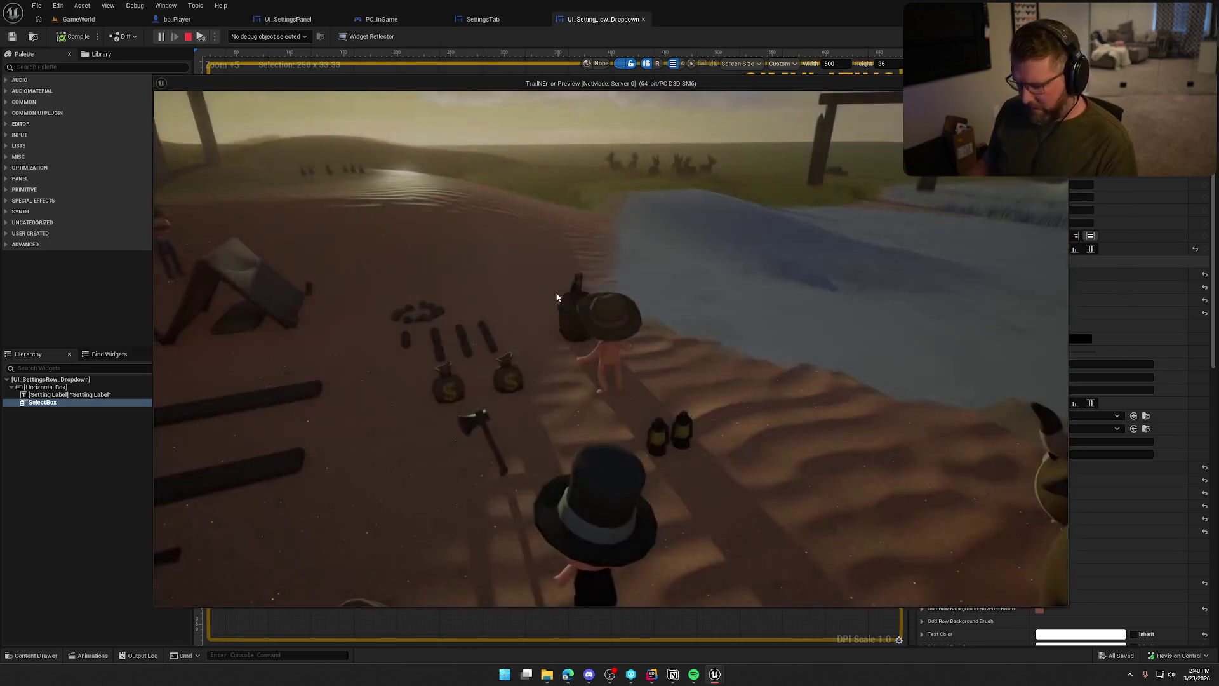
Open the in-game Settings > Graphics page and check the Window Mode list styling.
key(Escape)
click(608, 287)
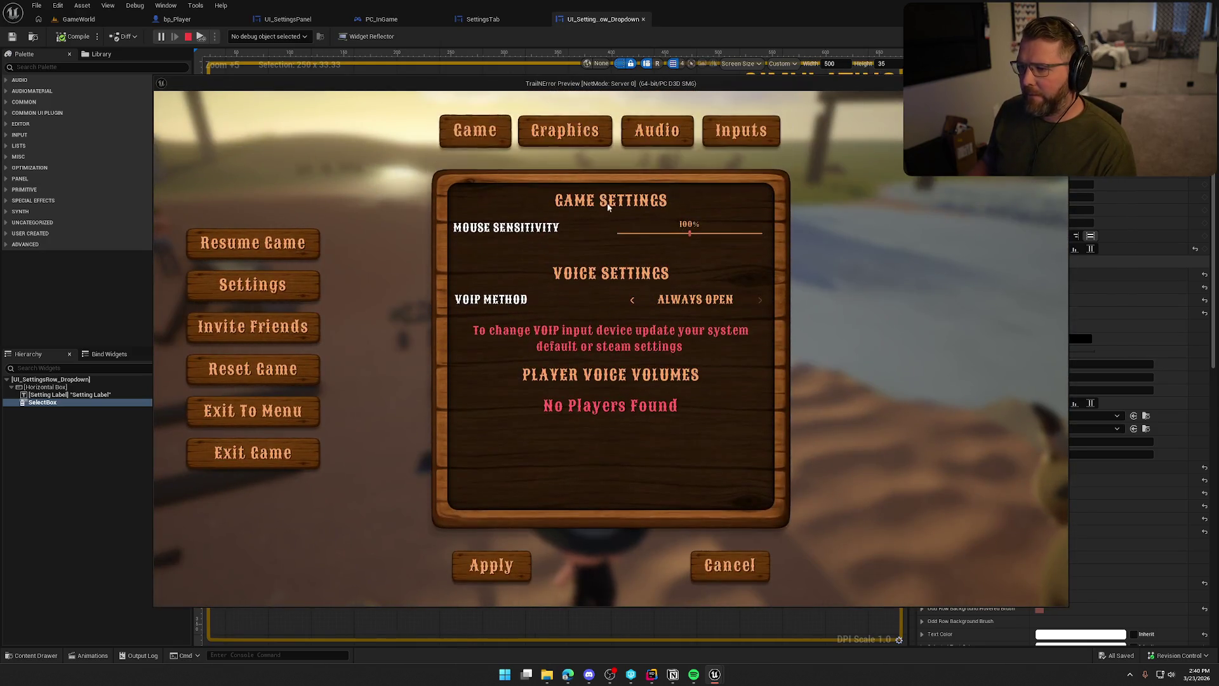
click(580, 135)
click(692, 221)
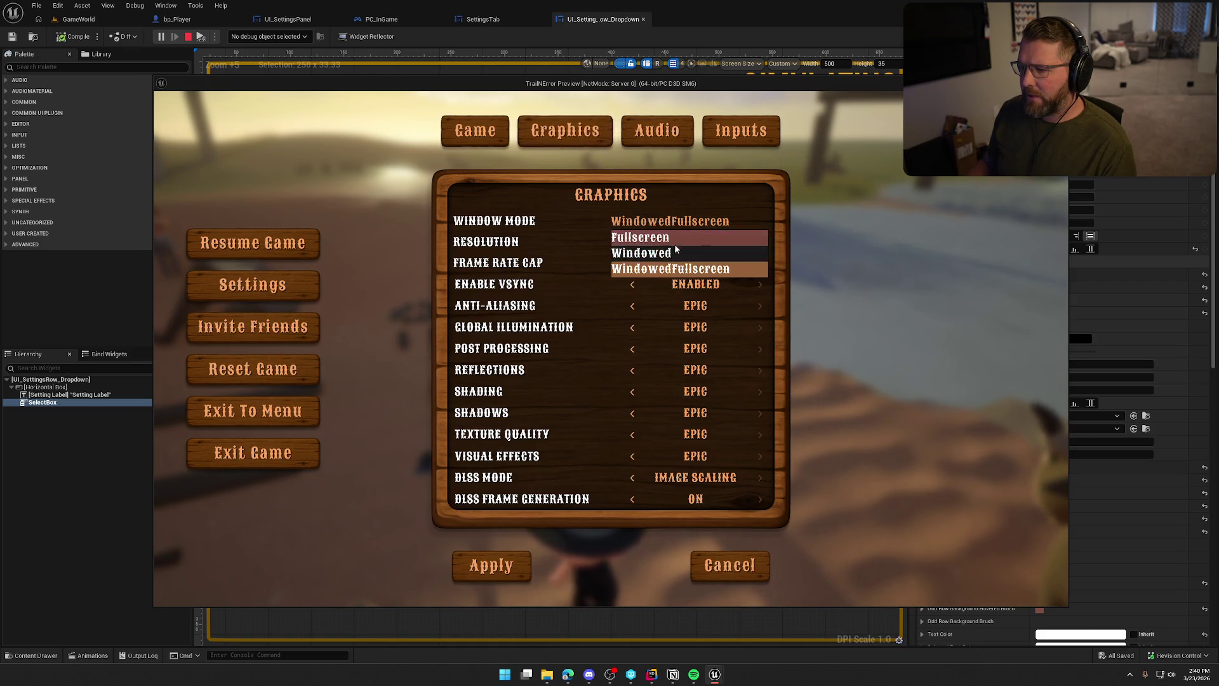
click(673, 226)
Check the Resolution and Frame Rate Cap lists, keeping 120 FPS, then stop the preview.
click(654, 244)
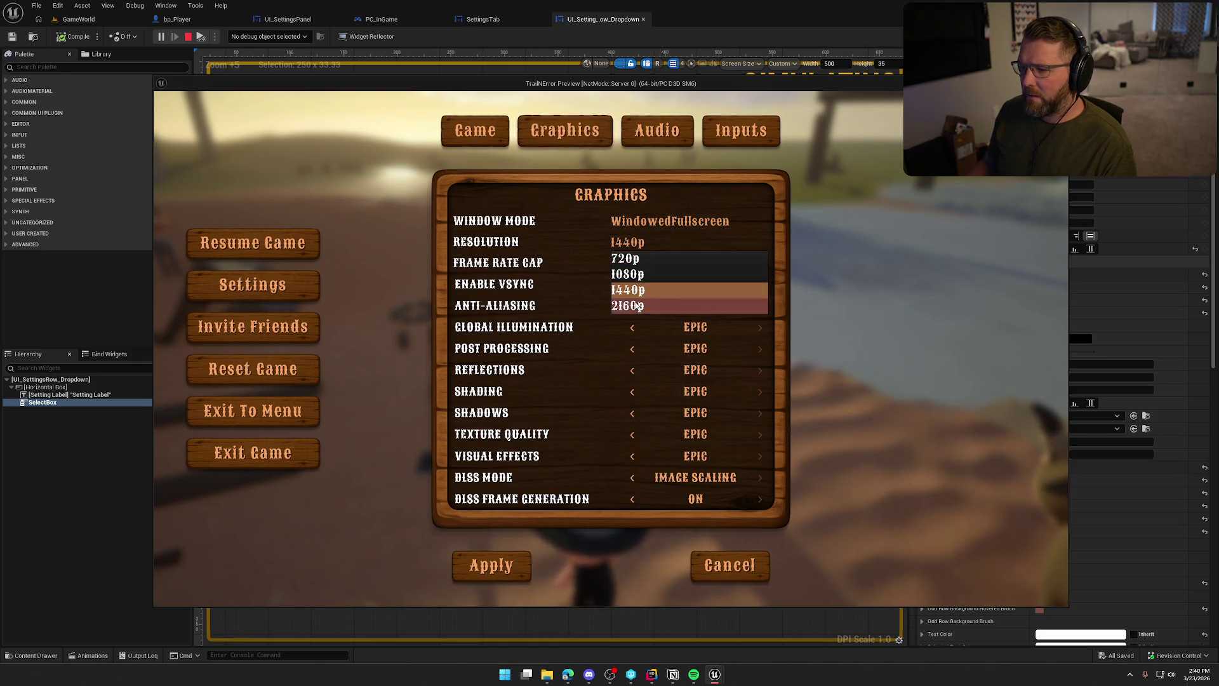
click(632, 243)
click(632, 262)
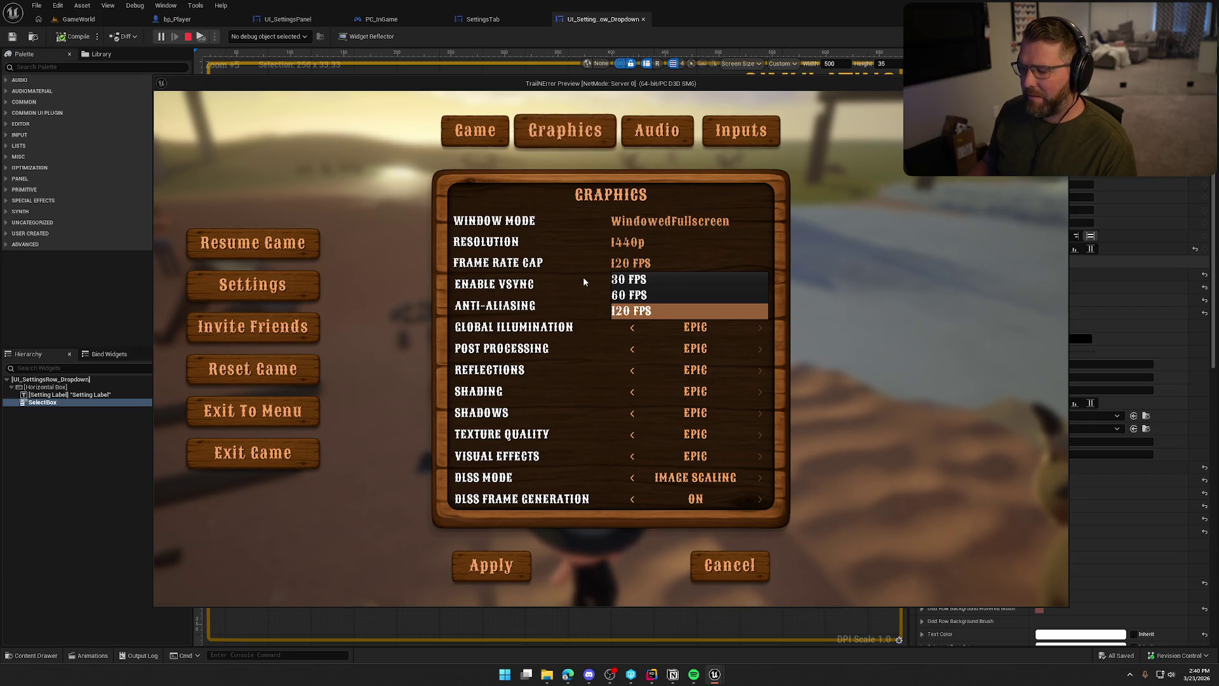
click(631, 279)
click(629, 242)
click(629, 242)
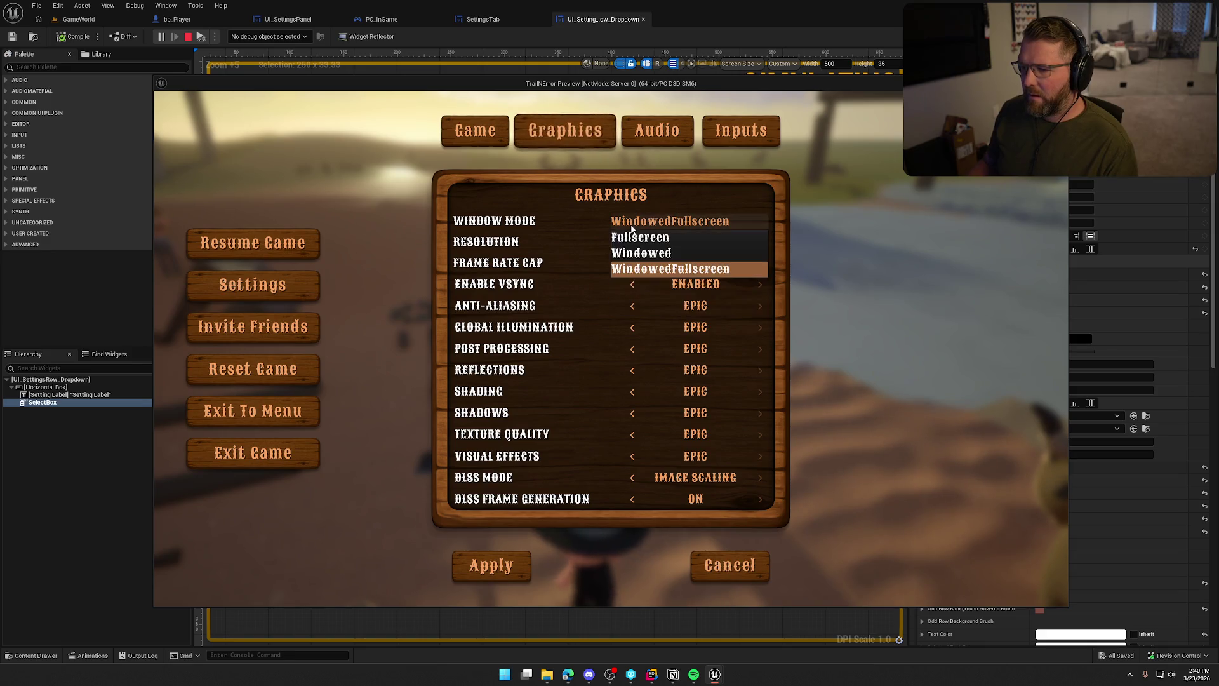
key(Escape)
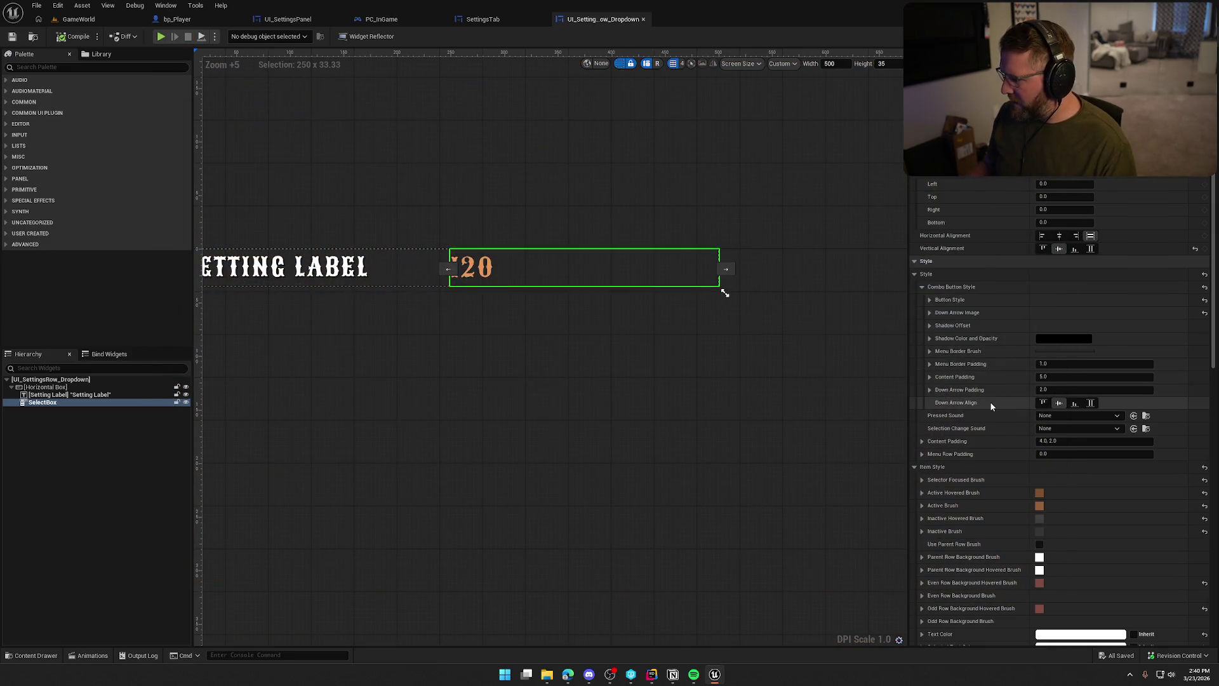
Set the dropdown's Menu Row Padding to 5.0.
click(923, 454)
click(923, 454)
click(1040, 454)
text(5)
key(Return)
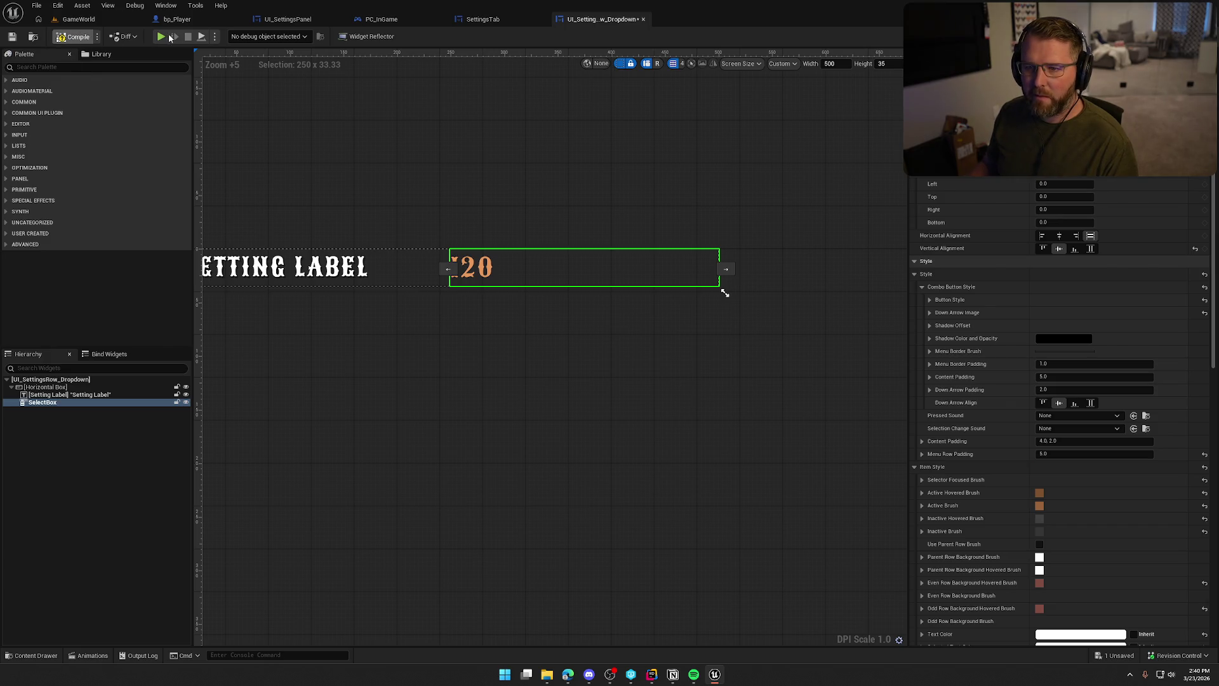
Play the game, open Settings > Graphics and check Window Mode, keeping WindowedFullscreen.
click(171, 32)
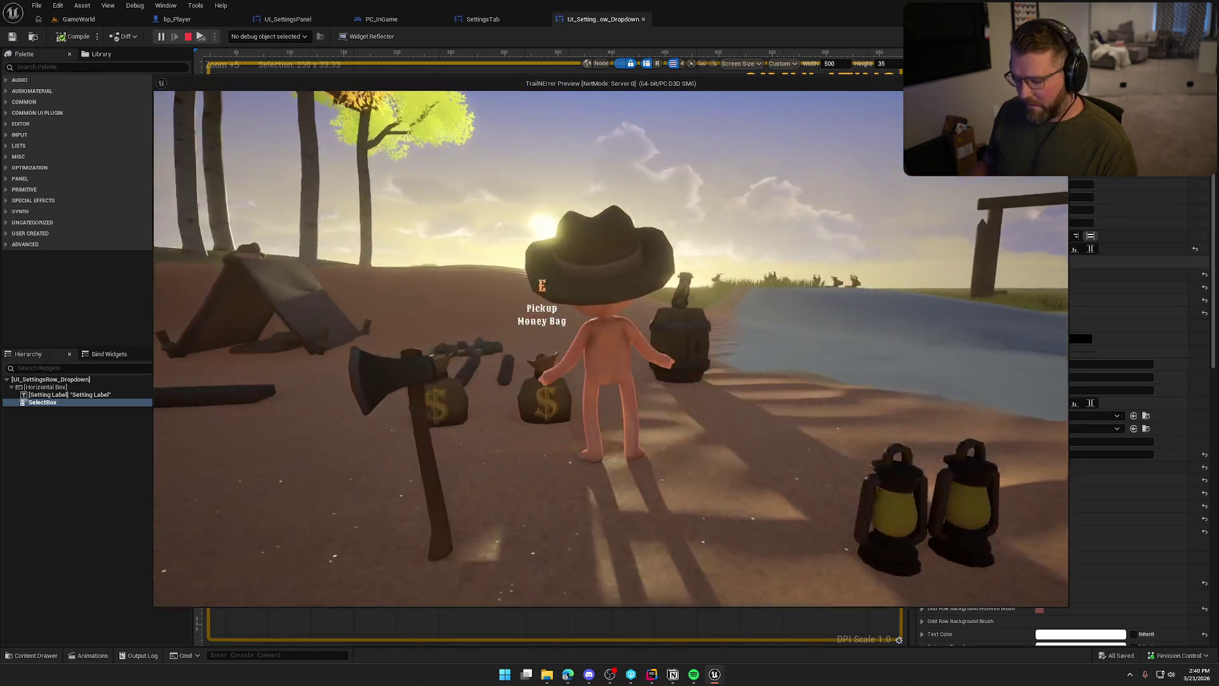
key(Escape)
click(623, 285)
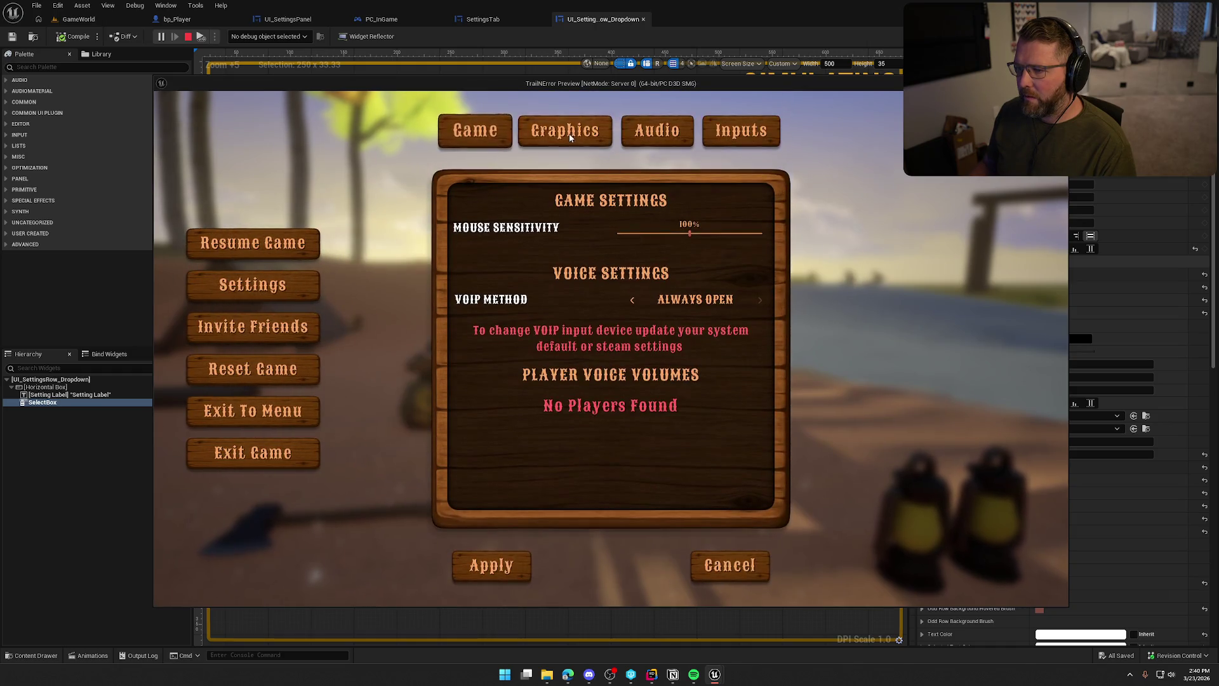
click(570, 138)
click(670, 221)
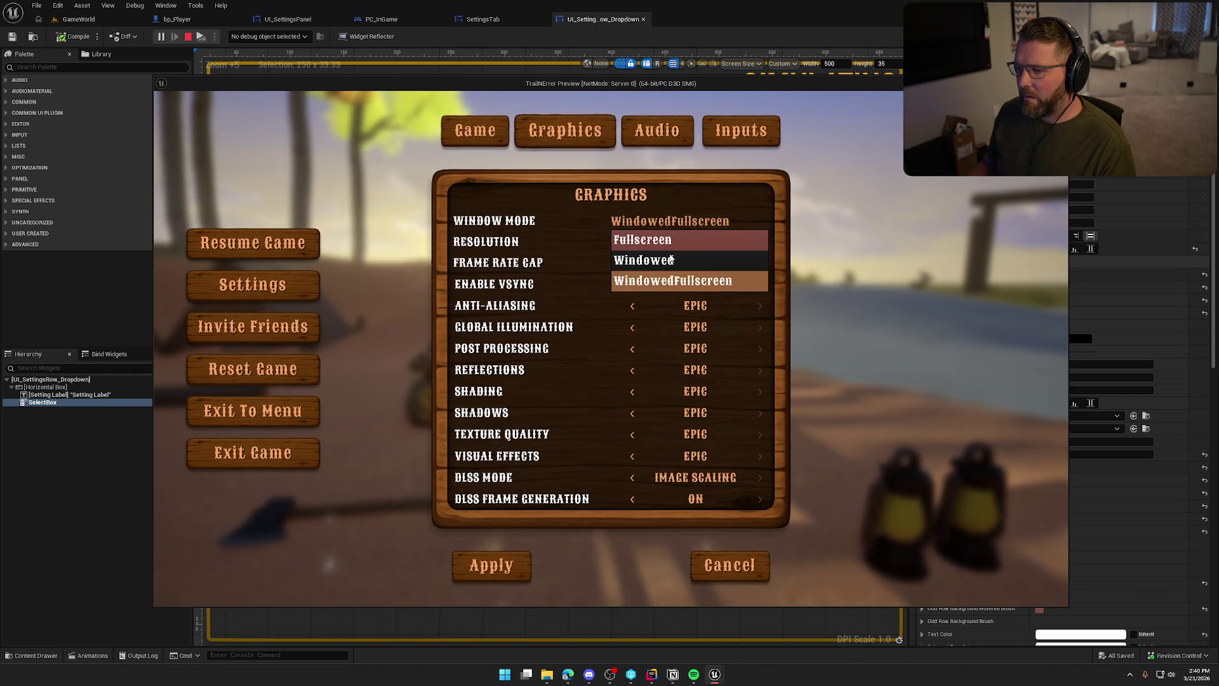
click(664, 224)
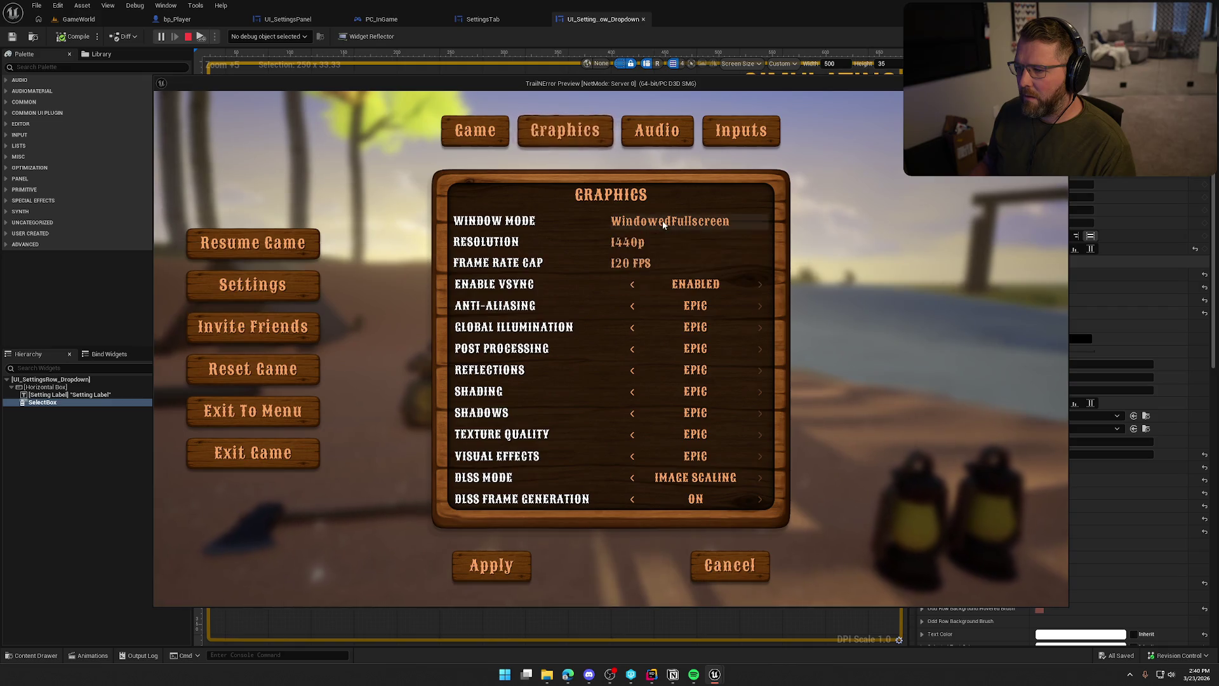
Check the Resolution (1440p) and Frame Rate Cap (120 FPS) lists, then stop the preview.
click(641, 242)
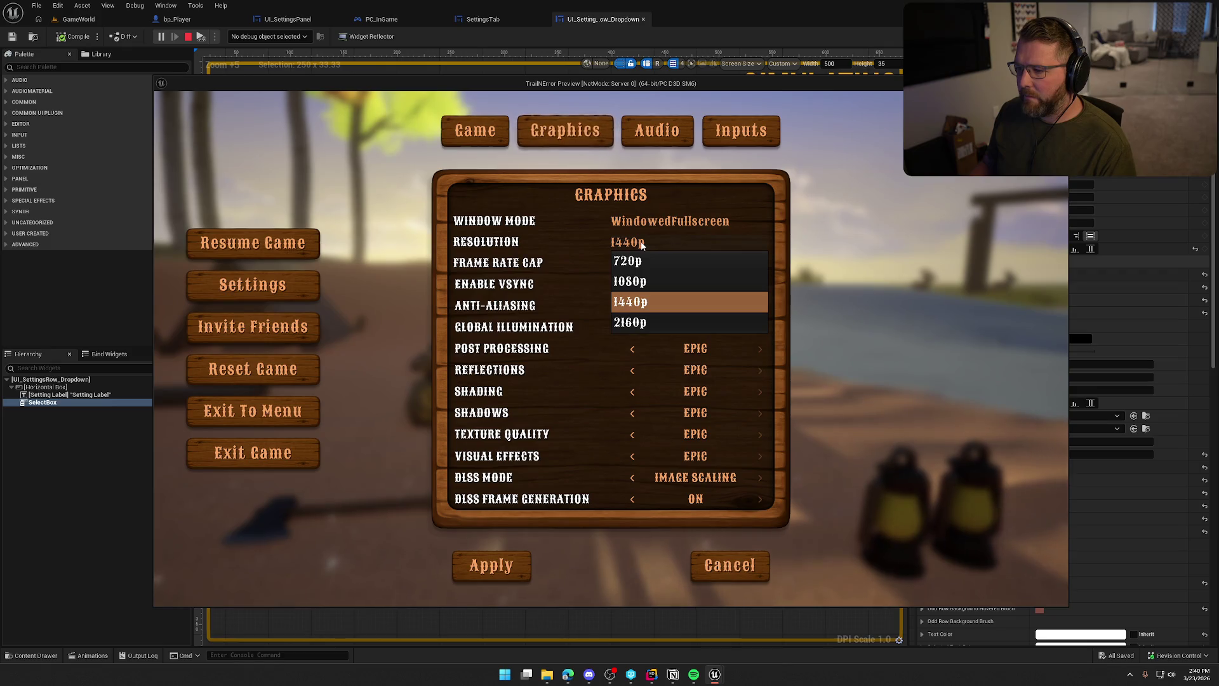
click(642, 245)
click(632, 263)
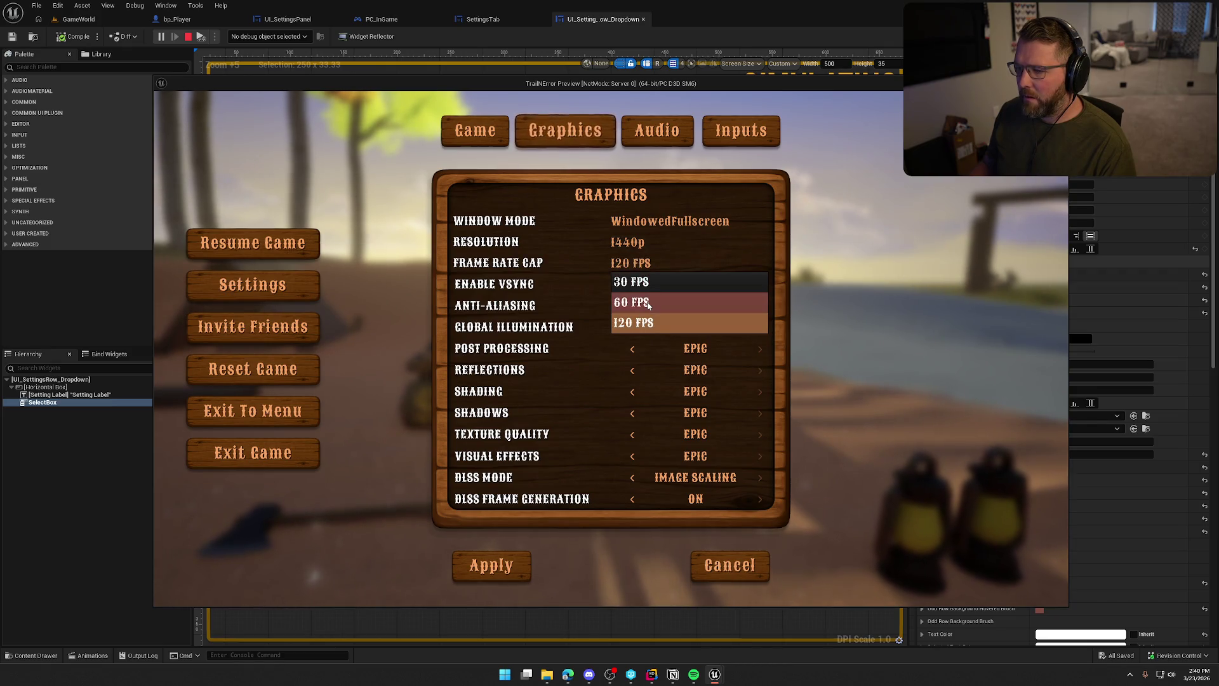
click(652, 266)
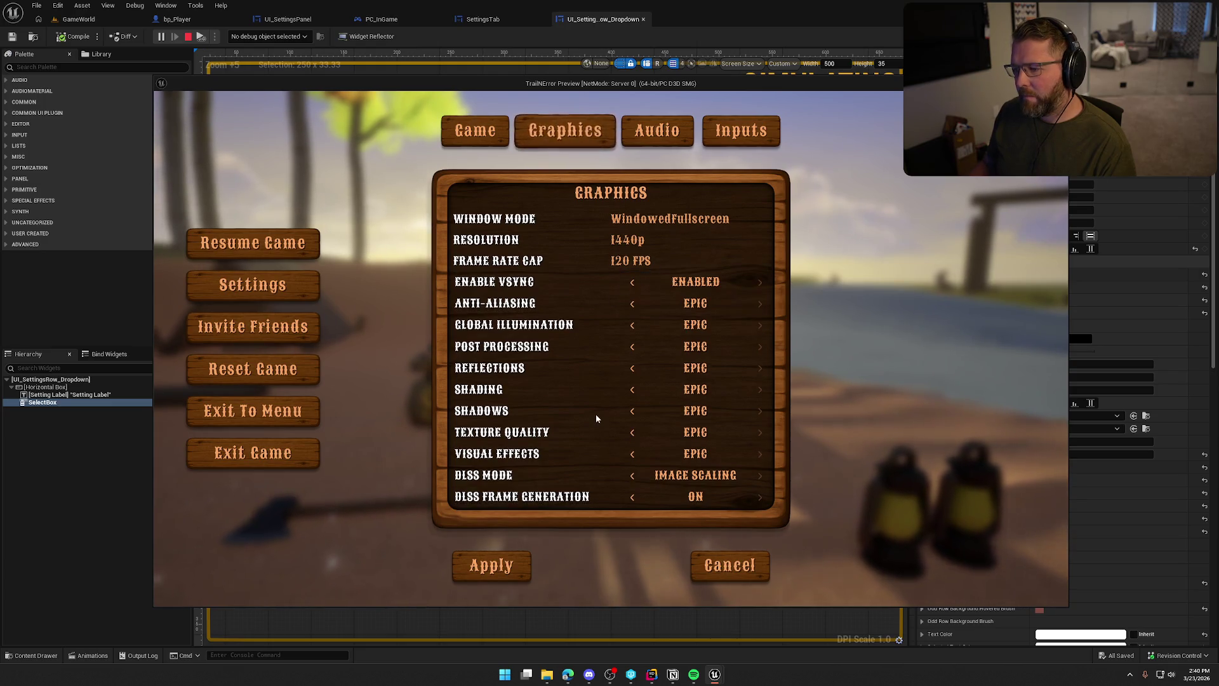
key(Escape)
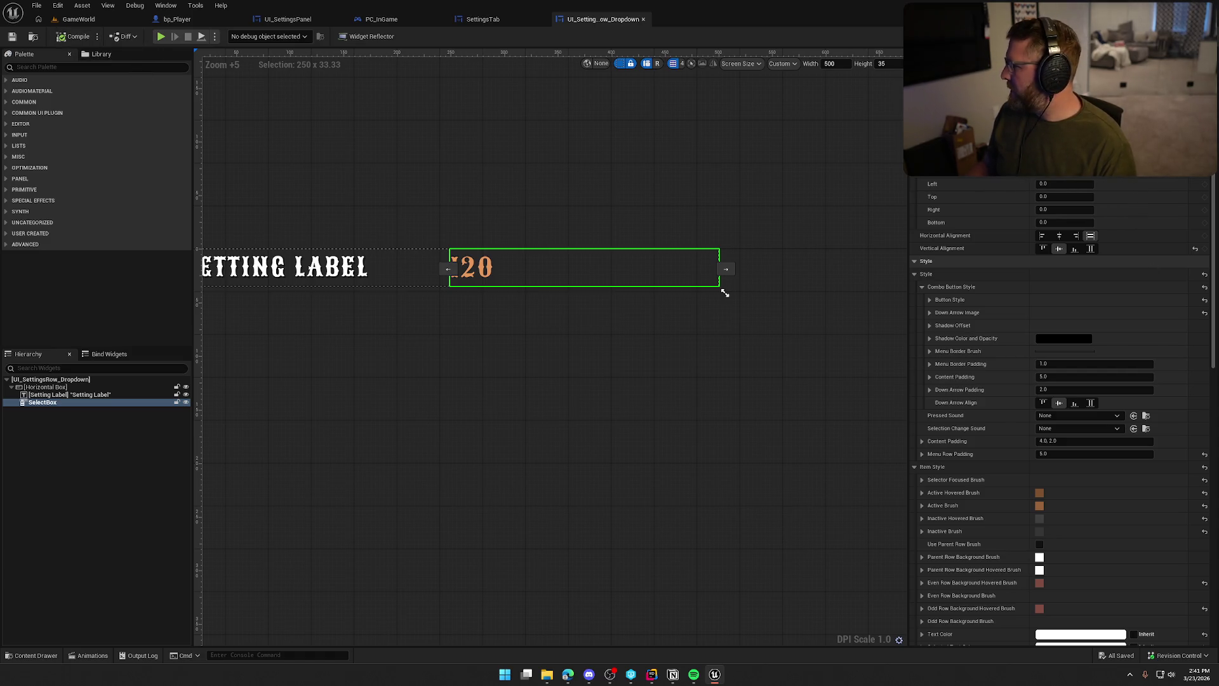
In Notion, tick 'General pass over all widget looks', then switch to the LaunchForge dashboard.
key(alt+Tab)
click(584, 261)
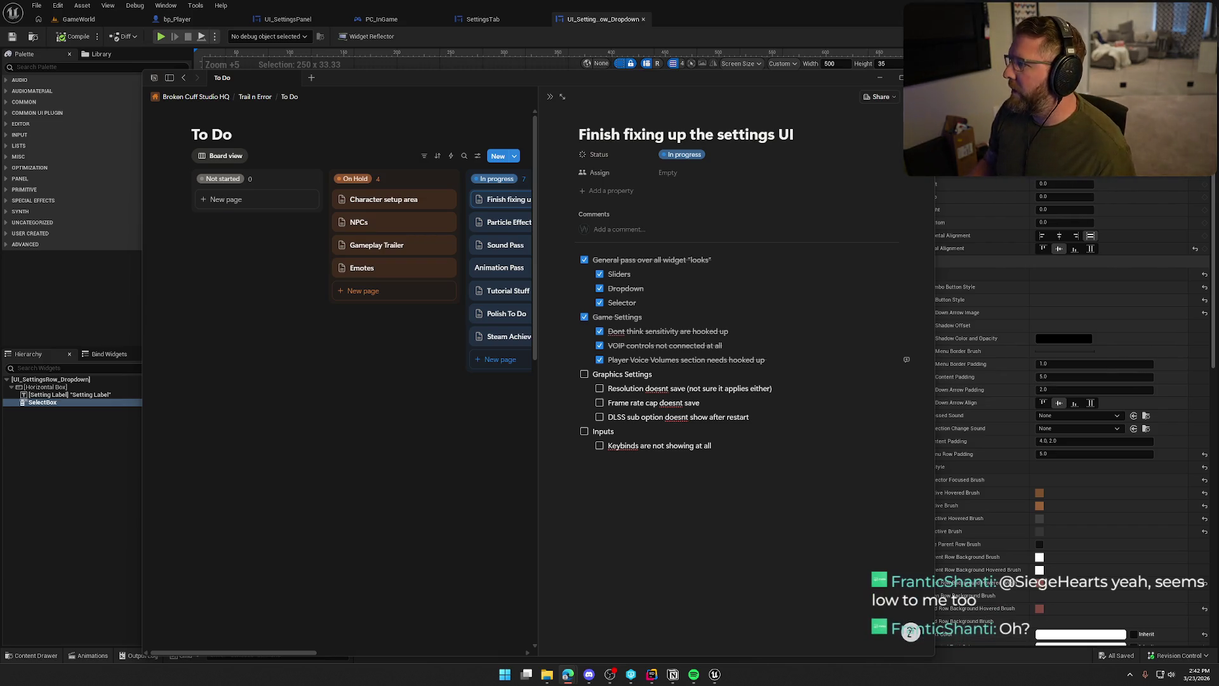
key(alt+Tab)
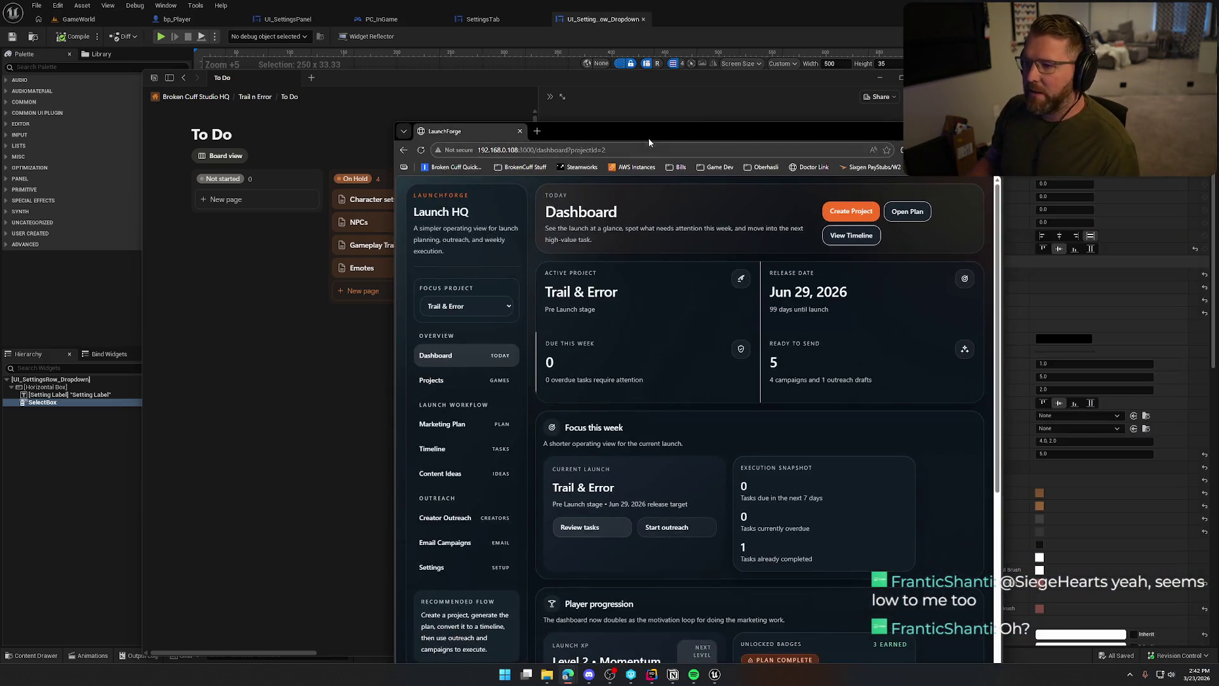
Show the LaunchForge dashboard maximized and full screen, then capture its window as a screenshot.
double_click(650, 131)
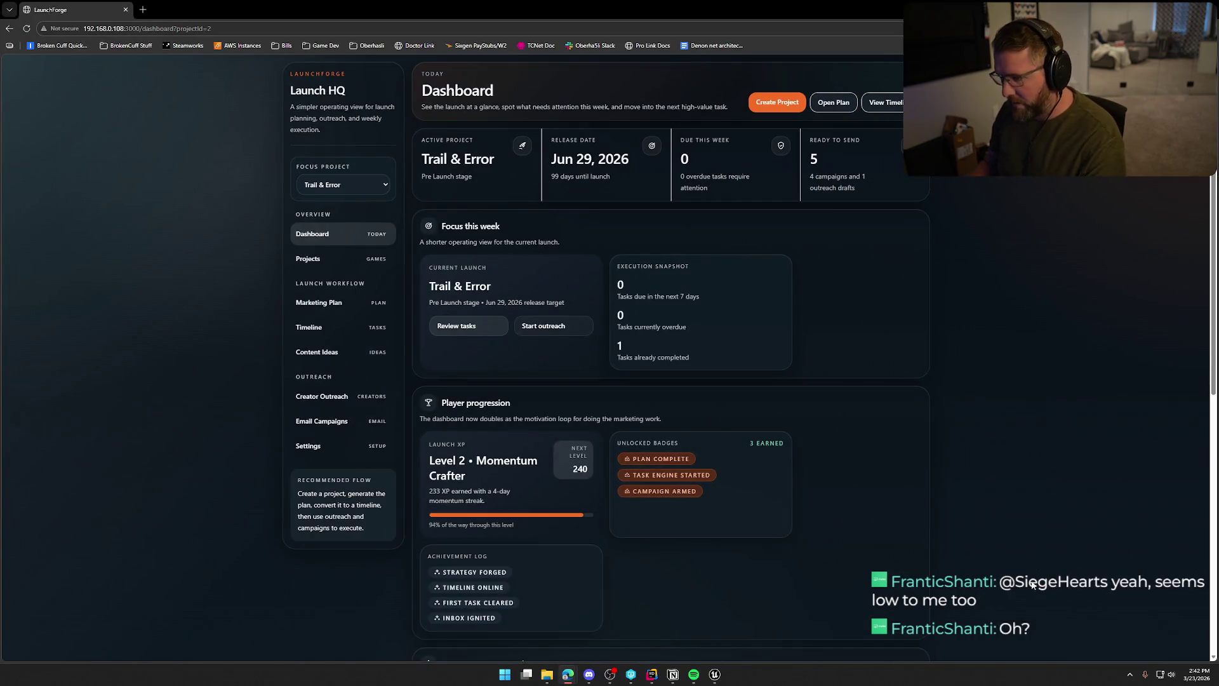
key(F11)
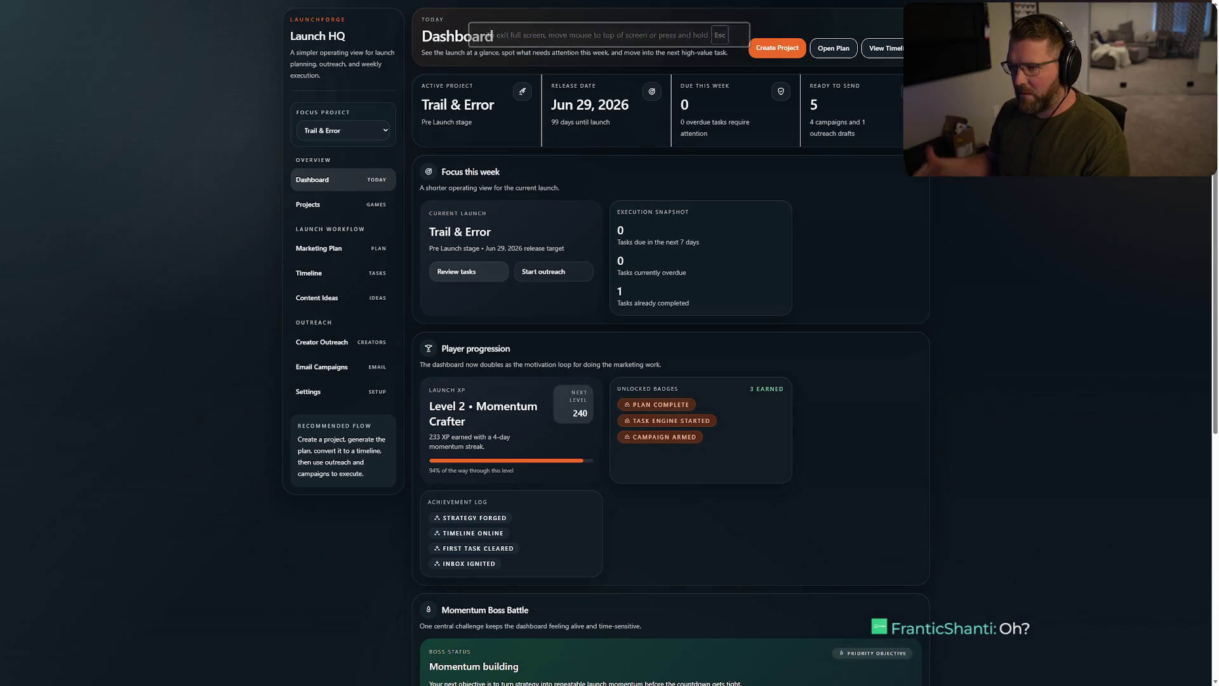
key(super+shift+s)
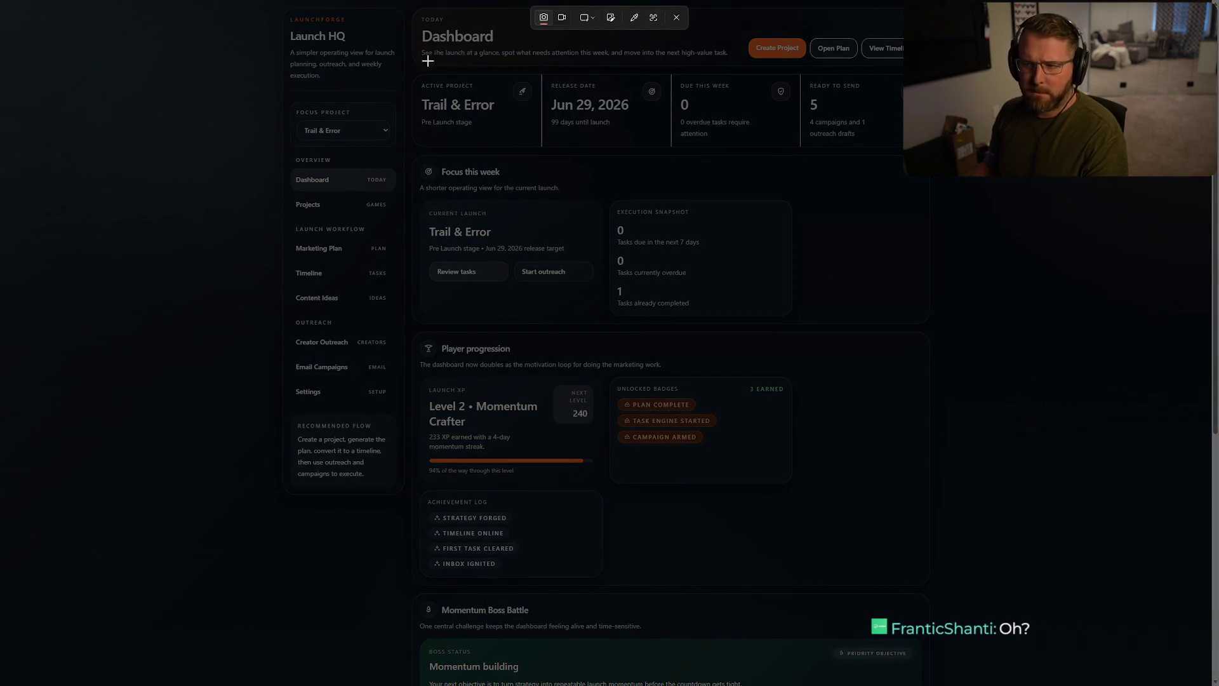
click(588, 18)
click(610, 37)
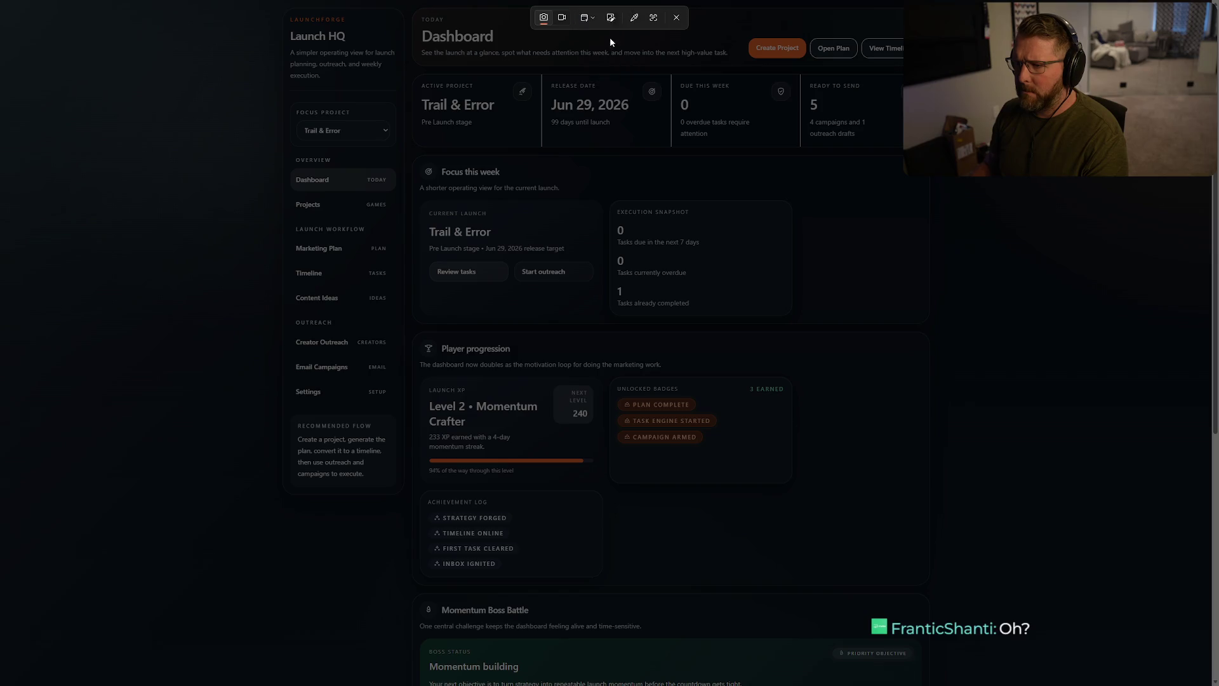
click(992, 249)
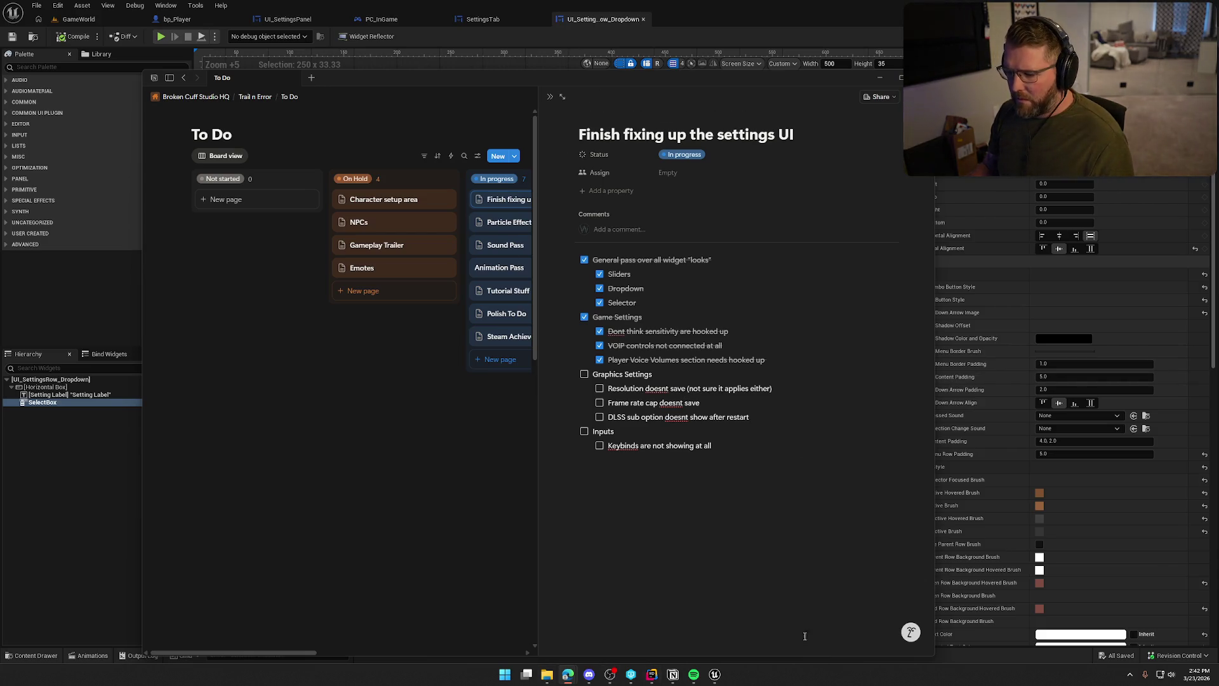
Launch Paint from the Windows search by typing 'paint'.
key(super)
text(paint)
key(Return)
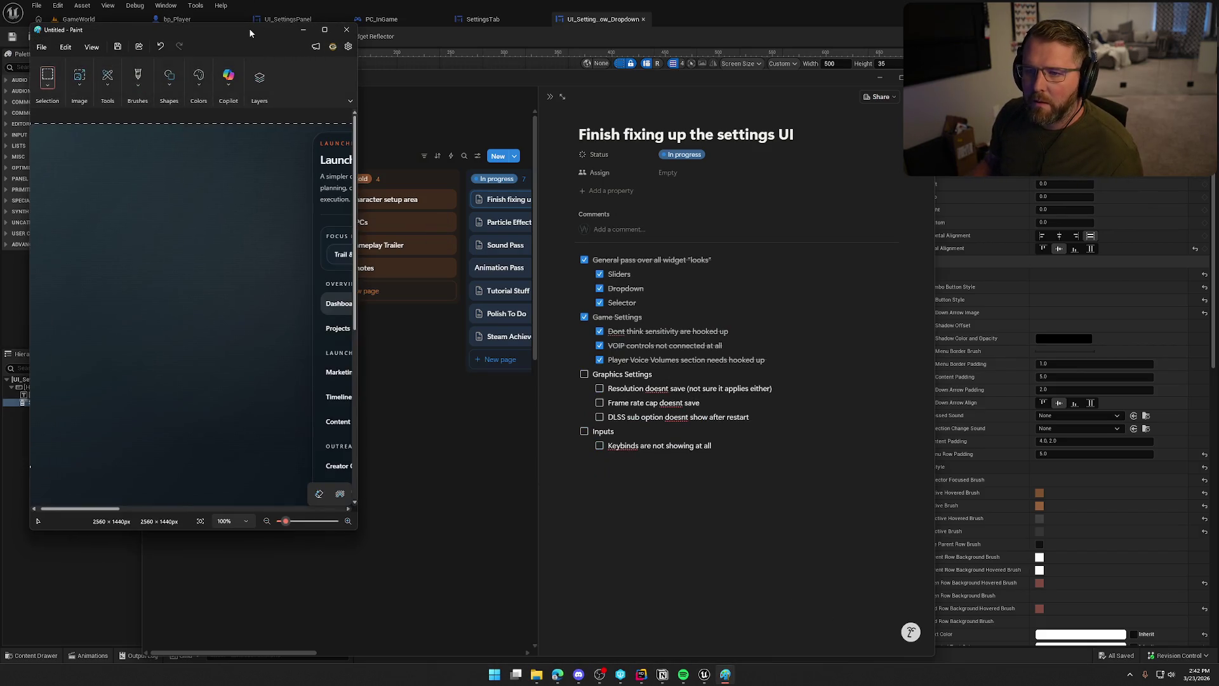
Place the dashboard screenshot in maximized Paint, trim the canvas to 2537 px wide, select all, then close Paint.
double_click(249, 28)
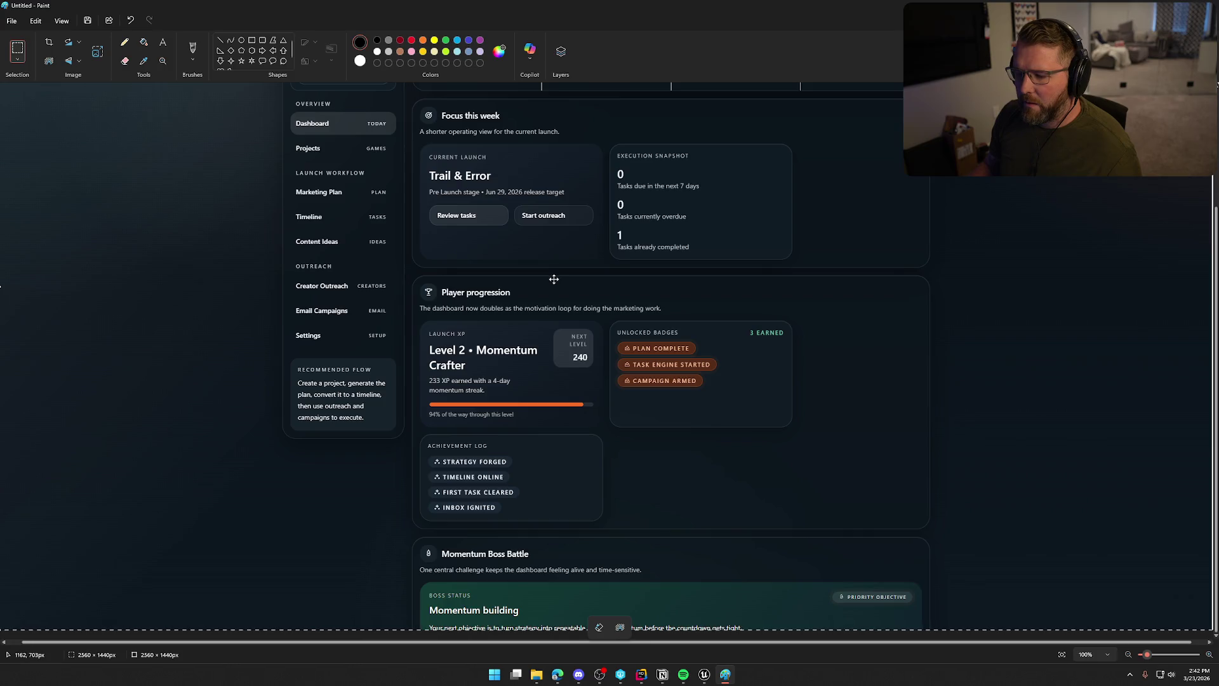
ctrl+scroll(708, 381, down, 5)
ctrl+scroll(714, 377, up, 1)
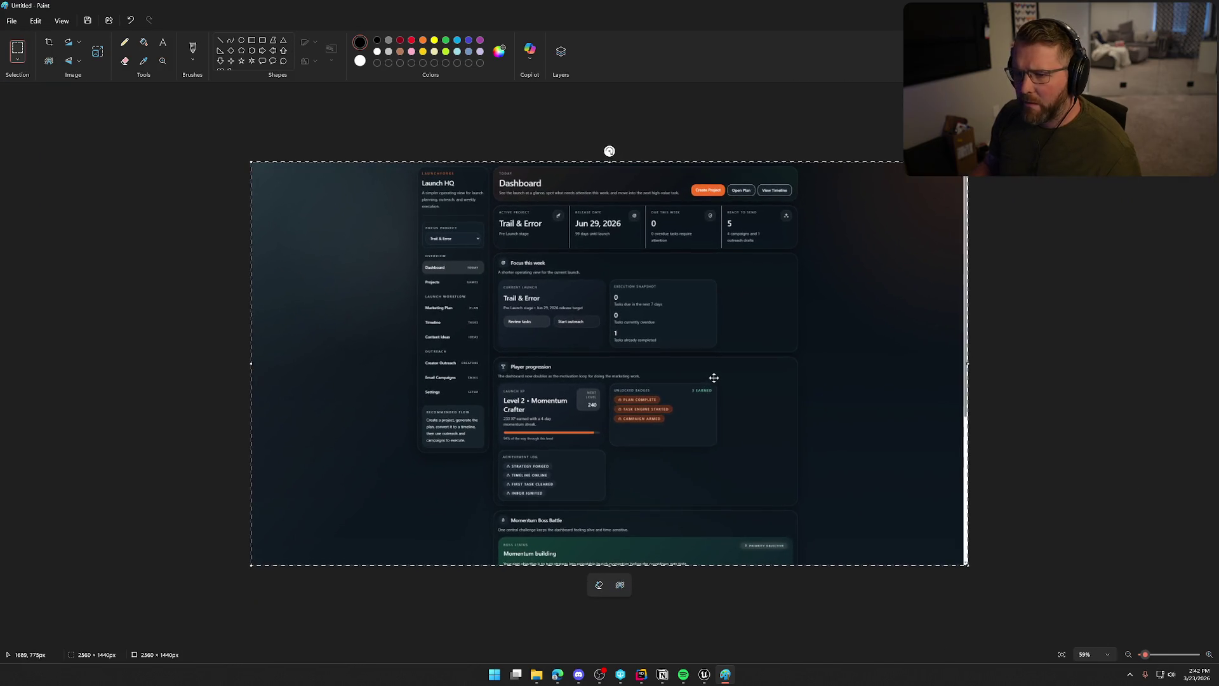
click(851, 123)
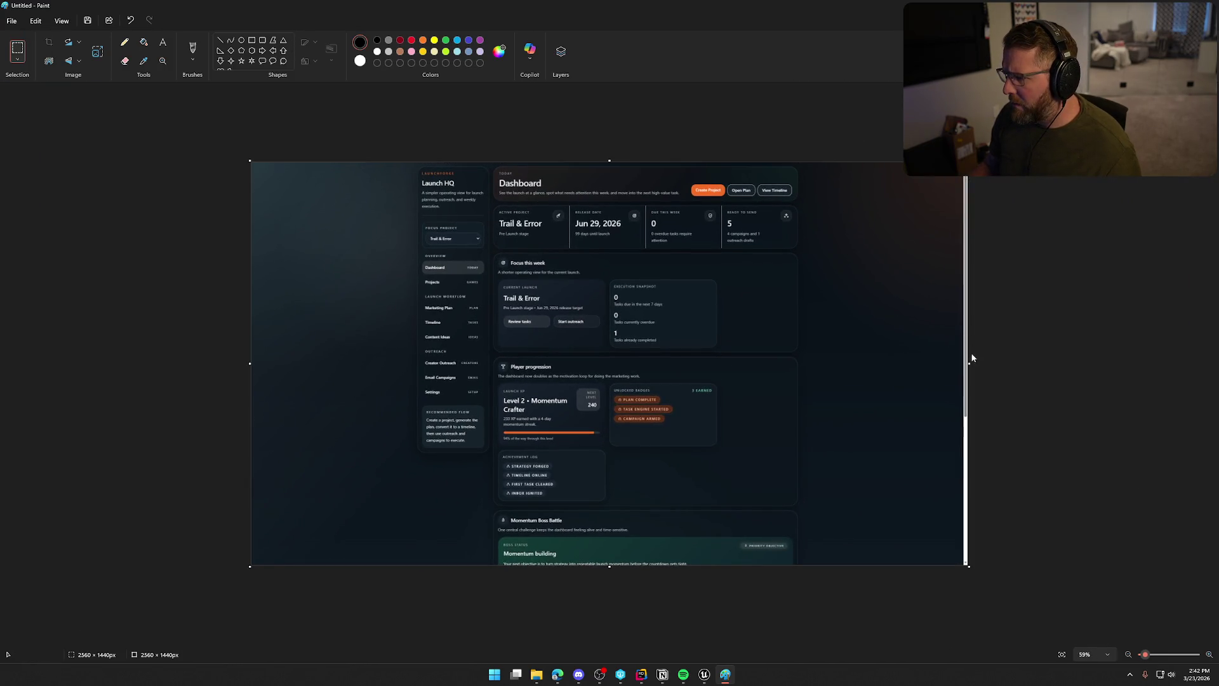
key(ctrl+a)
drag(965, 362, 961, 363)
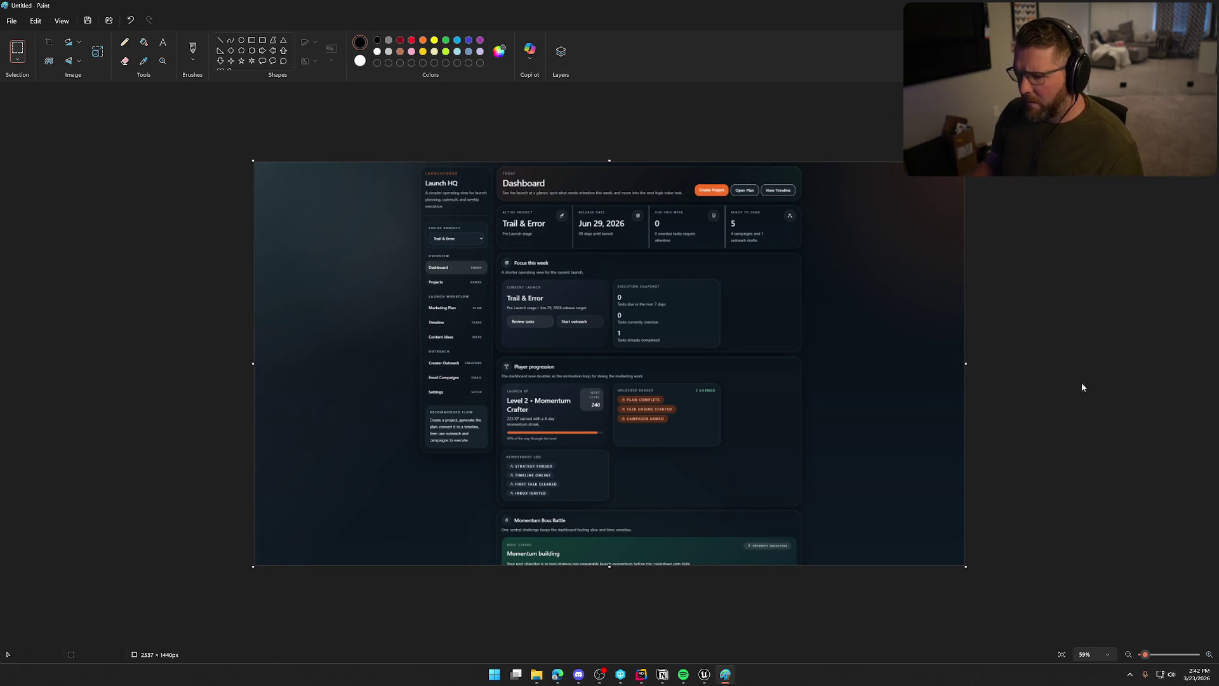
key(ctrl+a)
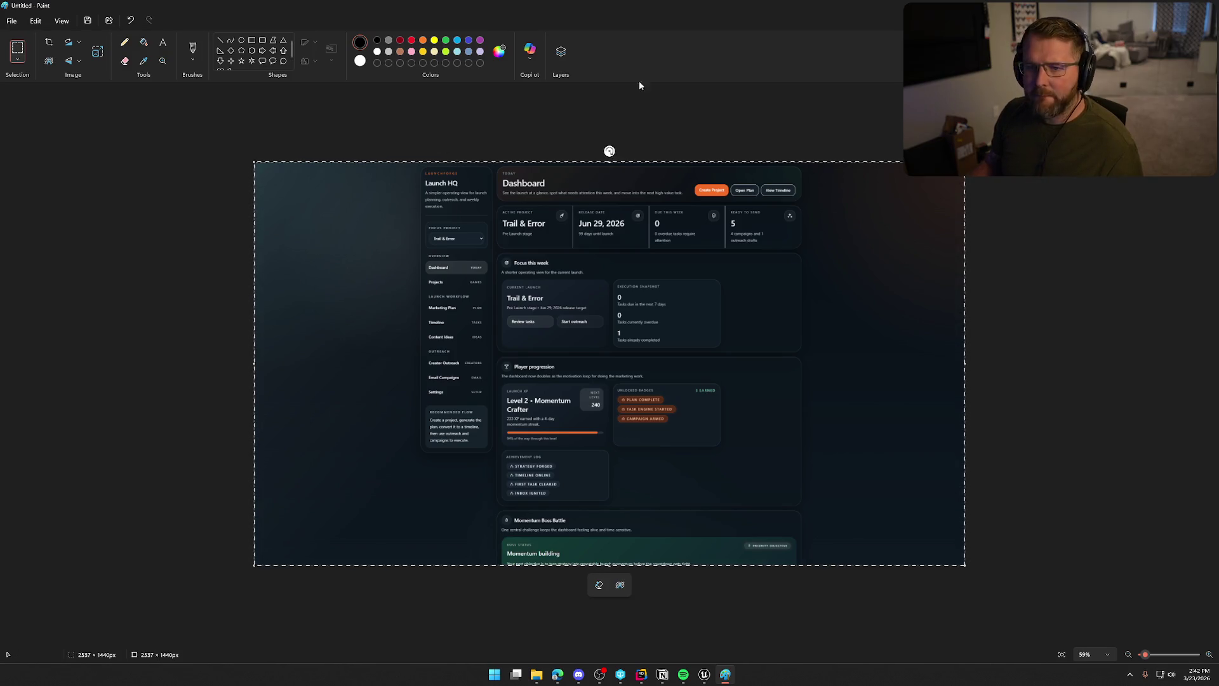
click(1207, 5)
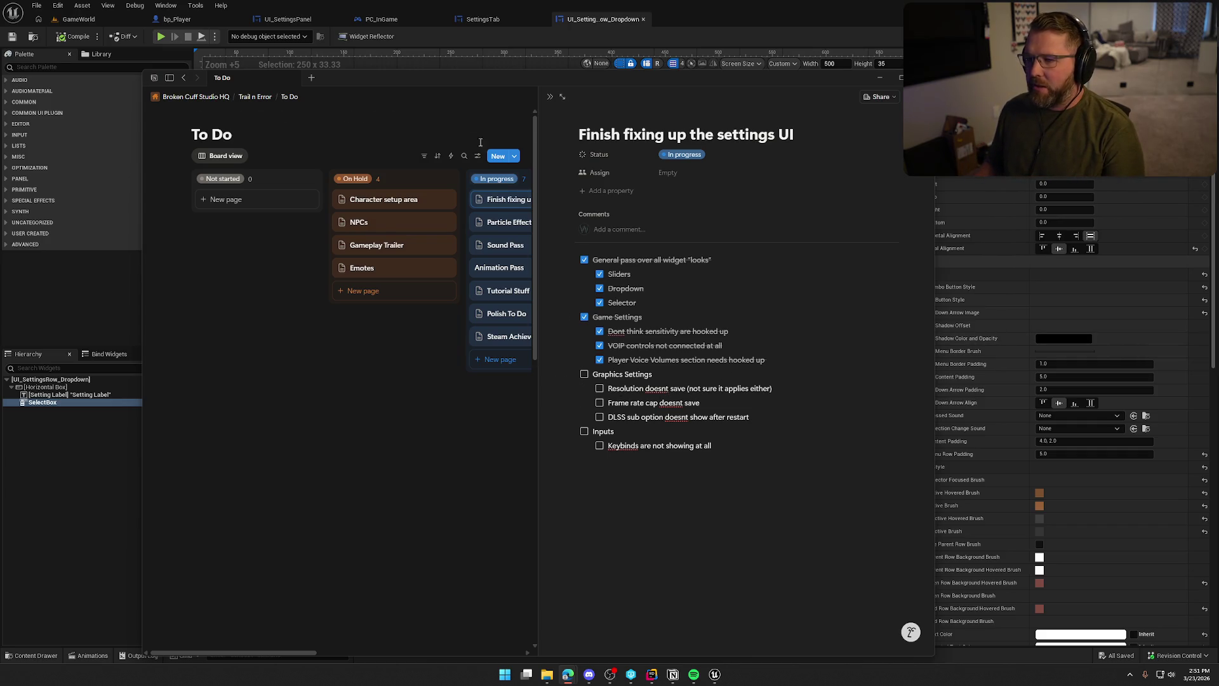
Return to the UI_SettingsRow_Dropdown widget designer in Unreal Editor.
key(alt+Tab)
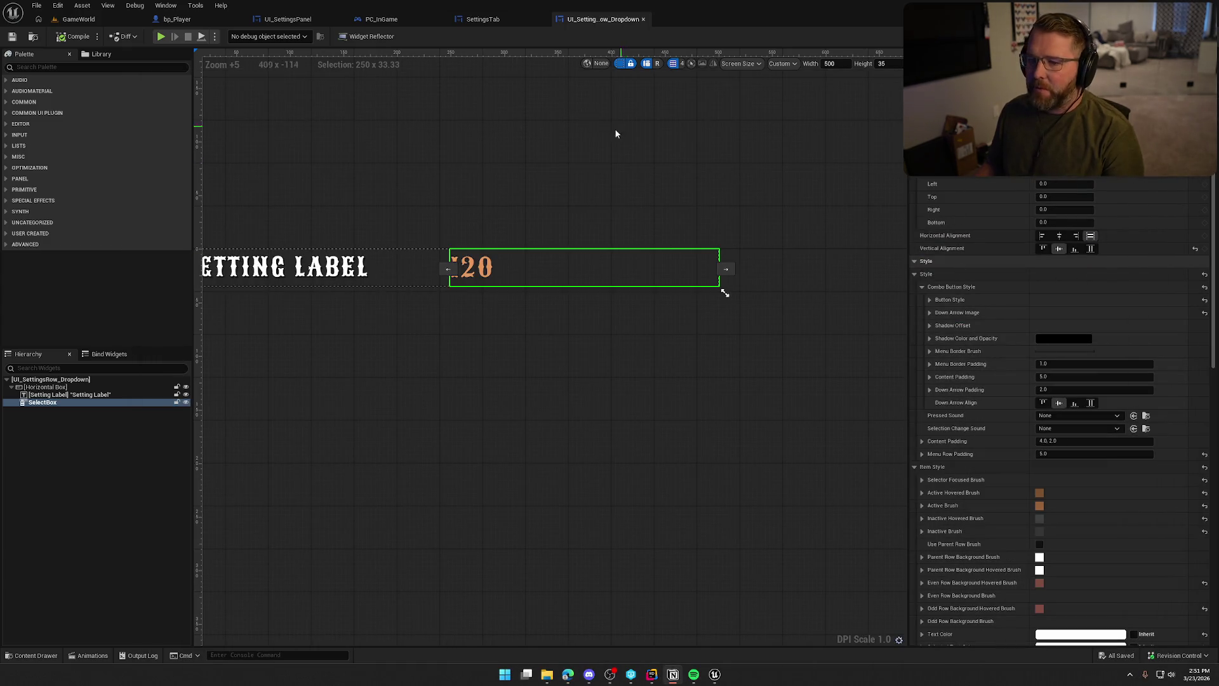
Close the settings dropdown row, SettingsTab and PC_InGame tabs.
middle_click(552, 19)
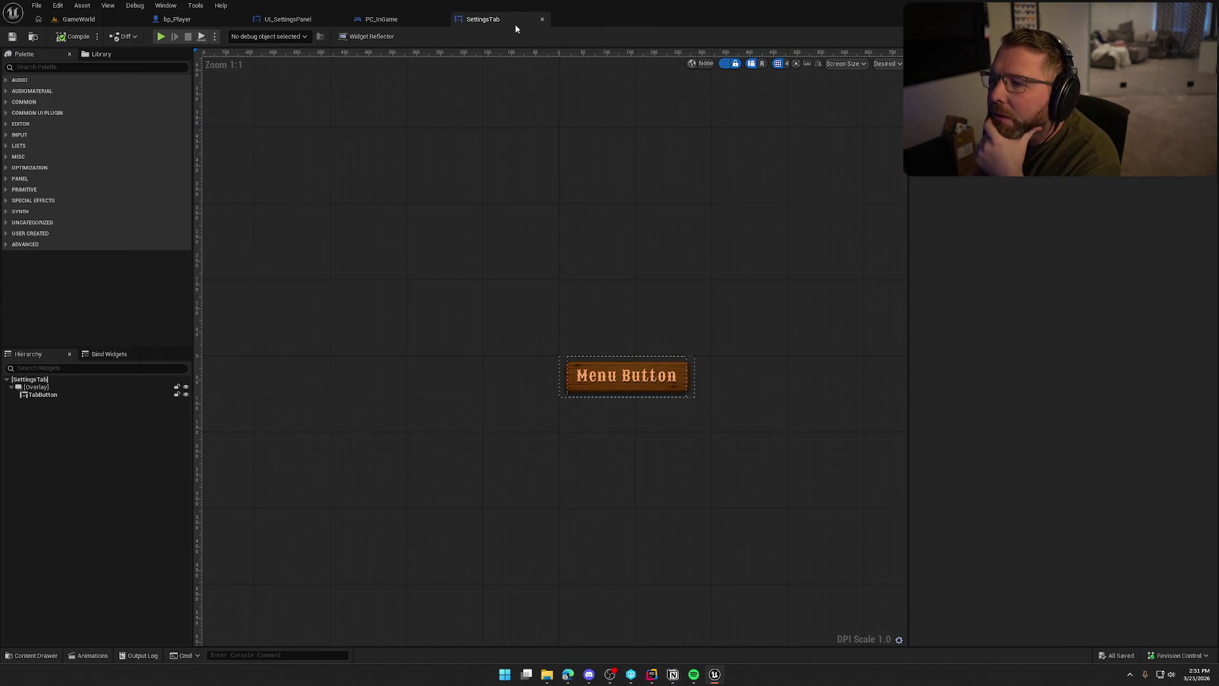
middle_click(511, 21)
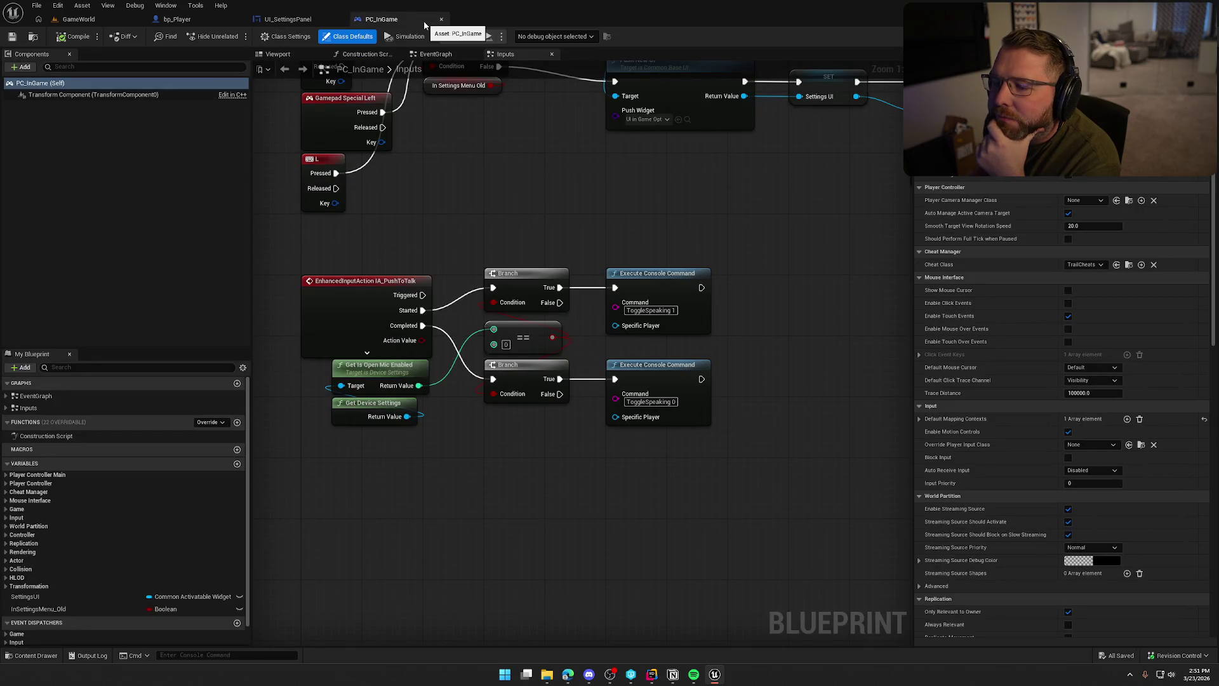
middle_click(424, 24)
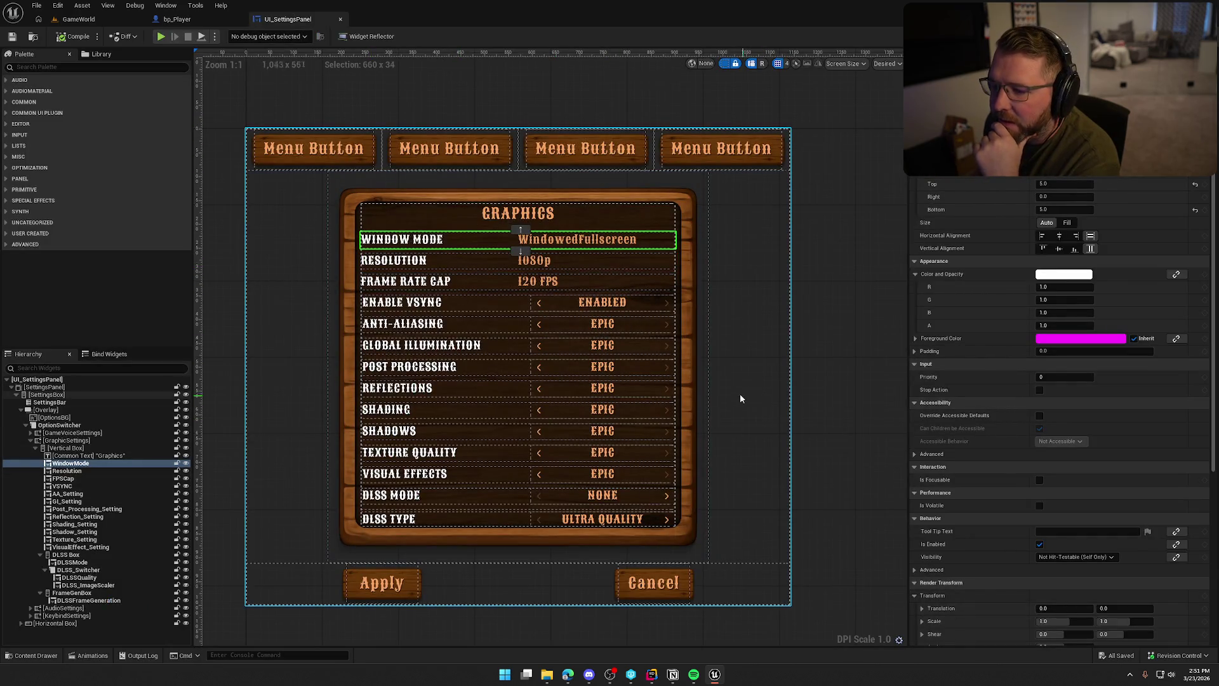
Select the Resolution row and bring up its Selection Changed event logic in the graph.
click(522, 262)
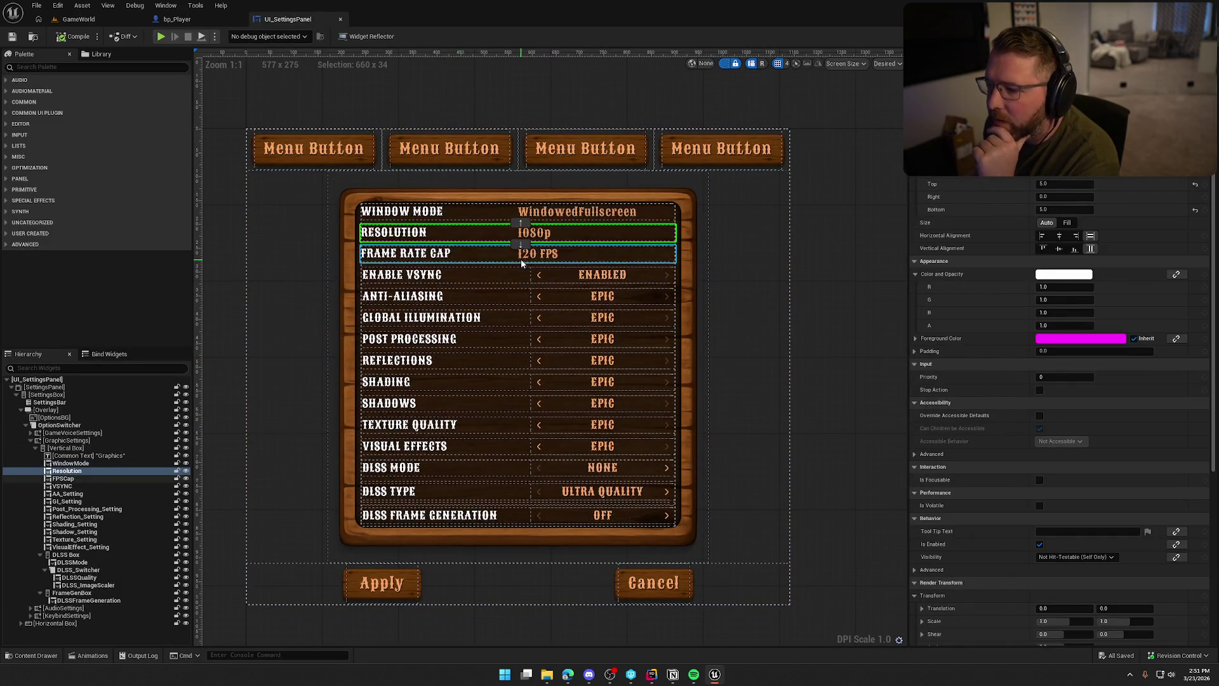
scroll(917, 494, down, 5)
click(1069, 626)
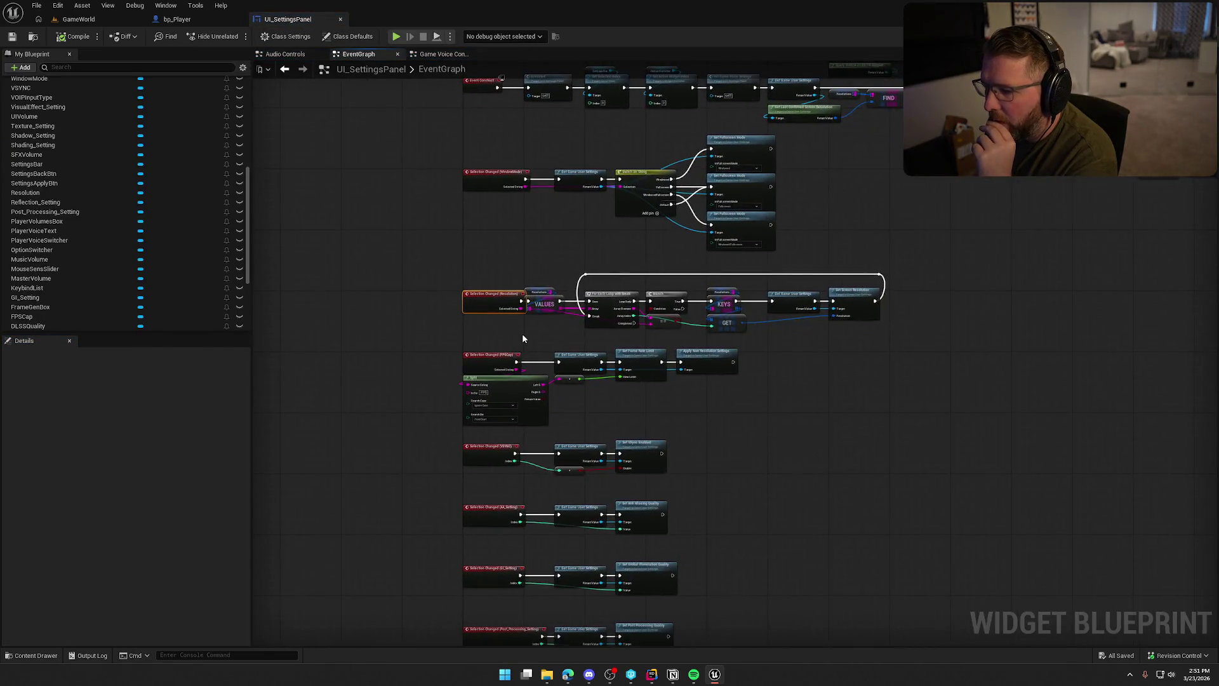
scroll(533, 339, up, 3)
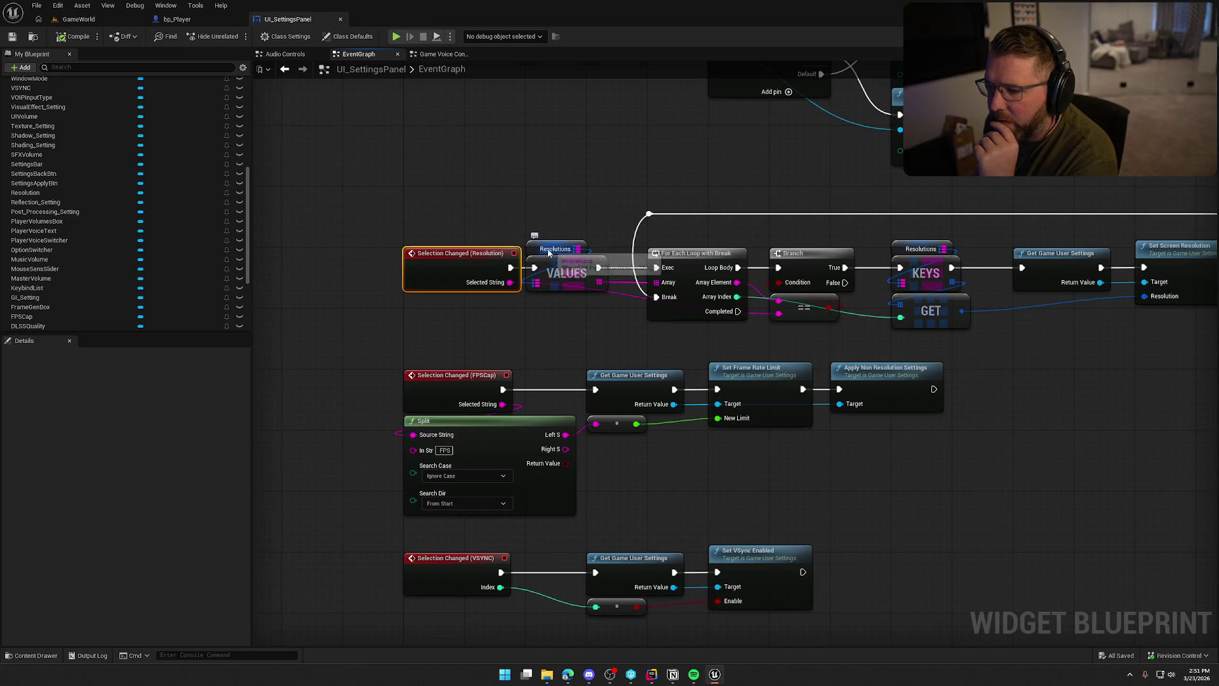
drag(617, 336, 515, 299)
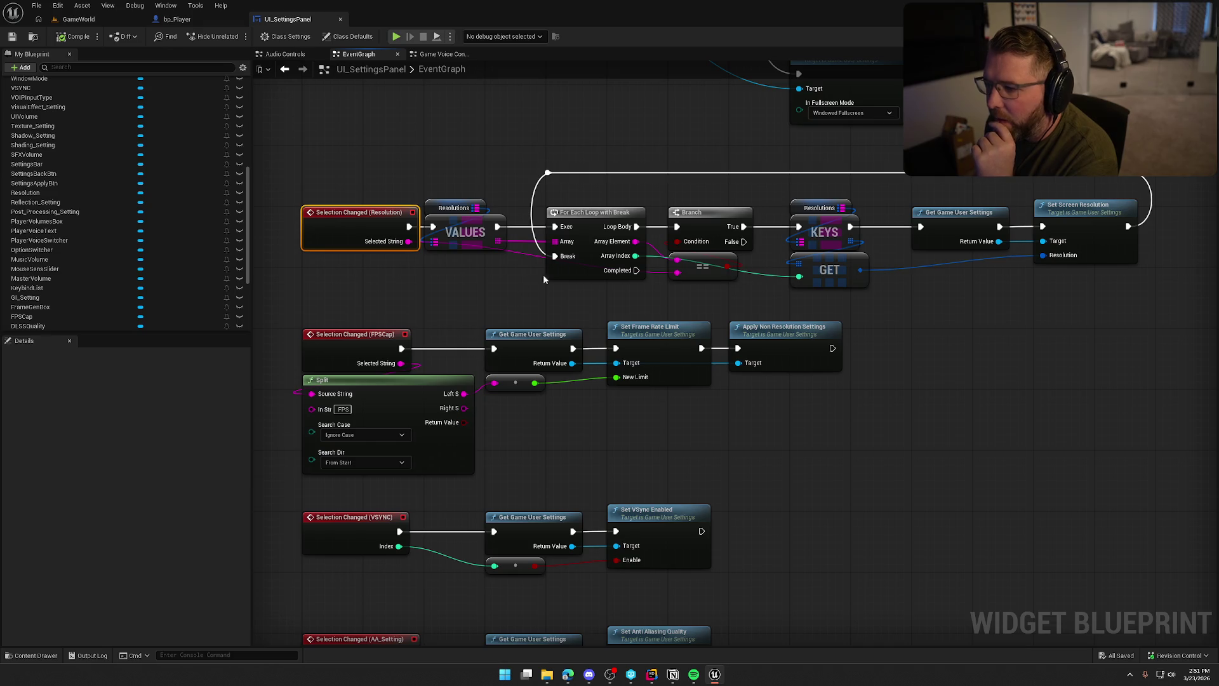
Move the Resolutions getter above the old loop and add a For Each Loop (Map) node.
mouse_move(476, 202)
mouse_down()
mouse_move(556, 139)
mouse_move(434, 176)
mouse_move(599, 101)
mouse_up()
text(for each)
key(Return)
Expand the map loop and feed its Map Key into Set Screen Resolution's Resolution.
click(605, 184)
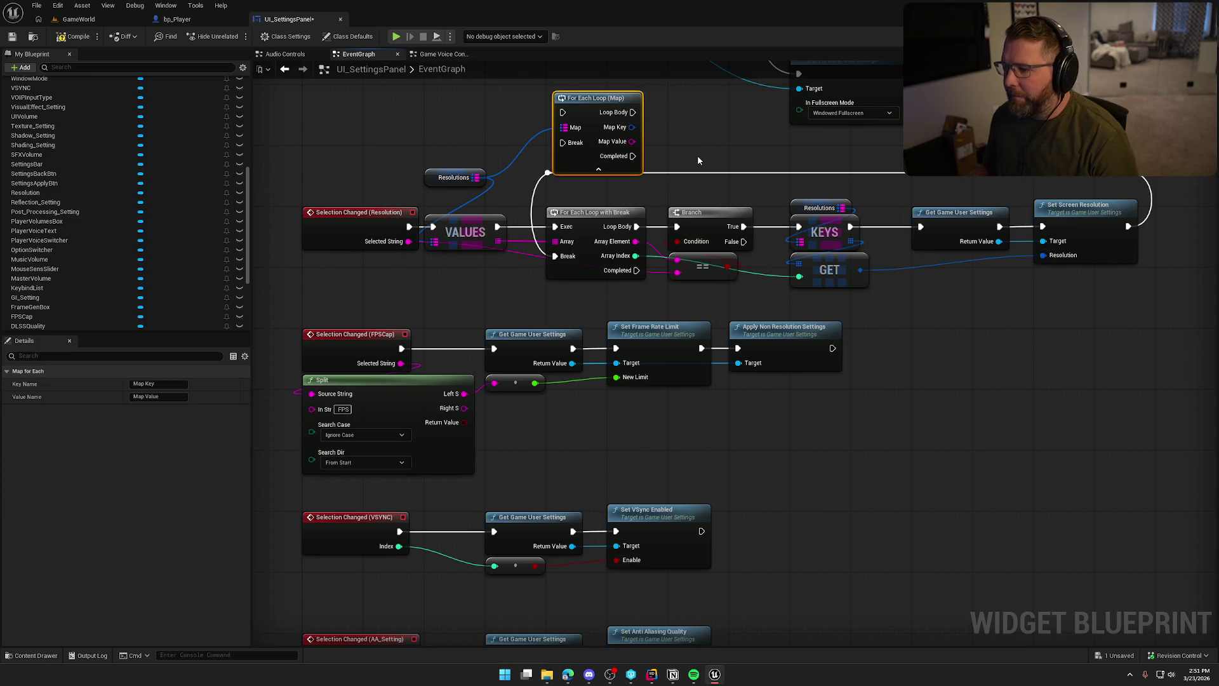
drag(632, 141, 678, 260)
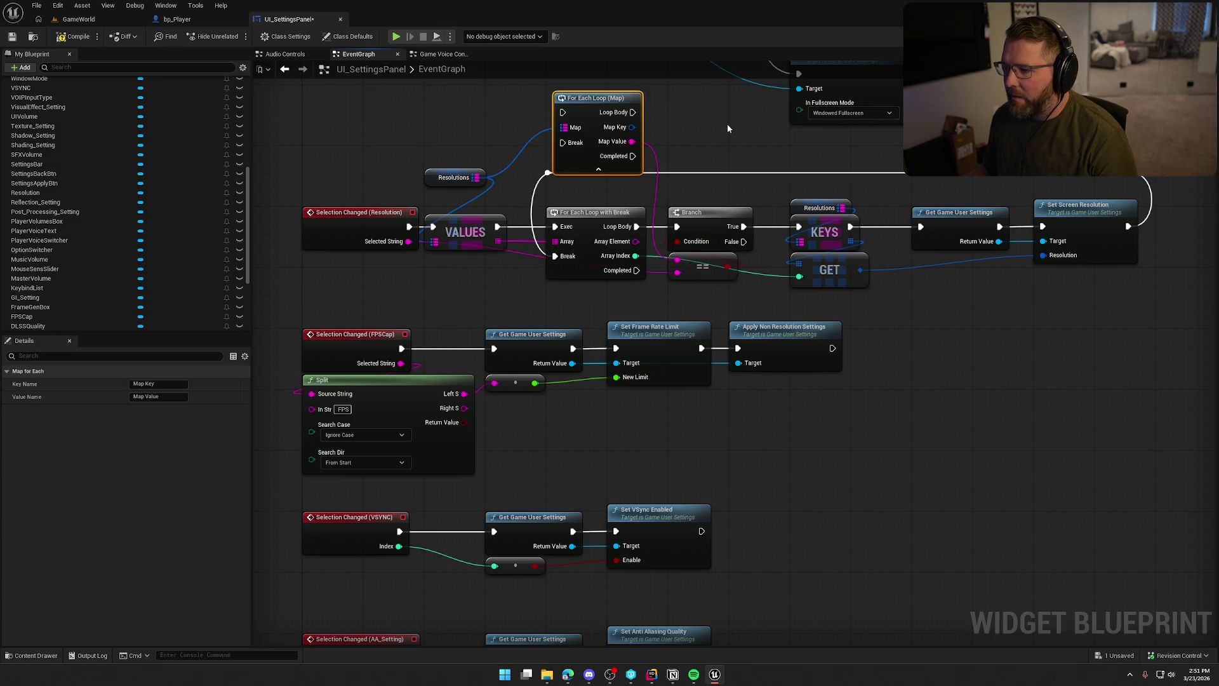
drag(631, 127, 1049, 258)
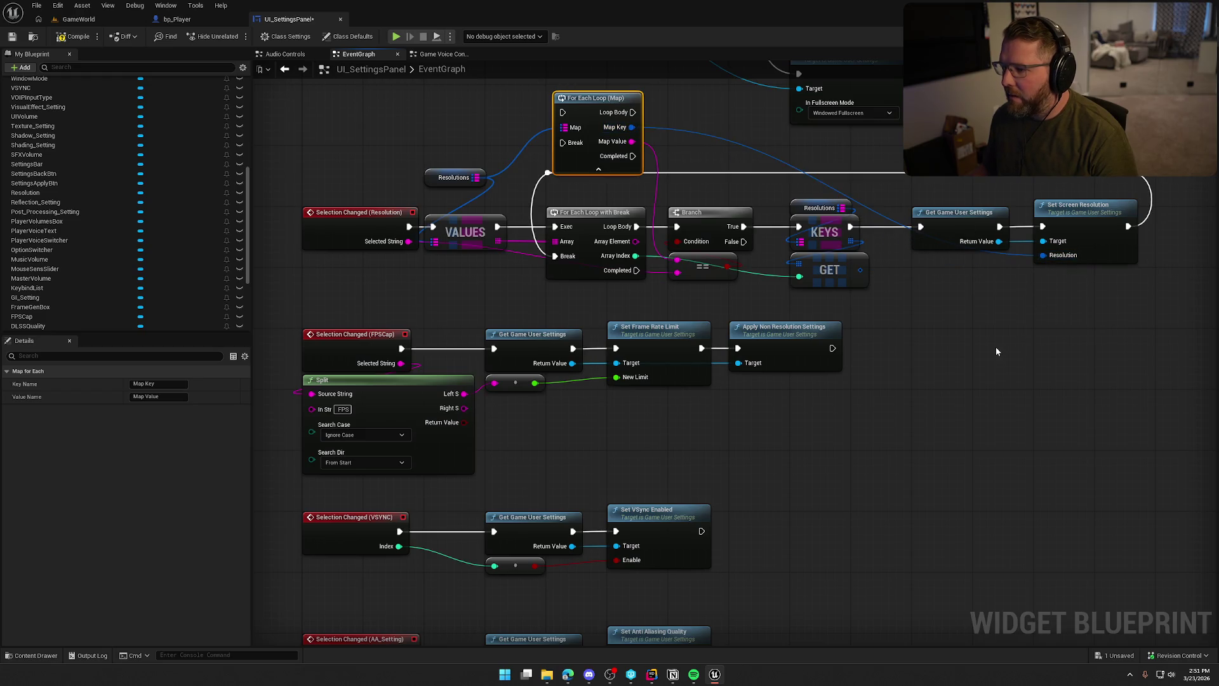
Delete the old Resolutions, KEYS and GET nodes; move Get Game User Settings and Set Screen Resolution beside Branch.
mouse_move(873, 304)
mouse_down()
mouse_move(800, 202)
mouse_move(864, 232)
mouse_move(920, 226)
mouse_up()
key(Delete)
drag(896, 154, 1151, 280)
drag(969, 221, 828, 222)
click(578, 206)
Rewire break and execution into the map loop, deleting the old For Each Loop with Break and VALUES.
mouse_move(555, 256)
mouse_down()
mouse_move(578, 158)
mouse_move(563, 142)
mouse_up()
drag(555, 226, 562, 112)
drag(600, 215, 600, 230)
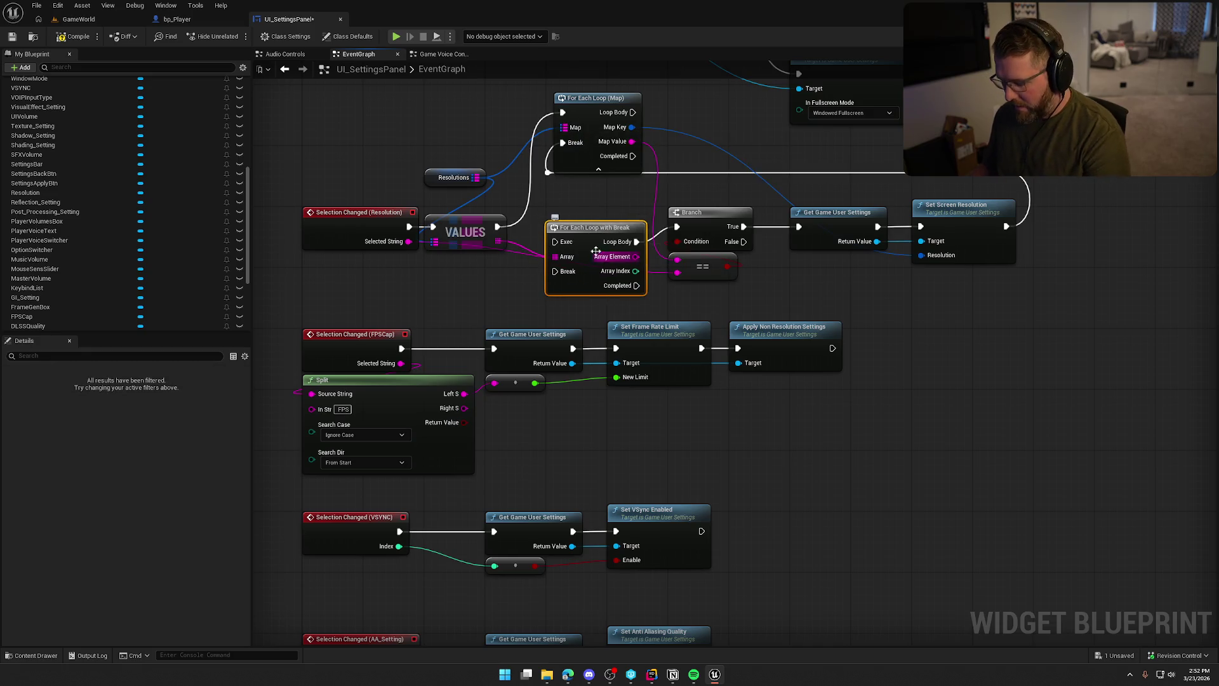
key(Delete)
drag(584, 104, 577, 224)
click(459, 230)
key(Delete)
drag(409, 227, 554, 227)
Tidy the resolution handler chain, shifting it left toward its event with the Resolutions getter above.
mouse_move(453, 177)
mouse_down()
mouse_move(565, 192)
mouse_move(563, 202)
mouse_up()
drag(524, 154, 1019, 294)
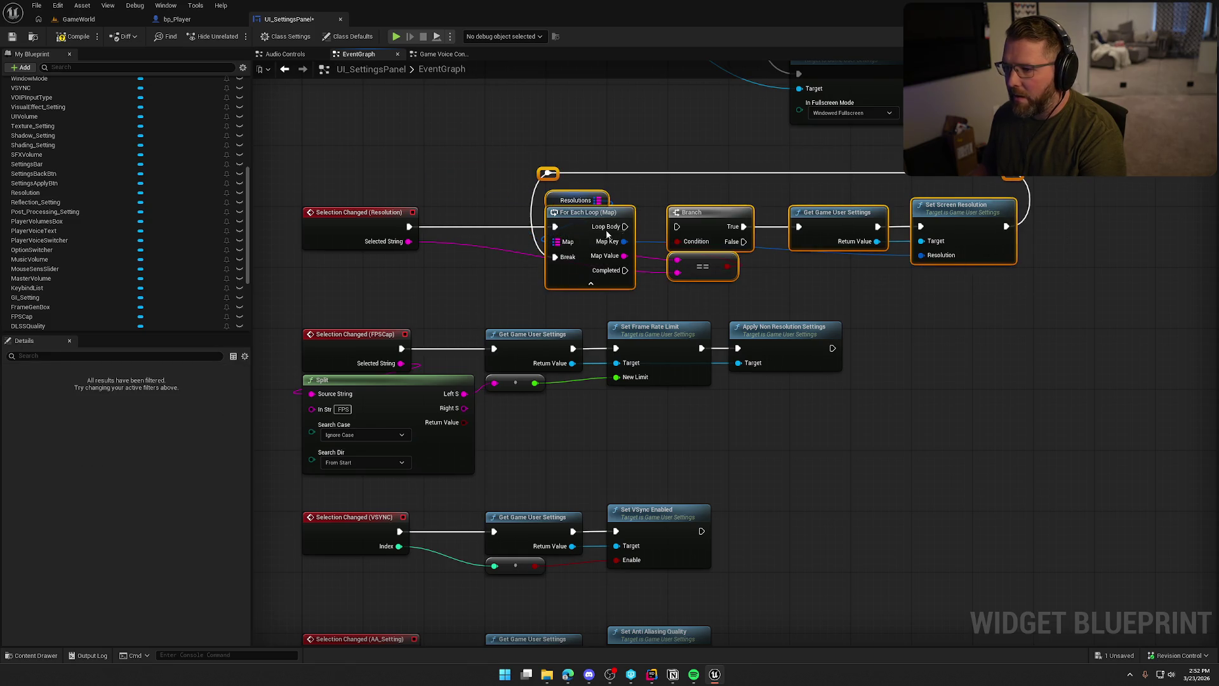
mouse_move(580, 226)
mouse_down()
mouse_move(481, 226)
mouse_move(519, 228)
mouse_up()
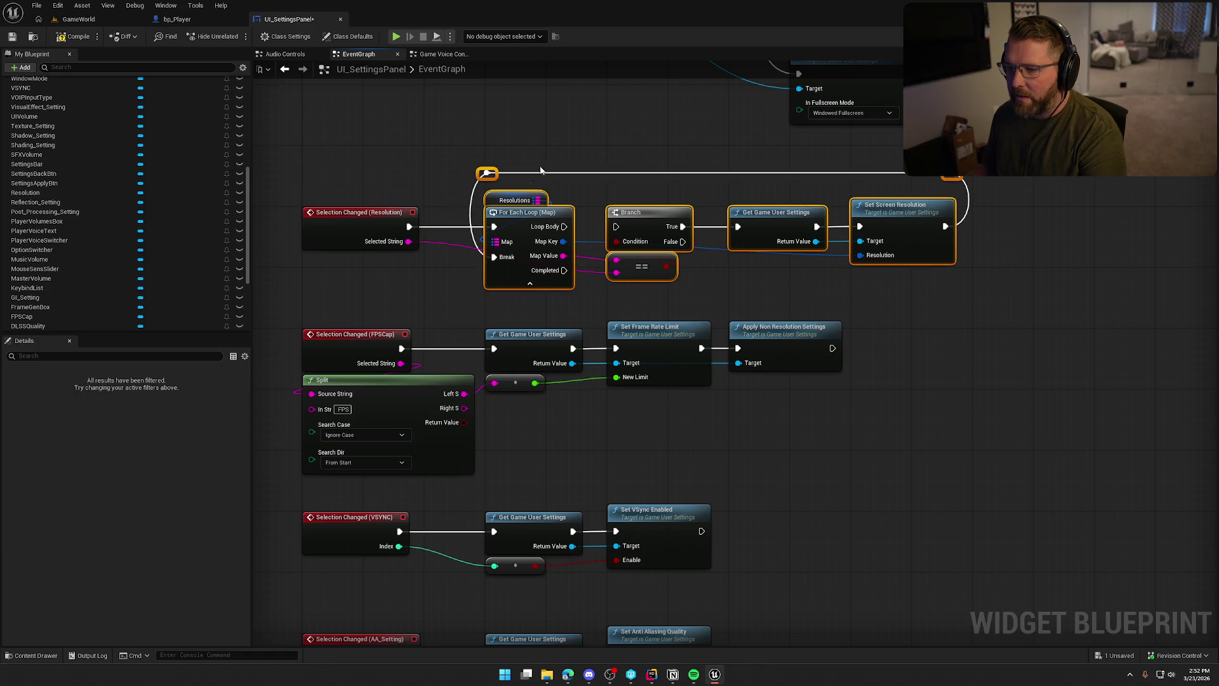
drag(613, 282, 648, 276)
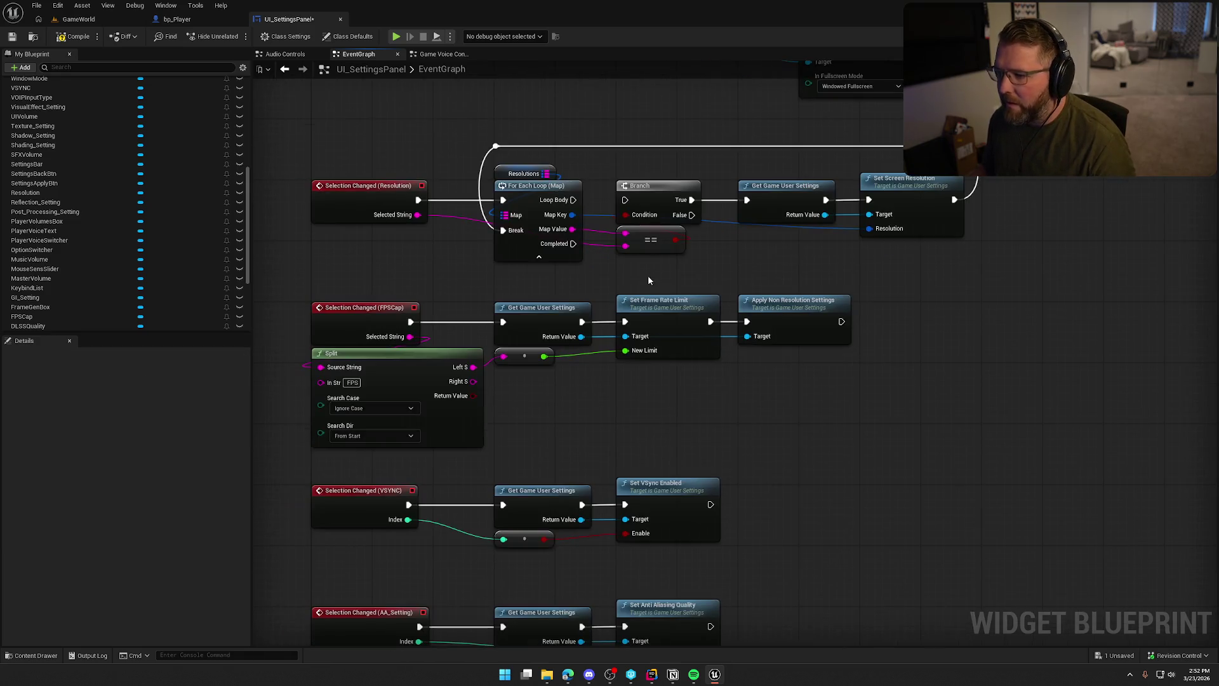
drag(738, 256, 686, 260)
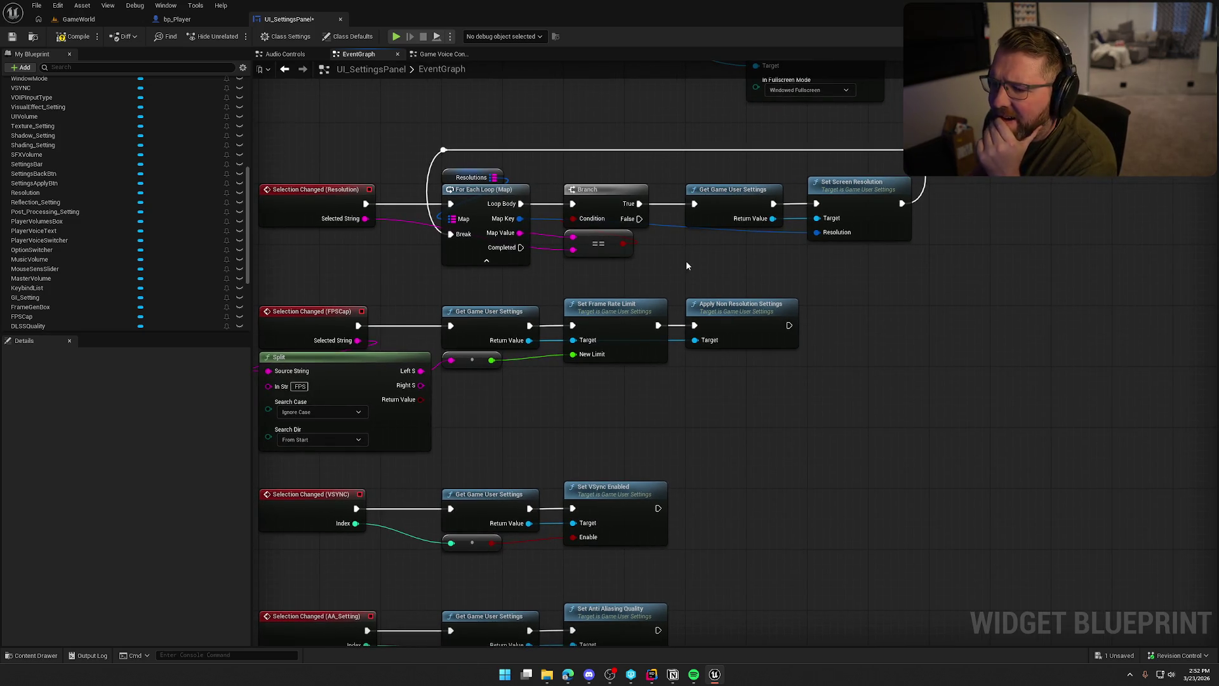
drag(686, 266, 704, 267)
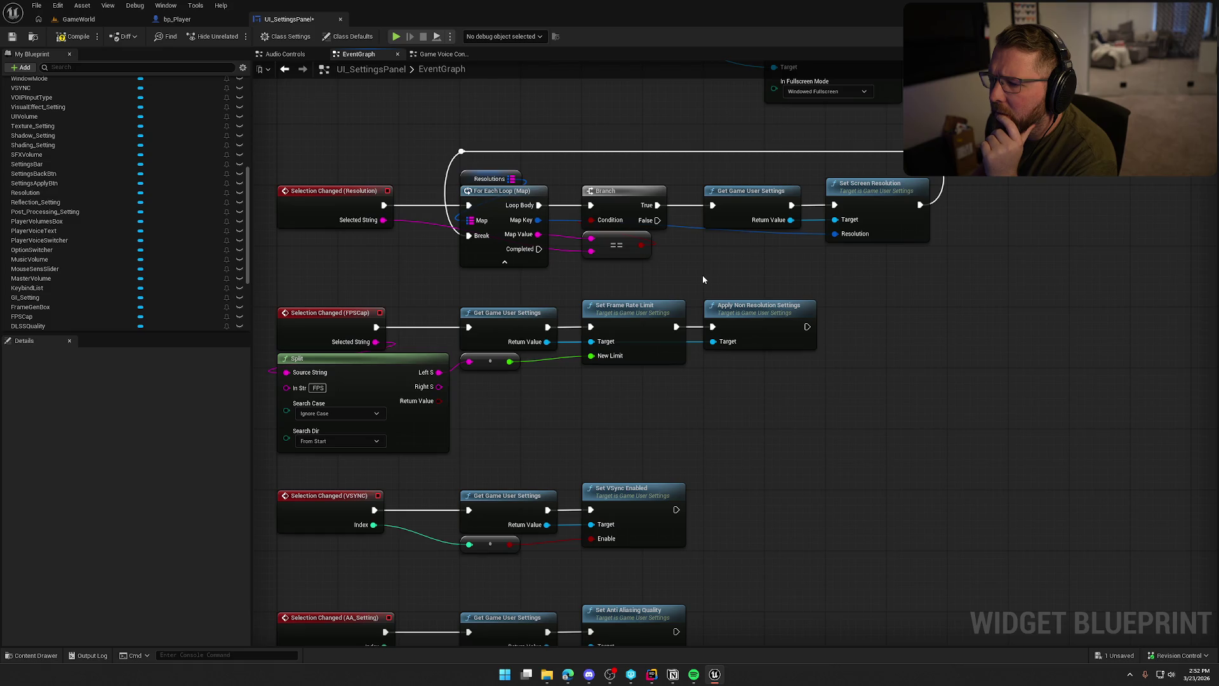
drag(512, 178, 578, 122)
text(find)
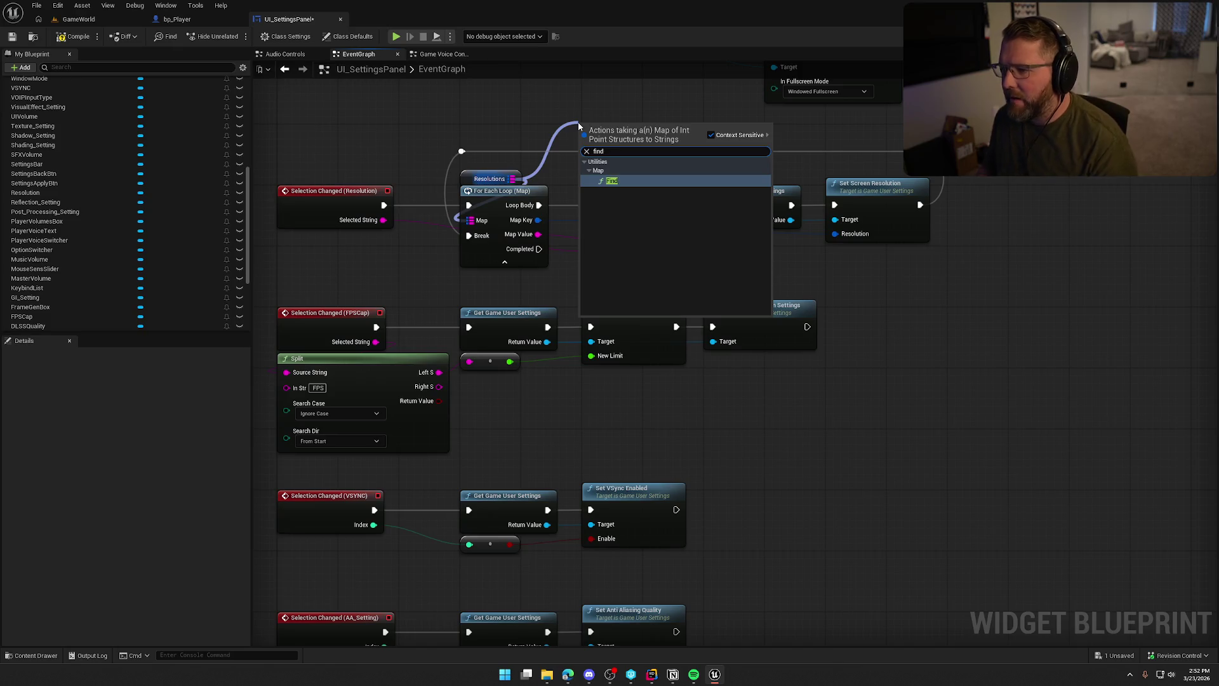
click(618, 177)
drag(619, 136, 619, 128)
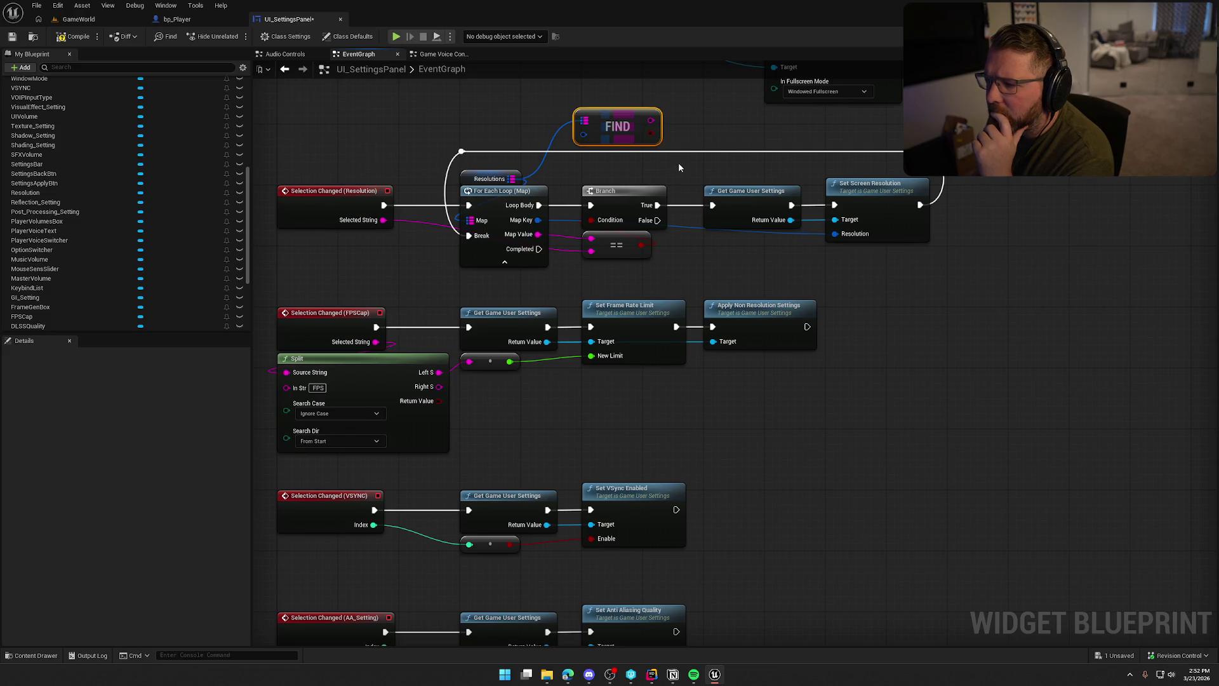
mouse_move(561, 115)
mouse_down()
mouse_move(524, 113)
mouse_move(653, 124)
mouse_move(698, 145)
mouse_up()
key(Delete)
drag(511, 178, 606, 119)
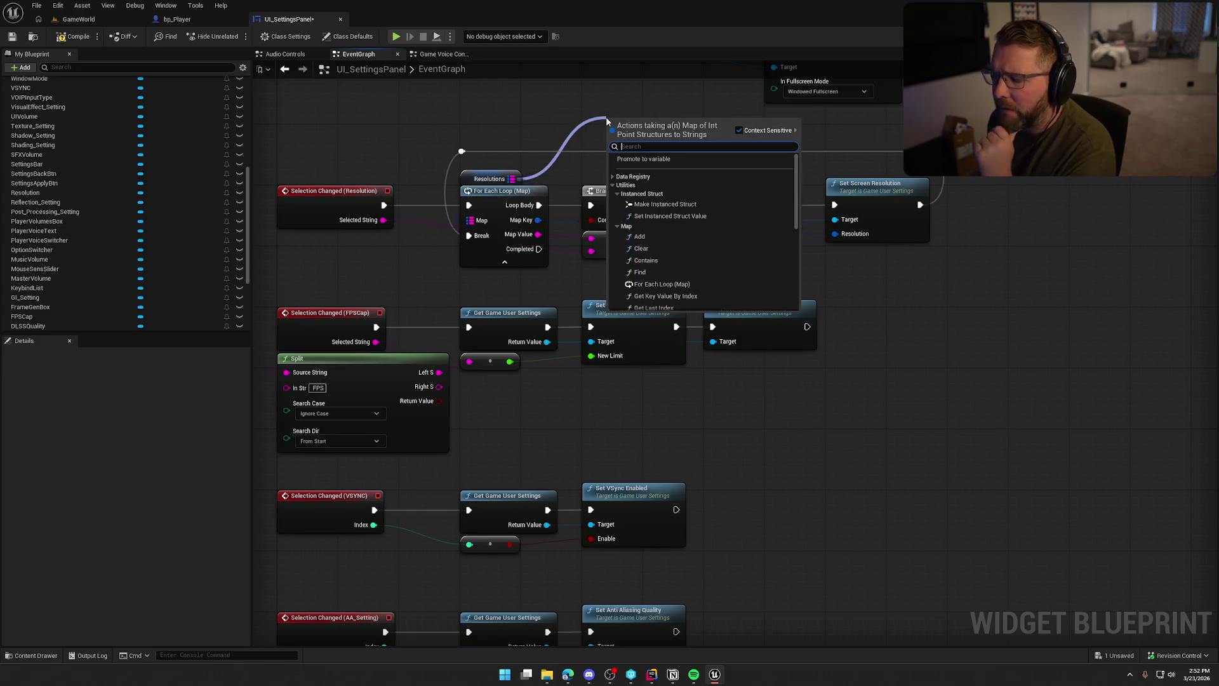
text(value)
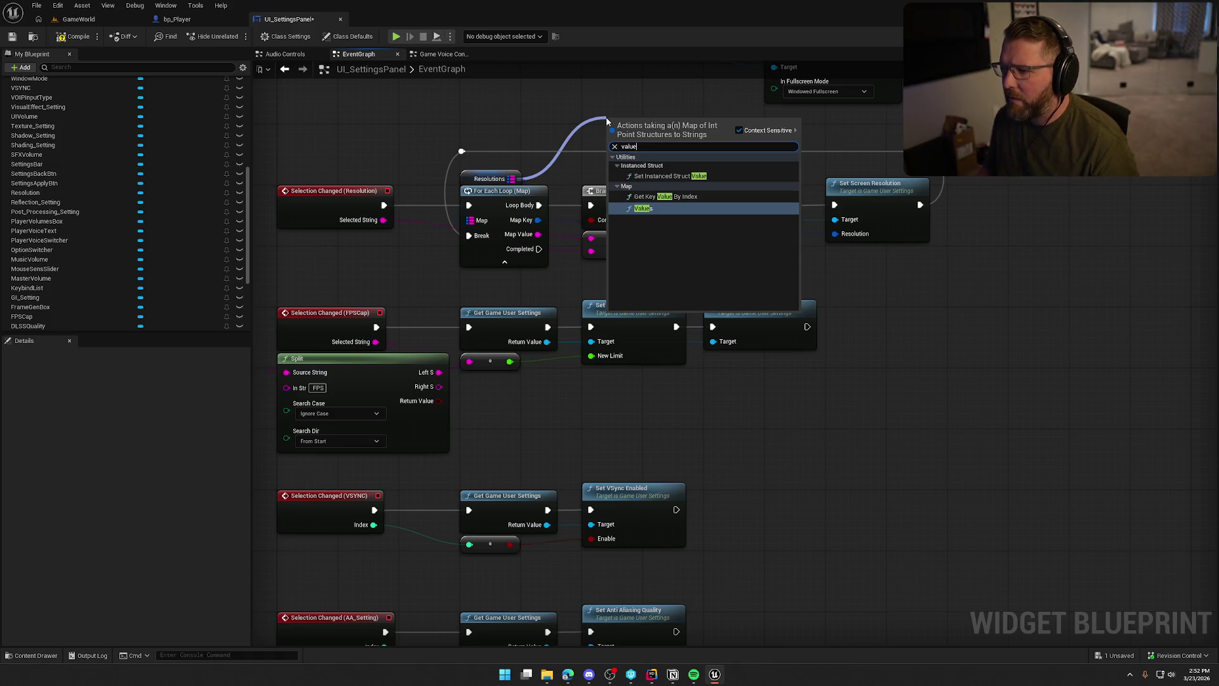
click(687, 201)
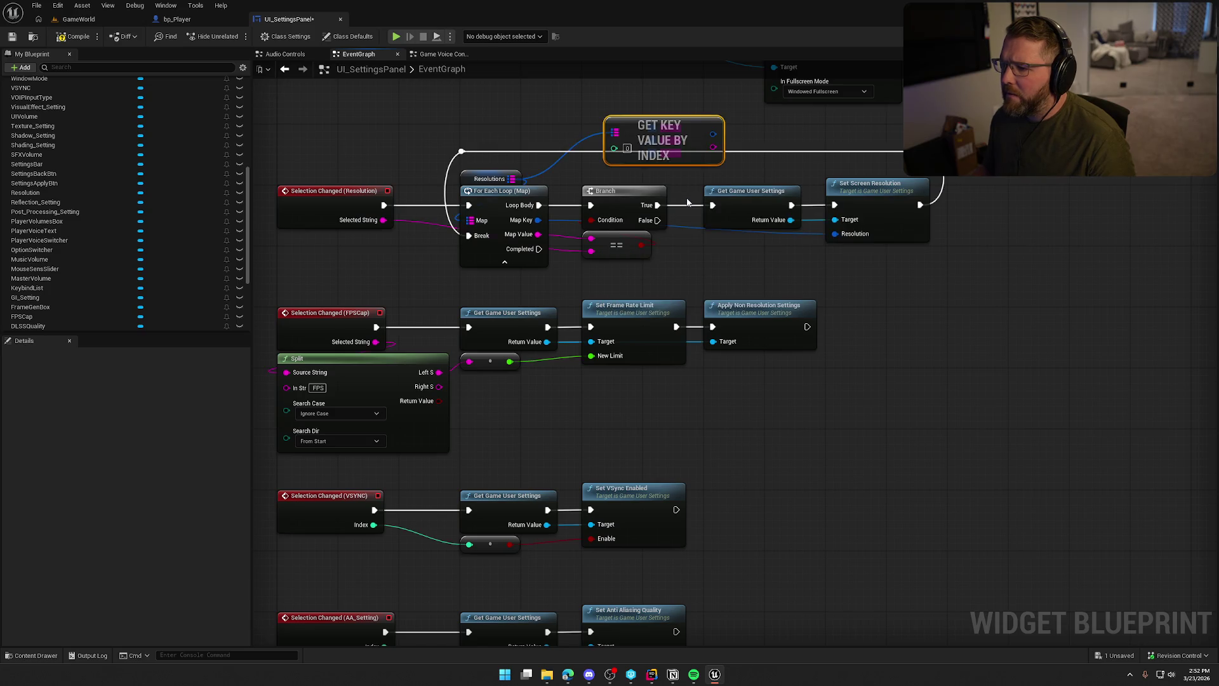
drag(653, 136, 630, 121)
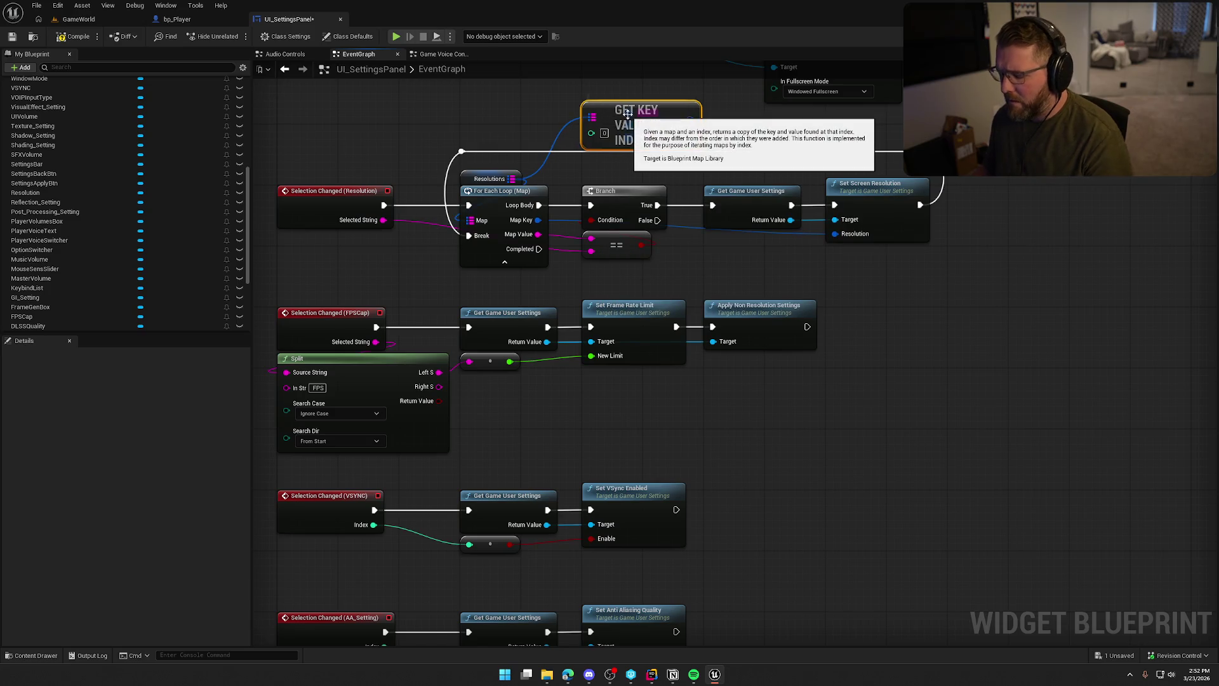
key(Delete)
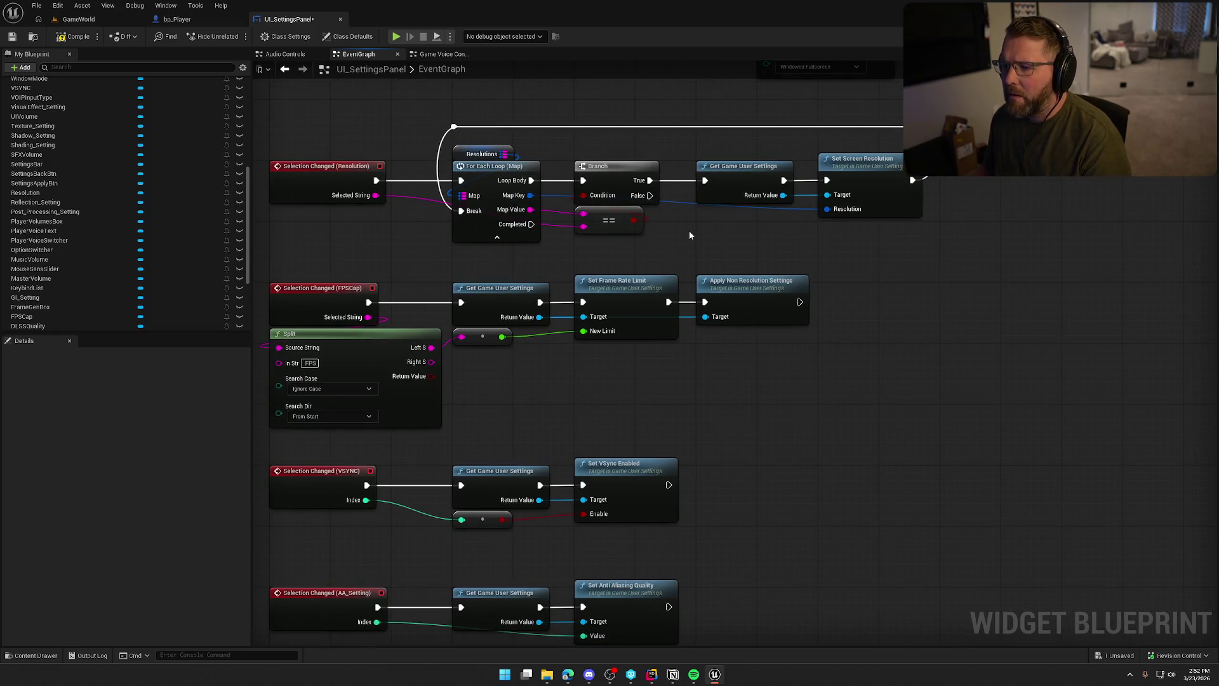
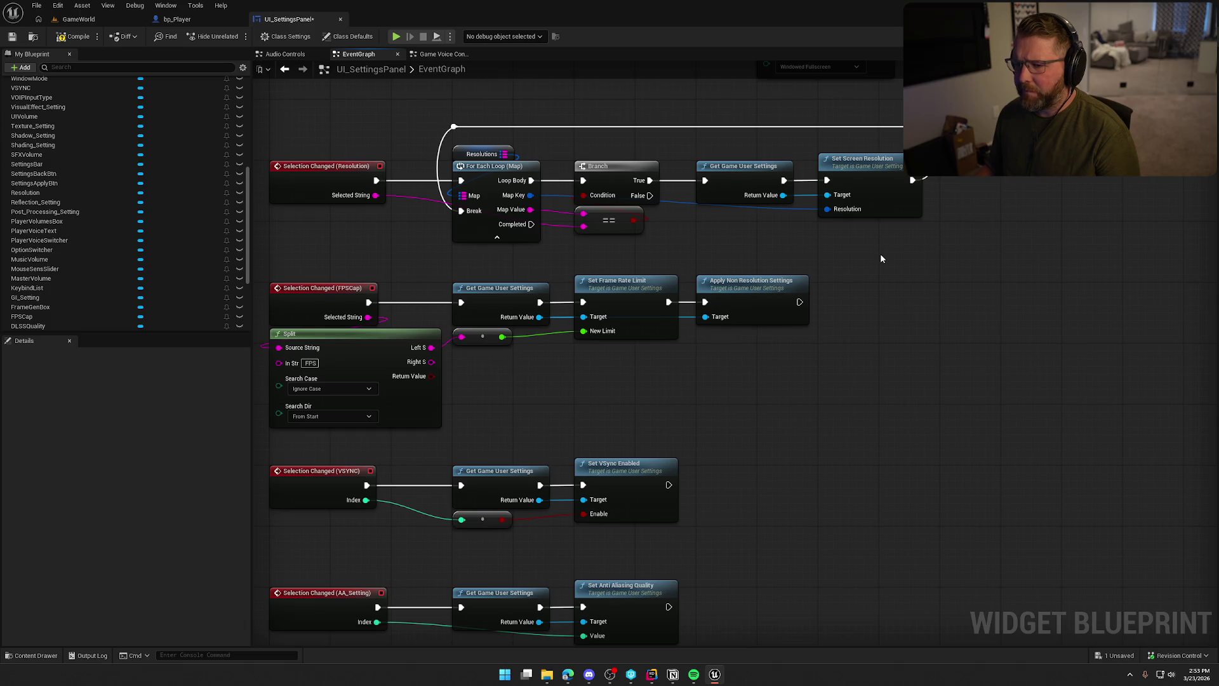
Add a Get Device Settings node to the empty area of the graph.
mouse_move(911, 258)
mouse_down()
mouse_move(444, 124)
mouse_move(333, 108)
mouse_up()
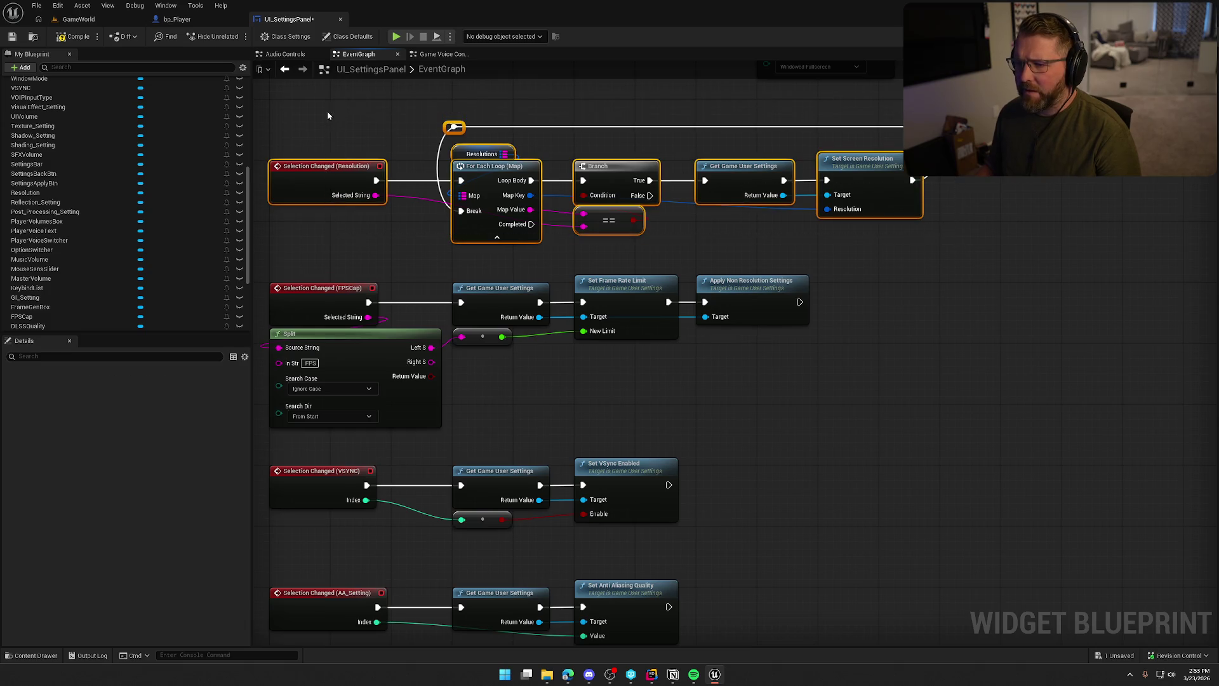
click(782, 255)
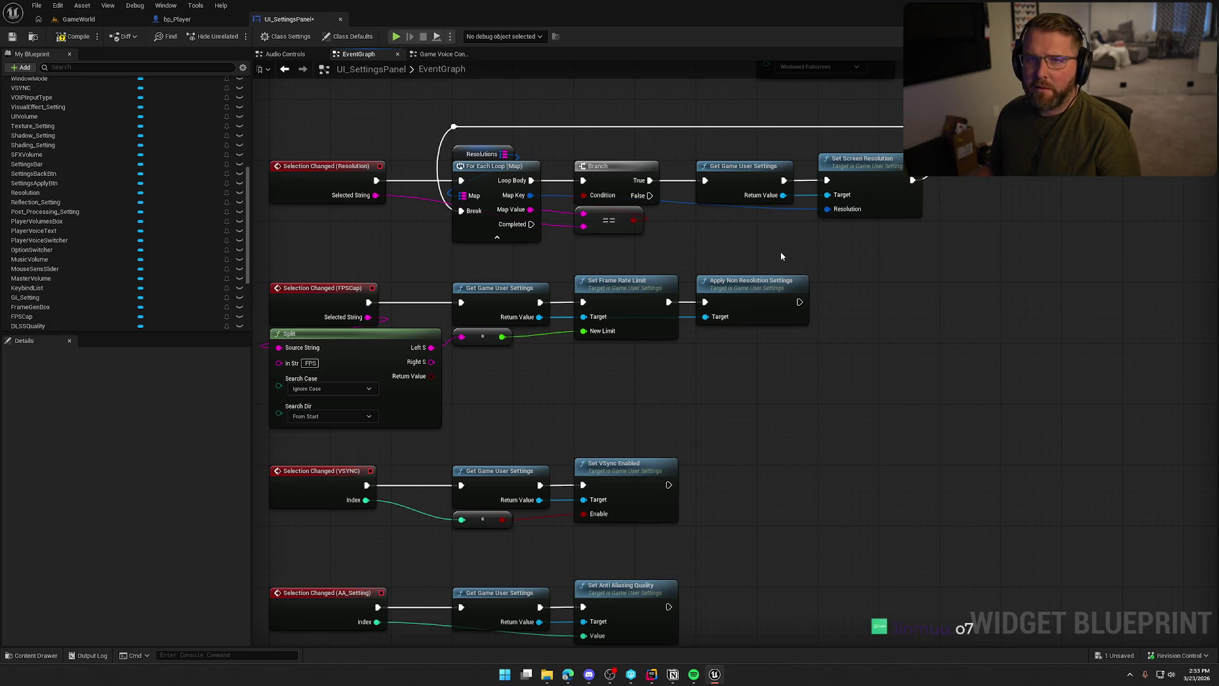
right_click(845, 254)
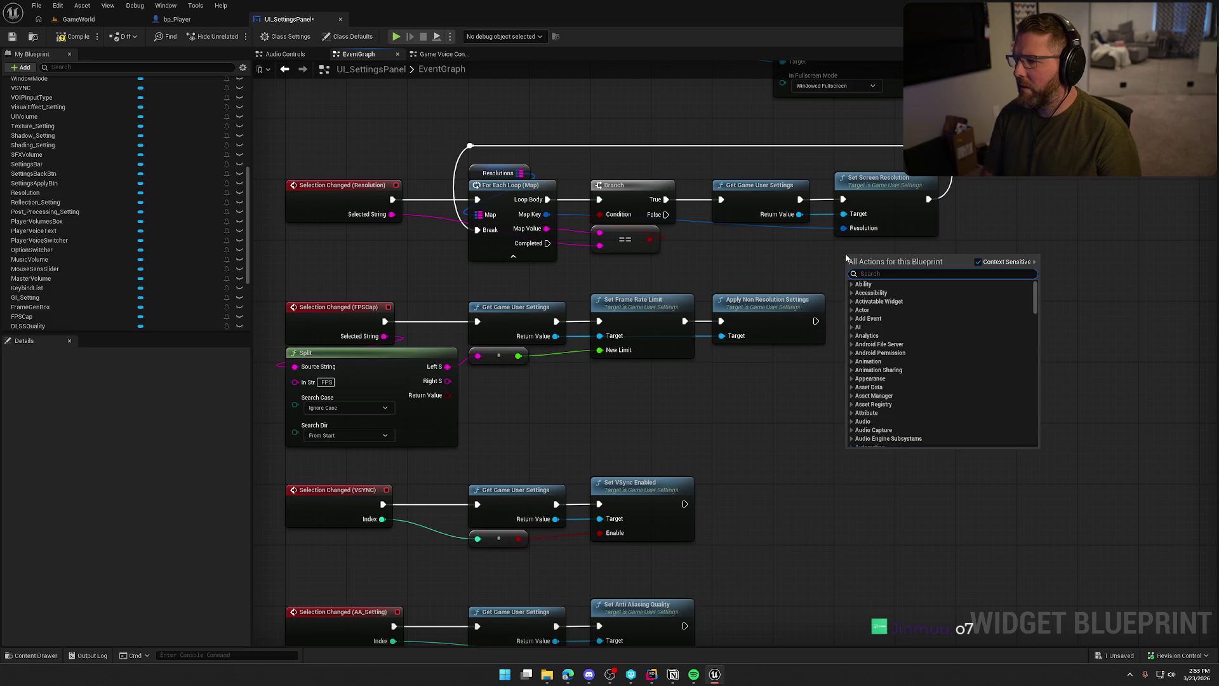
text(get device dseet)
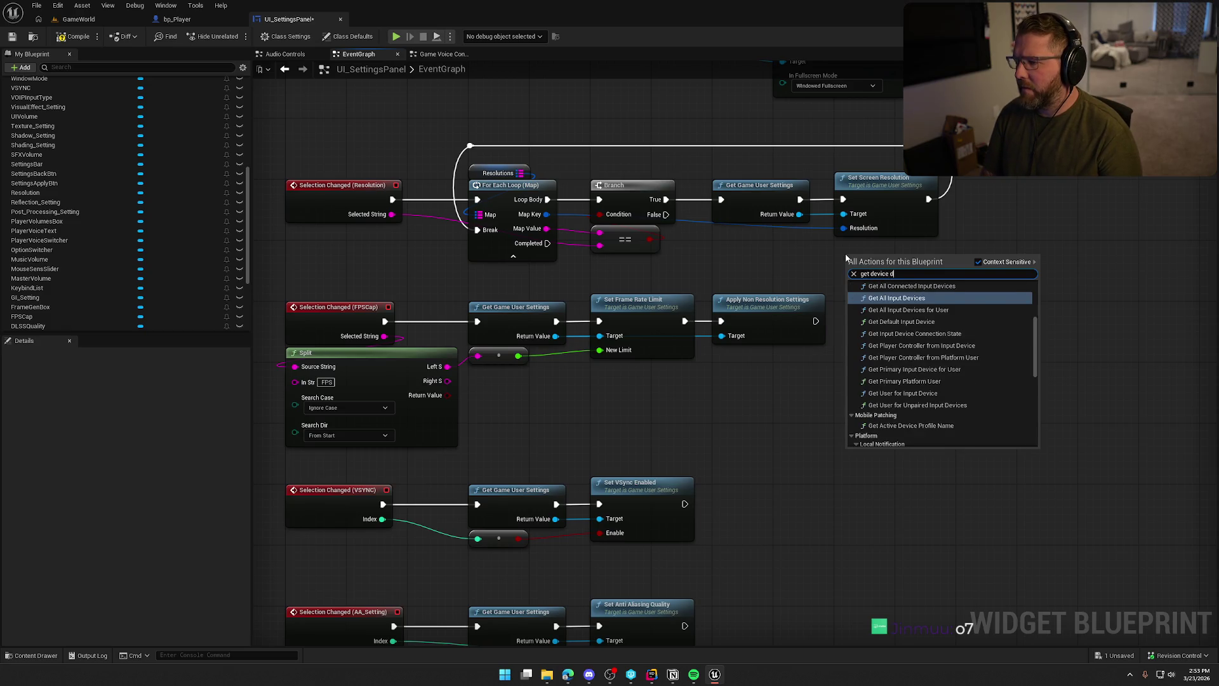
key(BackSpace)
key(BackSpace)
key(BackSpace)
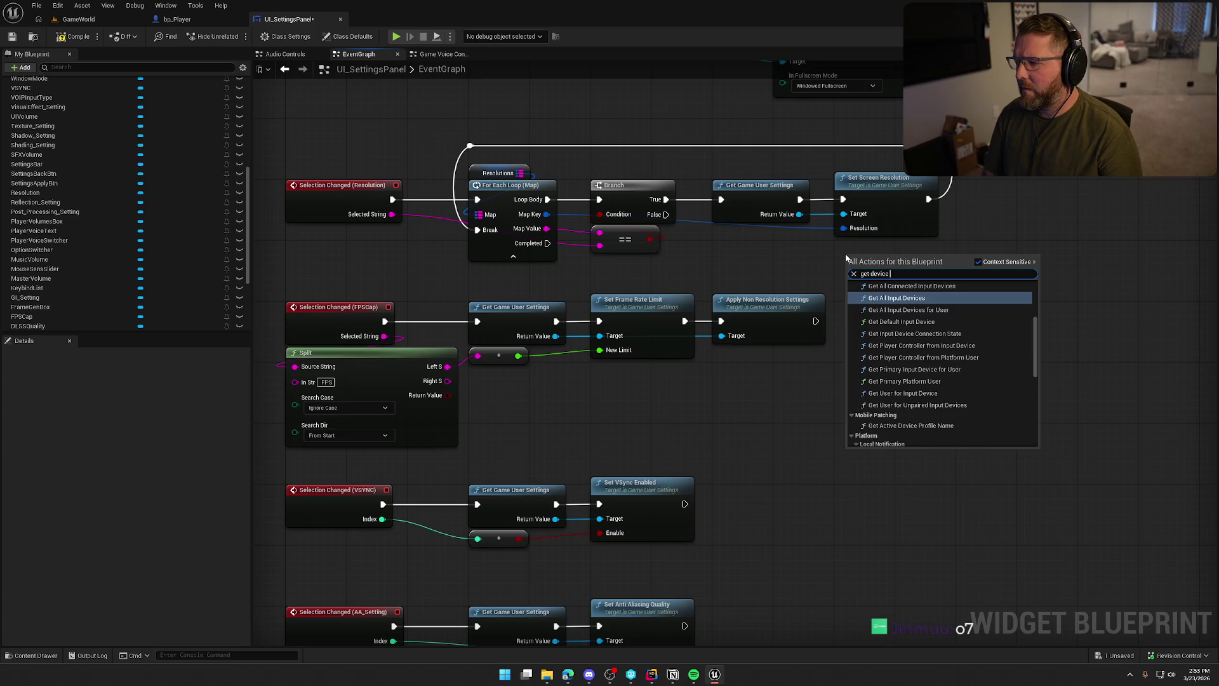
text(set)
key(Return)
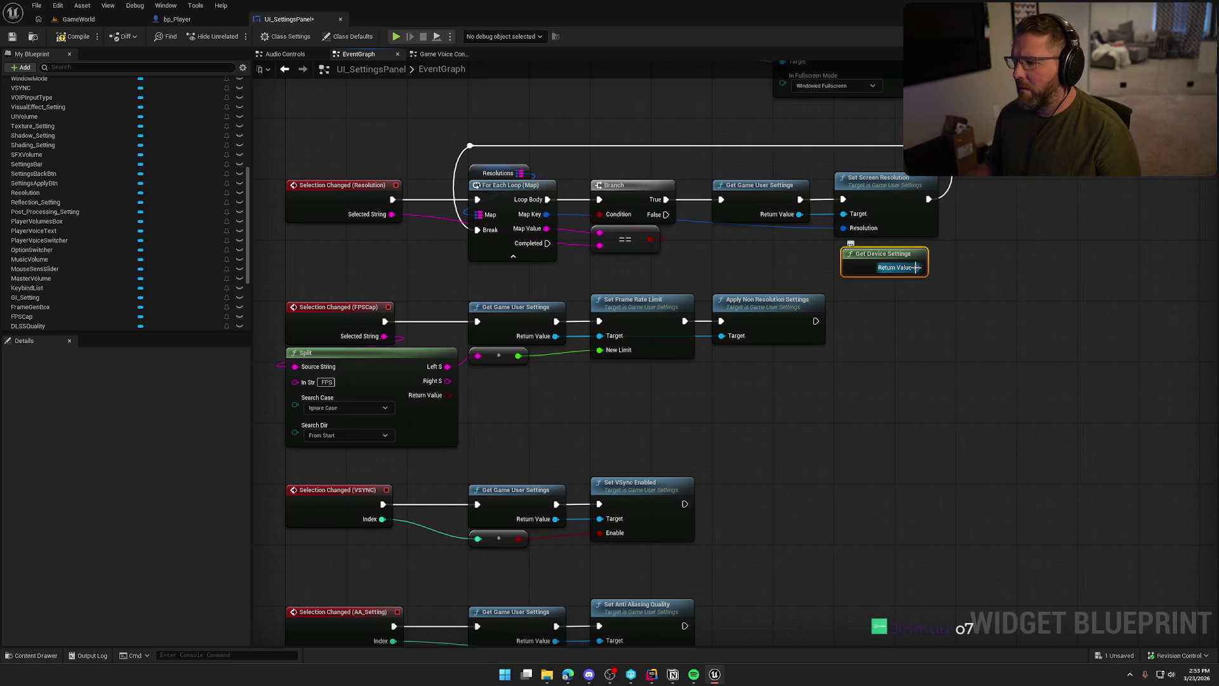
Browse the node's resolution functions, then open Get Device Settings' source in Rider.
drag(917, 268, 986, 263)
text(reo)
key(BackSpace)
text(solution)
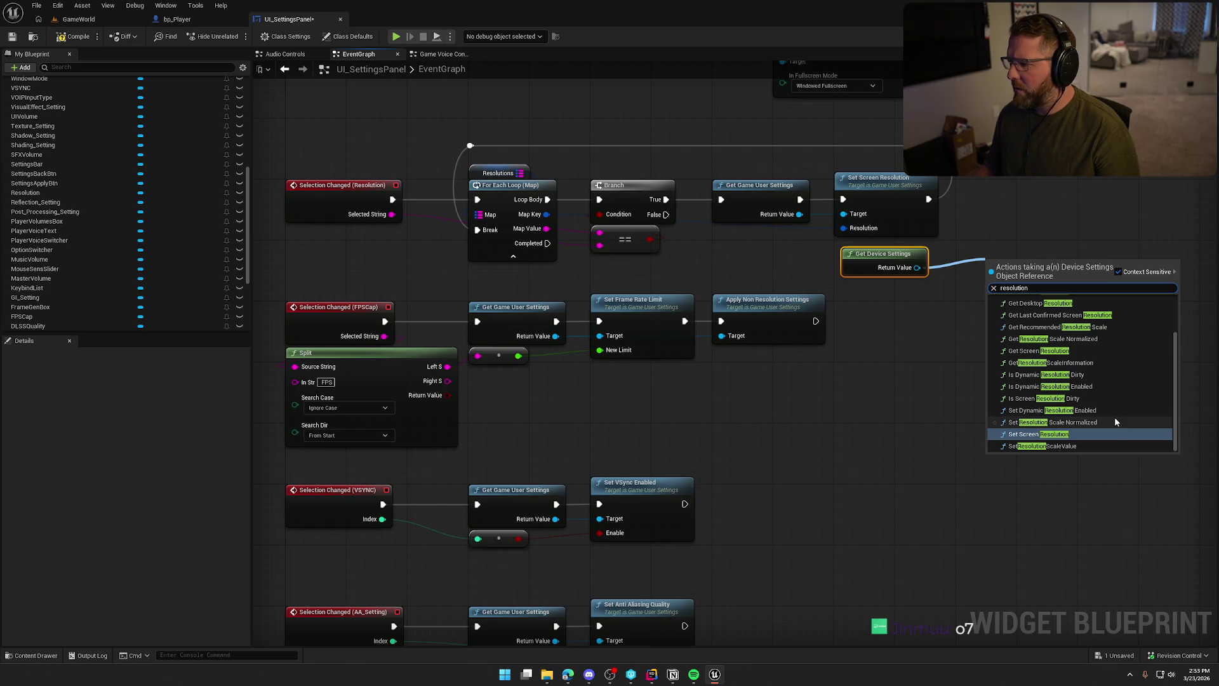
click(882, 334)
double_click(867, 258)
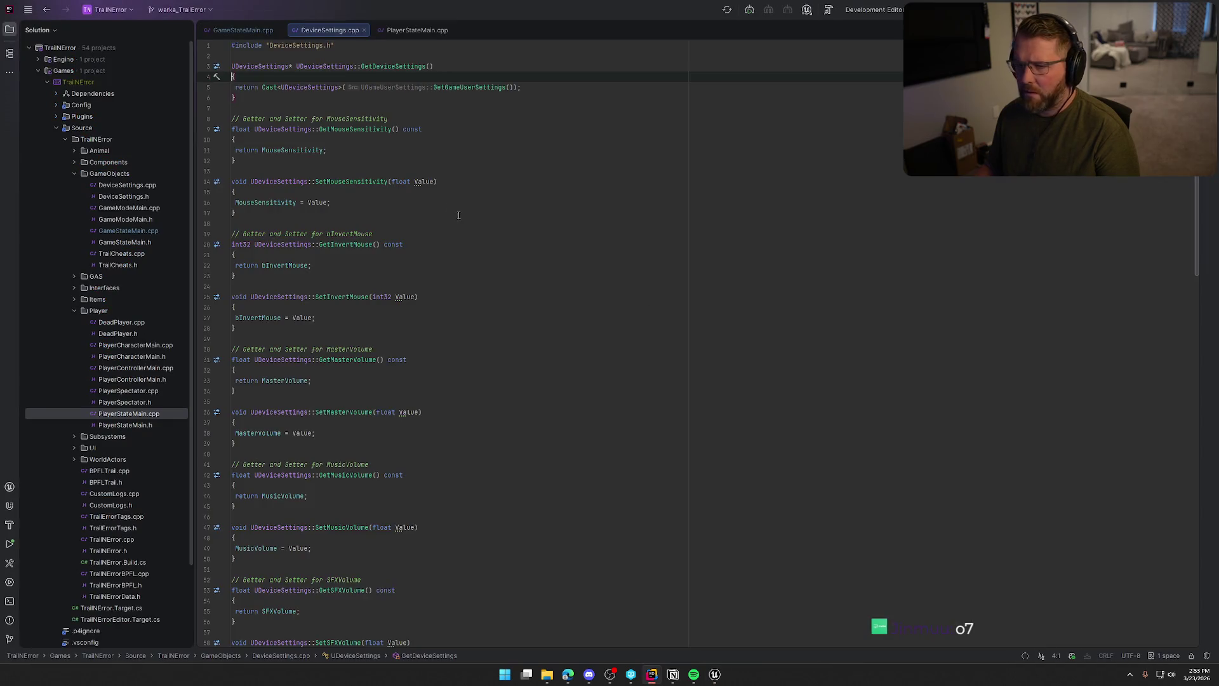
Read DeviceSettings.cpp down to the FrameGeneration setter, then return to the Unreal graph.
scroll(473, 227, down, 10)
scroll(475, 231, down, 9)
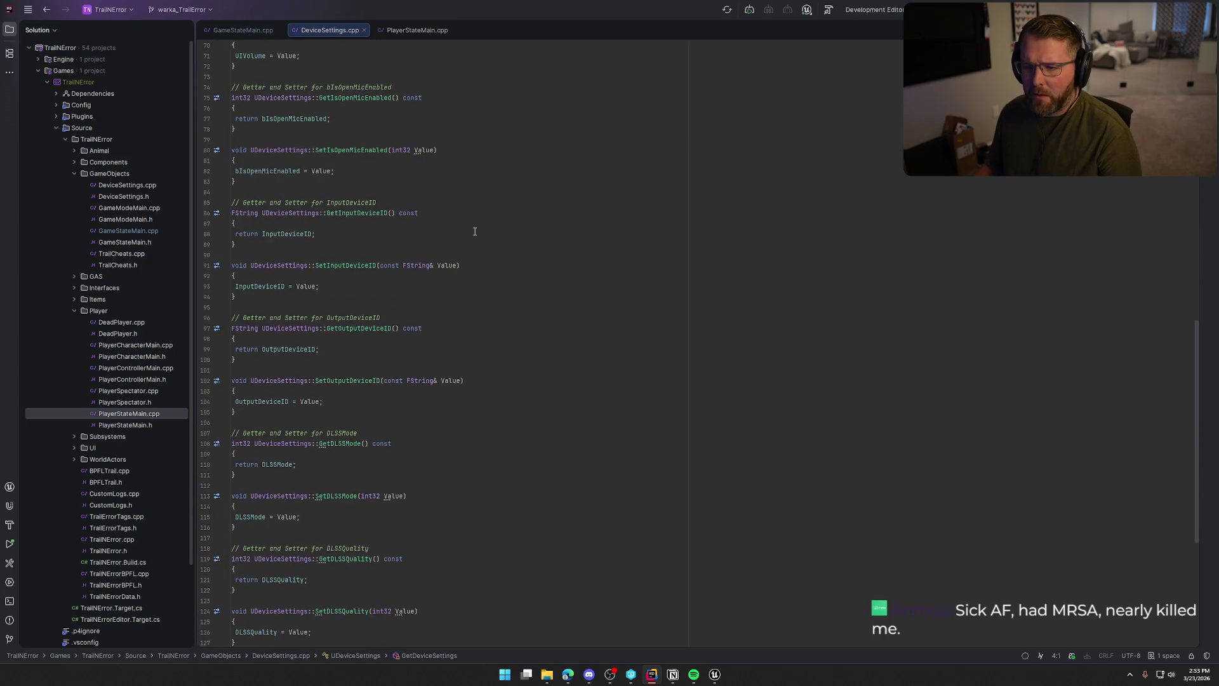
scroll(475, 231, down, 9)
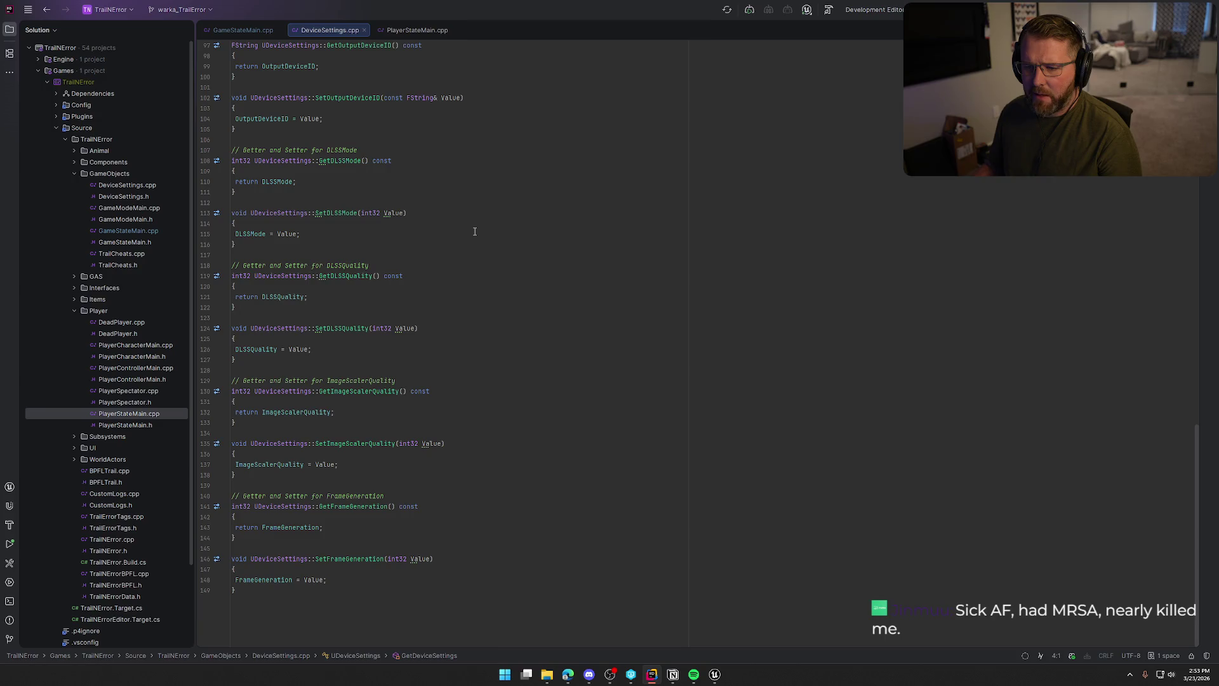
key(alt+Tab)
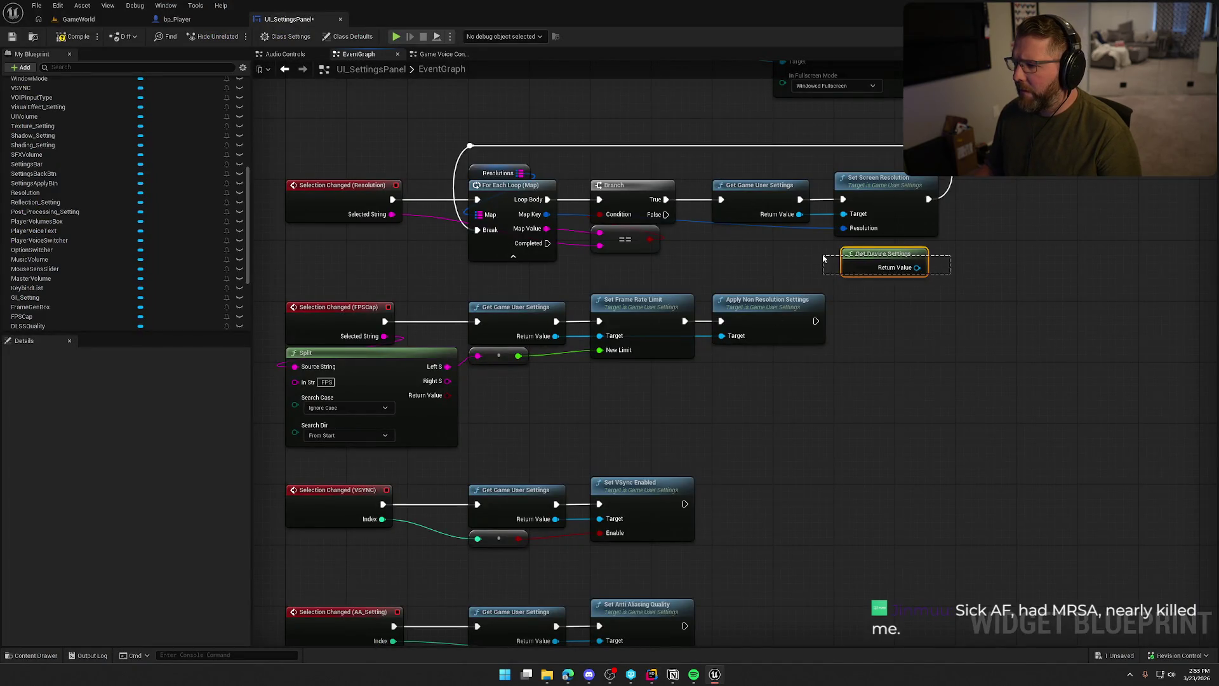
Delete Get Device Settings and confirm DeviceSettings is the Game User Settings Class in Project Settings.
key(Delete)
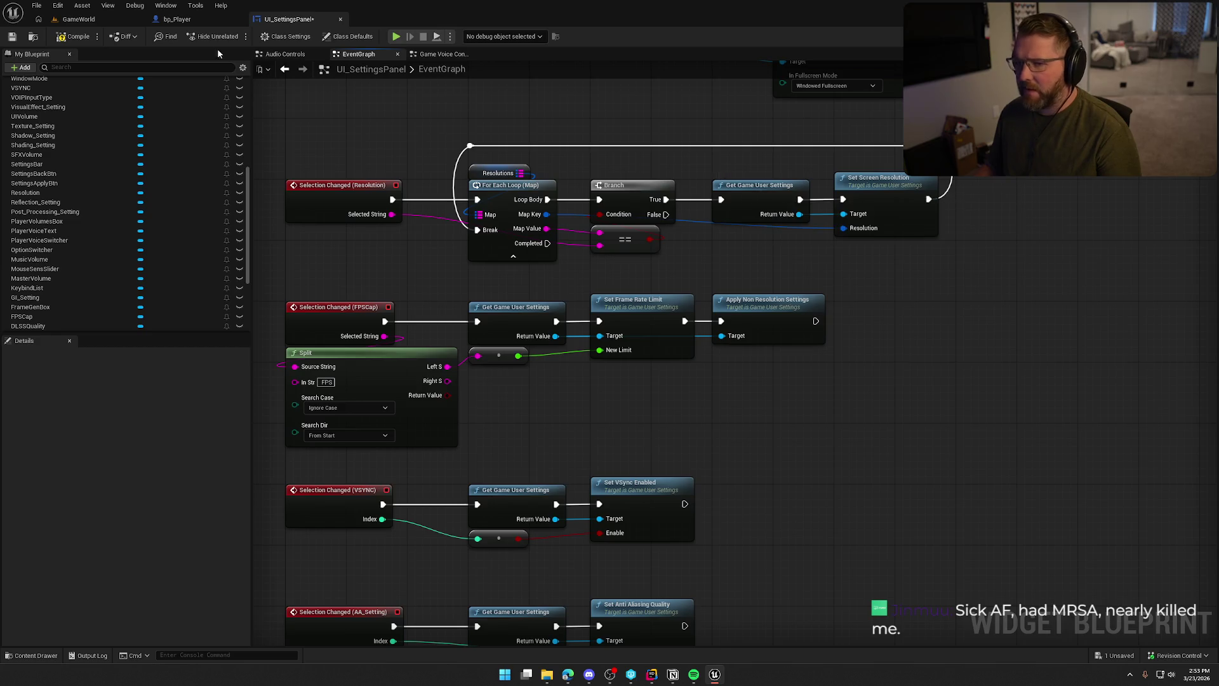
click(79, 19)
click(58, 6)
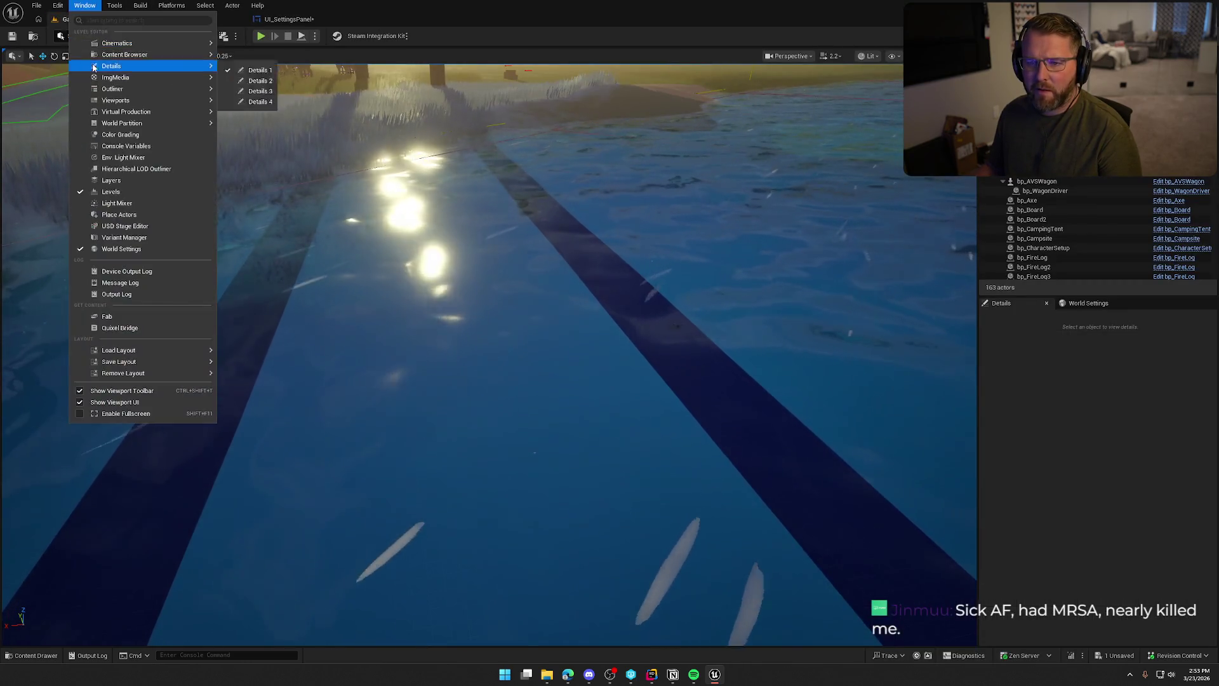
text(project)
click(95, 152)
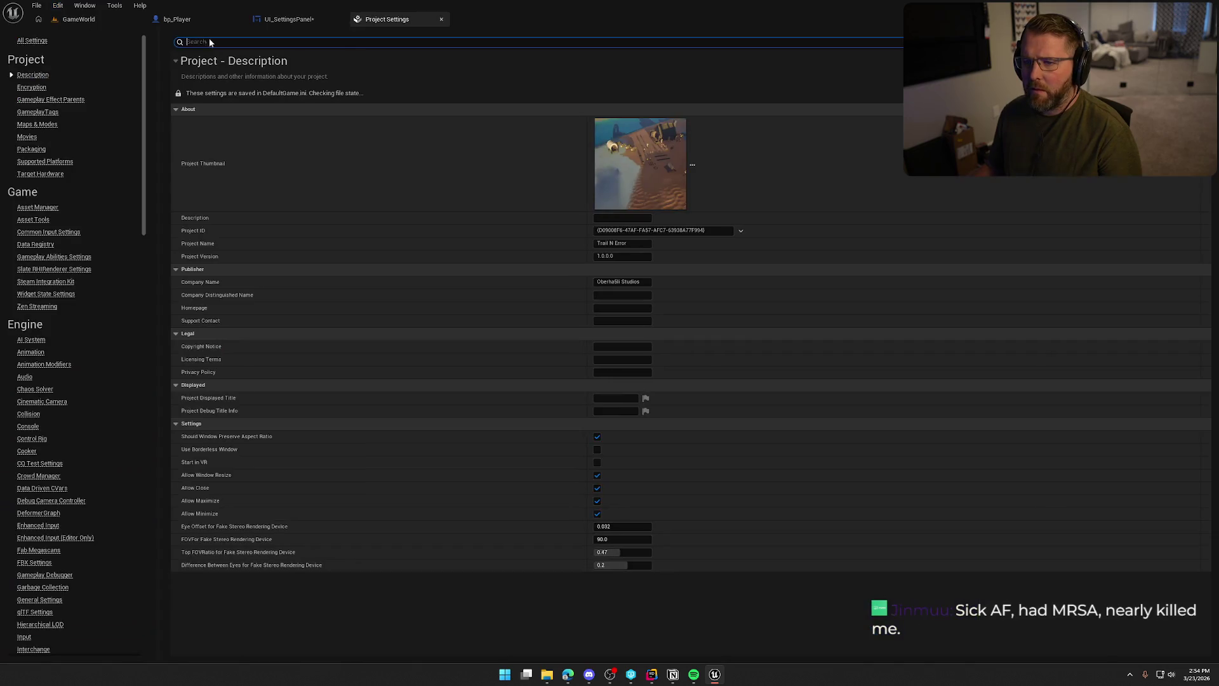
click(292, 19)
click(389, 23)
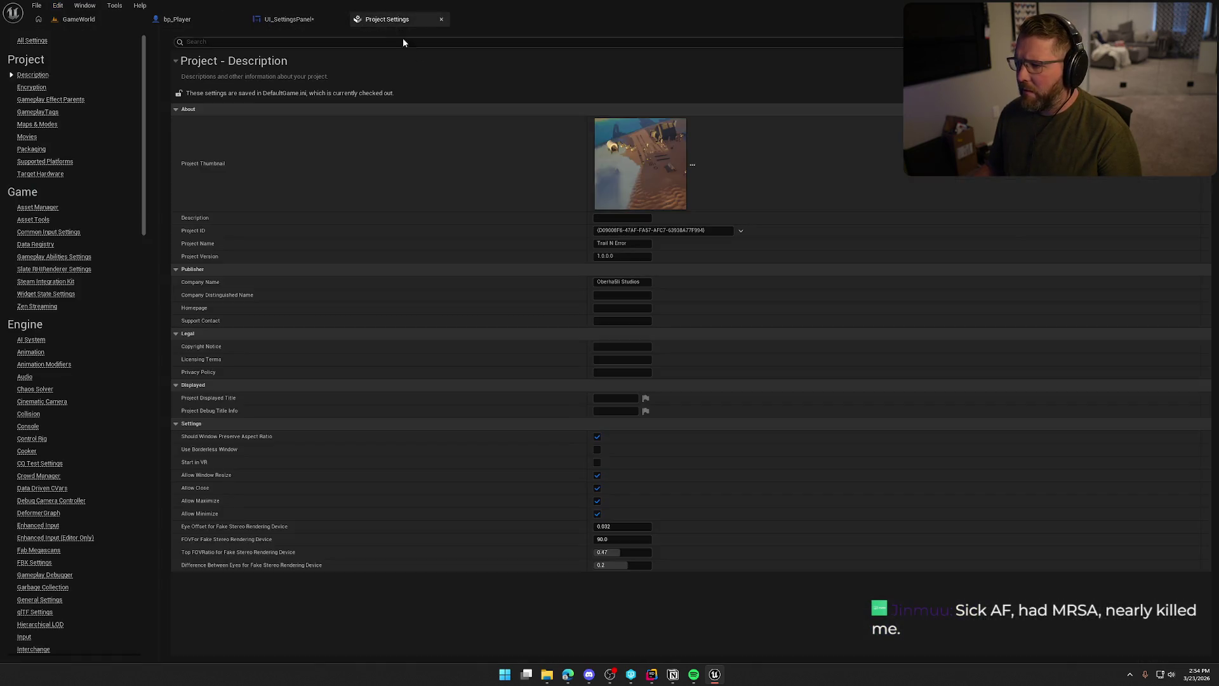
text(user set)
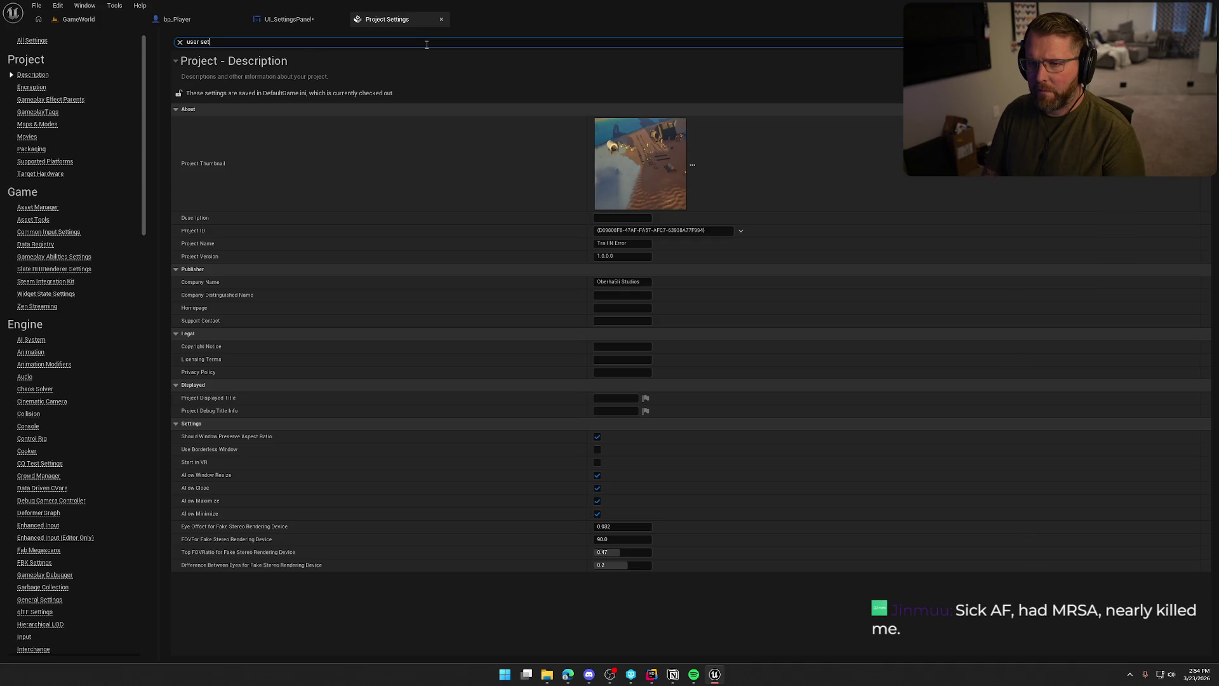
text(ti)
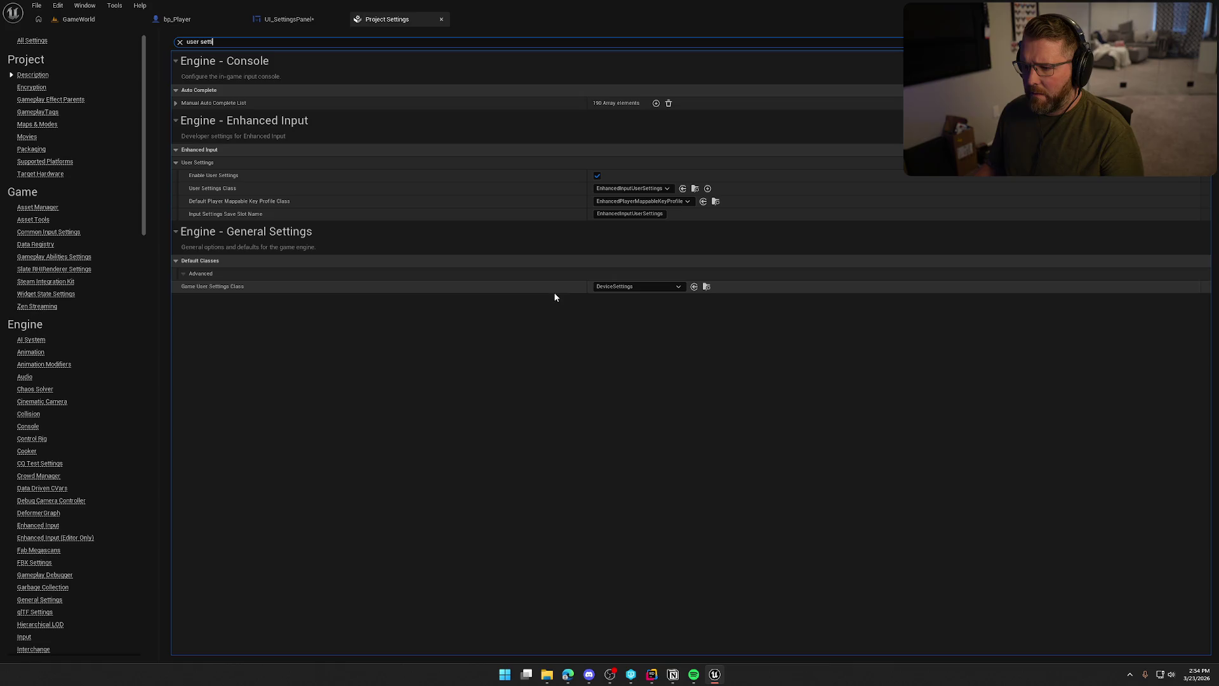
click(441, 19)
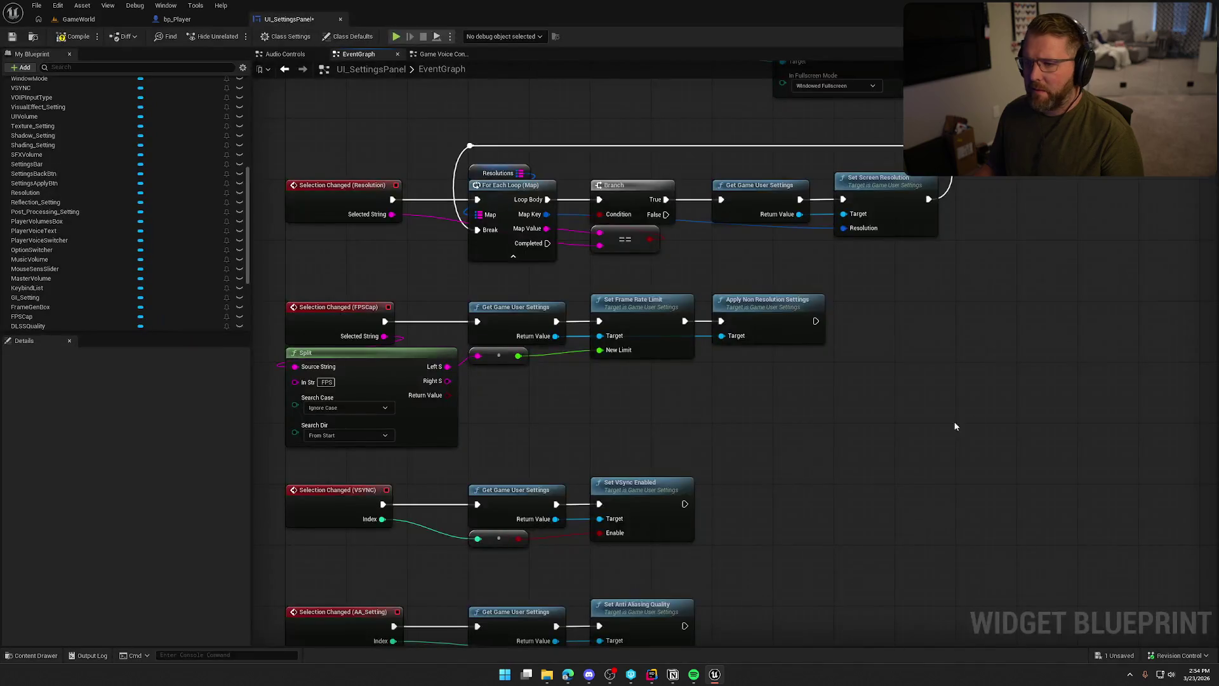
Add an Apply Resolution Settings node after Set Screen Resolution.
drag(932, 426, 881, 438)
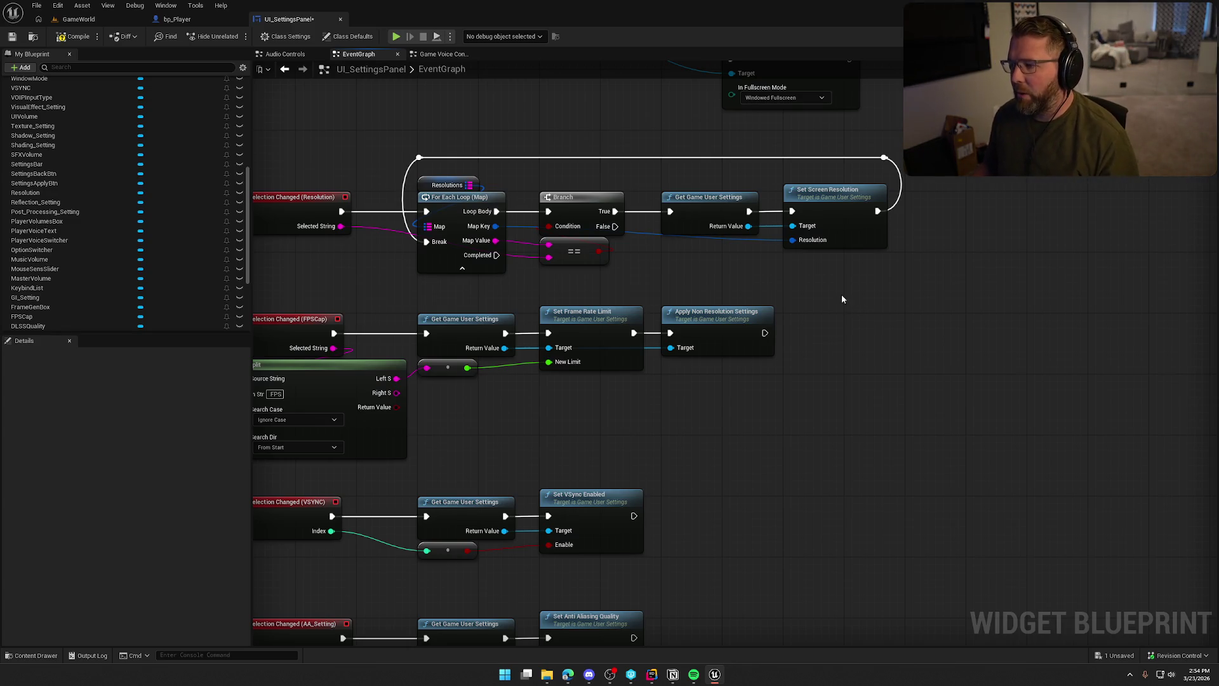
drag(828, 282, 764, 281)
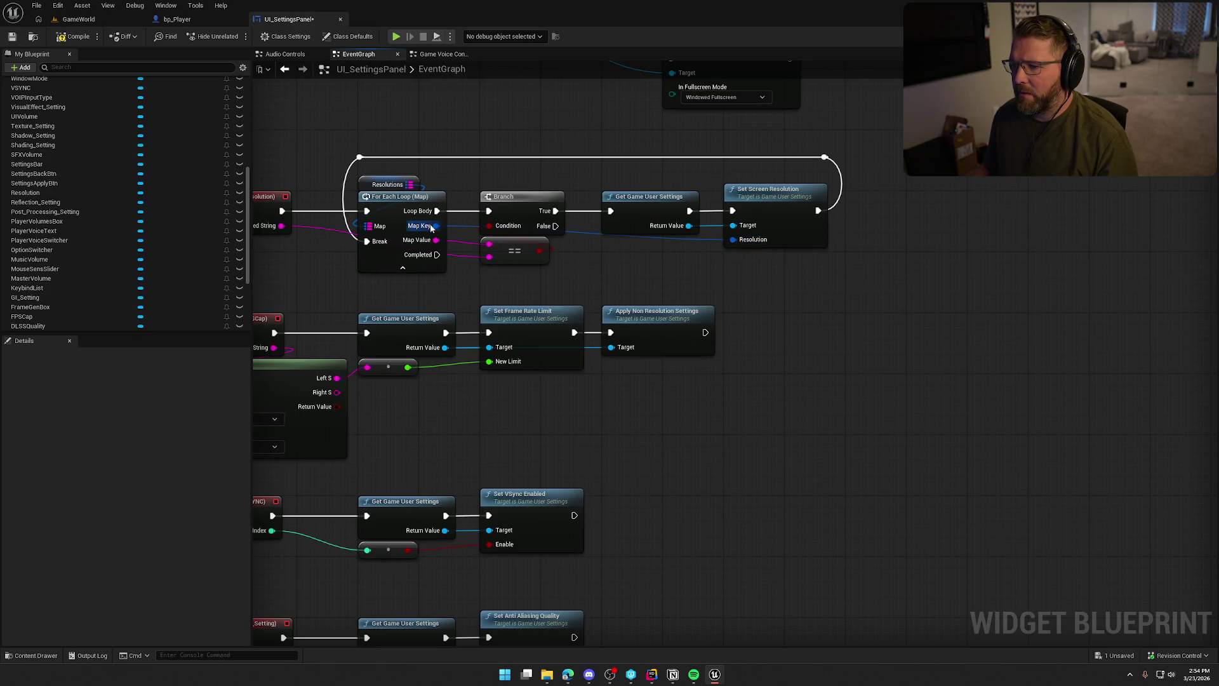
drag(818, 210, 872, 217)
text(apply)
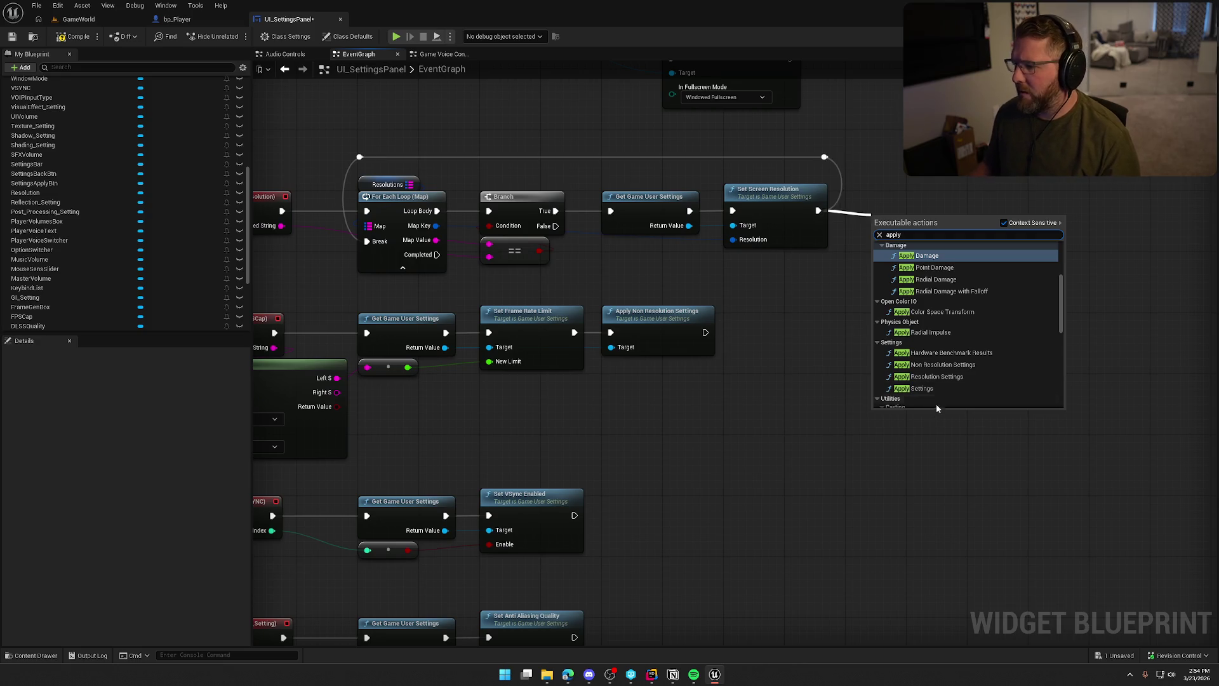
click(936, 377)
drag(922, 228, 898, 197)
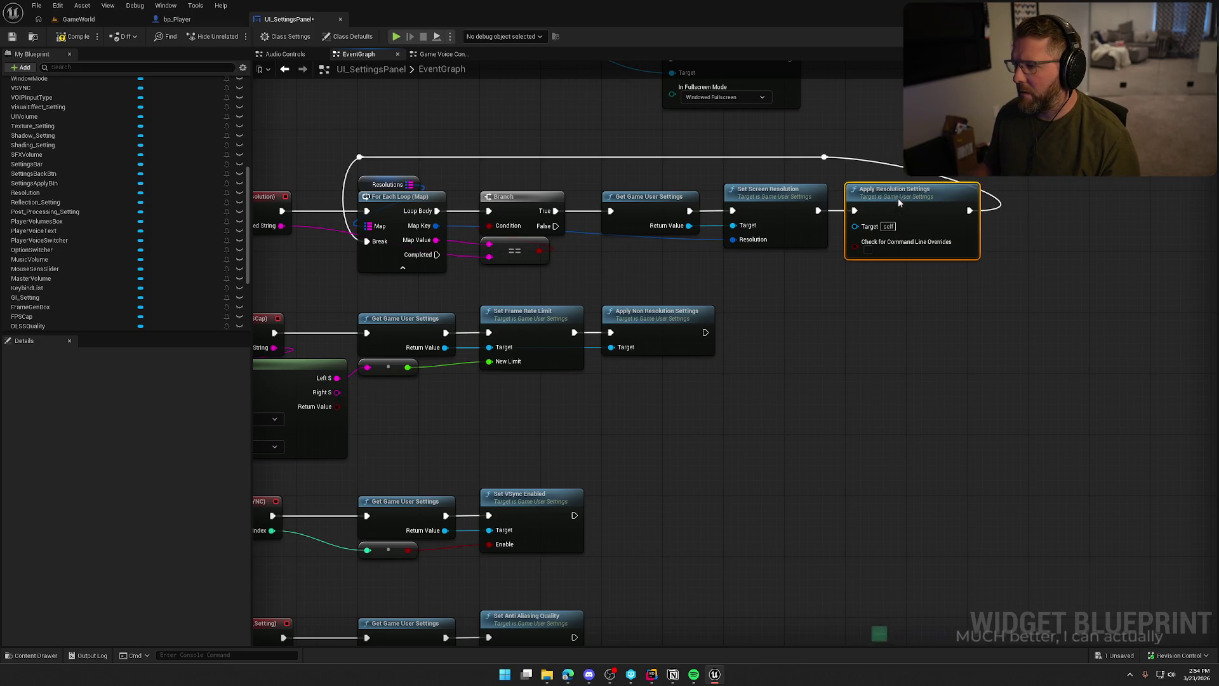
Remove the loop-back reroute knot, compile, and wire Get Game User Settings into Target.
click(824, 157)
key(Delete)
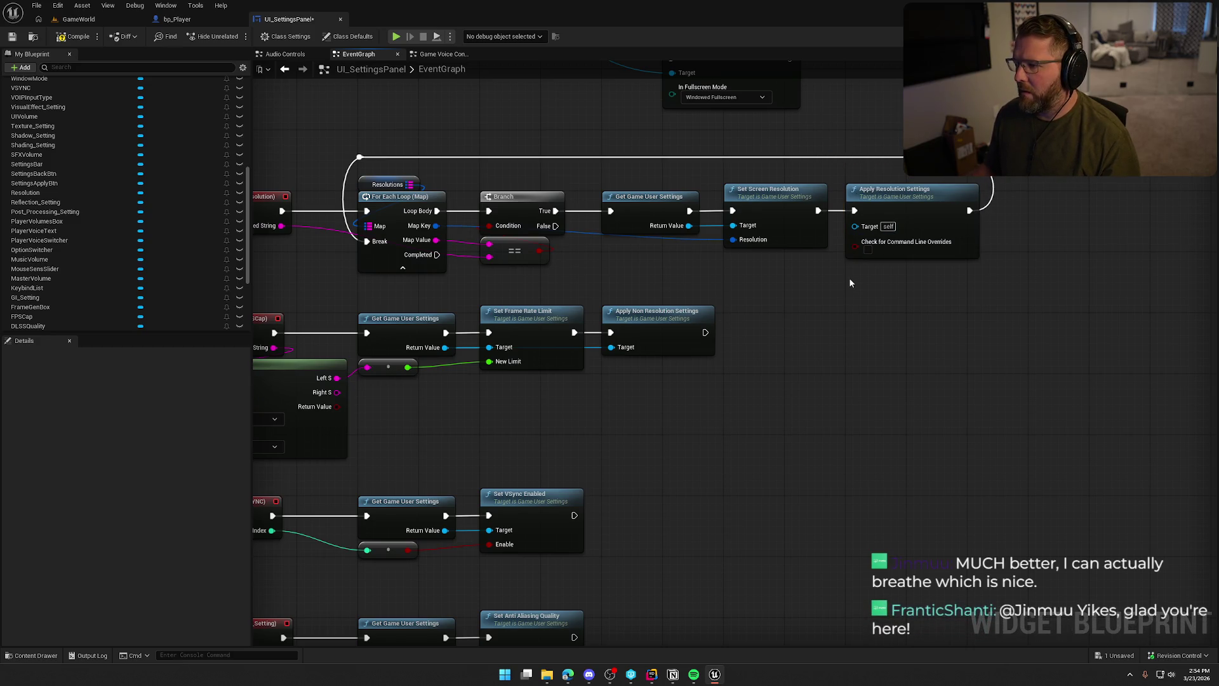
click(73, 36)
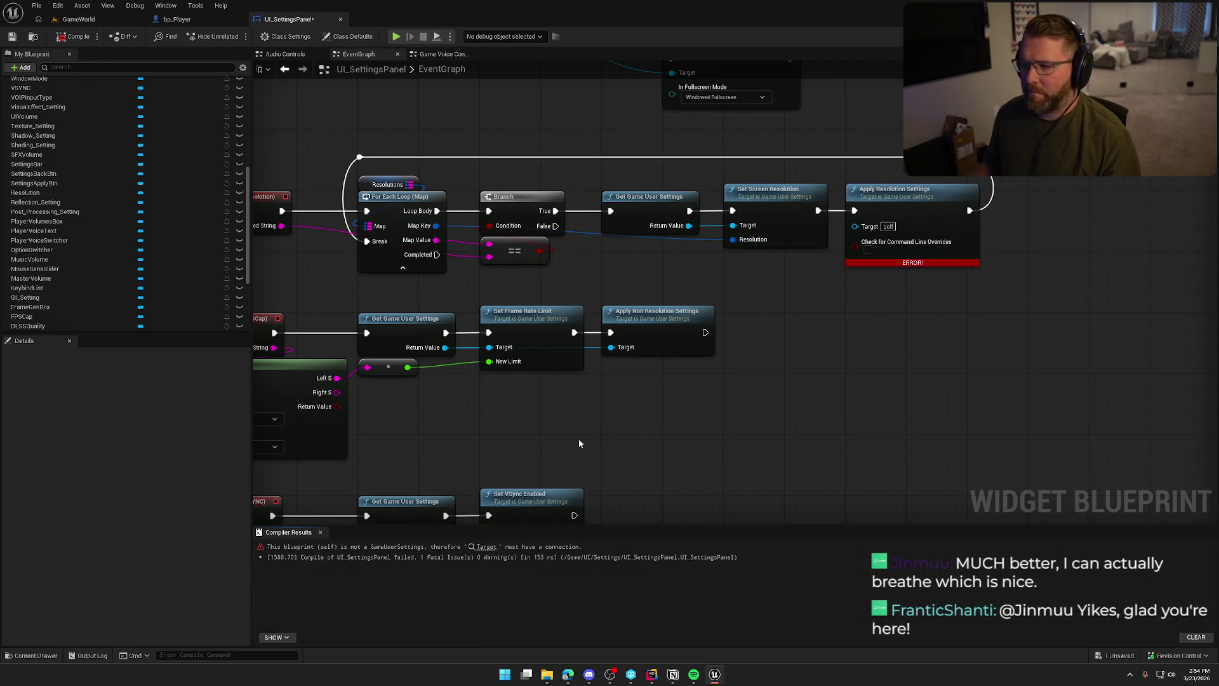
drag(900, 224, 734, 226)
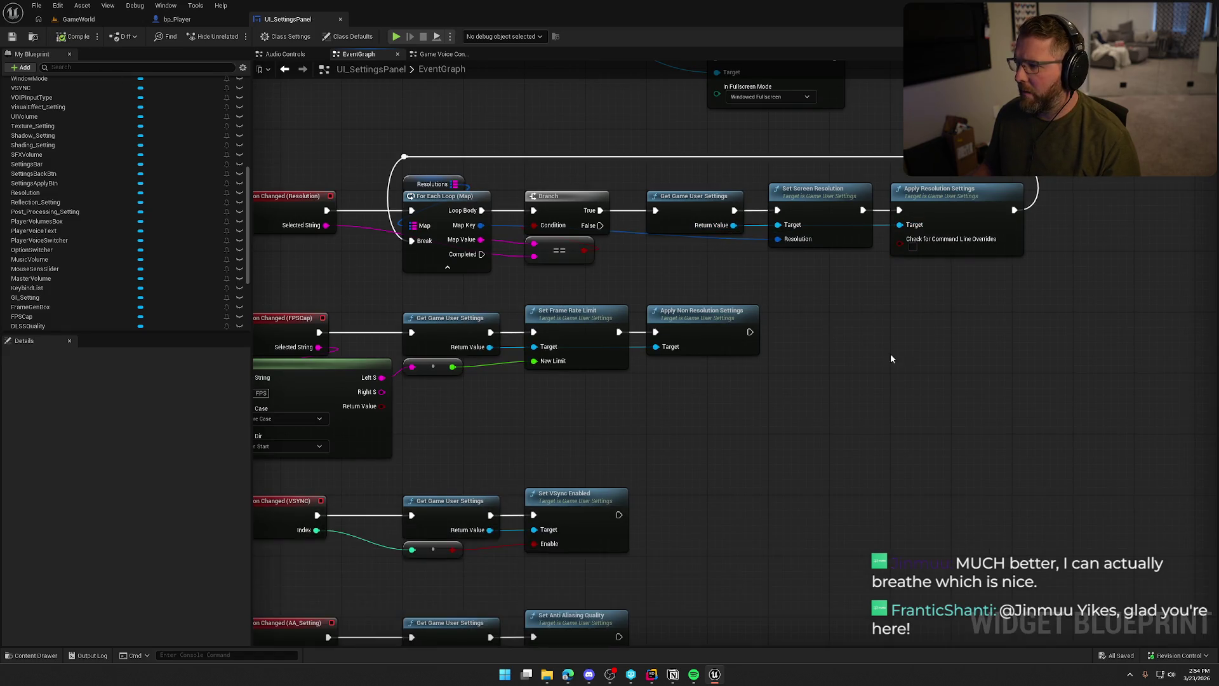
drag(809, 458, 863, 456)
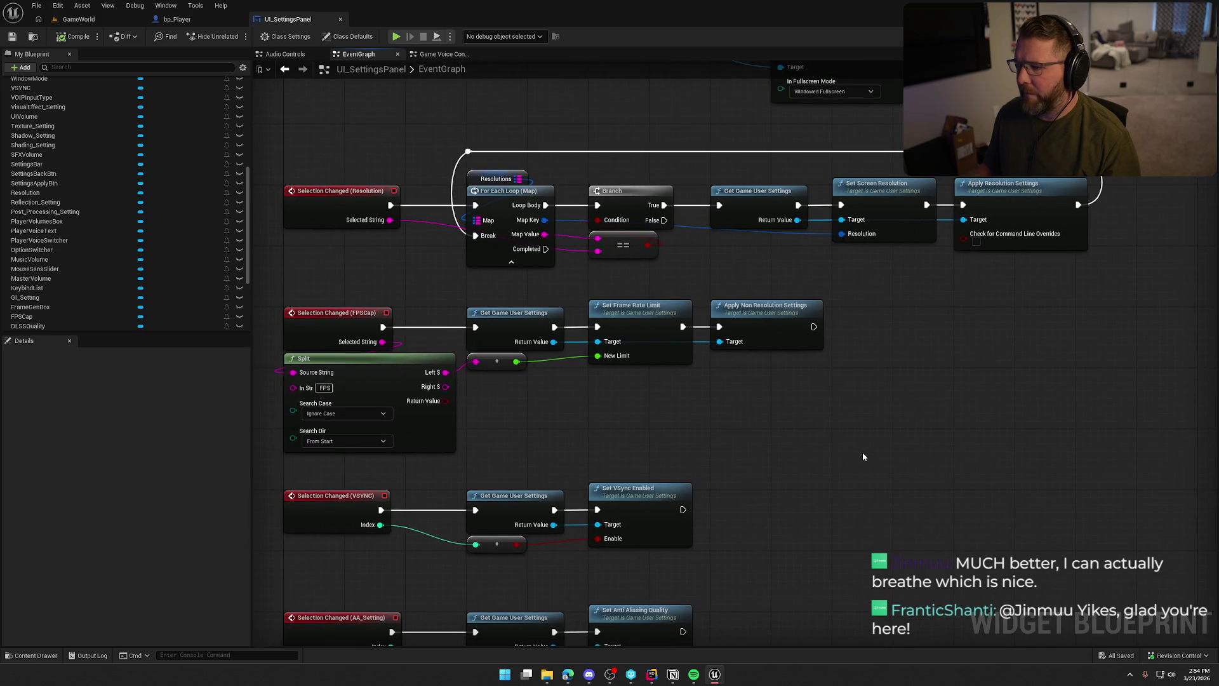
Try a Get Device Settings node on Apply Resolution Settings' Target, undo it, and save.
right_click(862, 272)
text(get dev)
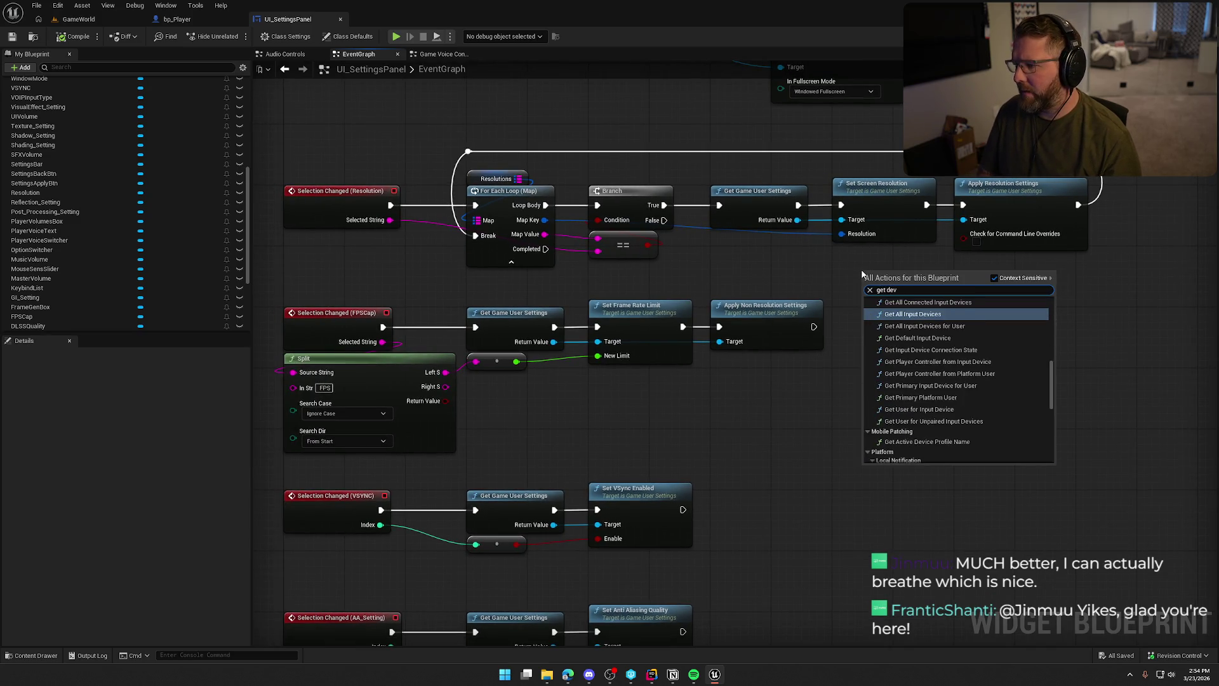
text(ice settings)
key(Return)
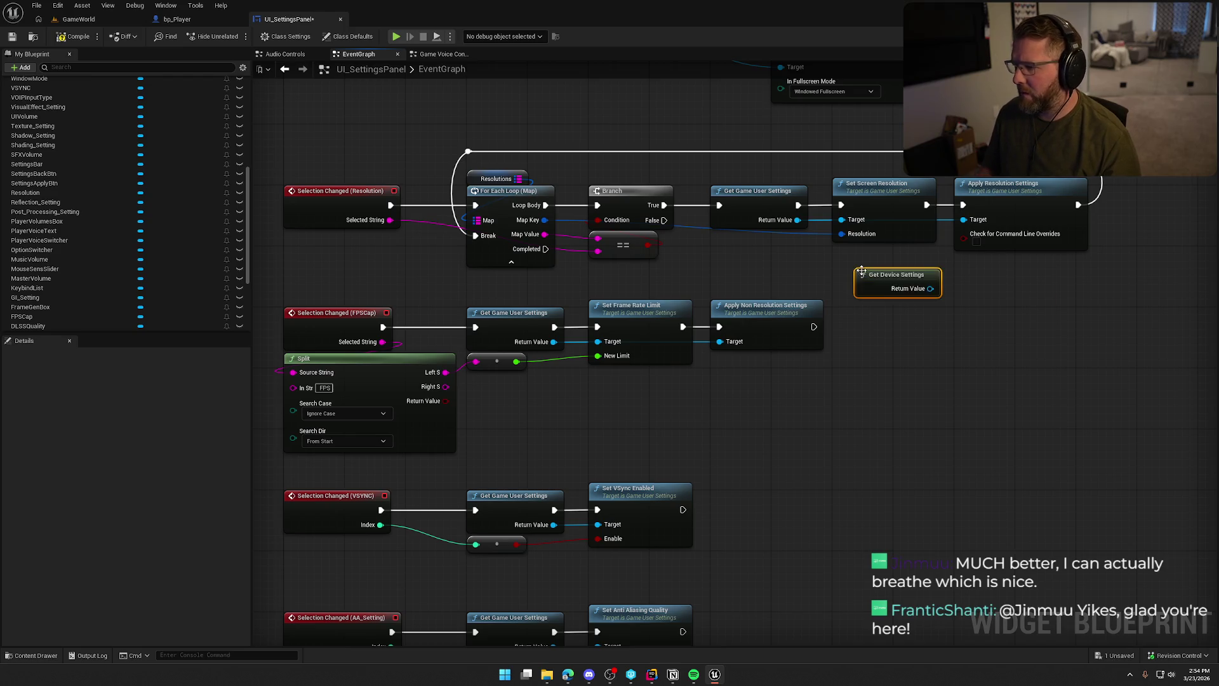
drag(930, 289, 963, 219)
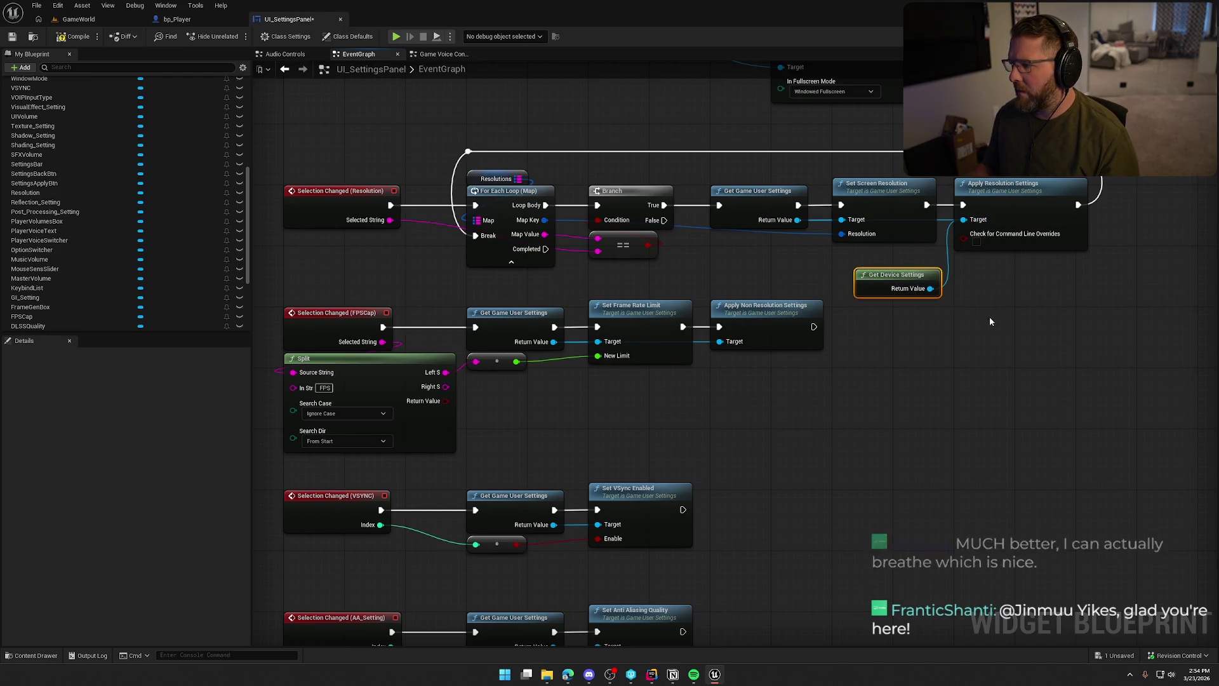
key(ctrl+z)
key(ctrl+z)
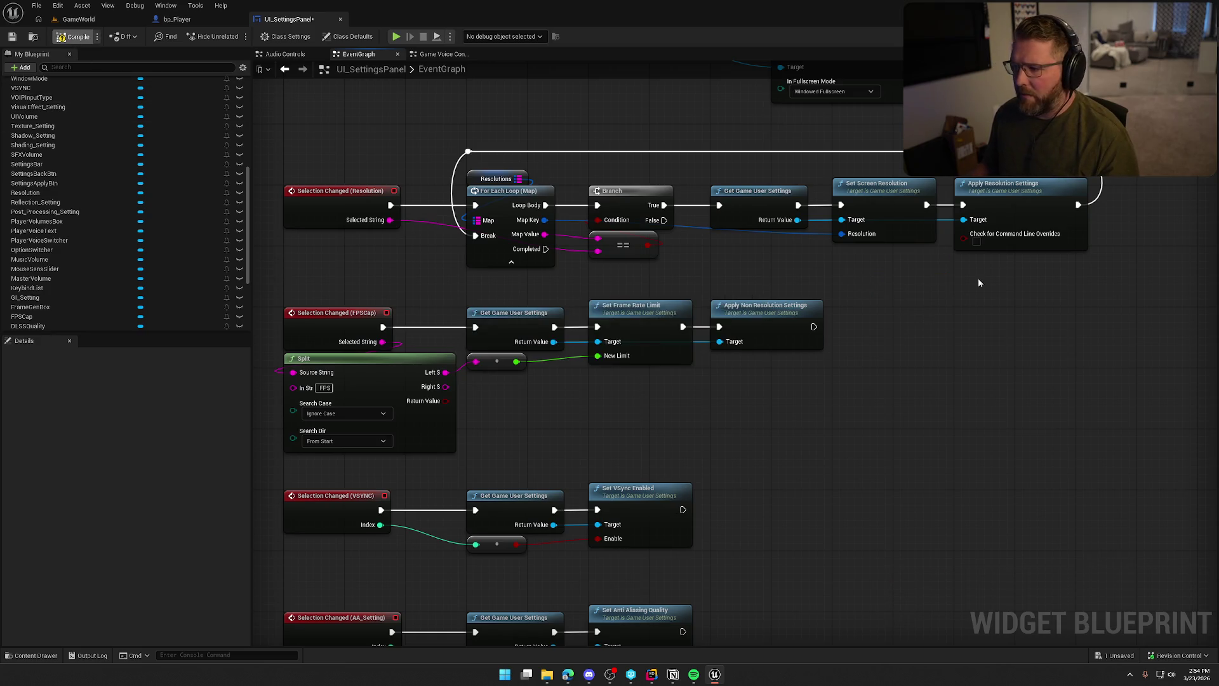
key(ctrl+s)
Review the DLSS and FPSCap nodes, then select the Apply button in the Designer.
scroll(965, 299, down, 2)
mouse_move(914, 525)
mouse_down()
mouse_move(829, 239)
mouse_move(857, 227)
mouse_move(857, 190)
mouse_move(851, 476)
mouse_up()
mouse_move(845, 95)
mouse_down()
mouse_move(841, 321)
mouse_move(803, 608)
mouse_up()
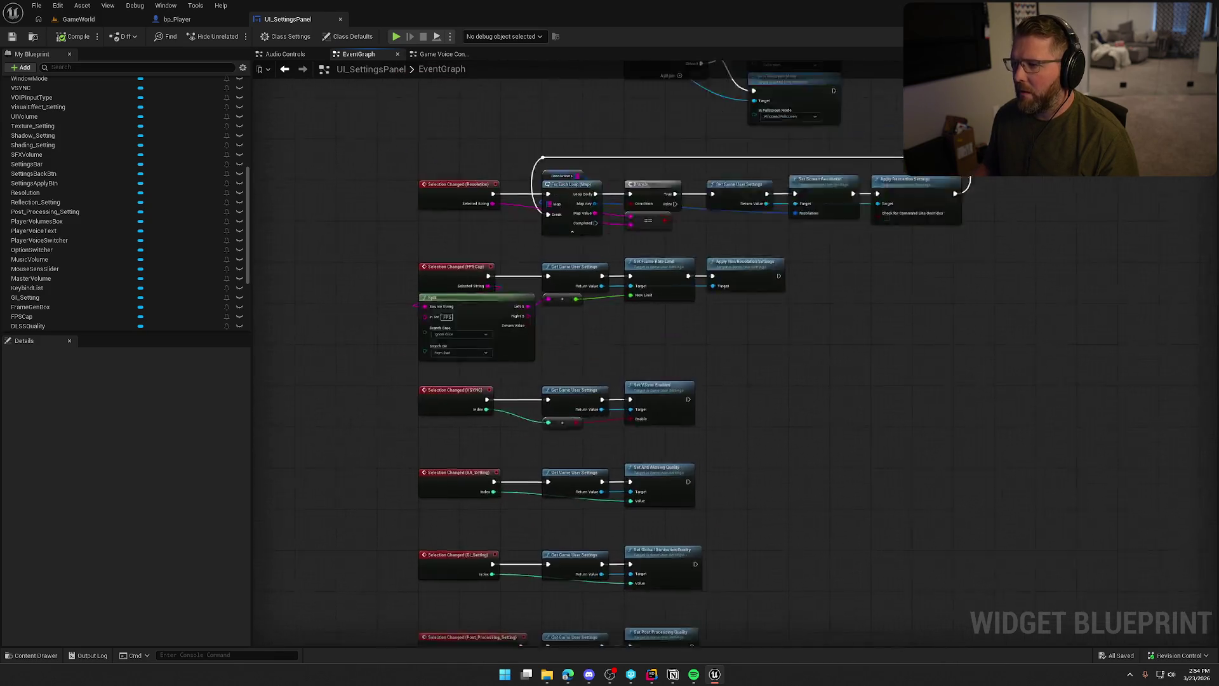
scroll(833, 358, up, 2)
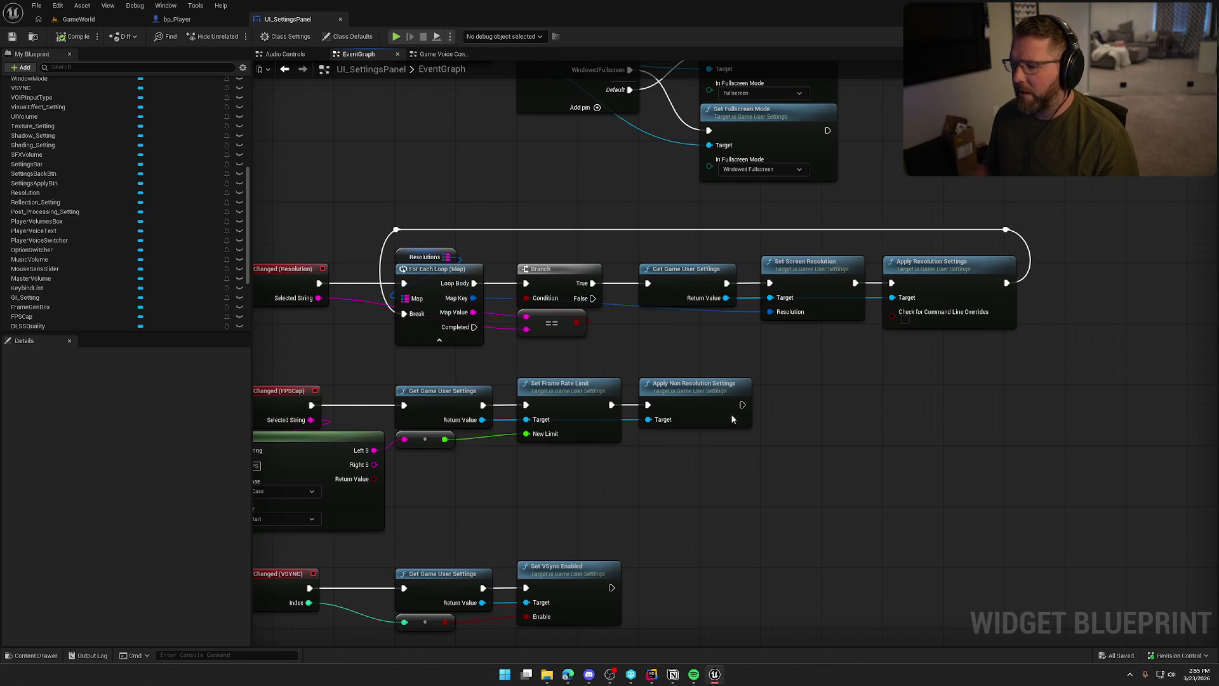
click(1181, 36)
scroll(474, 506, up, 2)
click(498, 440)
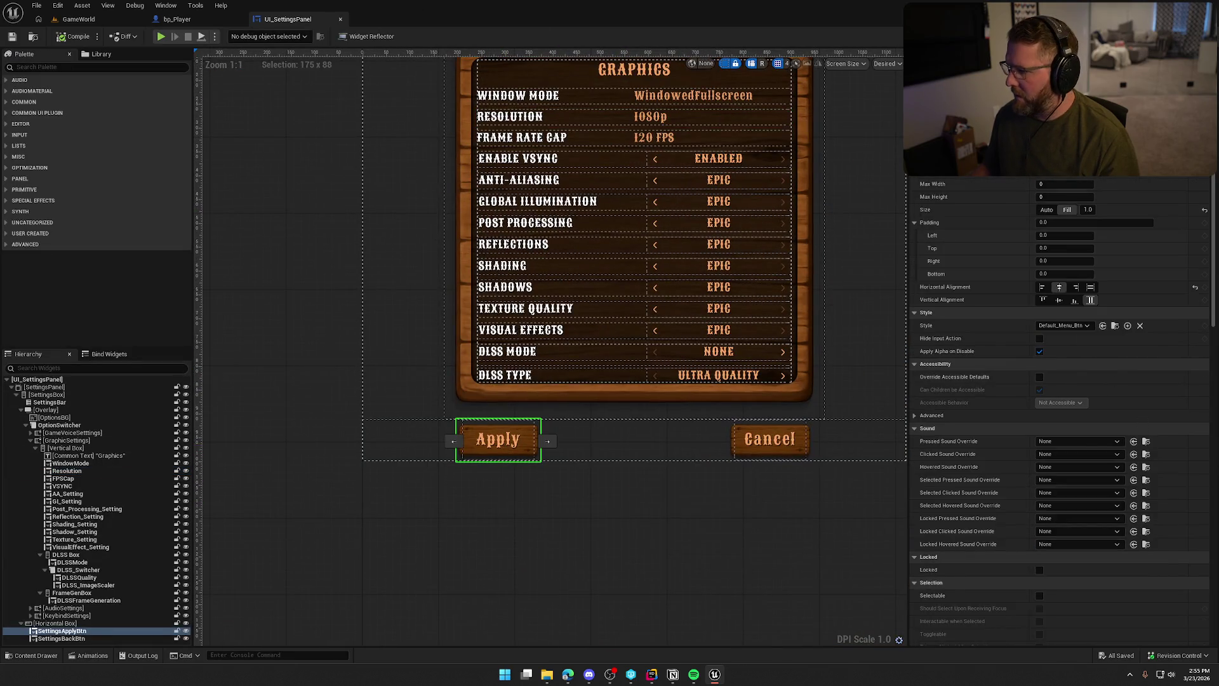
Make the Apply button's On Clicked call Apply Settings without command line overrides, and inspect its source.
scroll(1129, 508, down, 10)
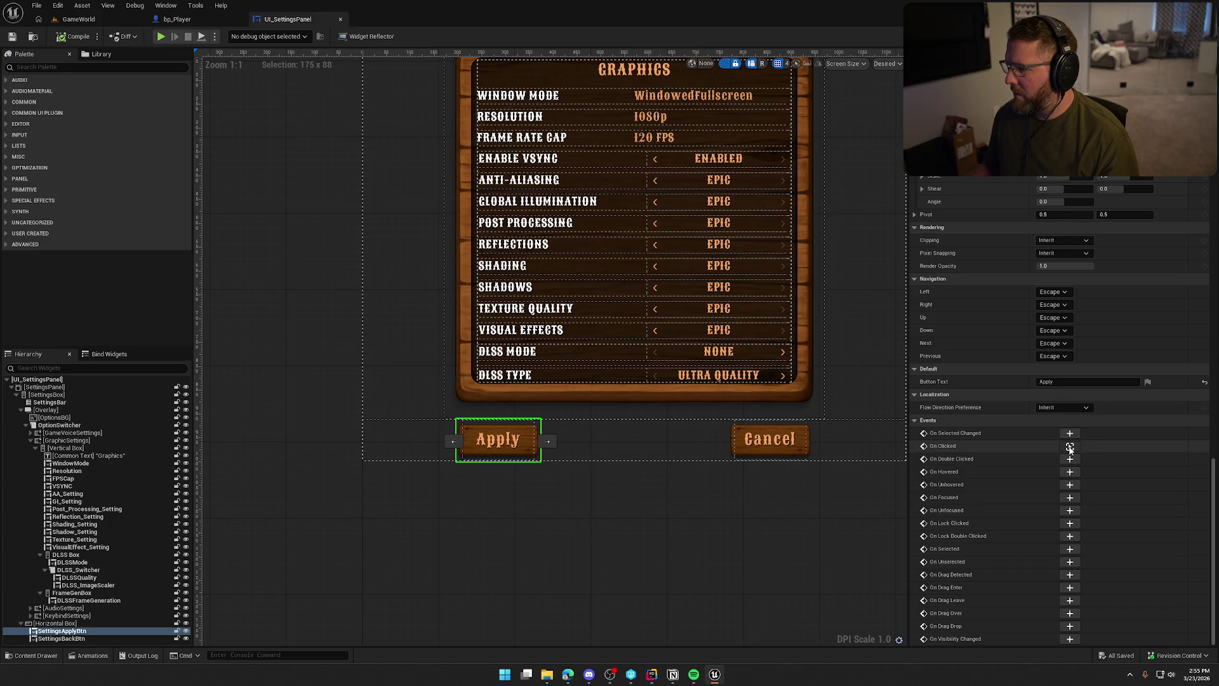
click(1070, 446)
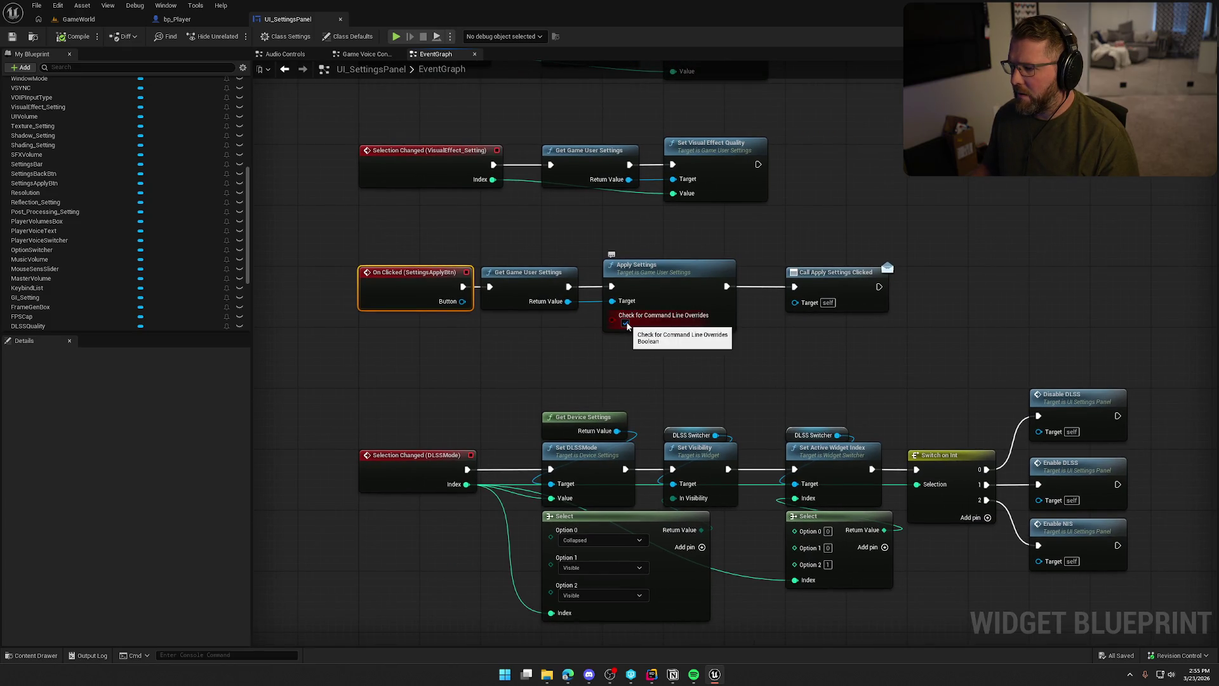
click(626, 323)
double_click(667, 277)
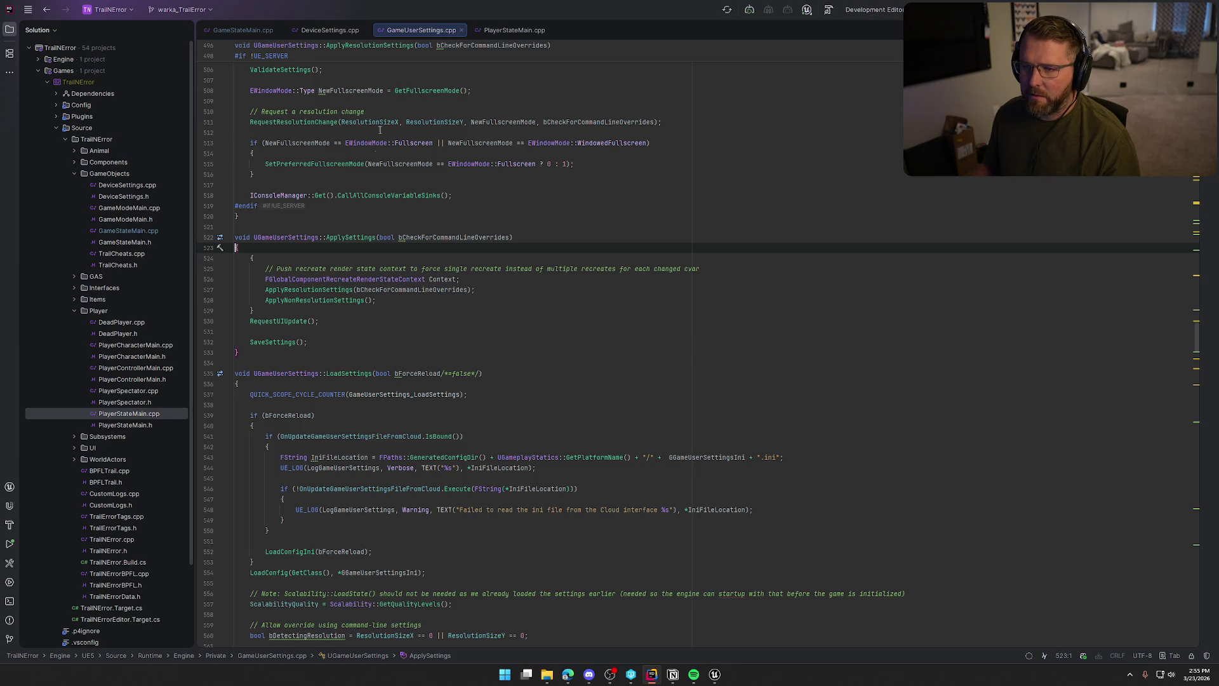
key(alt+Tab)
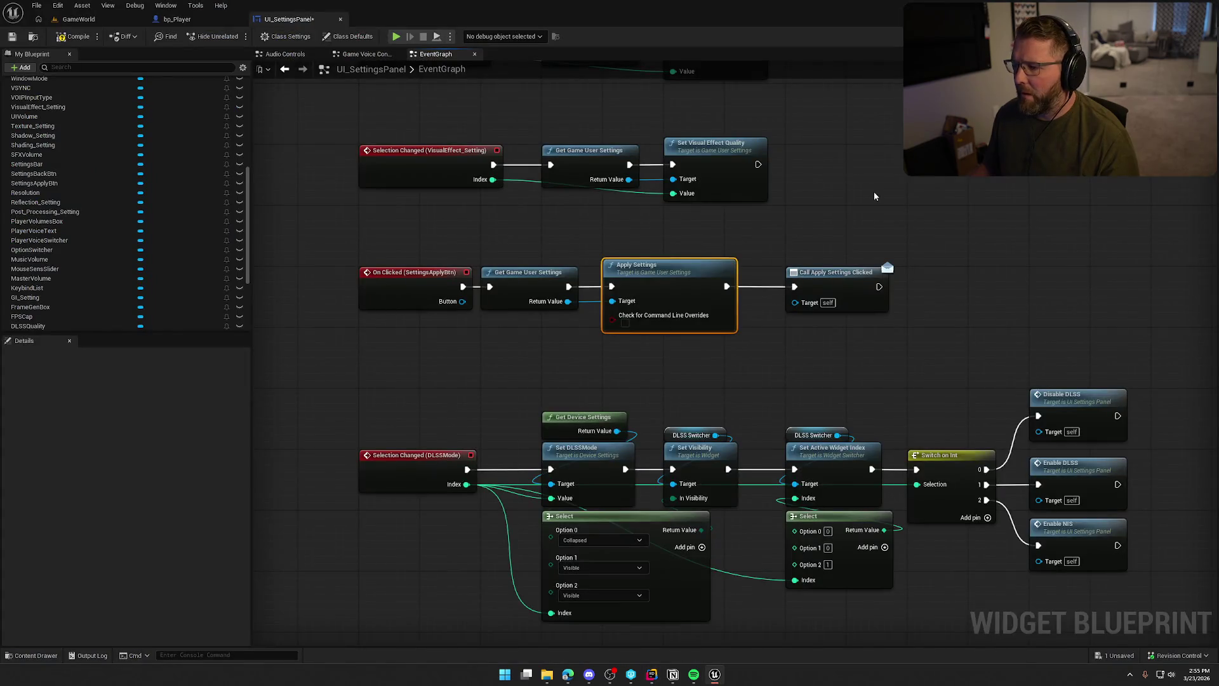
Save, then go to the Resolution row's Selection Changed event from the Designer.
key(ctrl+s)
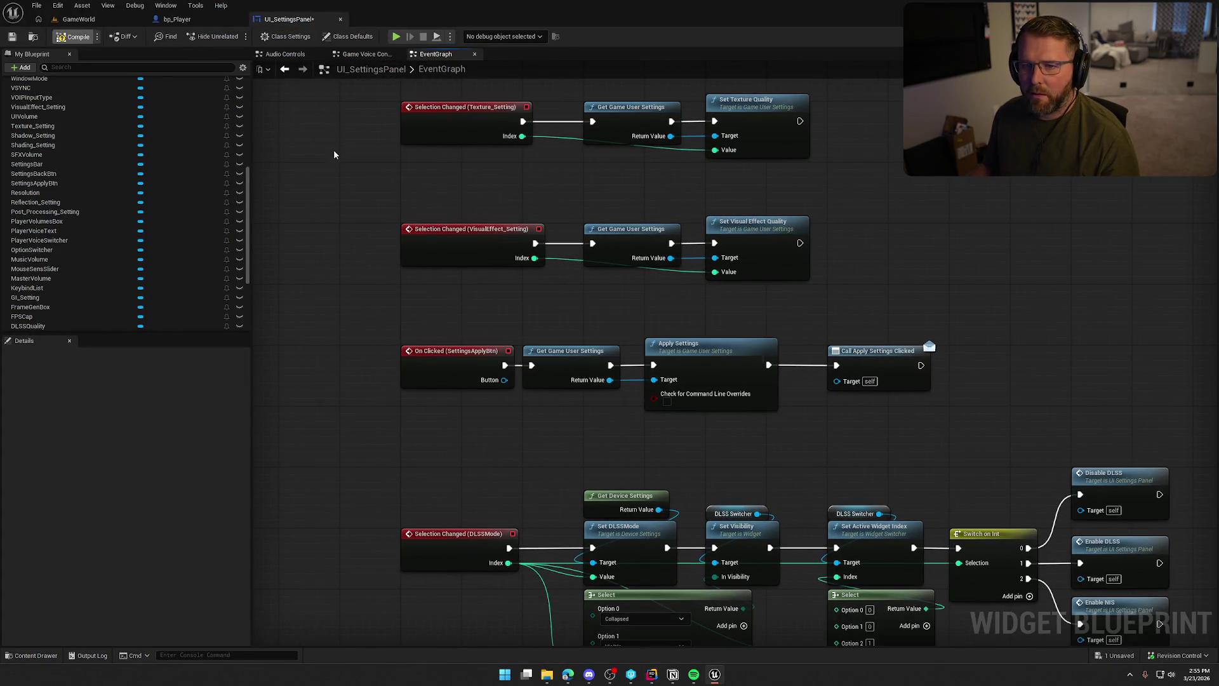
scroll(348, 444, down, 3)
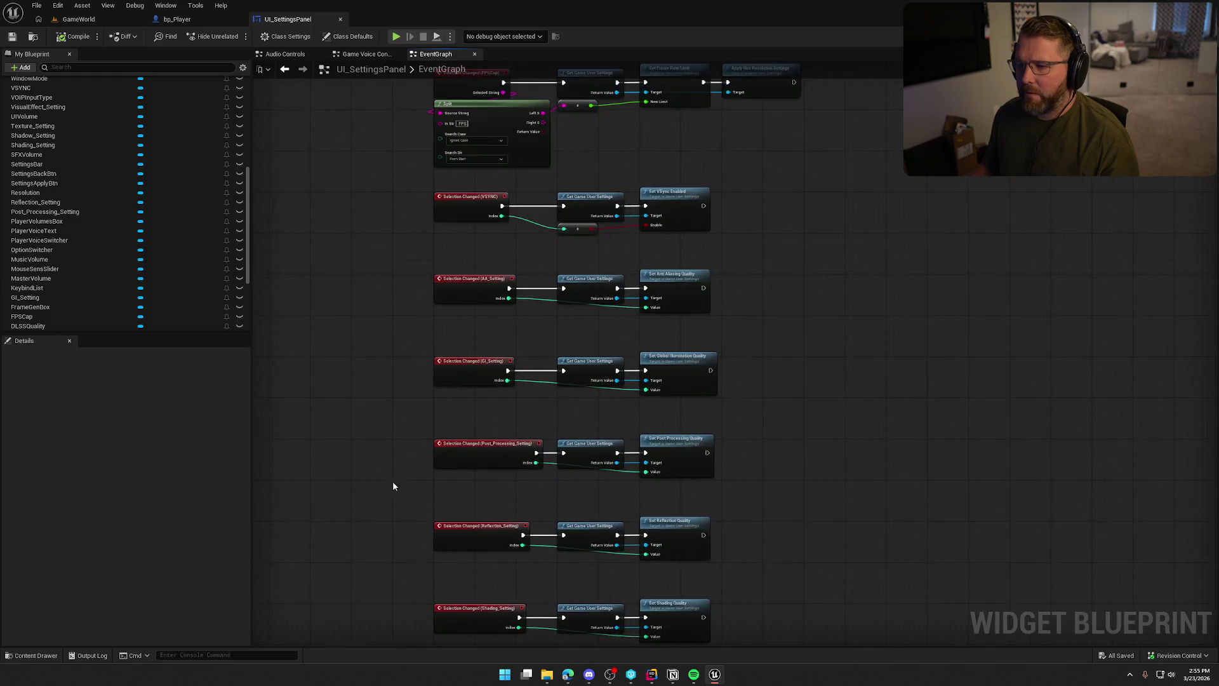
scroll(352, 600, up, 2)
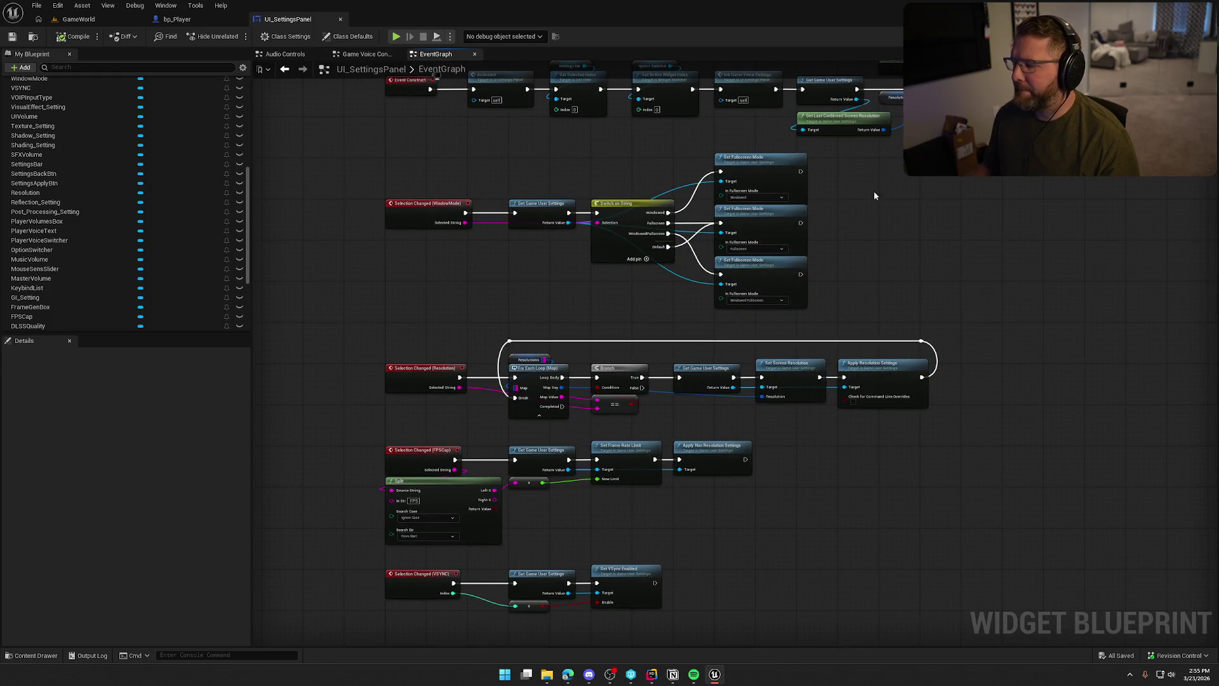
click(1152, 36)
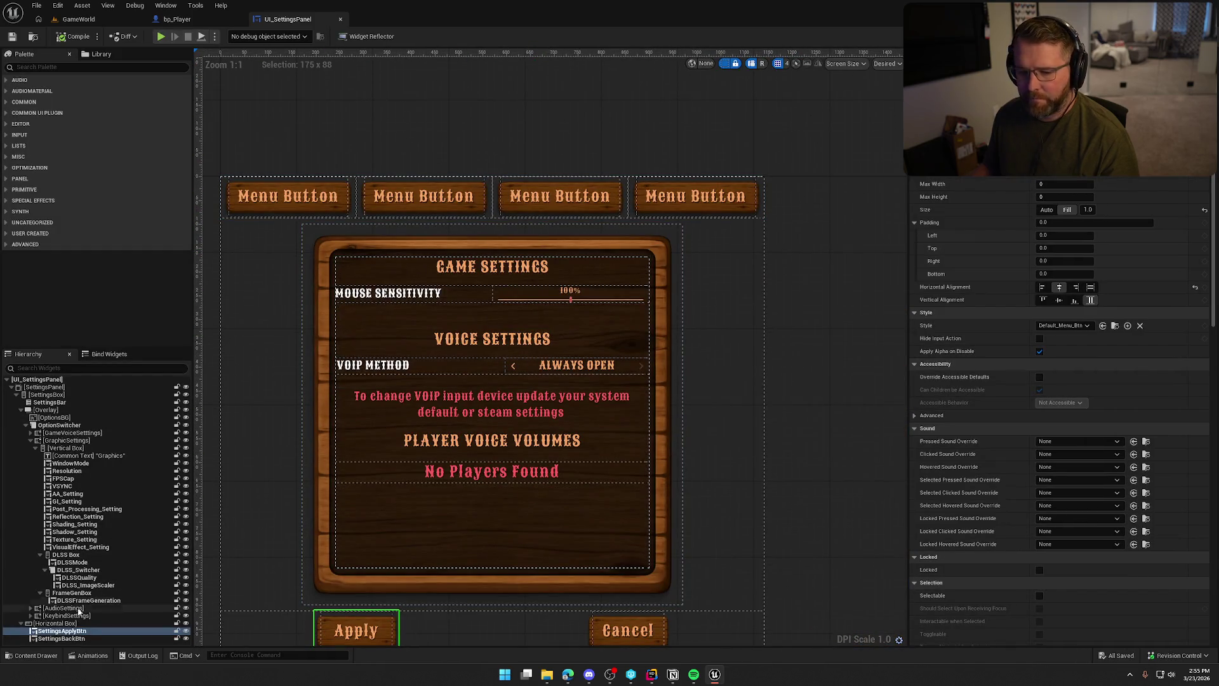
click(73, 456)
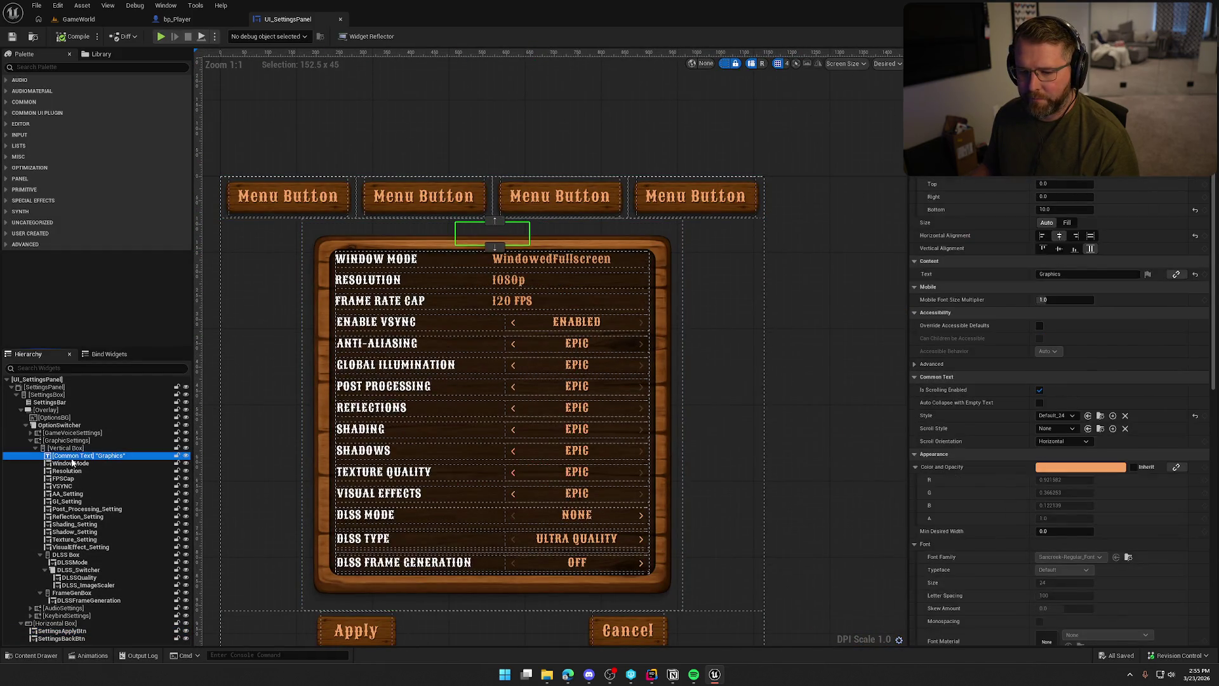
click(516, 285)
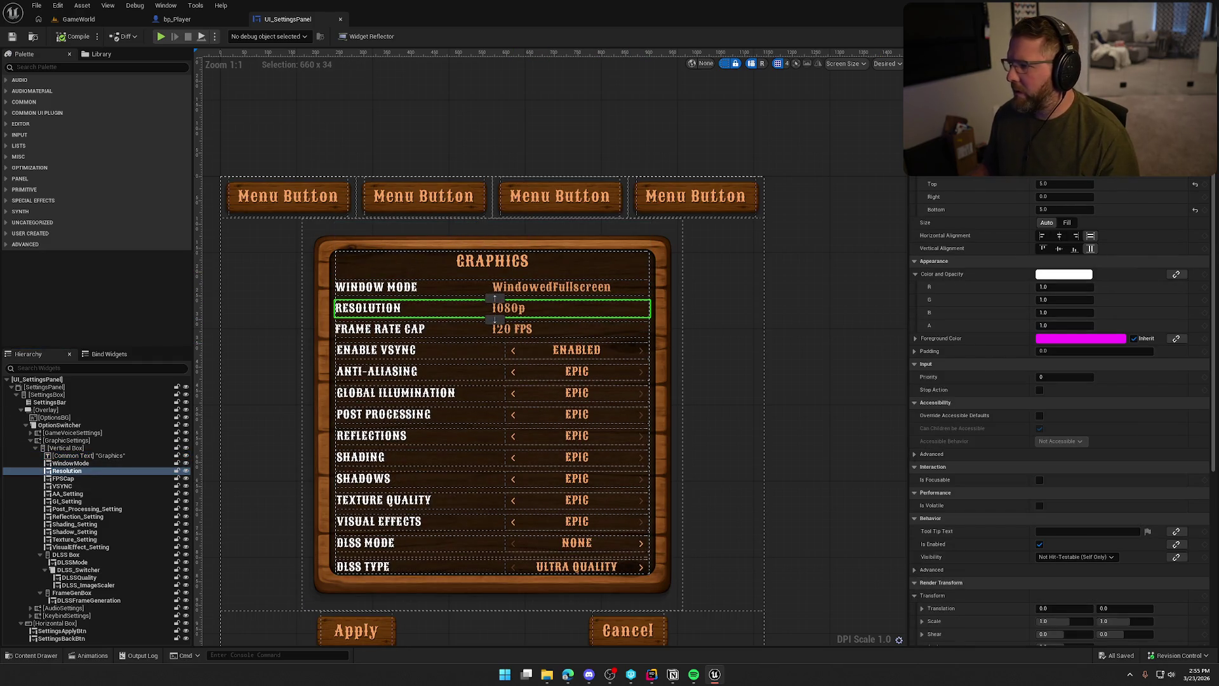
scroll(1060, 572, down, 5)
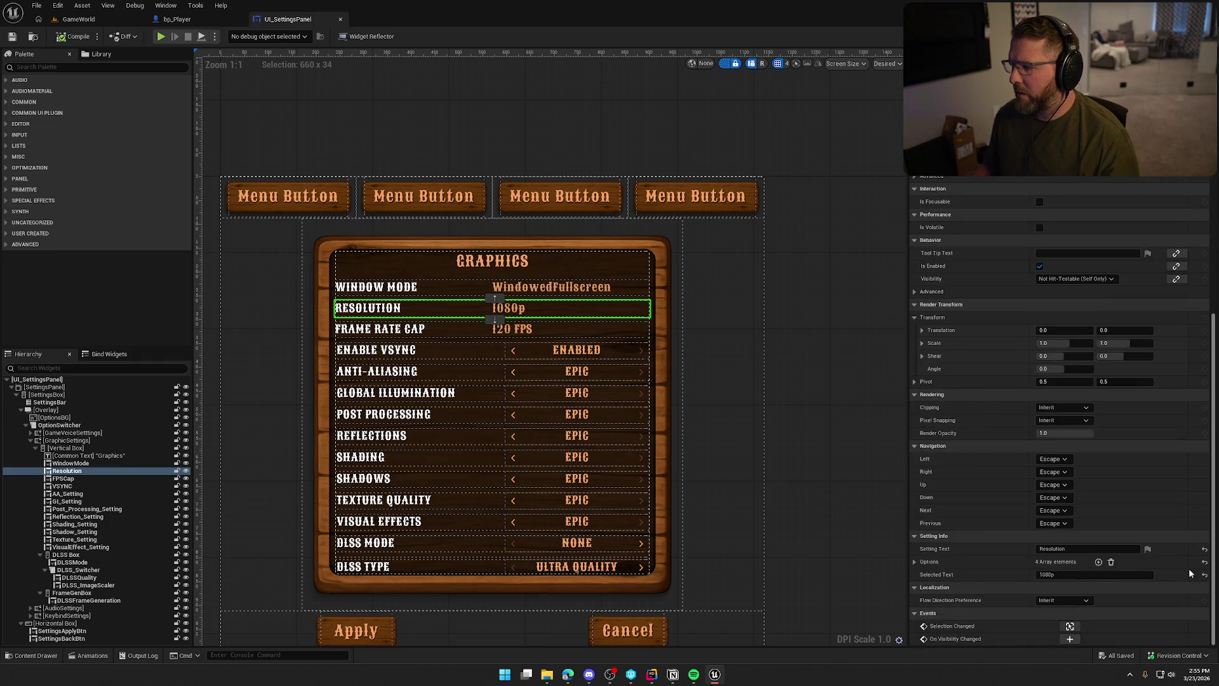
click(1070, 626)
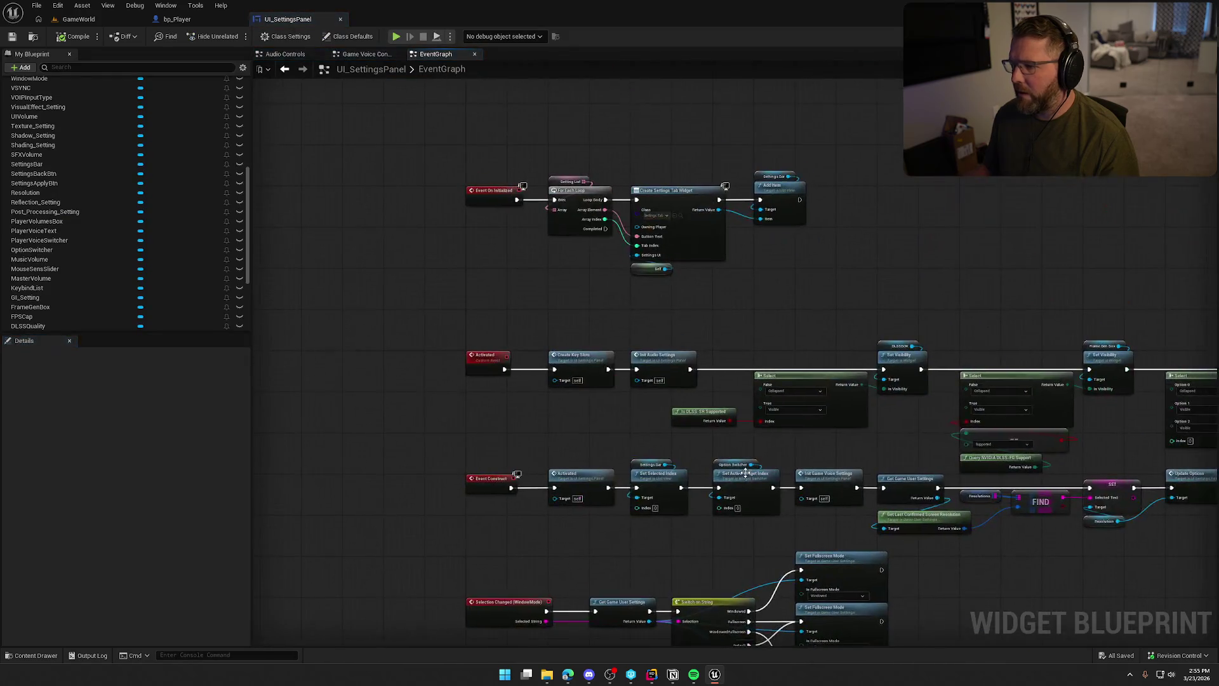
Trace the Event Construct chain from Activated through VSync, AA, Post Processing and Texture nodes.
scroll(543, 380, up, 2)
drag(565, 421, 571, 254)
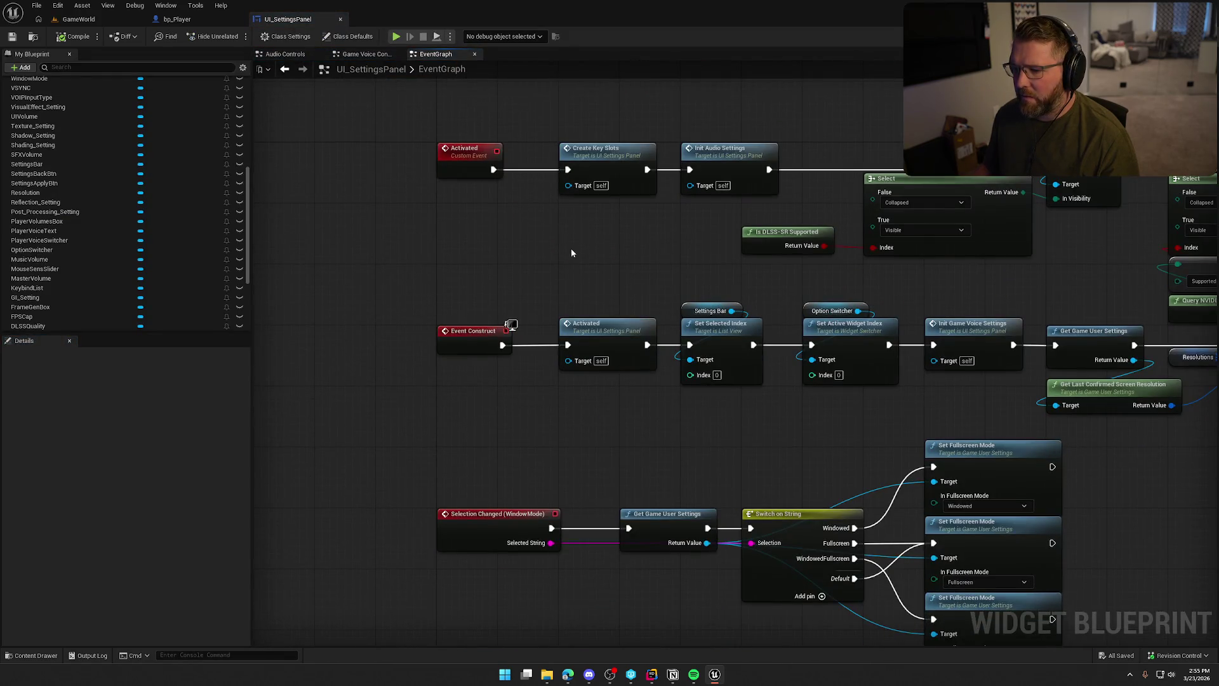
drag(846, 432, 513, 418)
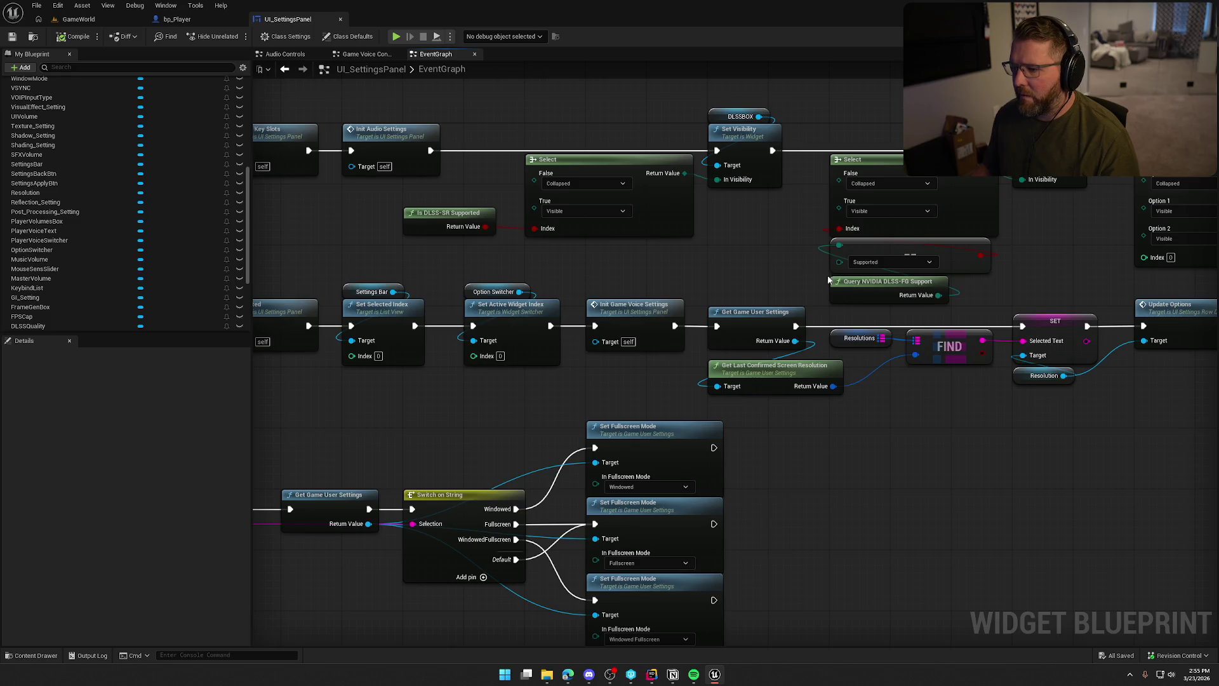
drag(970, 513, 778, 526)
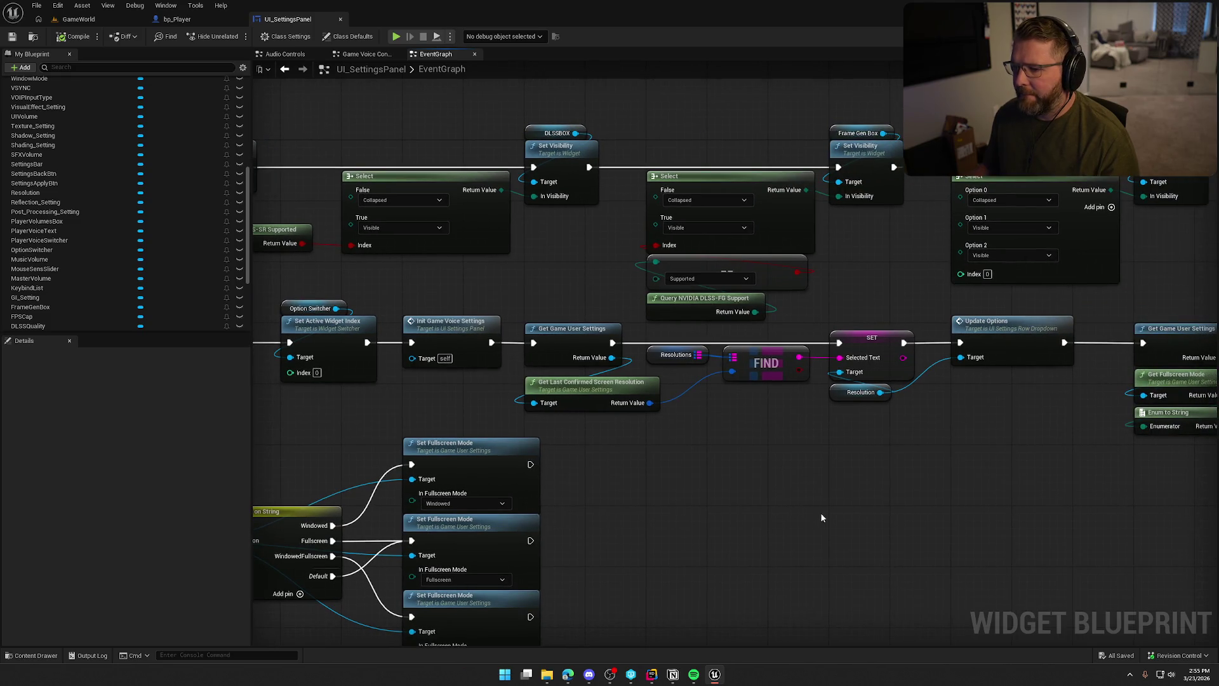
mouse_move(950, 482)
mouse_down()
mouse_move(675, 476)
mouse_move(364, 416)
mouse_up()
drag(489, 457, 412, 432)
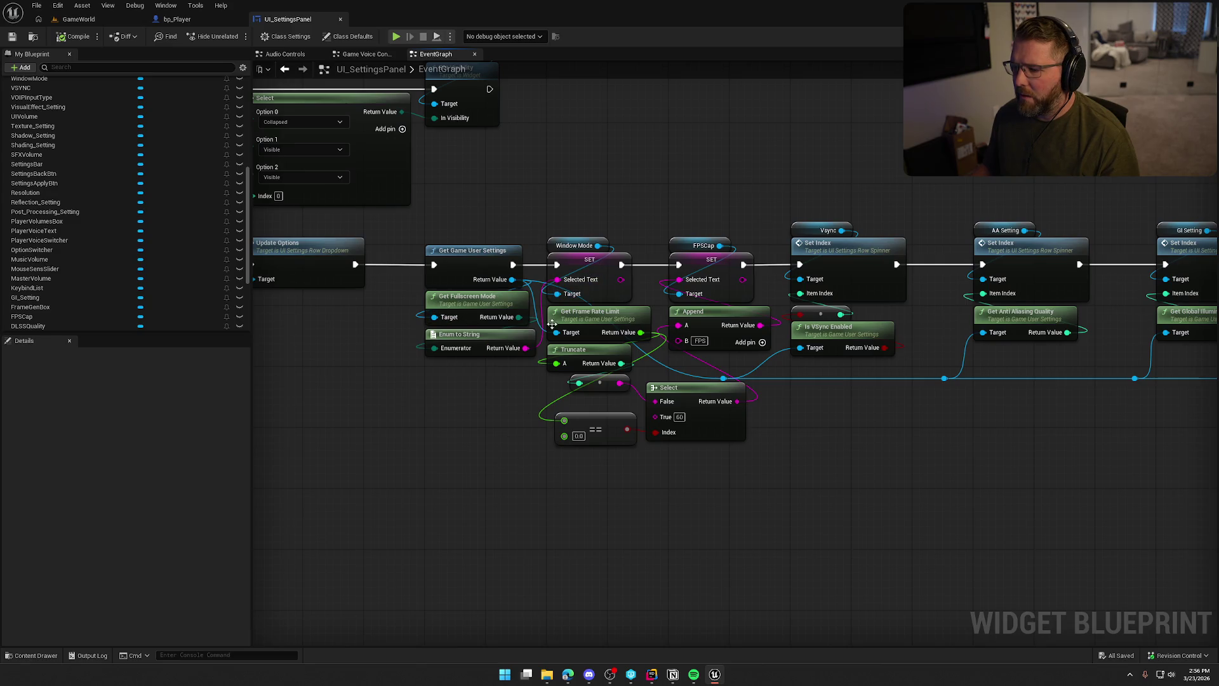
drag(741, 494, 603, 483)
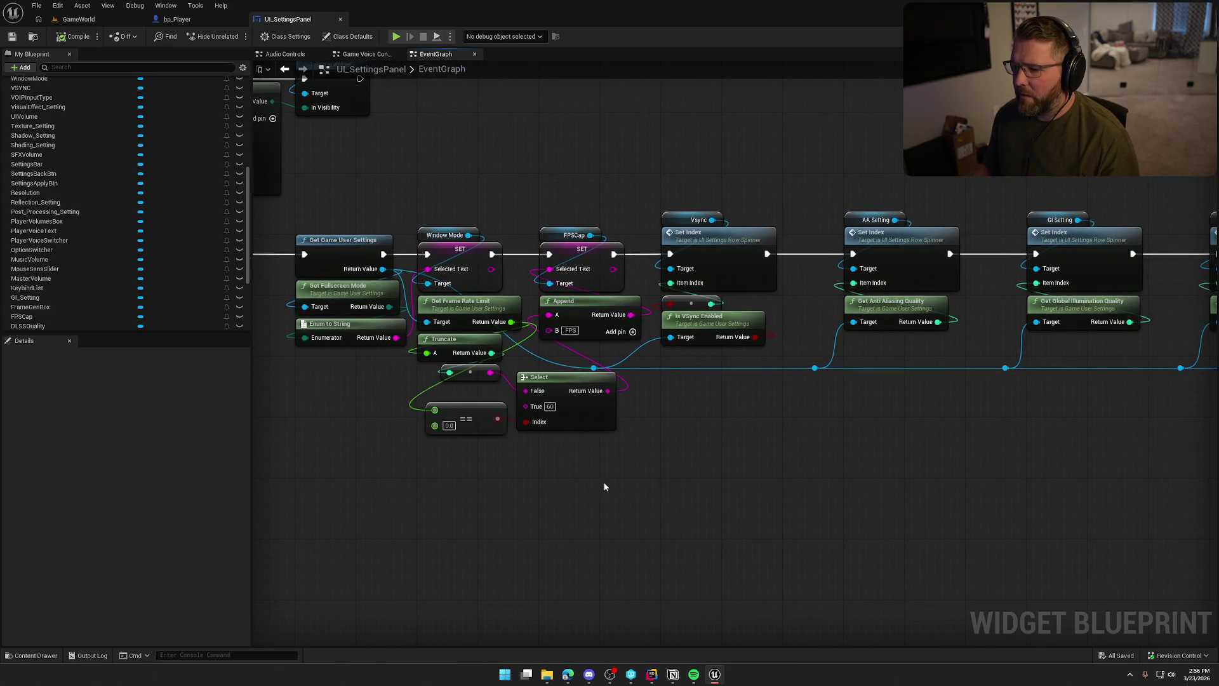
mouse_move(750, 446)
mouse_down()
mouse_move(658, 410)
mouse_move(618, 433)
mouse_move(422, 428)
mouse_move(584, 425)
mouse_move(416, 411)
mouse_move(448, 400)
mouse_up()
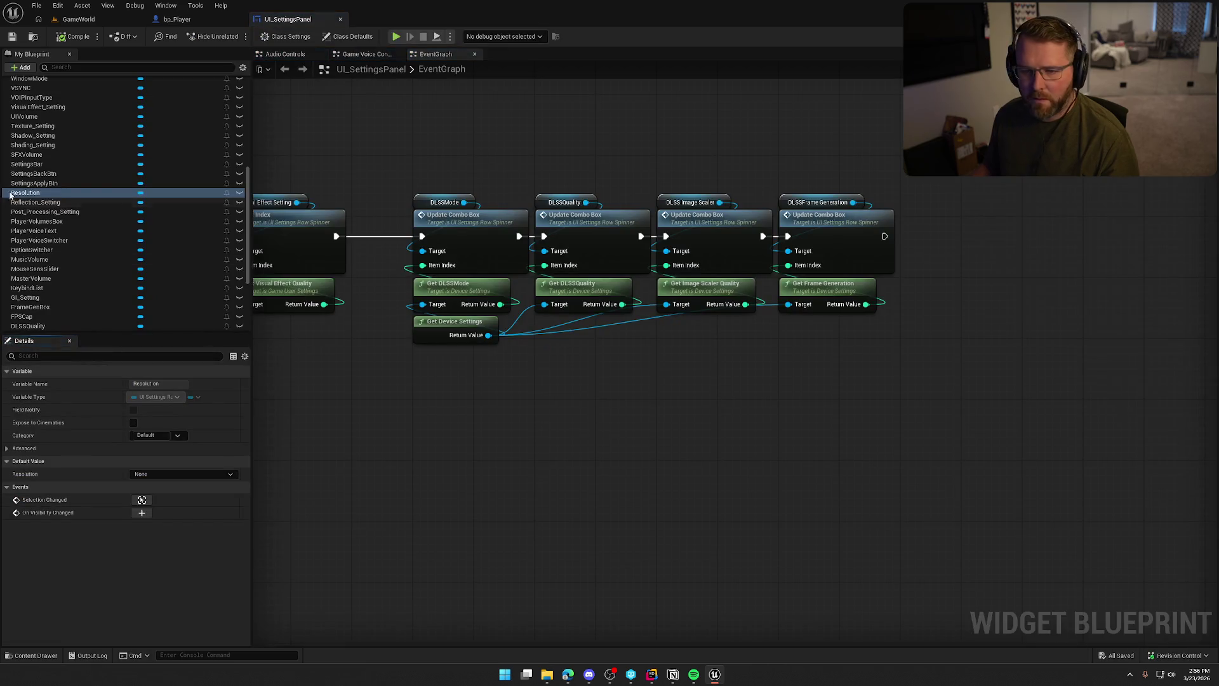
Find references to the Resolution variable and jump to where it is set.
right_click(25, 193)
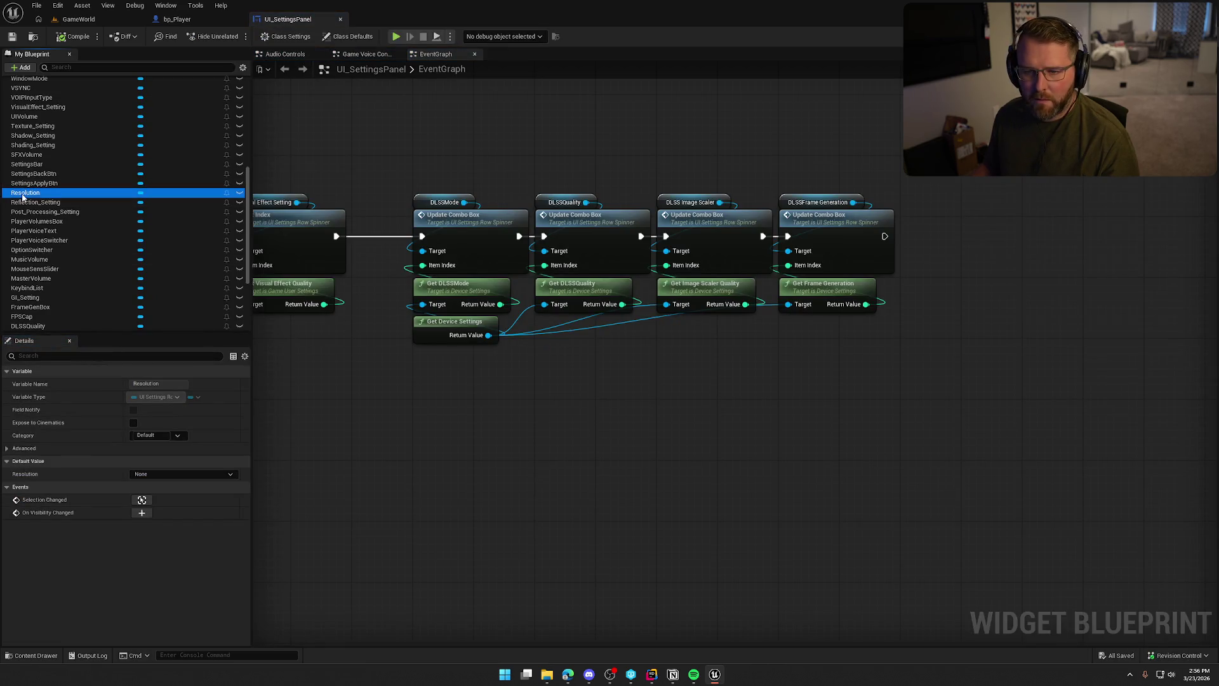
mouse_move(90, 230)
click(157, 262)
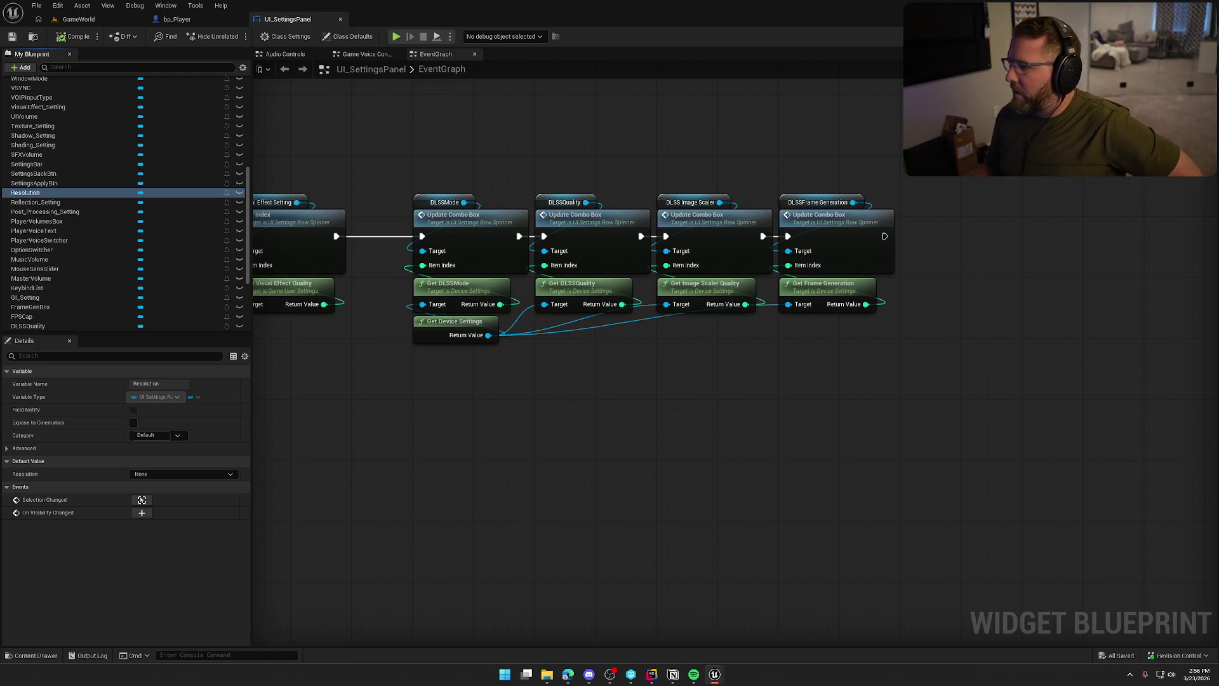
double_click(25, 192)
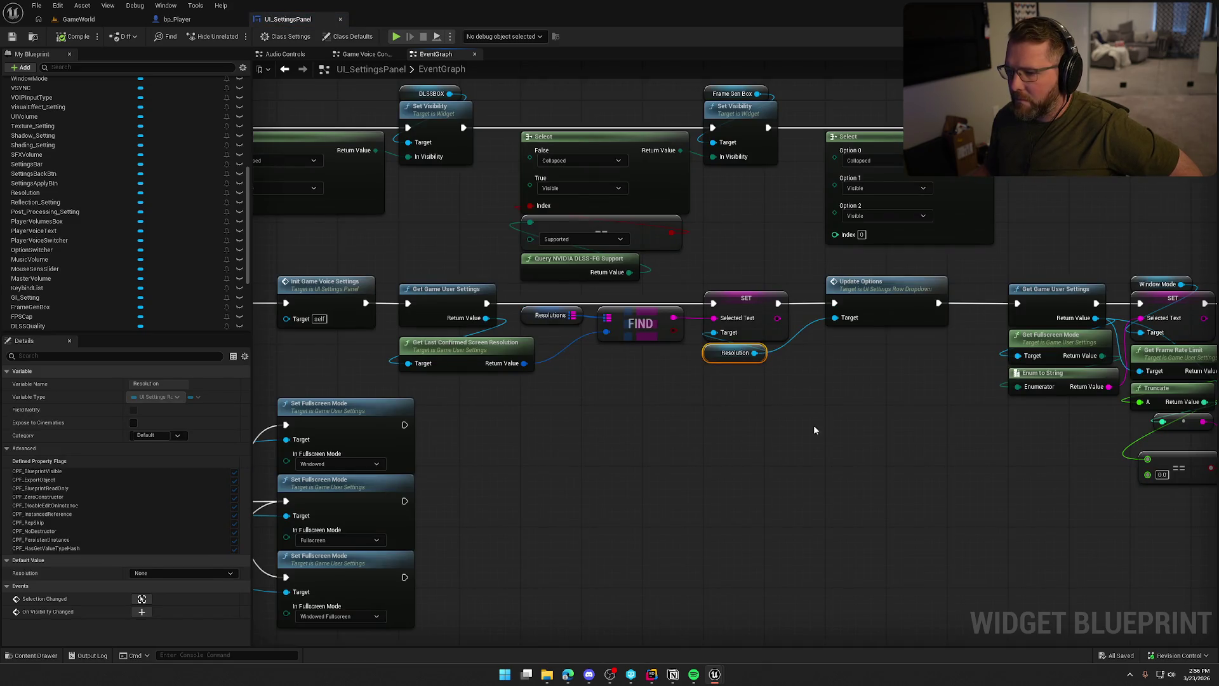
Open UI_SettingsRow_Dropdown's Update Options logic, then return to UI_SettingsPanel's graph.
right_click(837, 427)
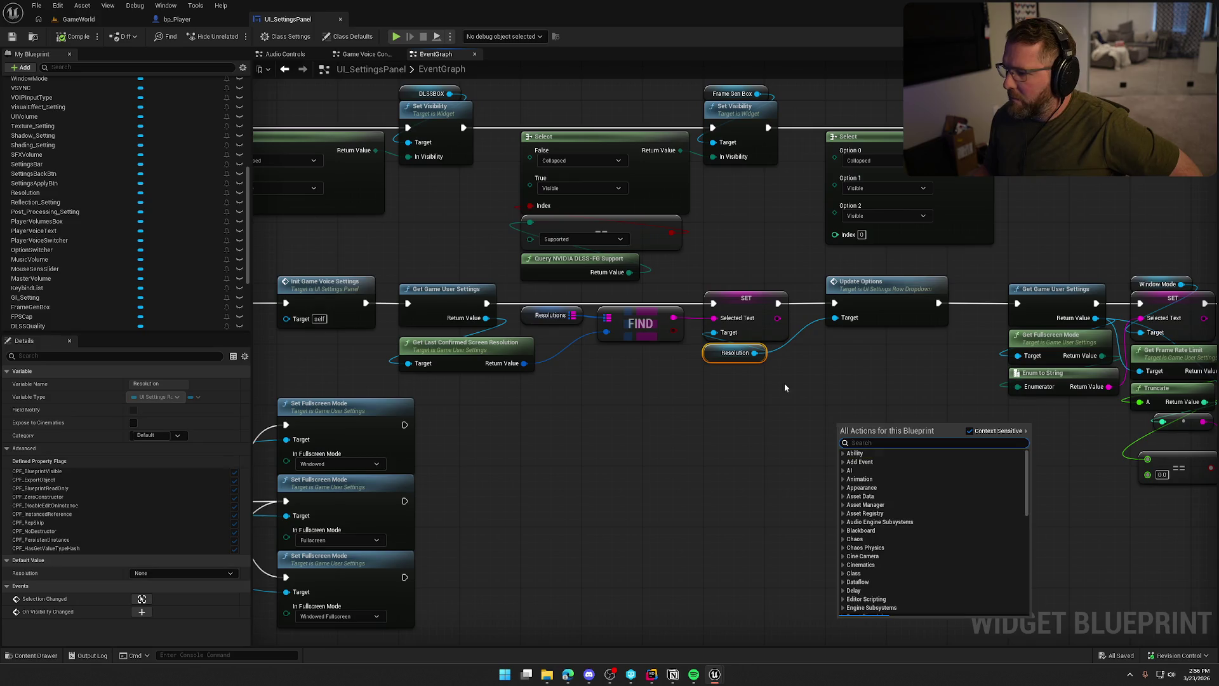
click(738, 366)
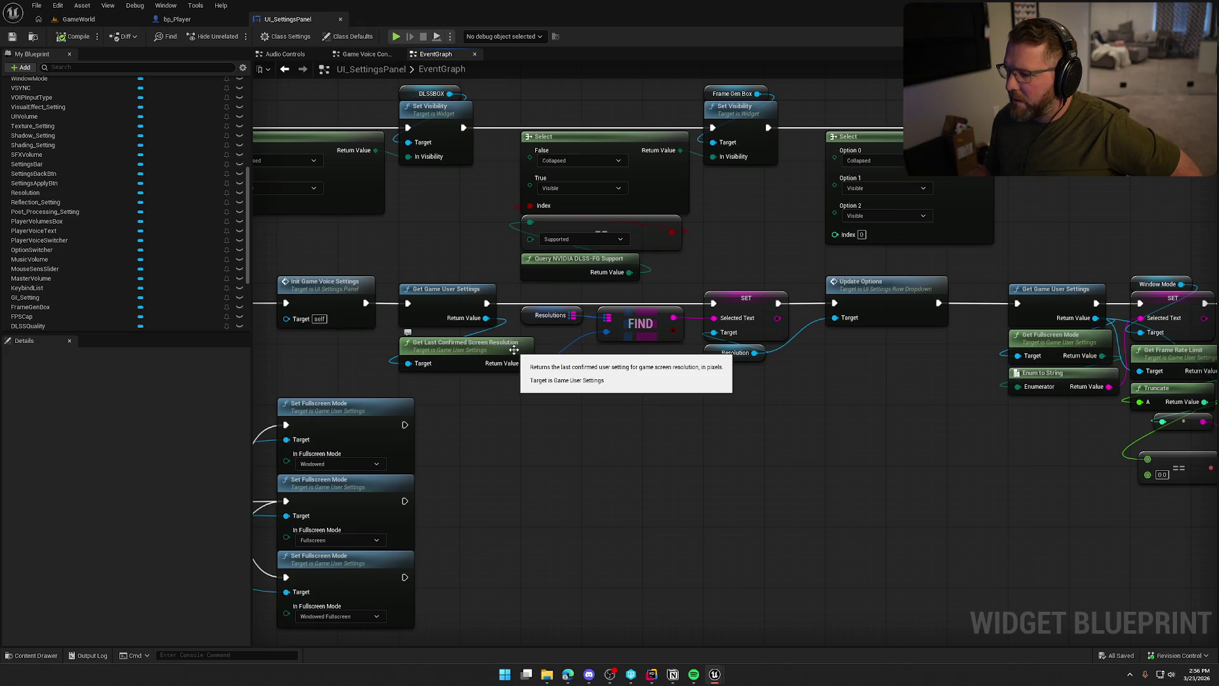
double_click(866, 295)
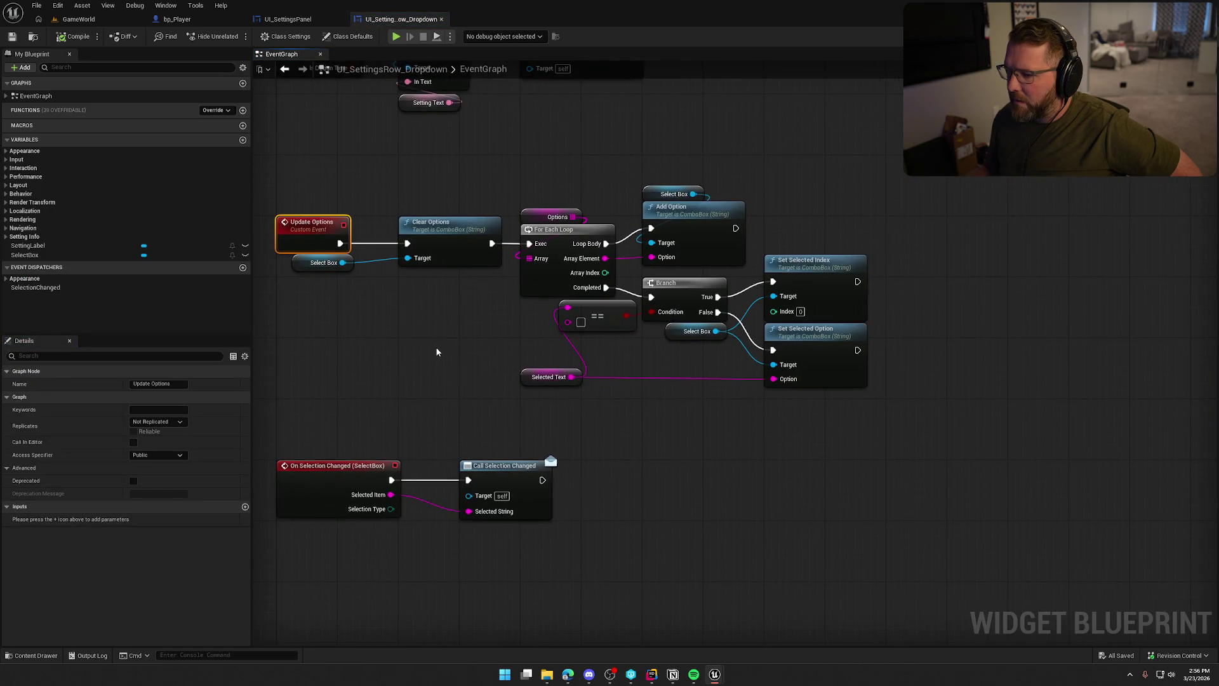
drag(437, 351, 530, 370)
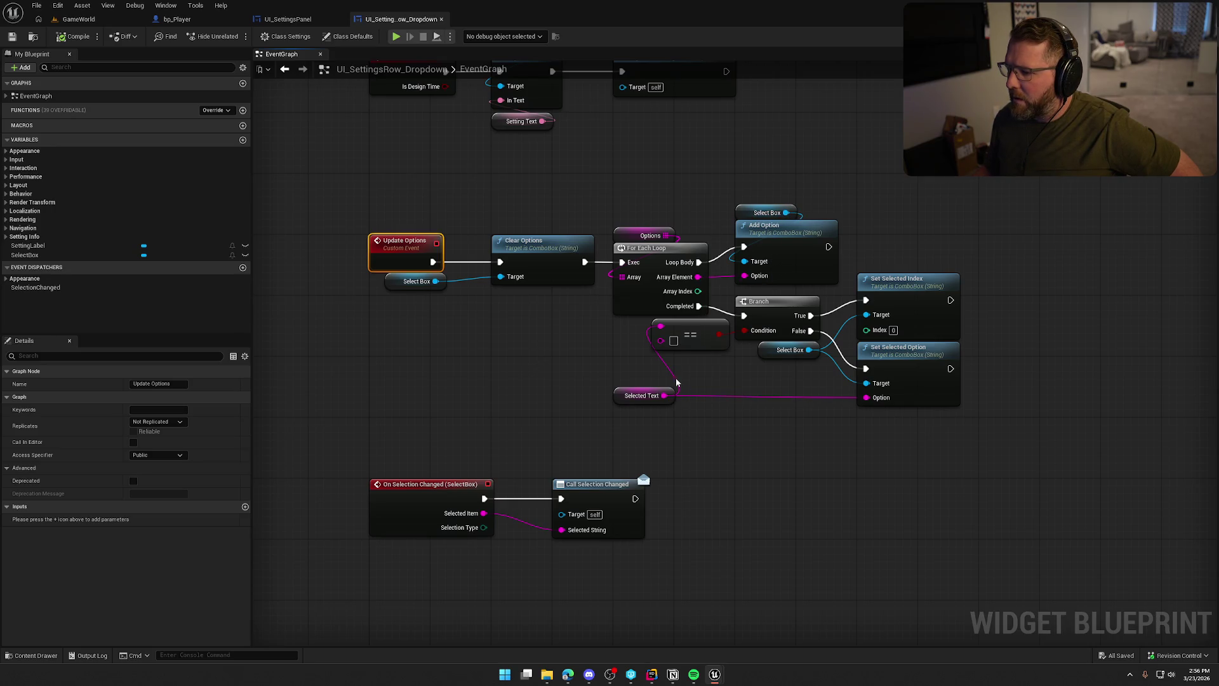
click(288, 19)
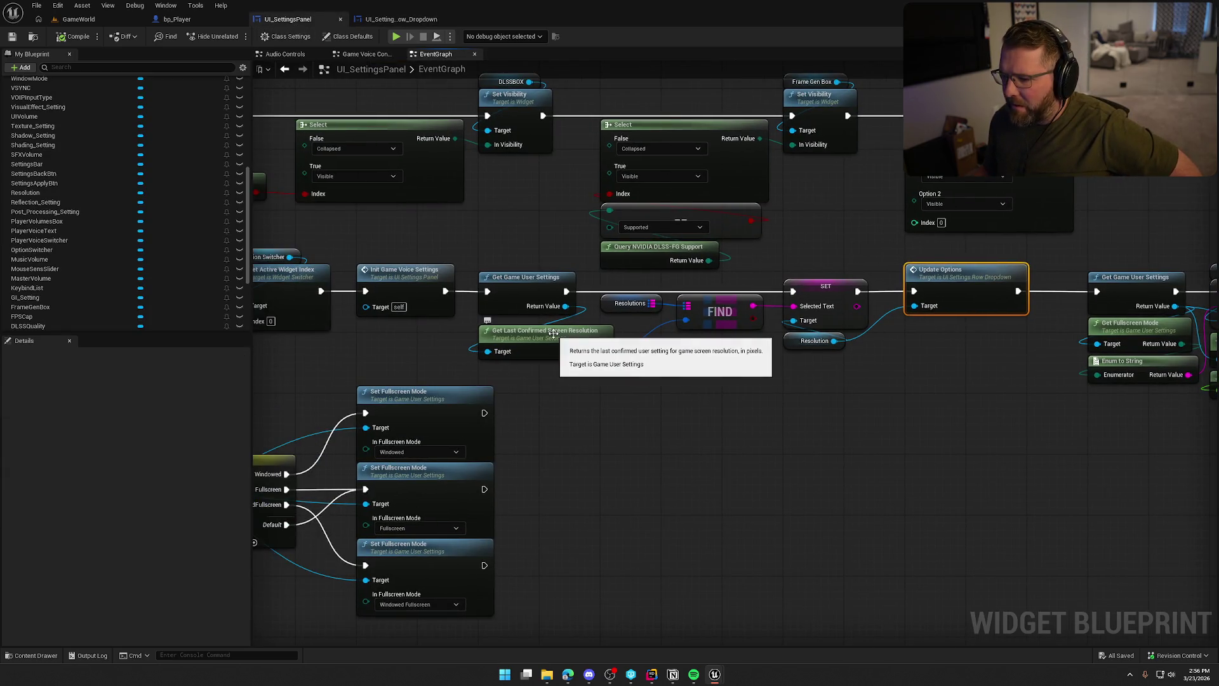
Add a Get Screen Resolution node off Get Game User Settings, save, and play GameWorld.
drag(565, 306, 652, 366)
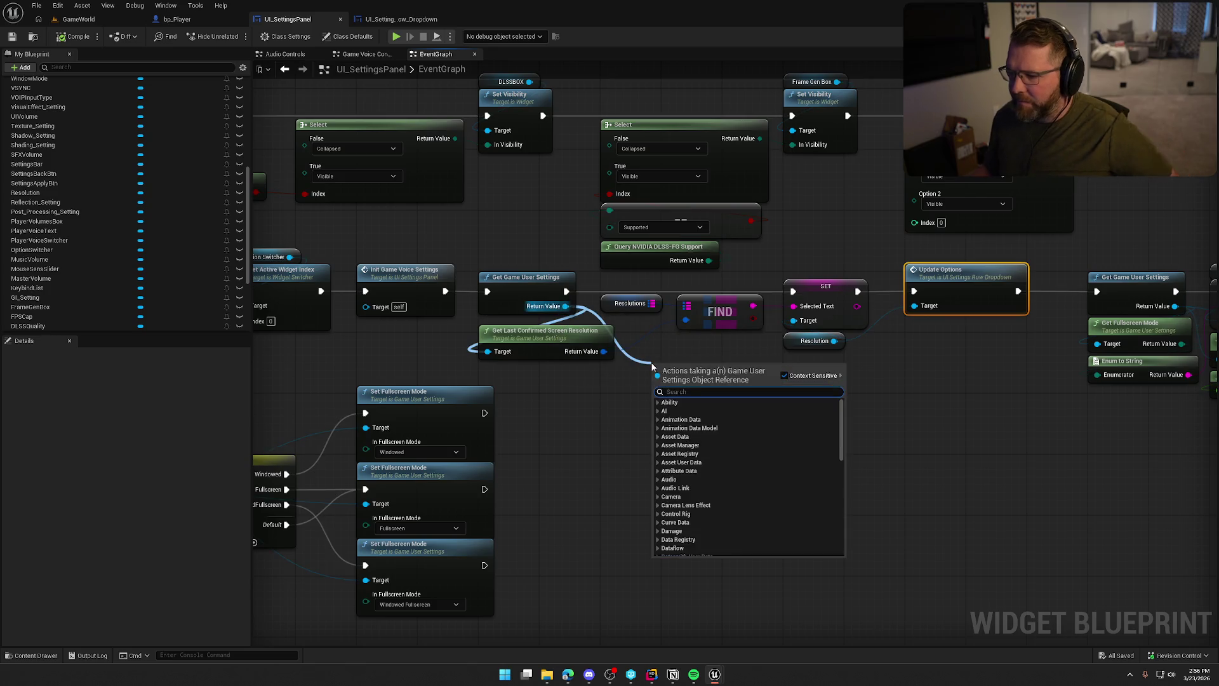
text(get scree)
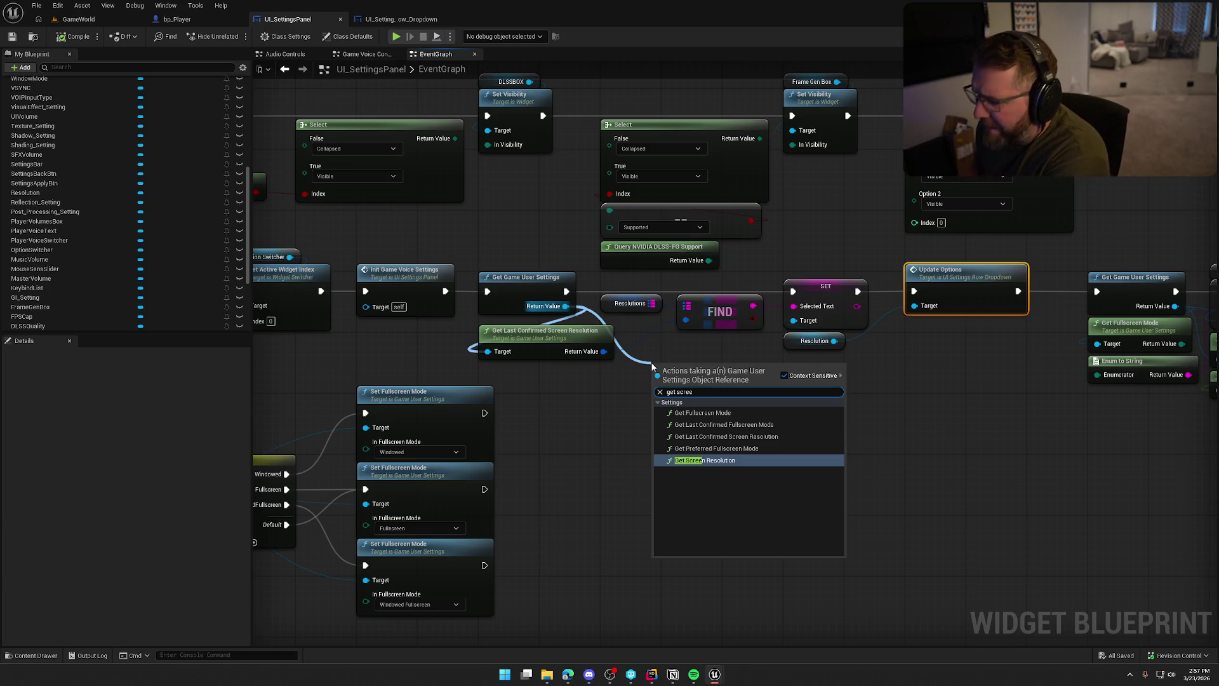
click(744, 461)
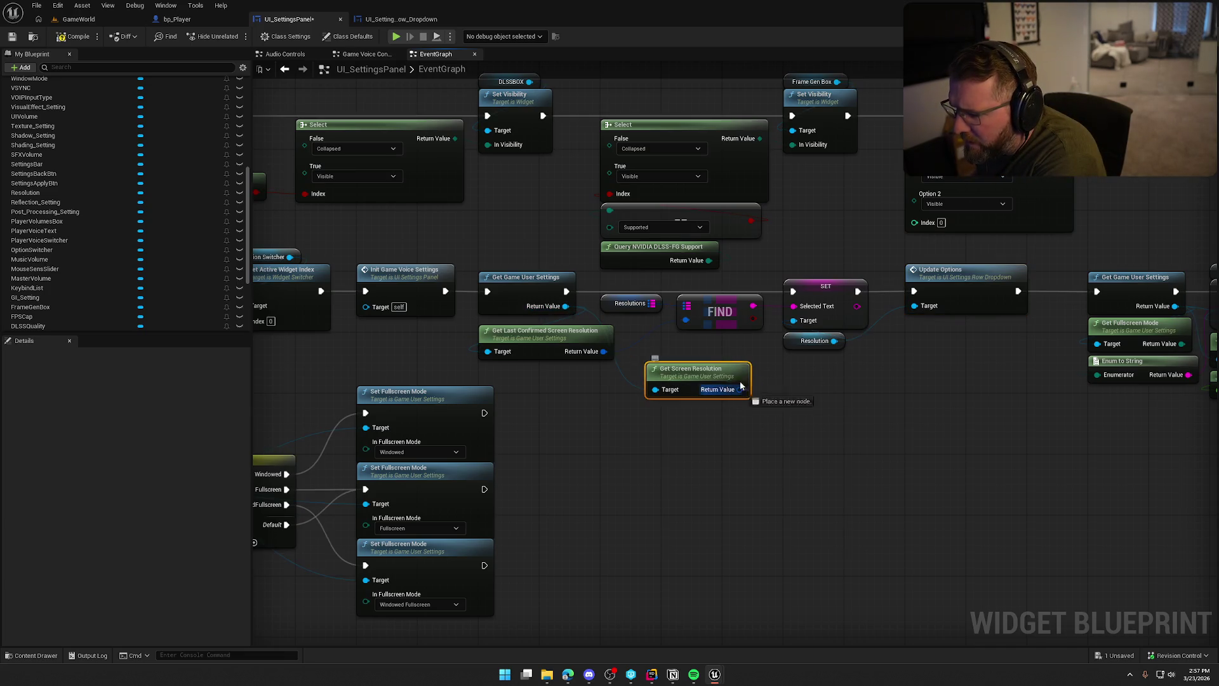
drag(676, 378, 677, 353)
click(682, 452)
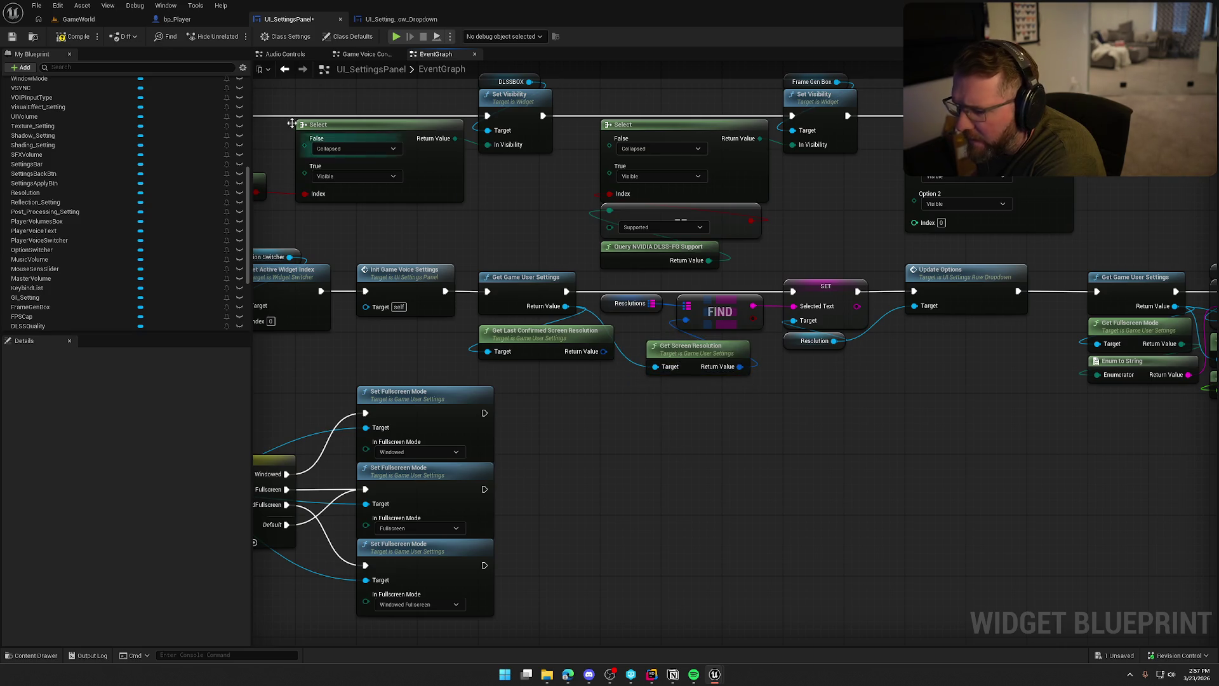
key(ctrl+s)
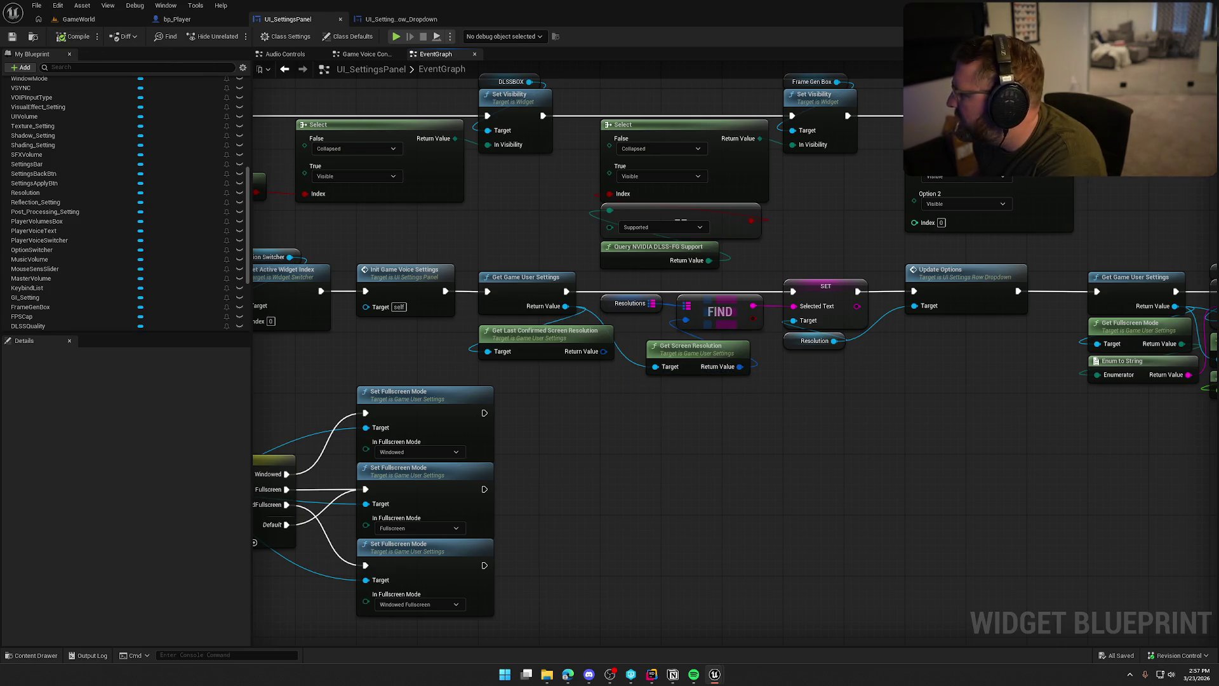
click(78, 19)
click(261, 36)
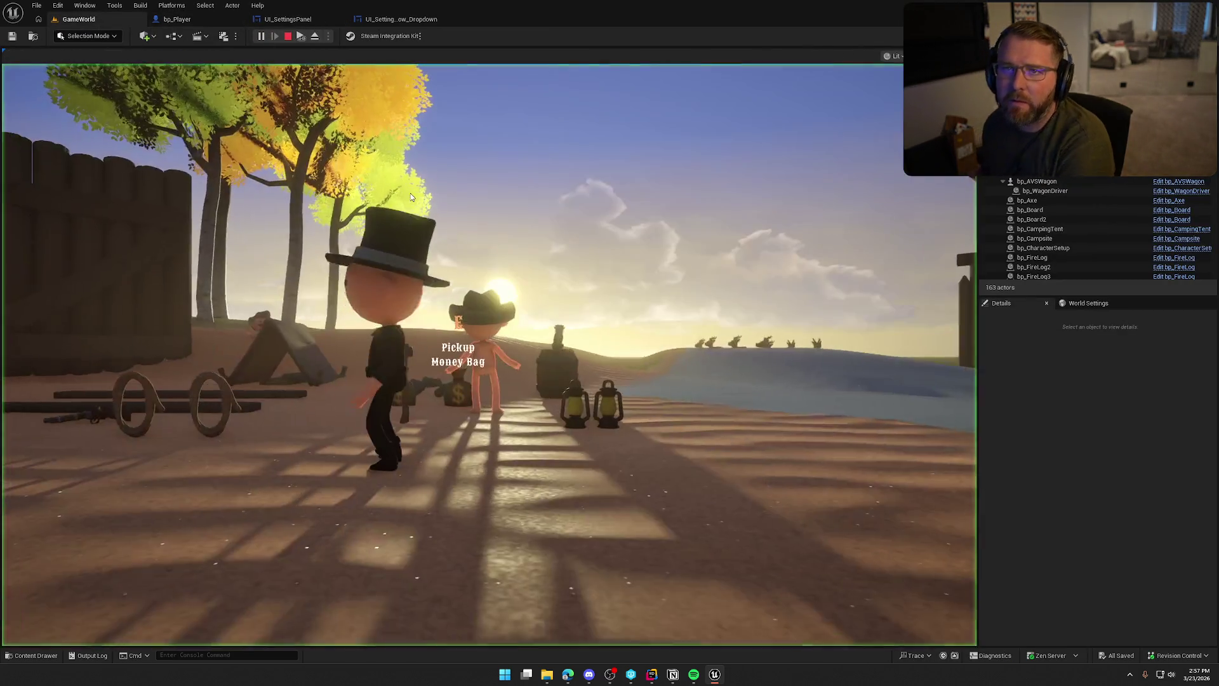
In the play session, set Graphics Resolution to 1440p and apply it.
click(410, 193)
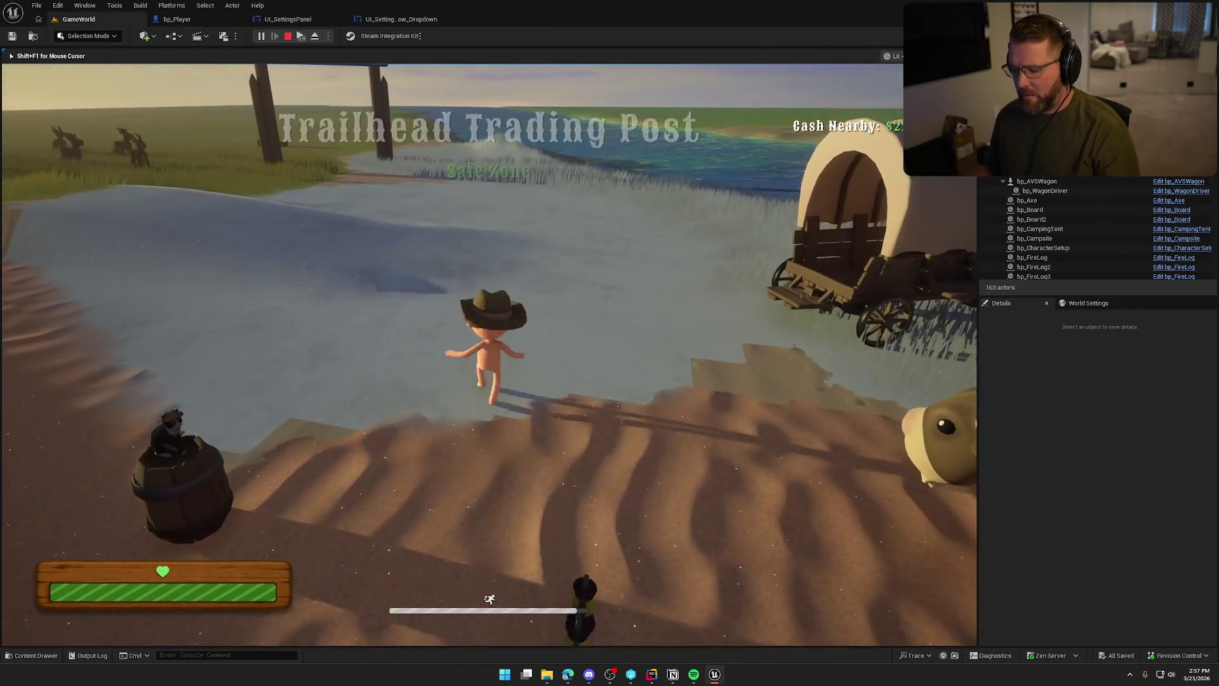
key(Escape)
click(489, 289)
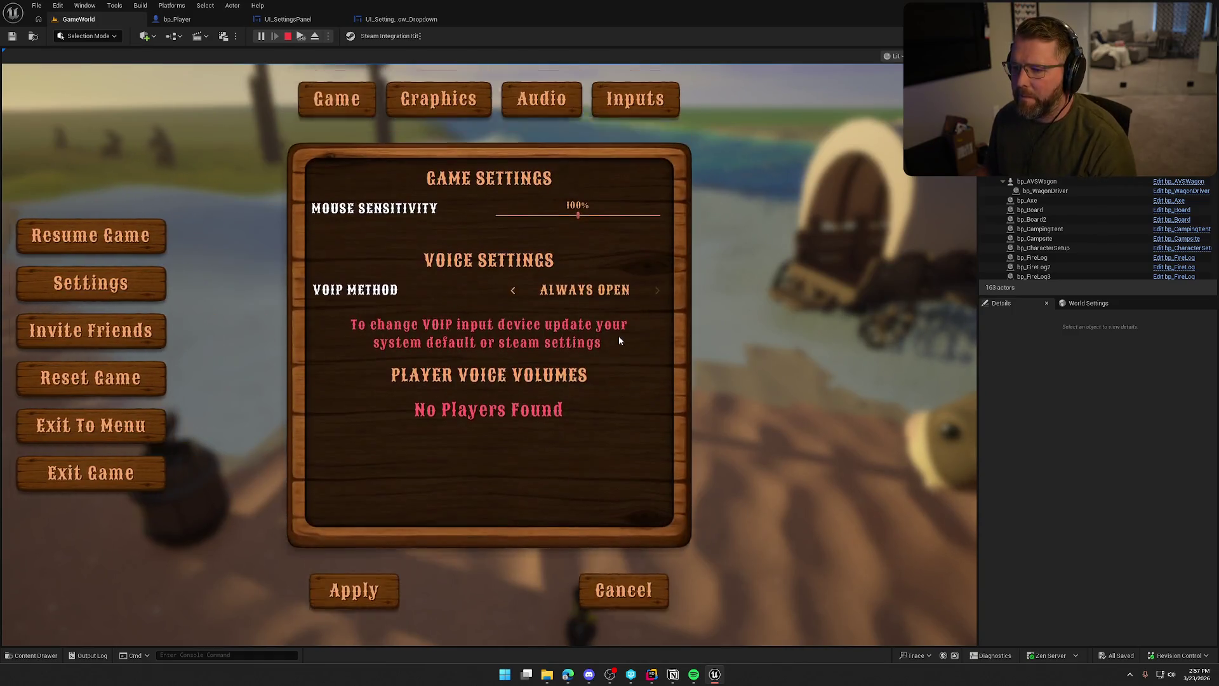
click(458, 121)
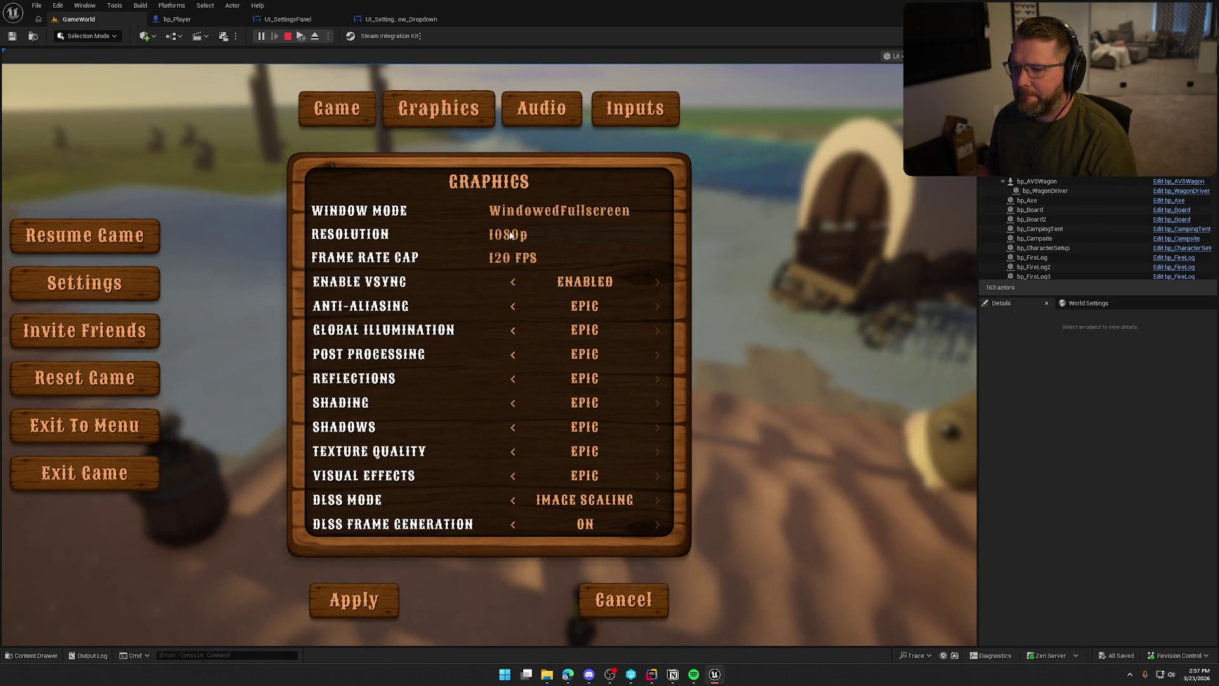
click(510, 235)
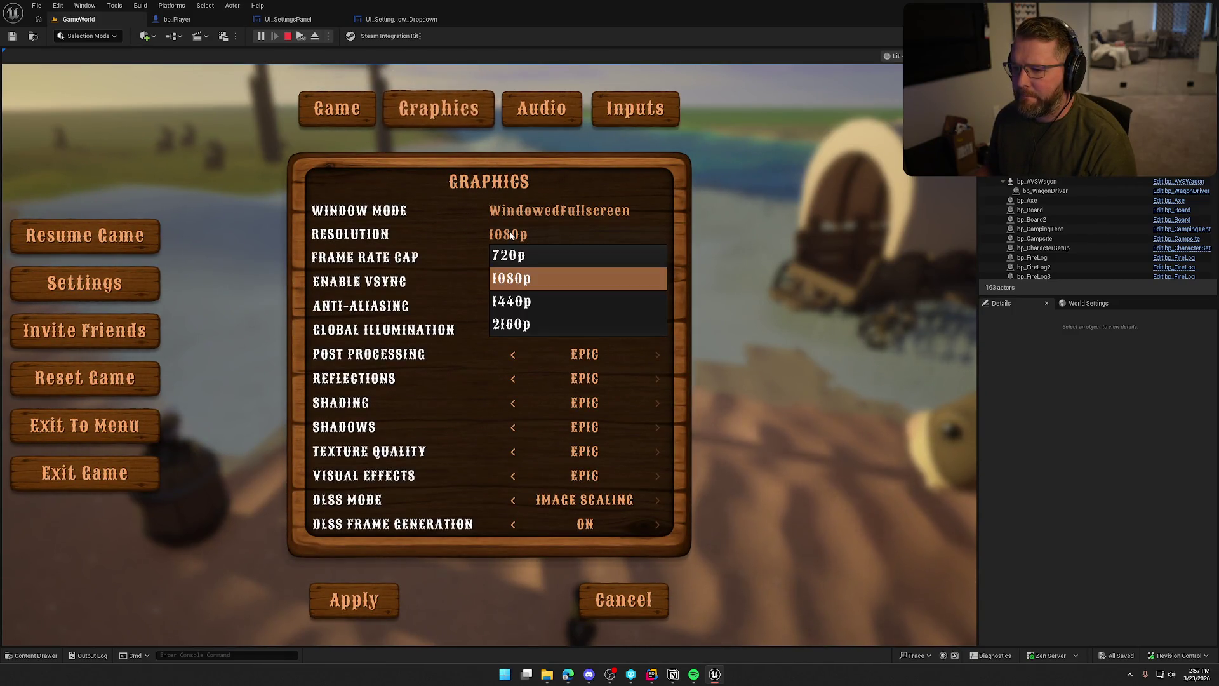
click(521, 298)
click(381, 597)
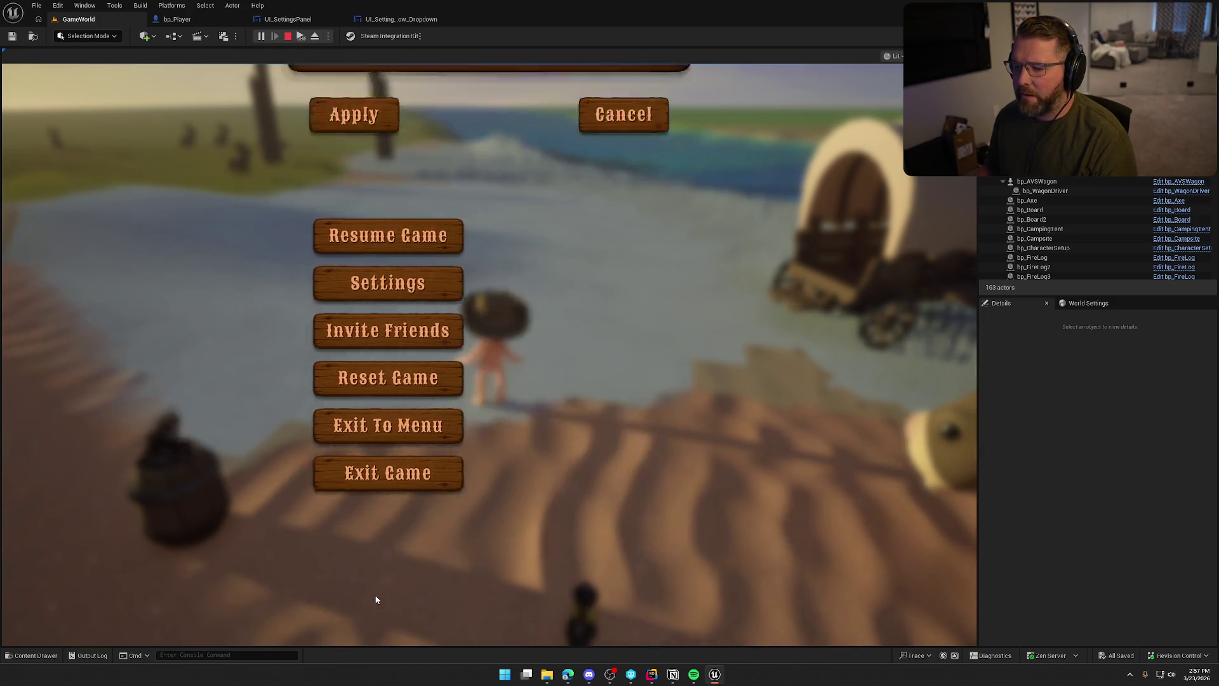
key(Escape)
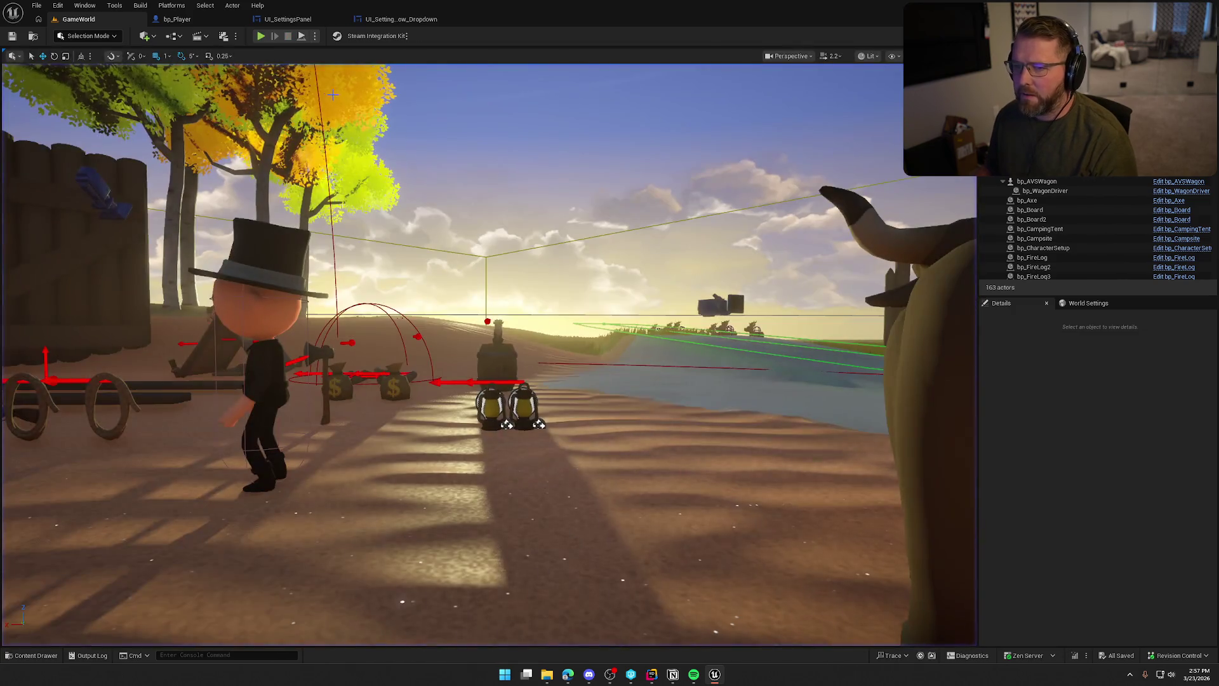
Reopen the Graphics settings and apply 1440p resolution a second time.
key(shift+F1)
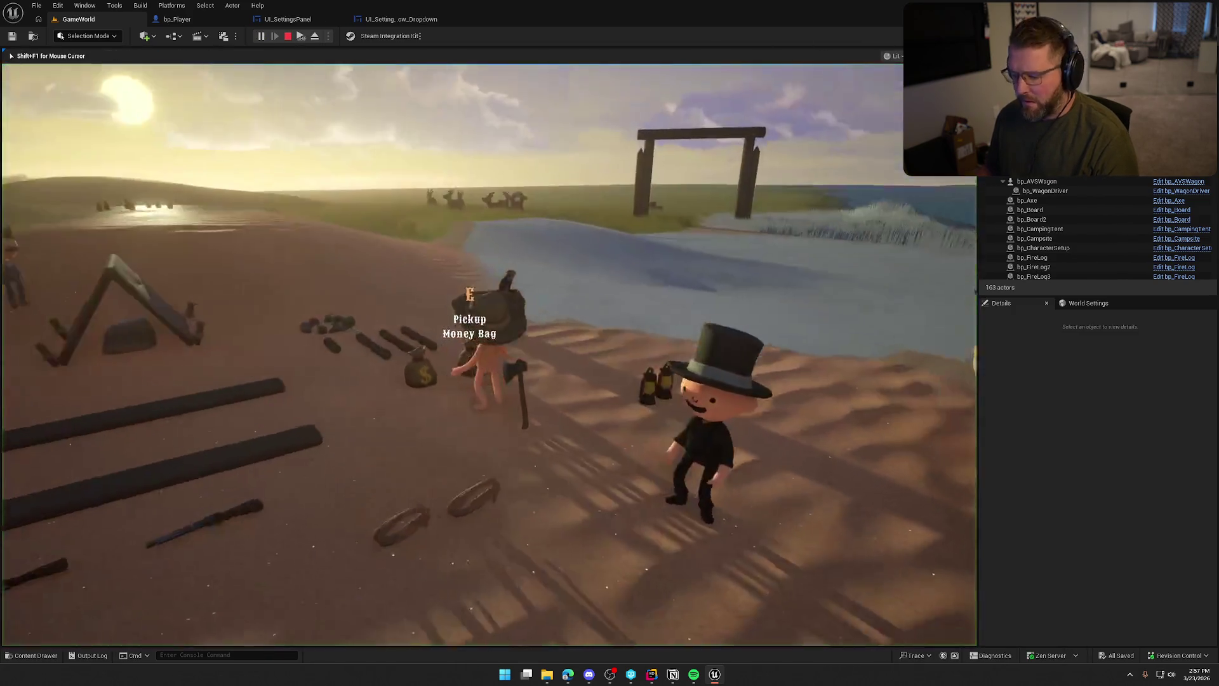
key(Escape)
click(526, 273)
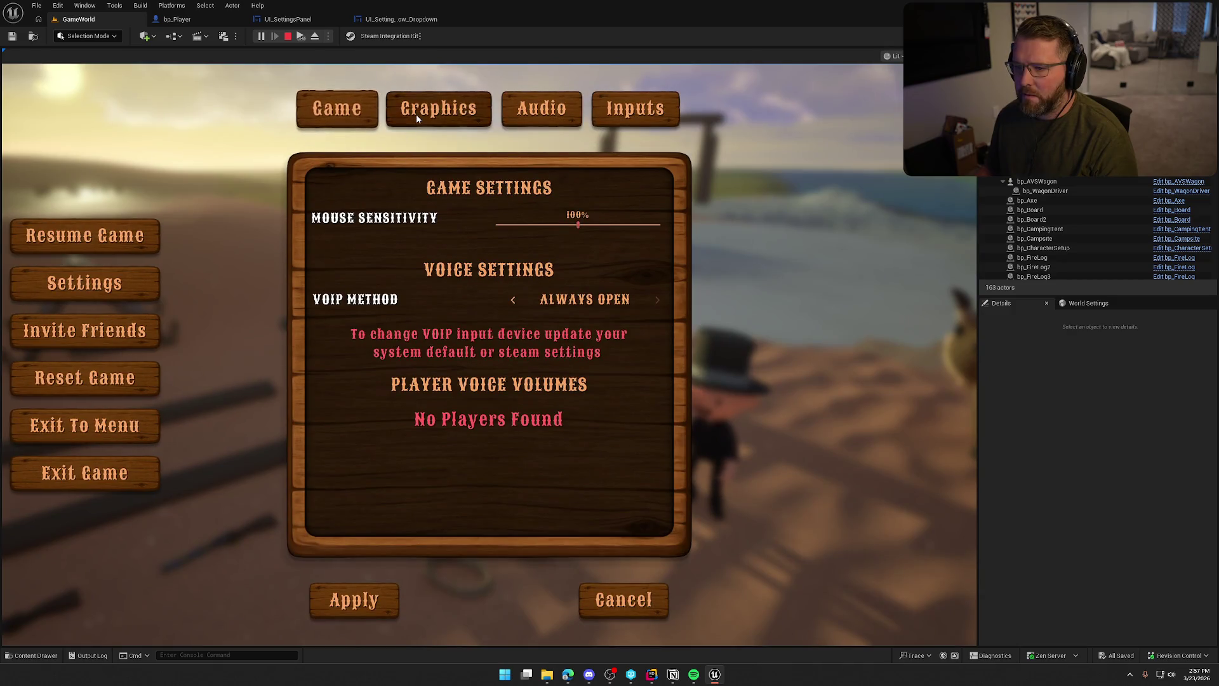
click(418, 110)
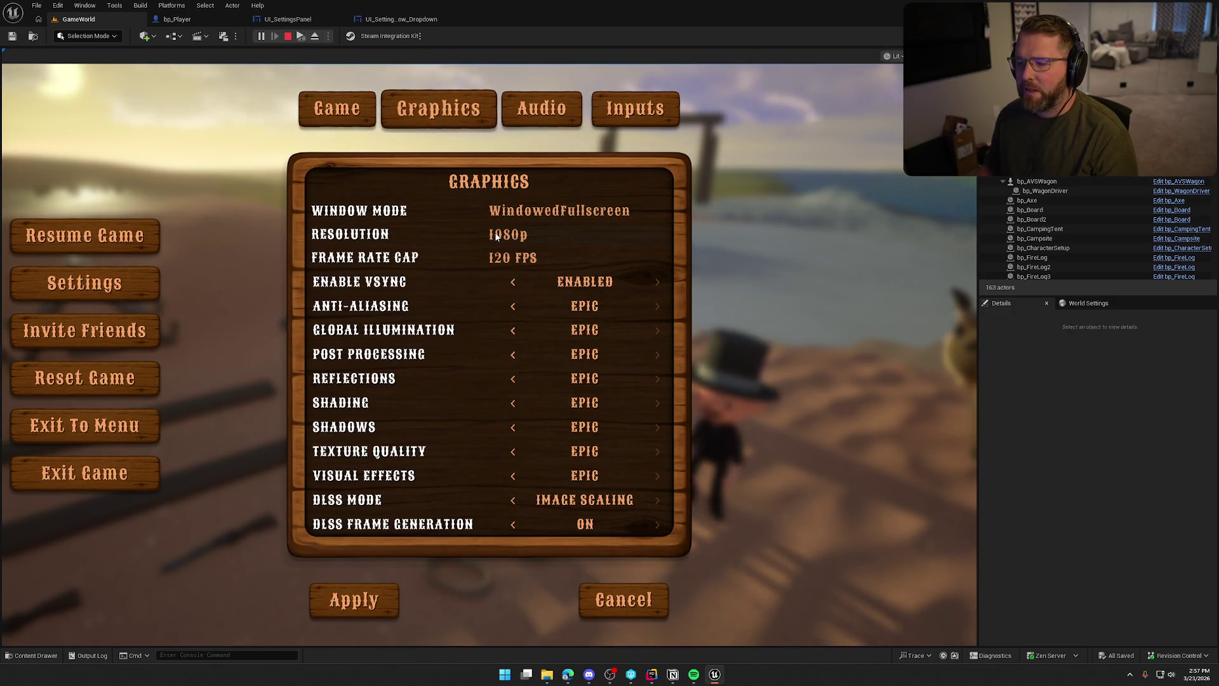
click(514, 238)
click(517, 297)
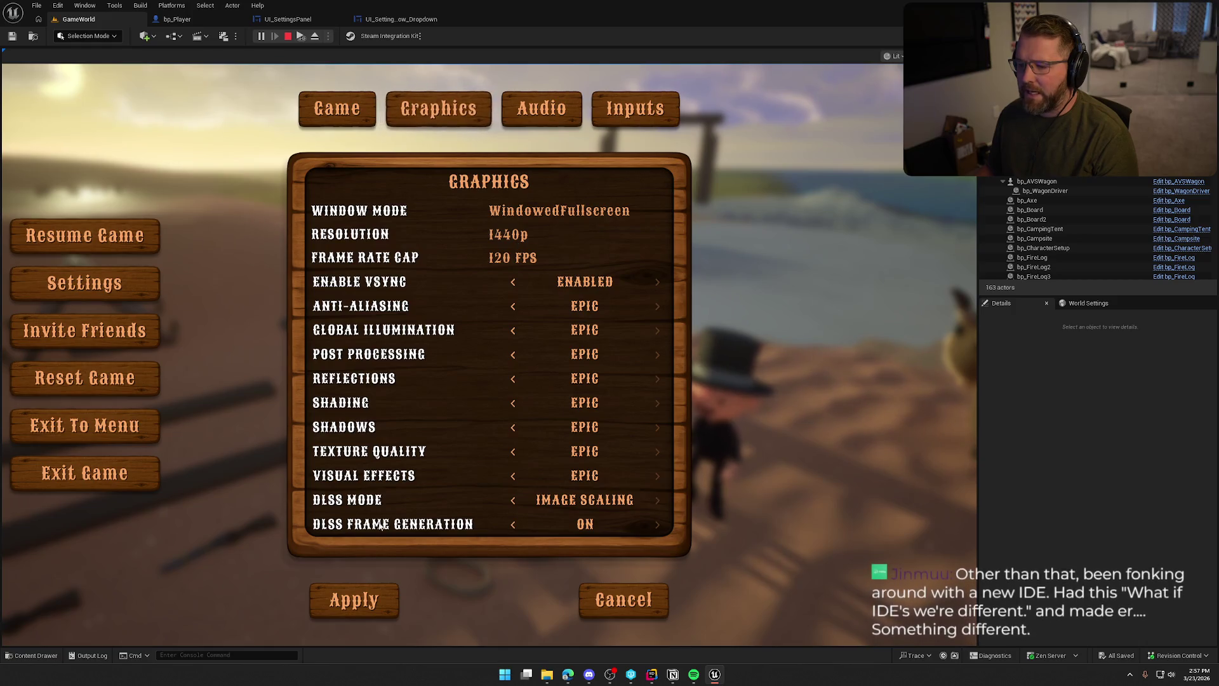
click(380, 597)
click(489, 235)
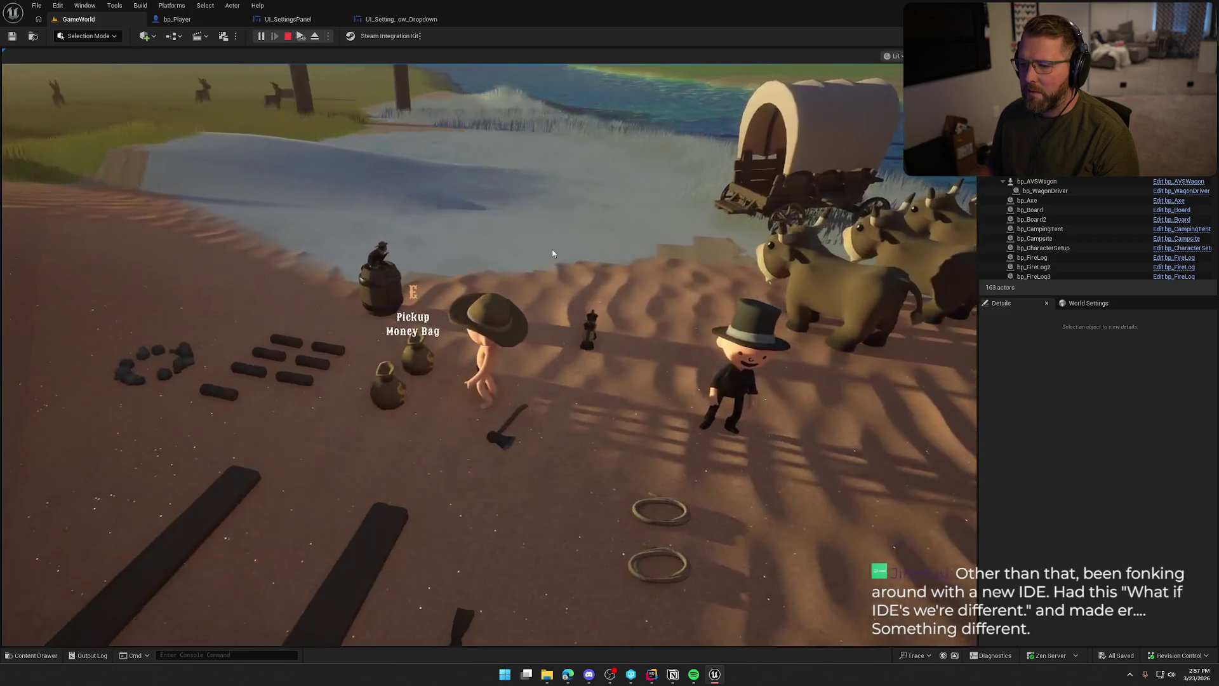
Apply Resolution 1440p, Window Mode WindowedFullscreen and a 60 FPS frame rate cap.
key(Escape)
click(499, 283)
click(451, 119)
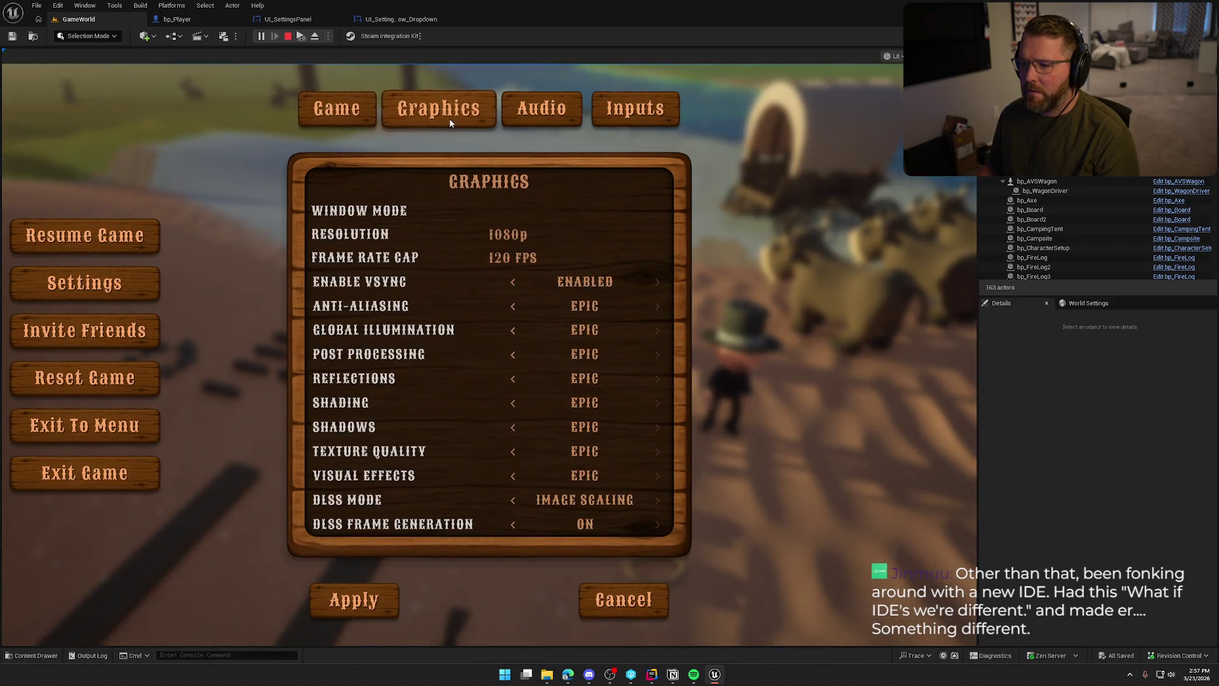
click(505, 234)
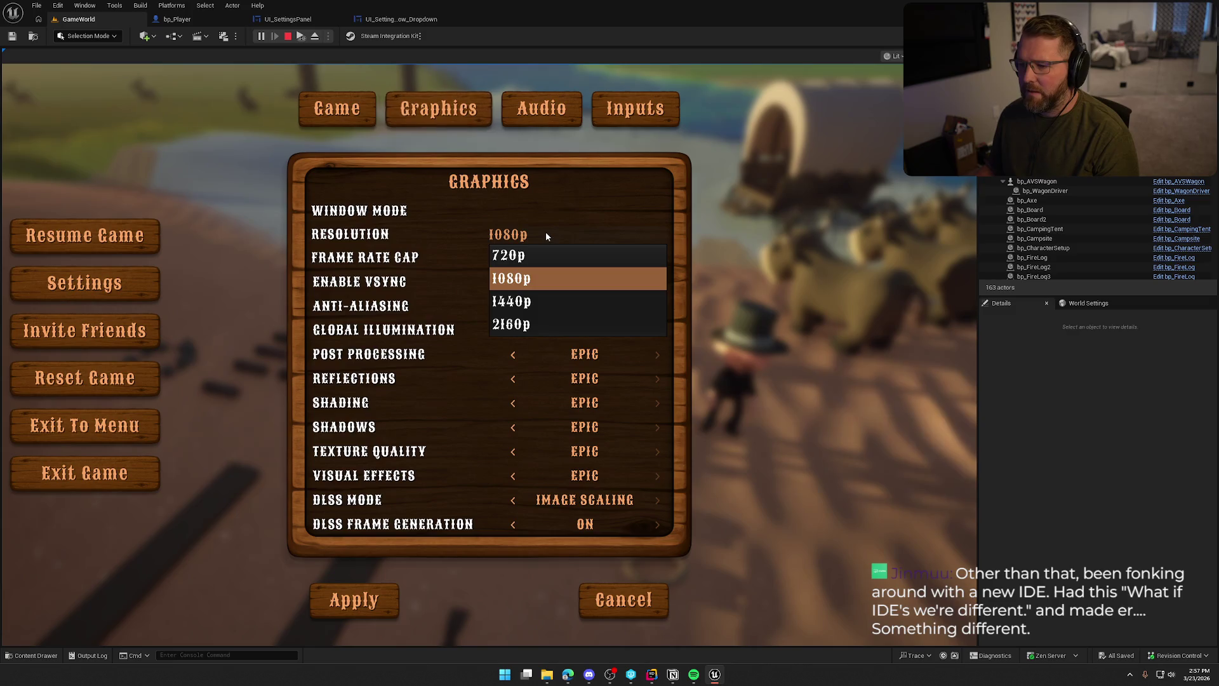
click(541, 301)
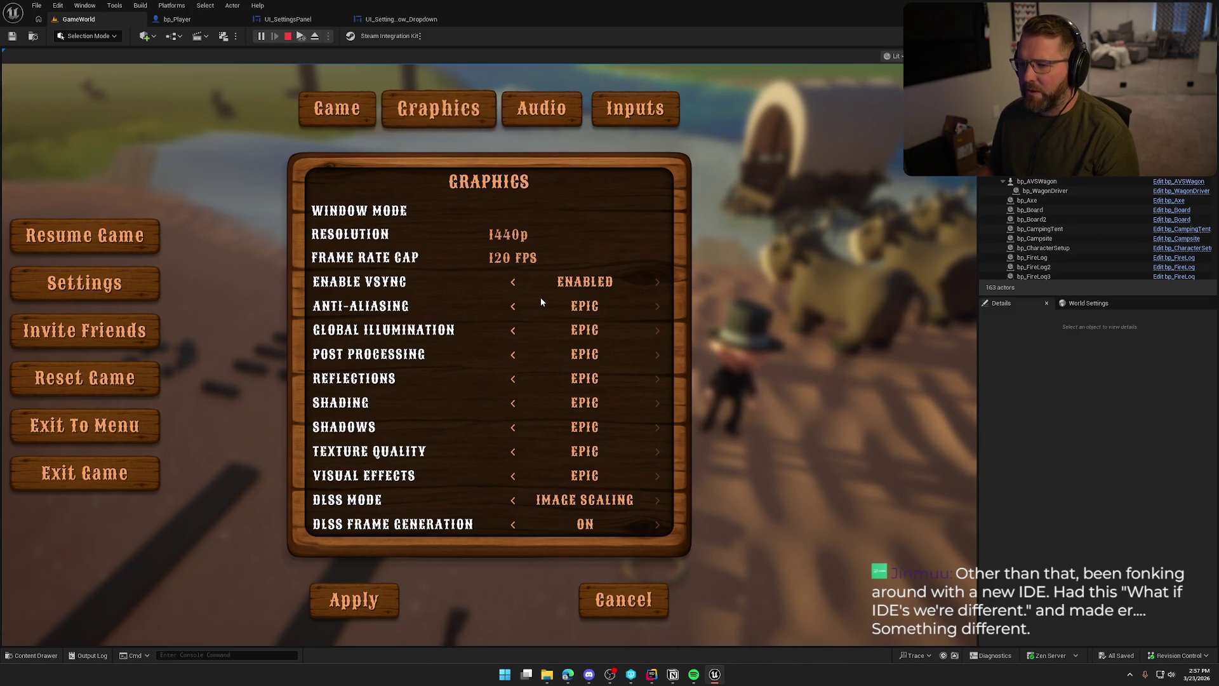
click(537, 219)
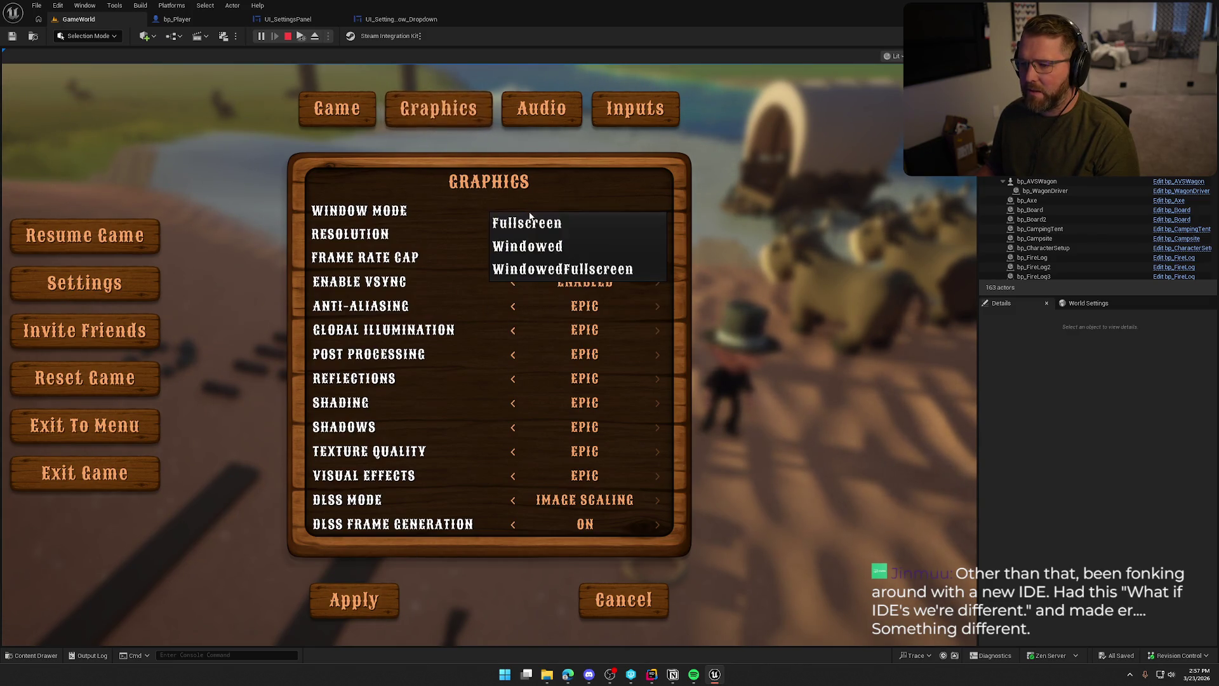
click(534, 257)
click(512, 257)
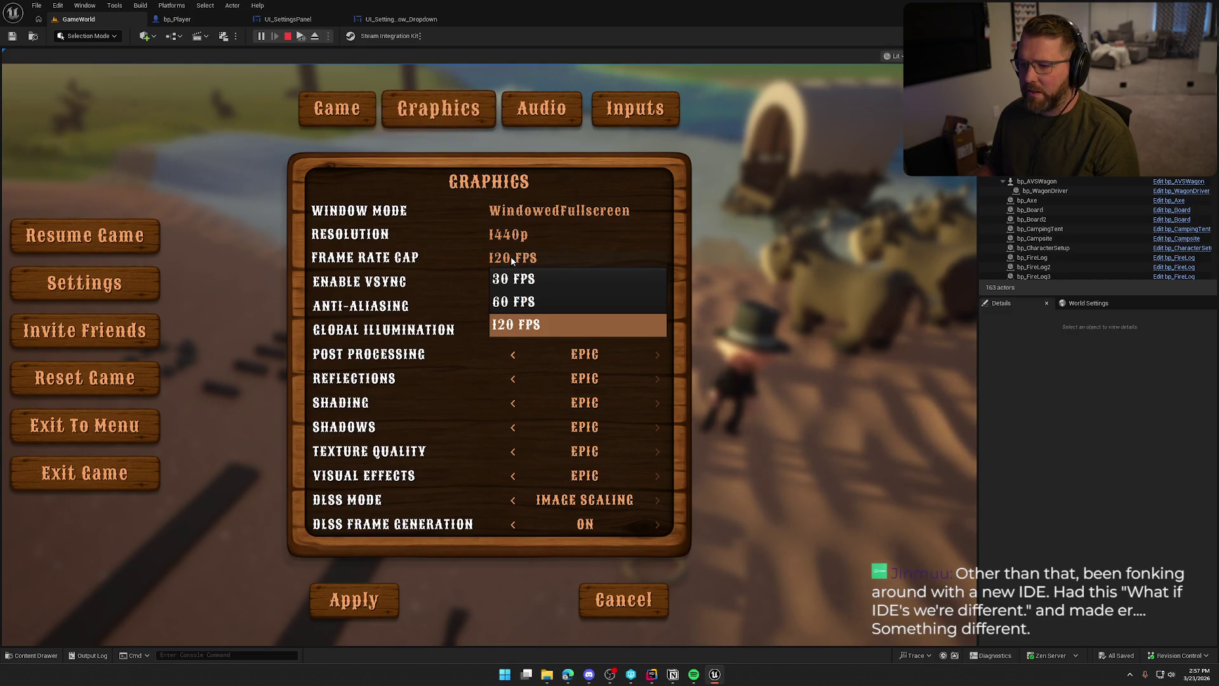
click(523, 304)
click(372, 611)
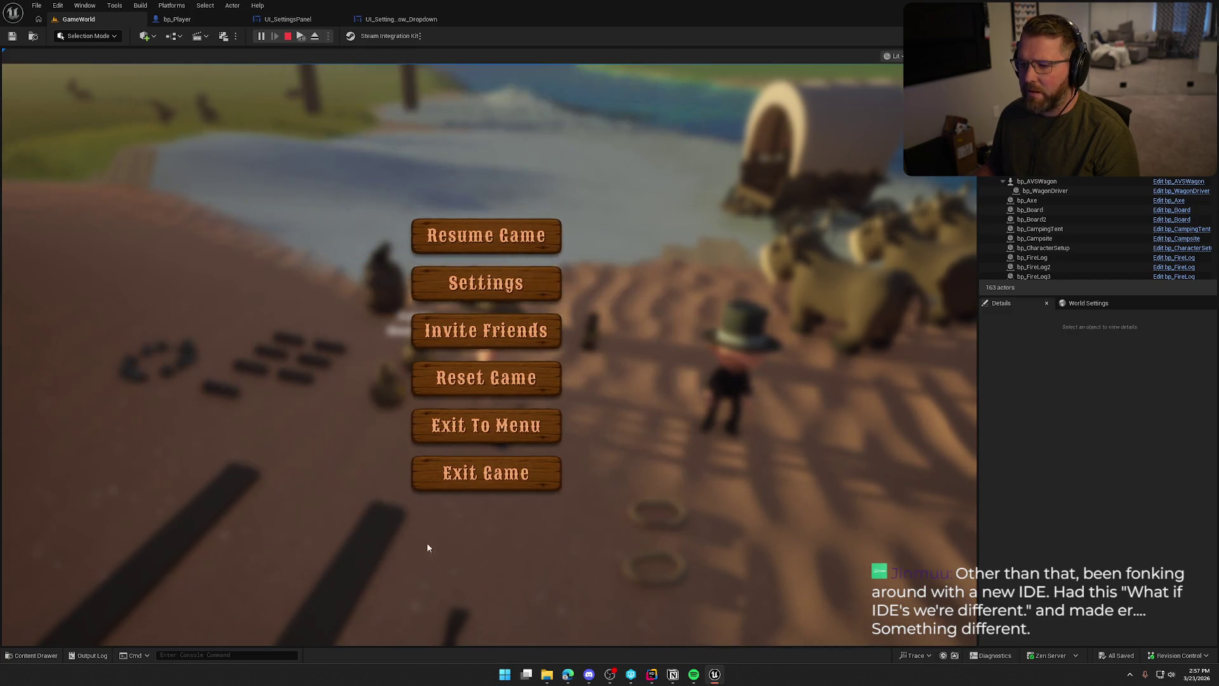
click(491, 244)
Reopen Graphics to find the cap back at 120 FPS, then end the play test.
key(Escape)
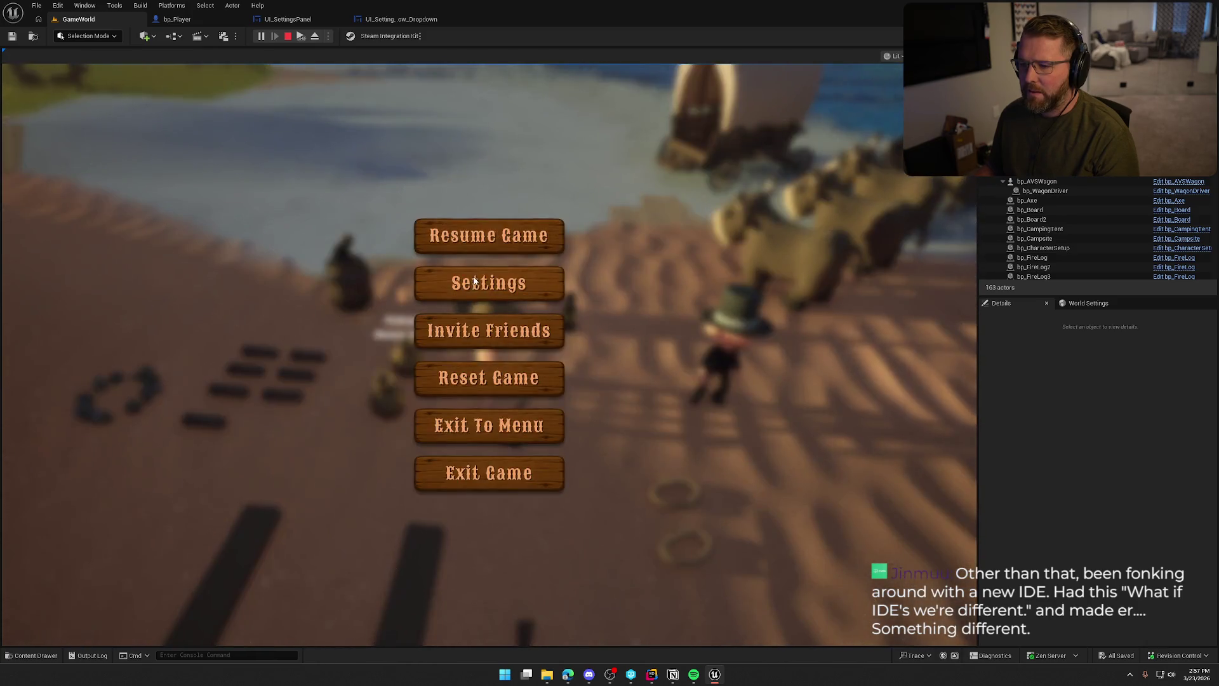
click(490, 280)
click(439, 112)
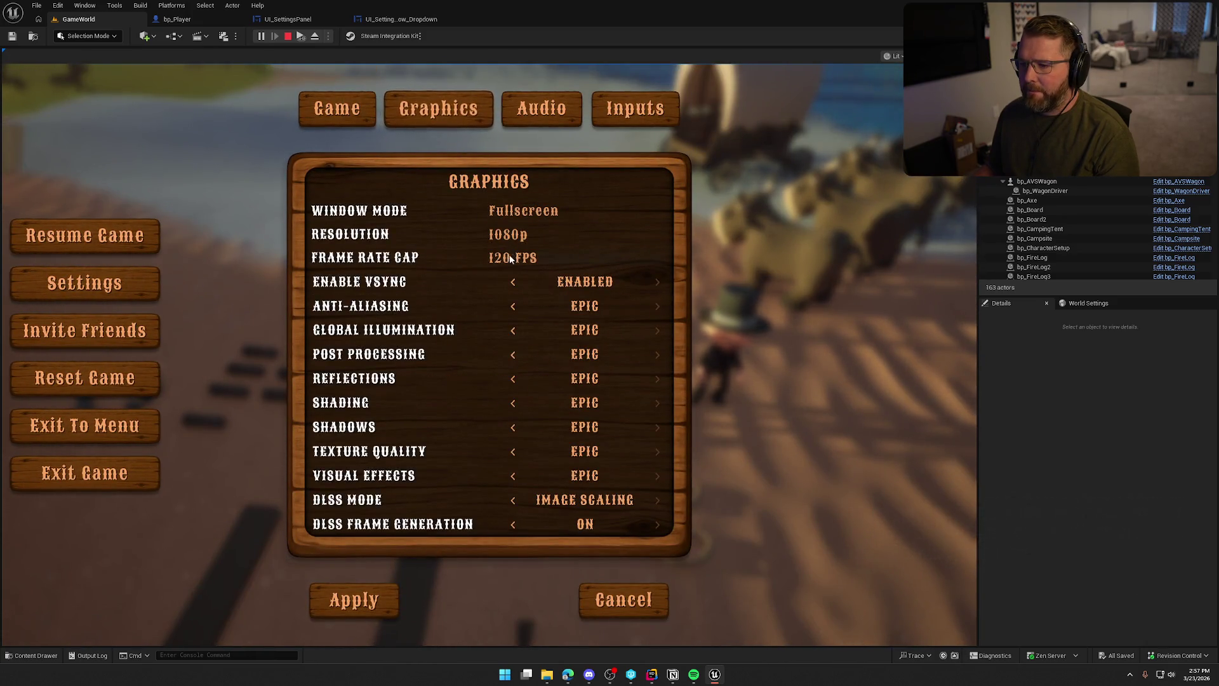
click(505, 262)
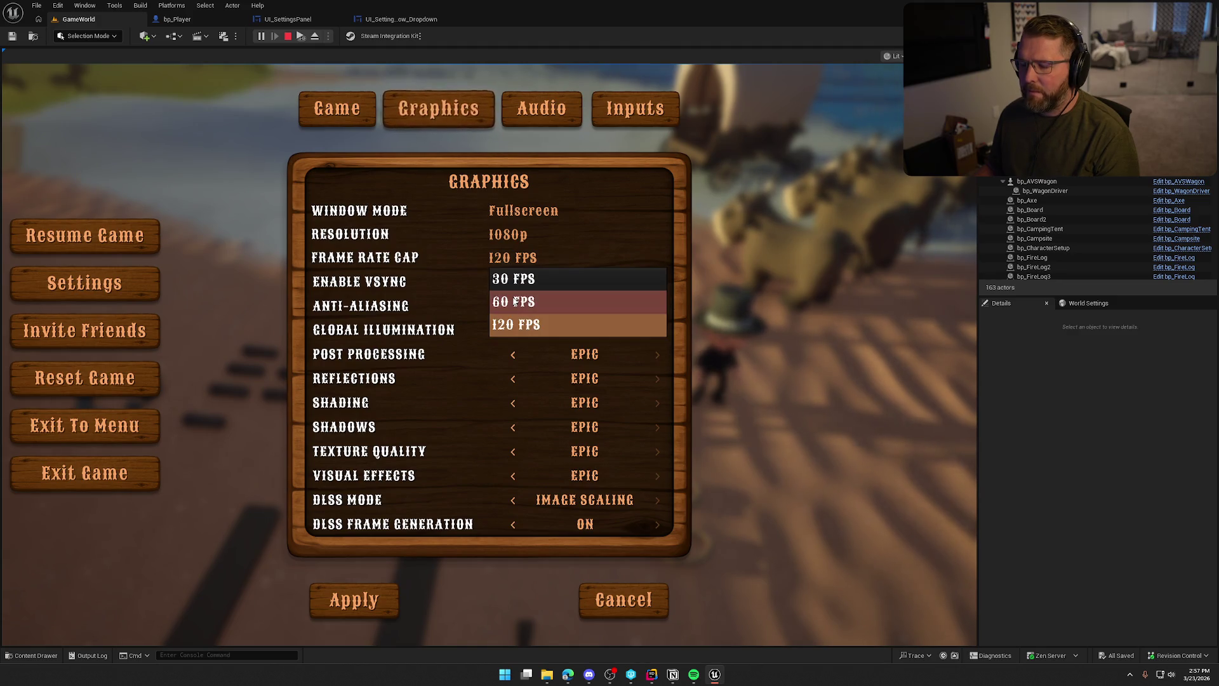
click(511, 324)
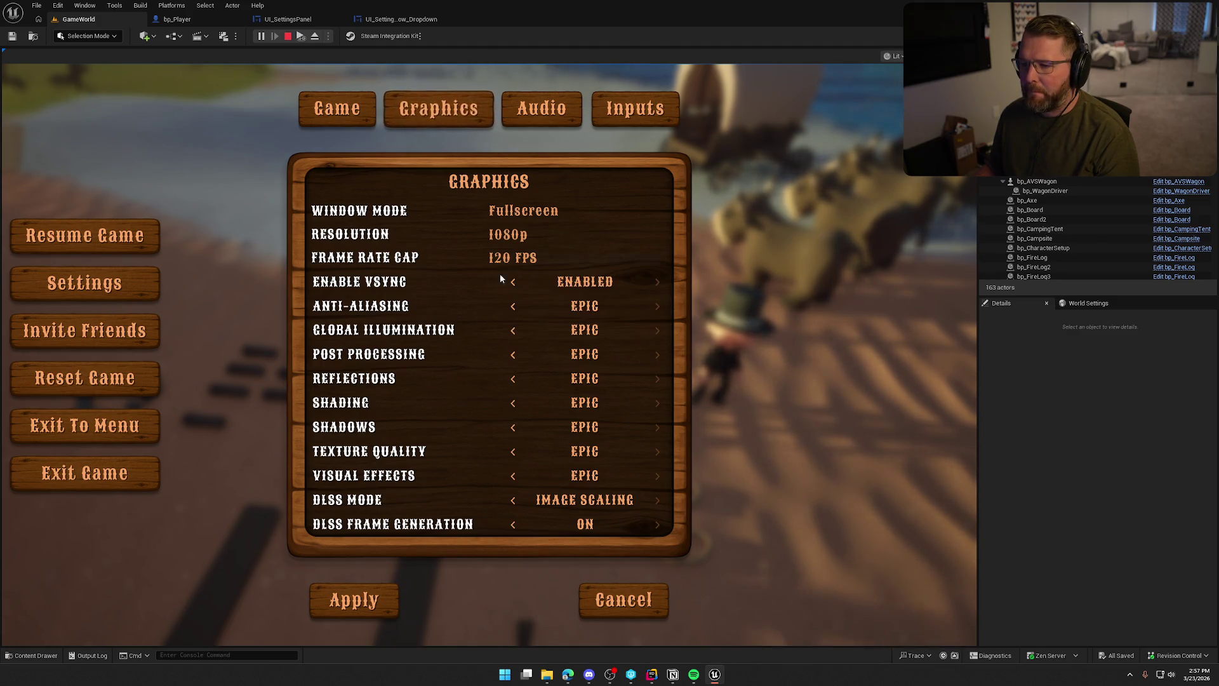
click(367, 604)
key(Escape)
key(Escape)
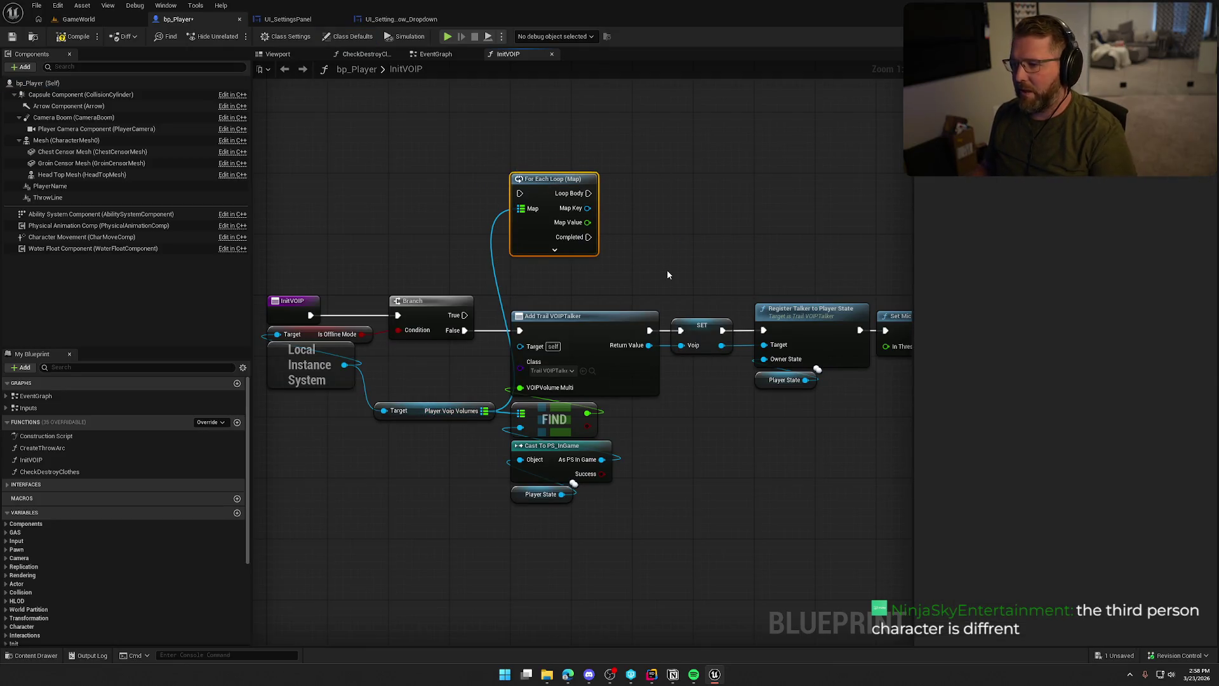
Delete the For Each Loop (Map) node from InitVOIP and reframe the remaining nodes.
click(554, 252)
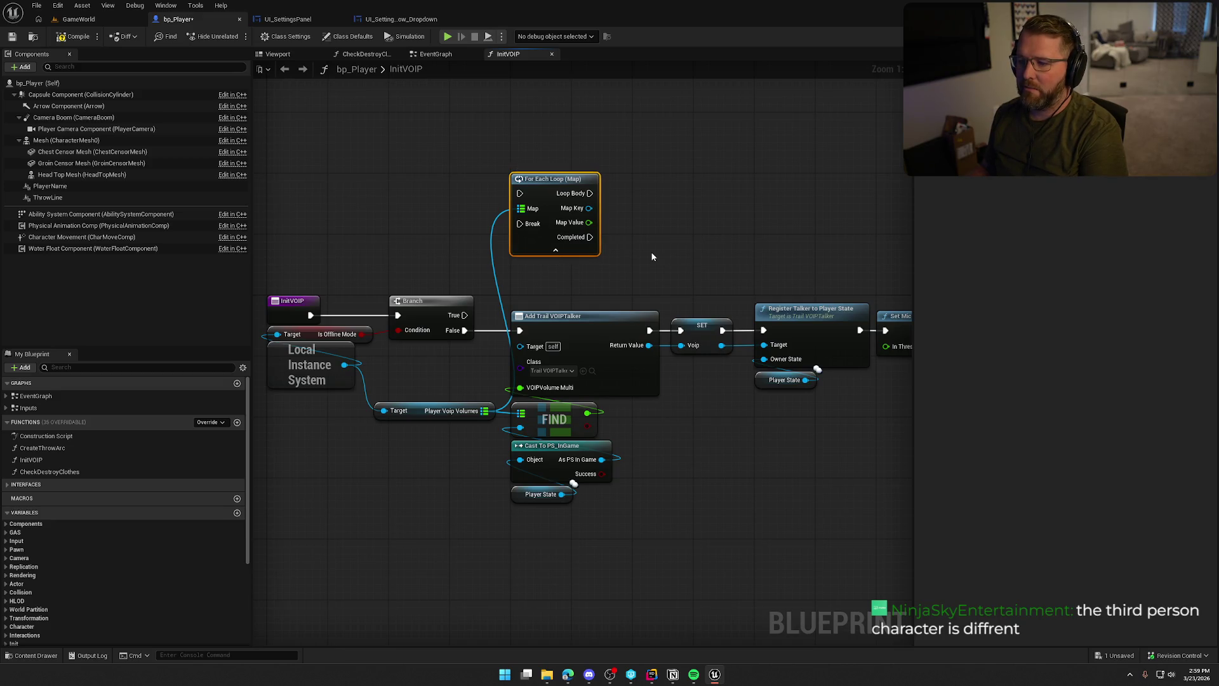
key(Delete)
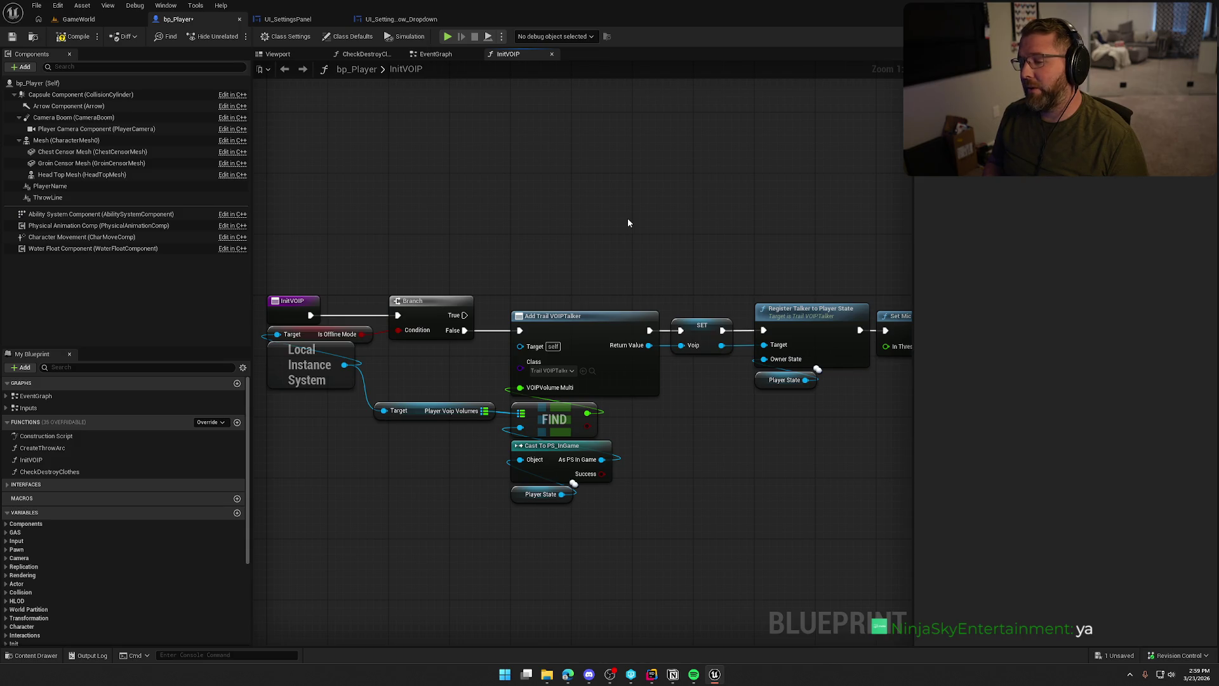
mouse_move(627, 223)
mouse_down()
mouse_move(597, 155)
mouse_move(517, 141)
mouse_up()
drag(297, 161, 860, 458)
Go back to the GameWorld level and open the Help menu.
click(702, 426)
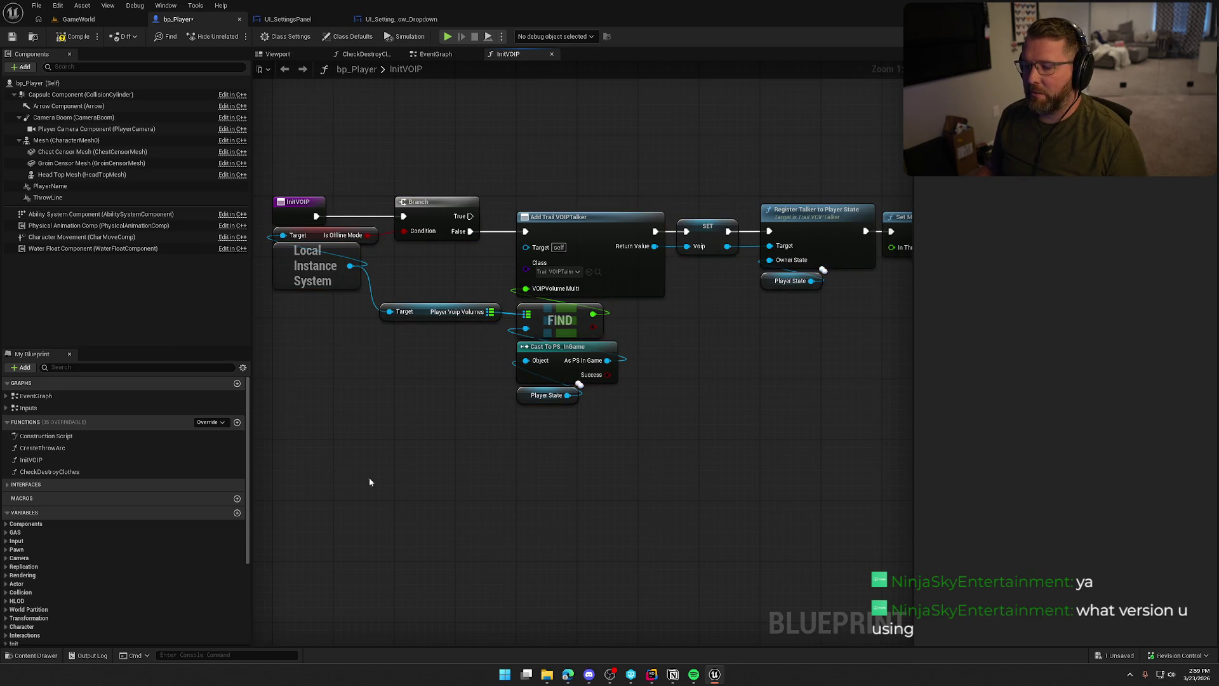
drag(764, 422, 770, 455)
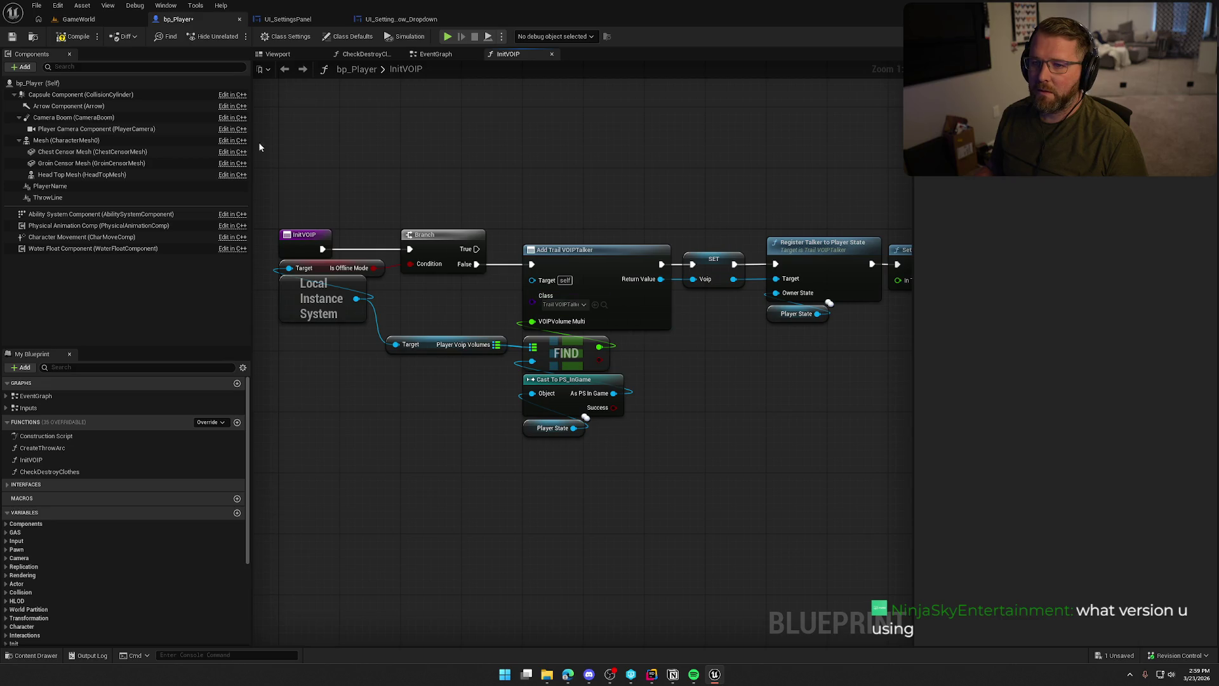
click(79, 19)
click(257, 5)
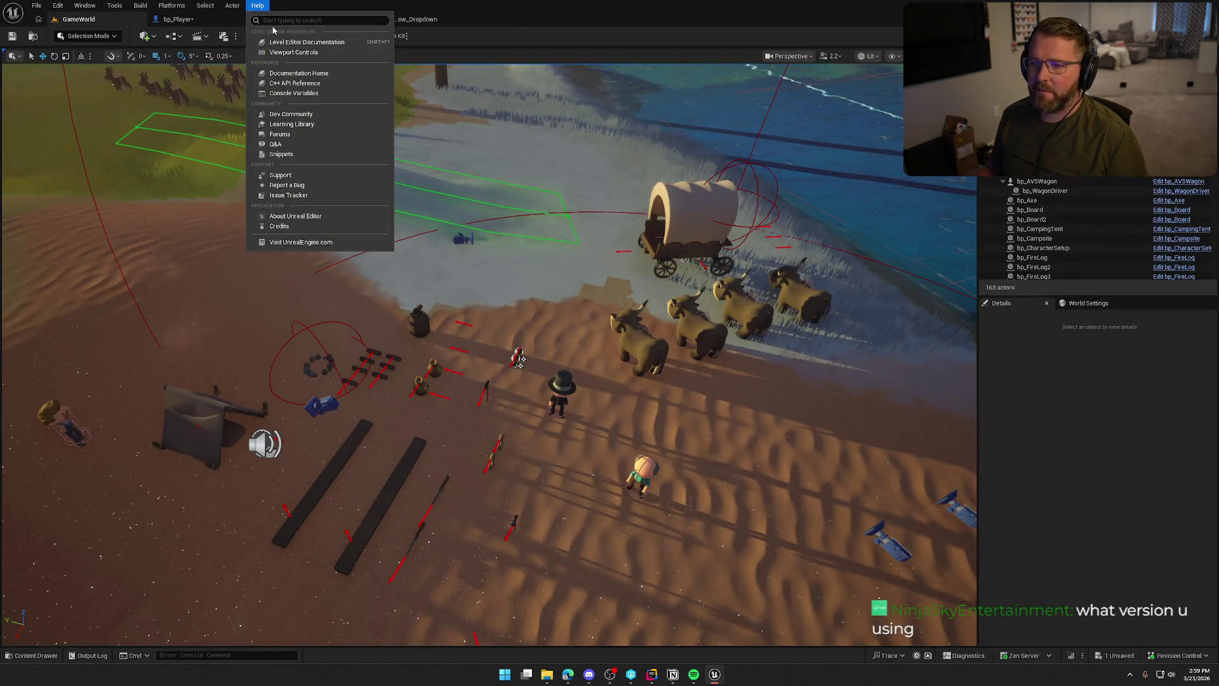
Check the editor version (5.7.3), orbit toward the wagon and oxen, and open the Content Drawer.
click(297, 216)
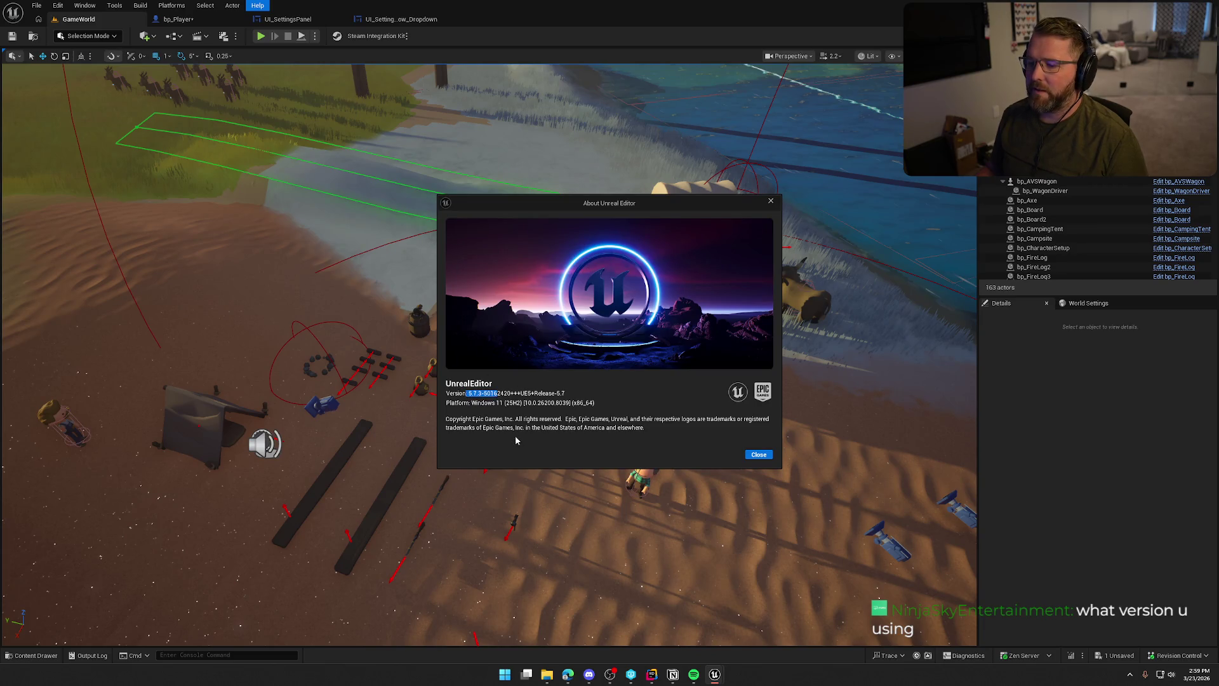
click(769, 201)
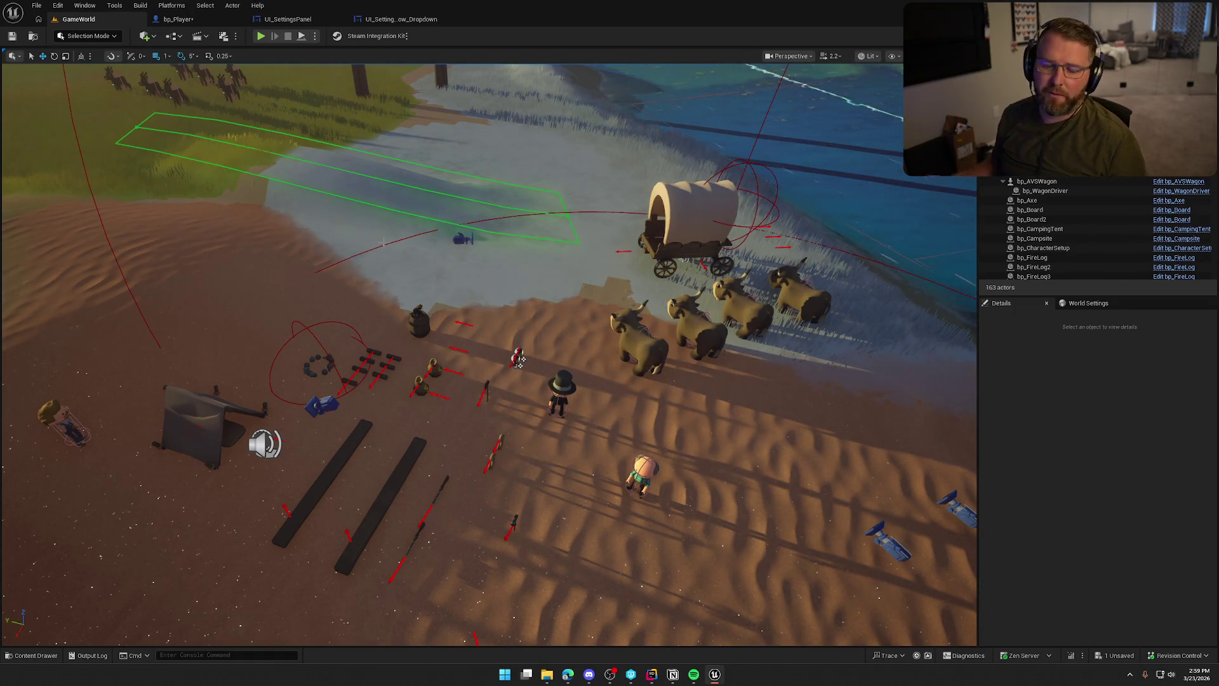
drag(518, 359, 406, 380)
key(ctrl+space)
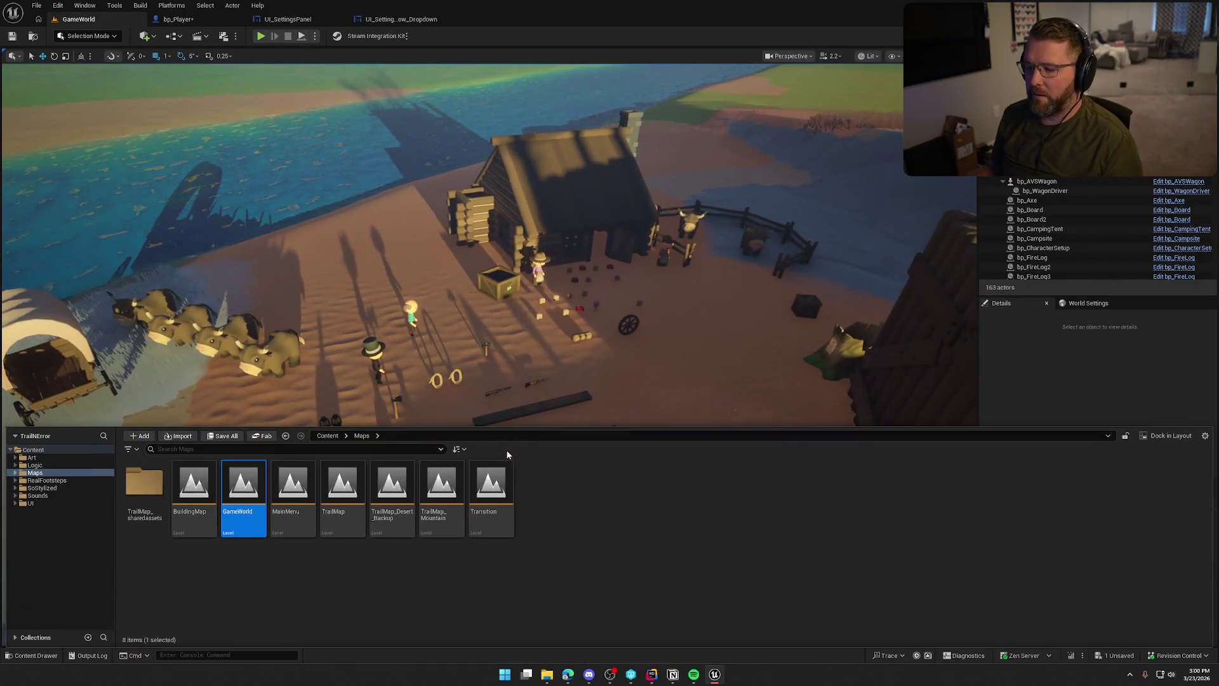
Review bp_Player and UI_SettingsPanel, nudge Get Screen Resolution, then list GameWorld's play modes.
click(178, 19)
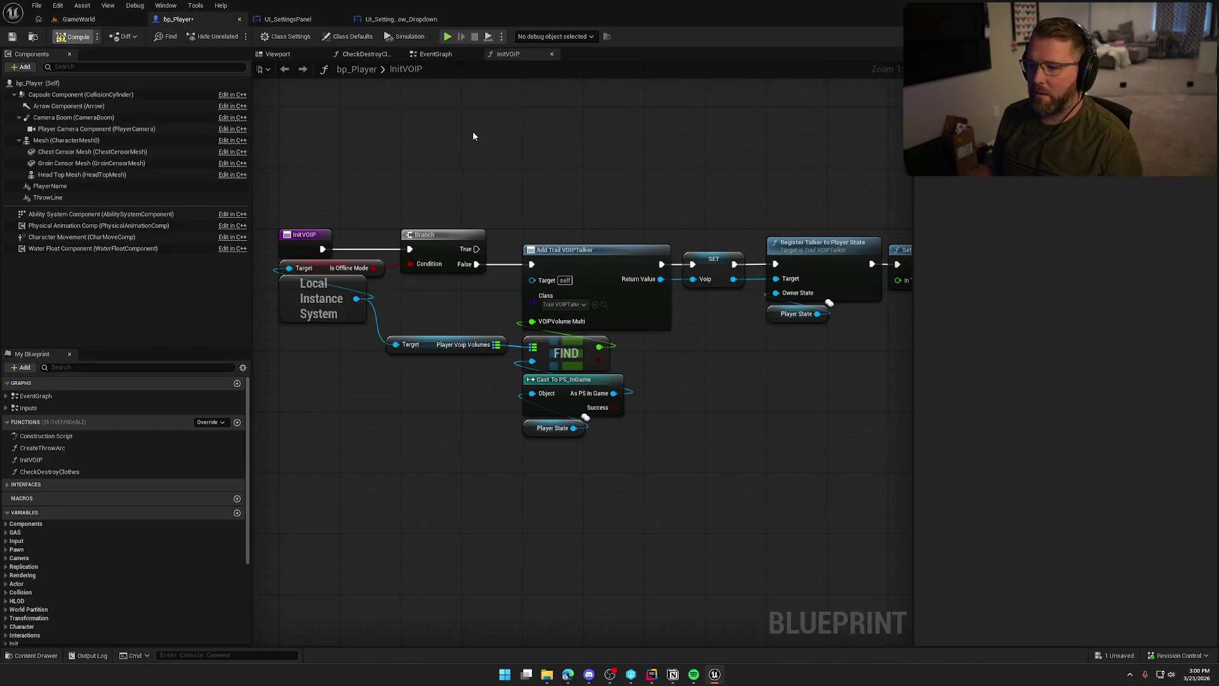
click(289, 20)
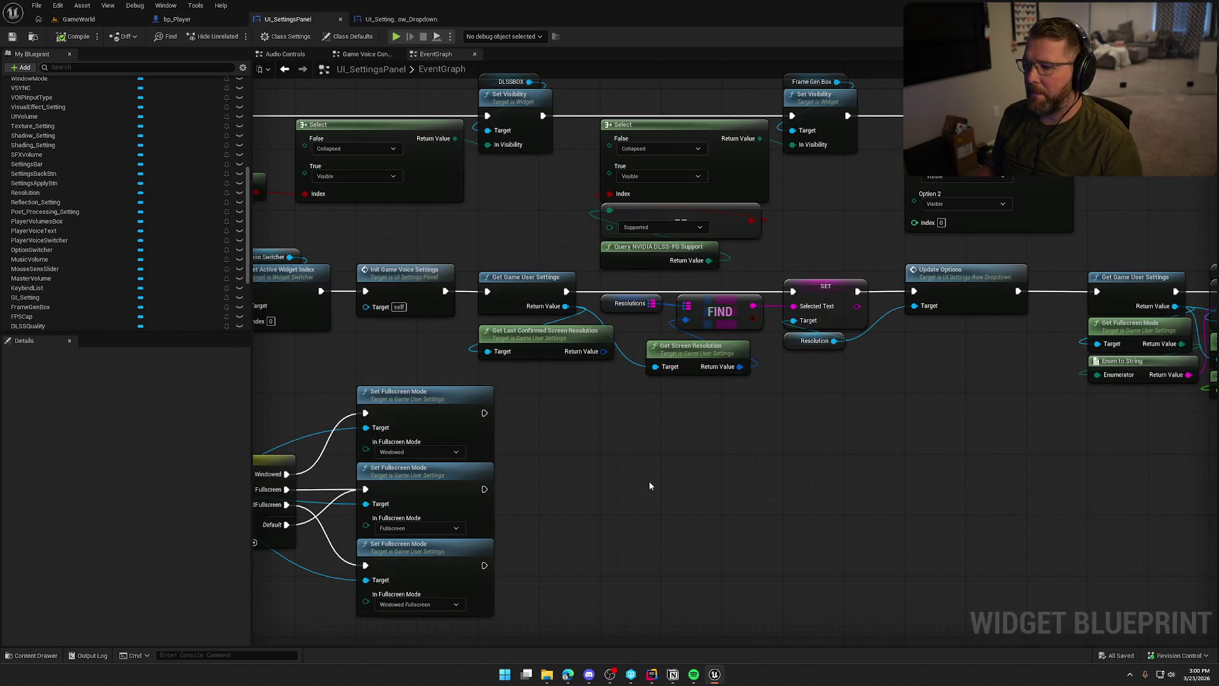
drag(737, 431, 477, 270)
click(626, 447)
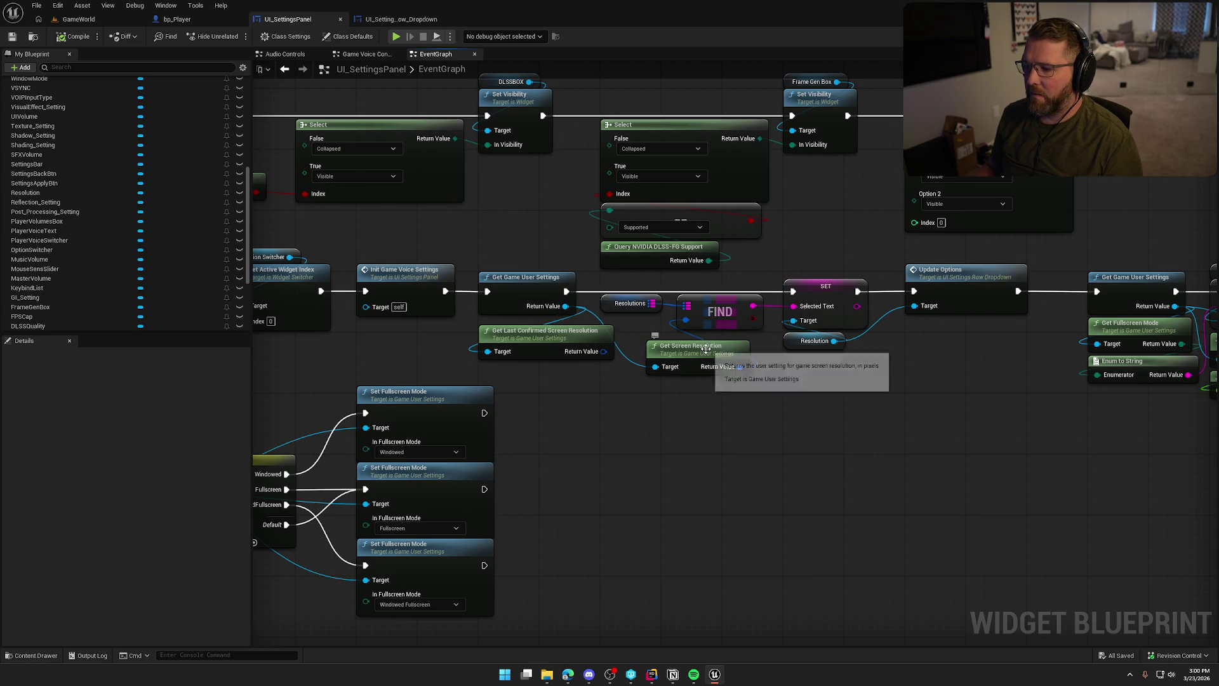
mouse_move(704, 354)
mouse_down()
mouse_move(712, 347)
mouse_move(688, 337)
mouse_up()
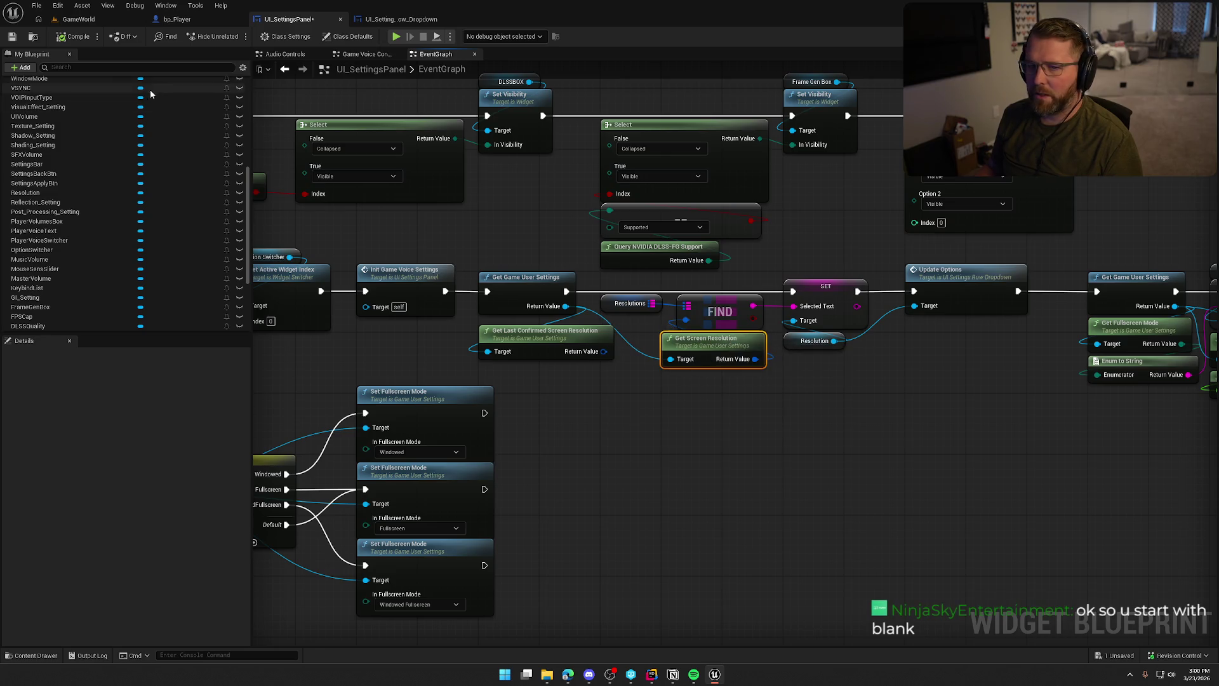
click(82, 23)
click(314, 37)
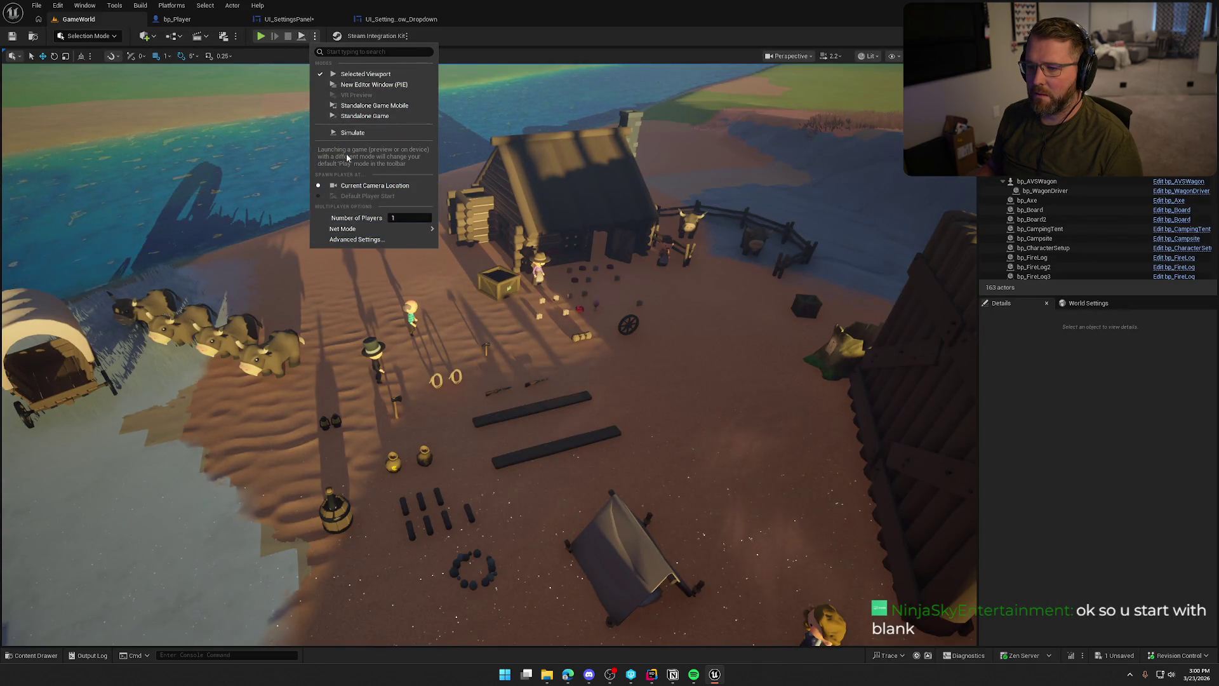
Save and launch a Standalone Game, then apply a 1440p resolution in Graphics settings.
click(376, 119)
click(685, 440)
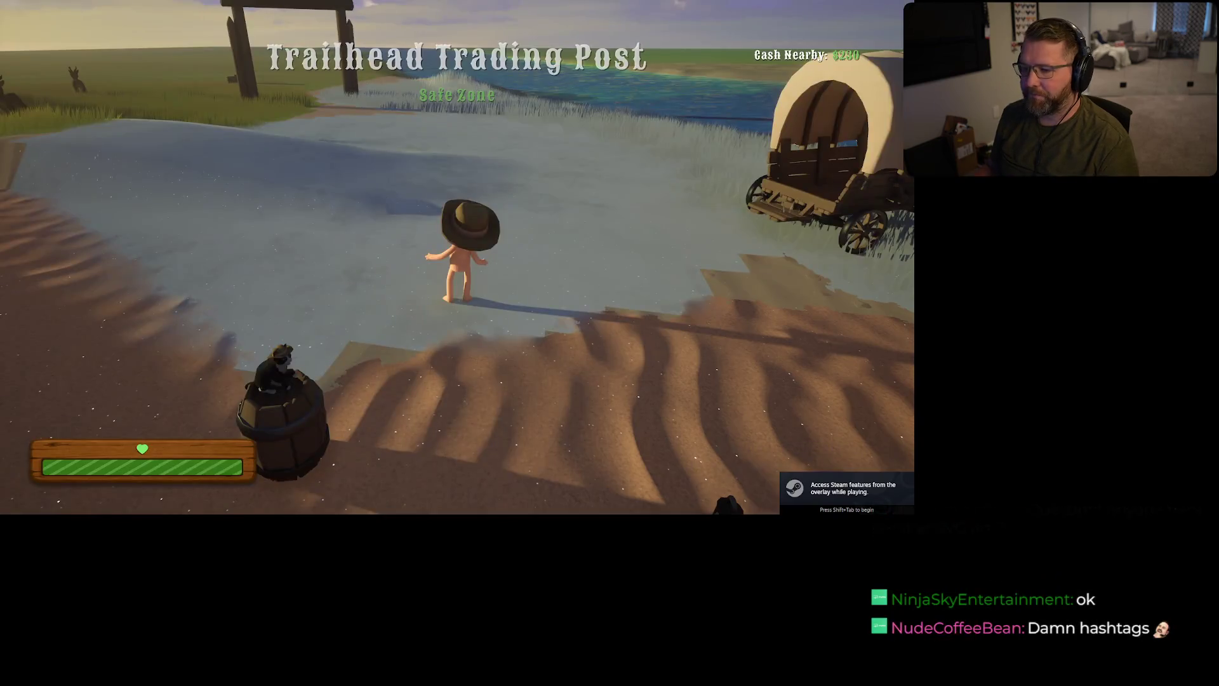
key(Escape)
click(654, 268)
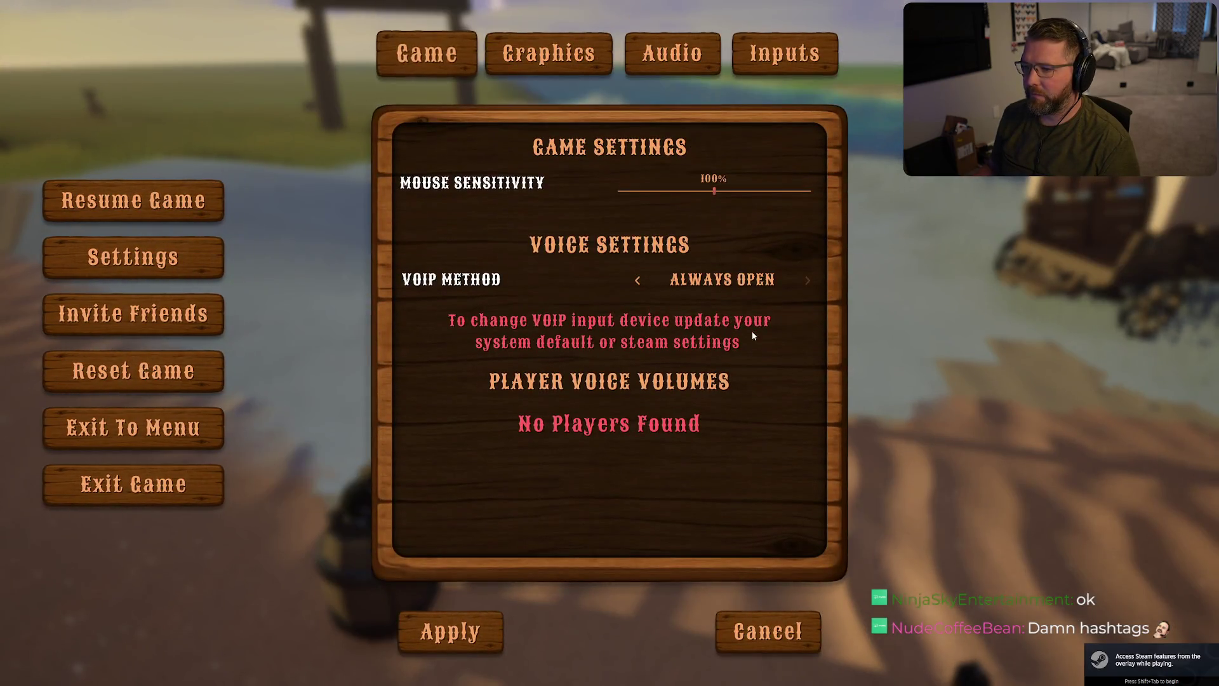
click(547, 58)
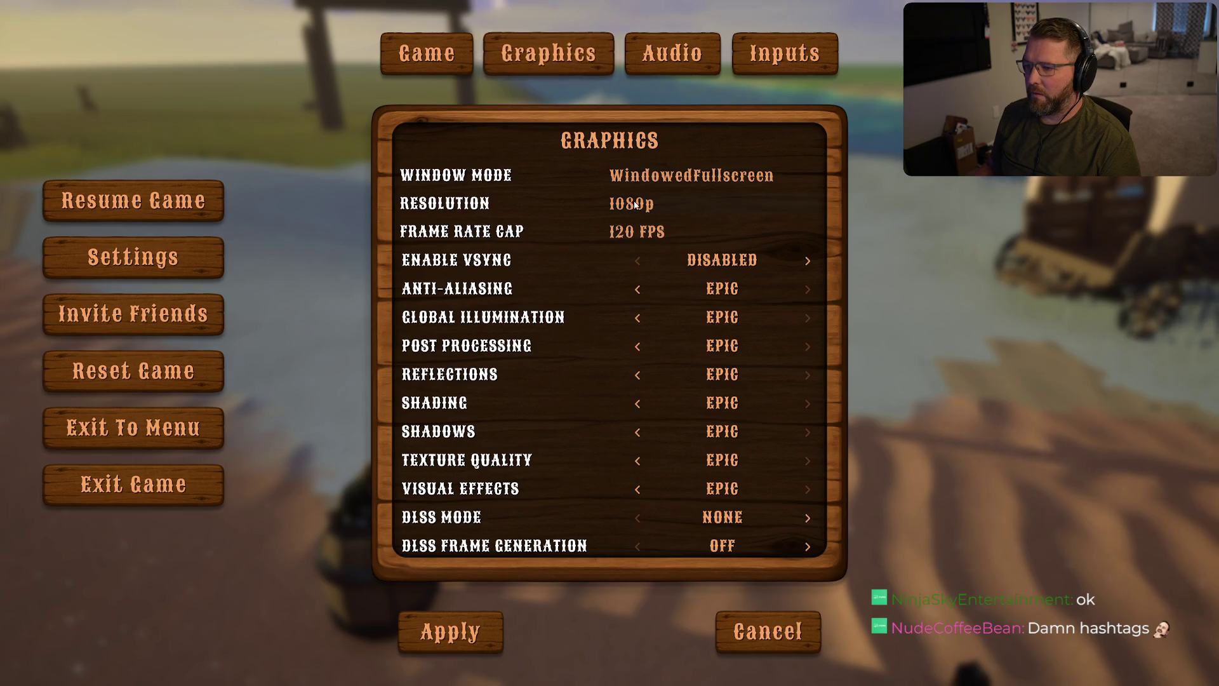
click(679, 207)
click(659, 287)
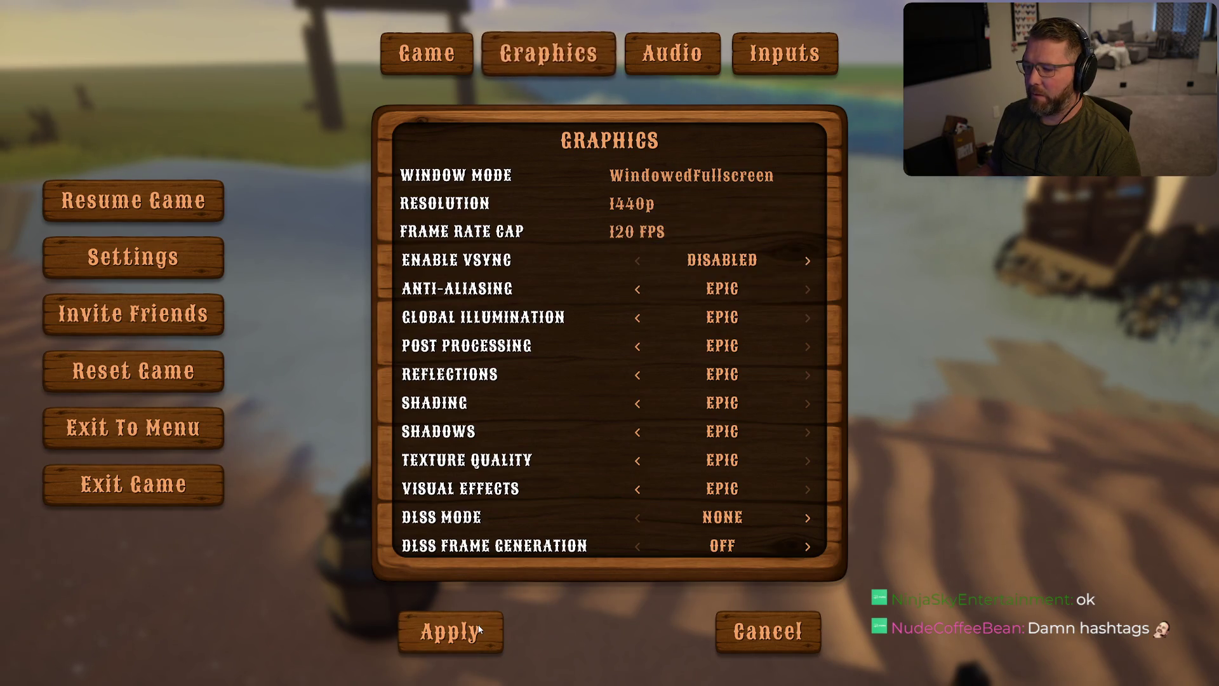
click(473, 627)
key(Escape)
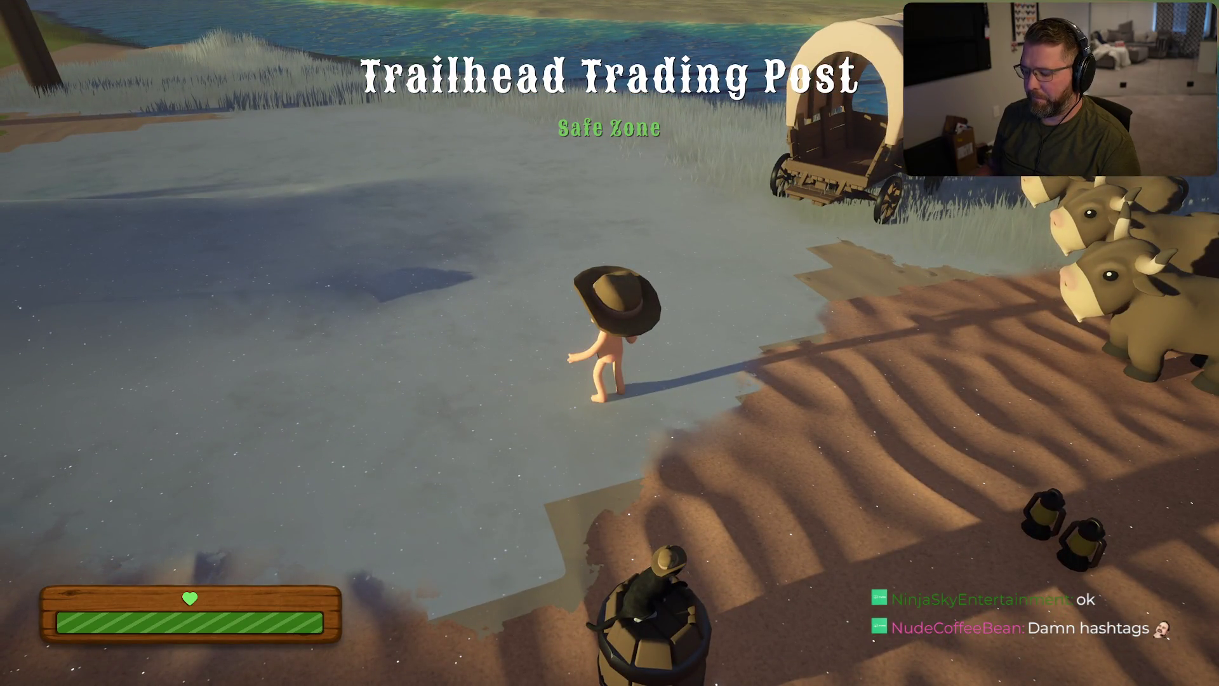
Leave fullscreen and set Window Mode to WindowedFullscreen, keeping 1080p resolution.
key(alt+Return)
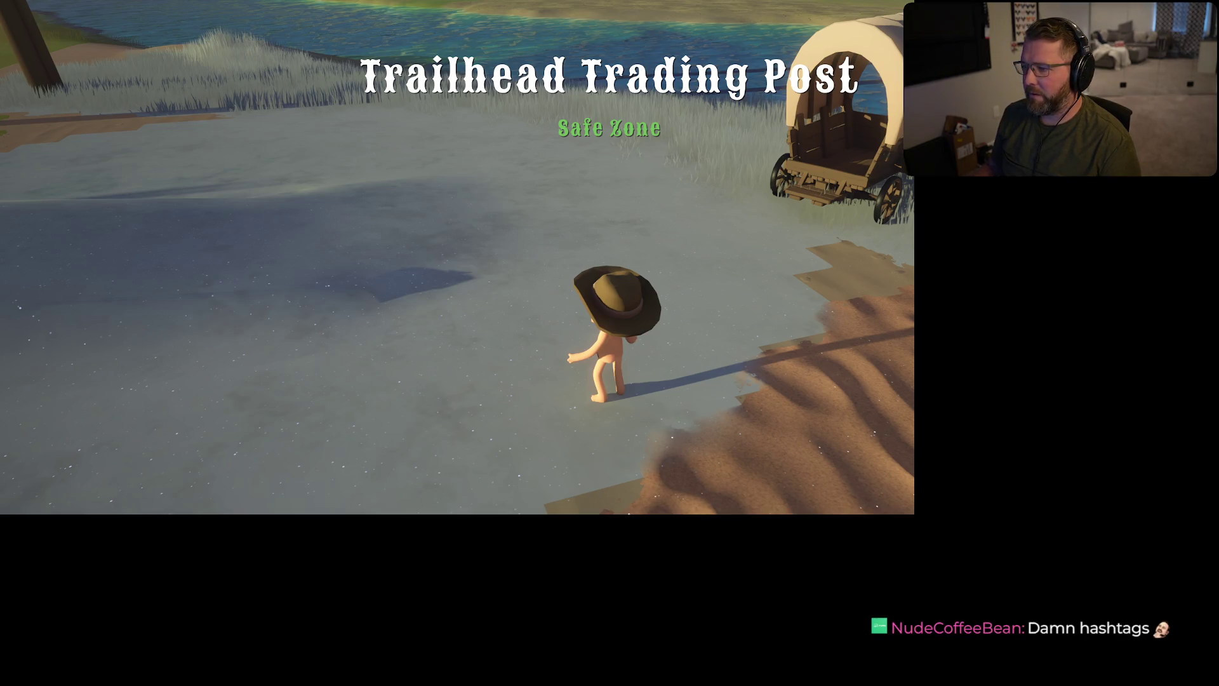
key(Escape)
key(Escape)
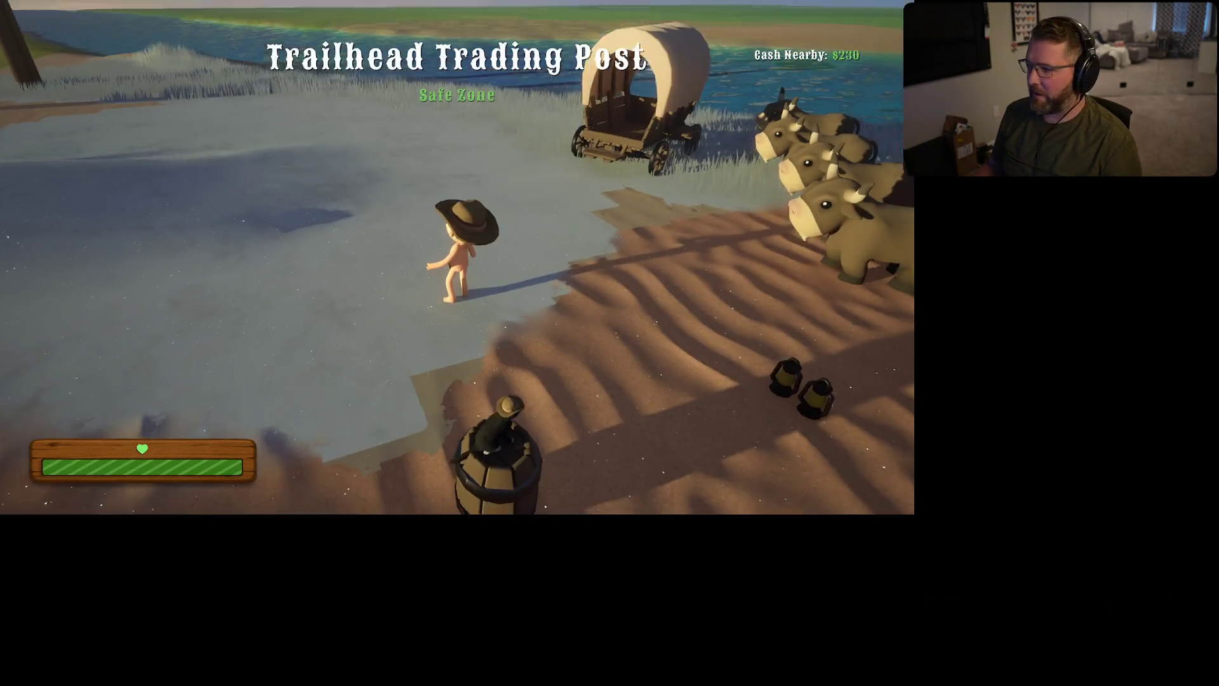
key(Escape)
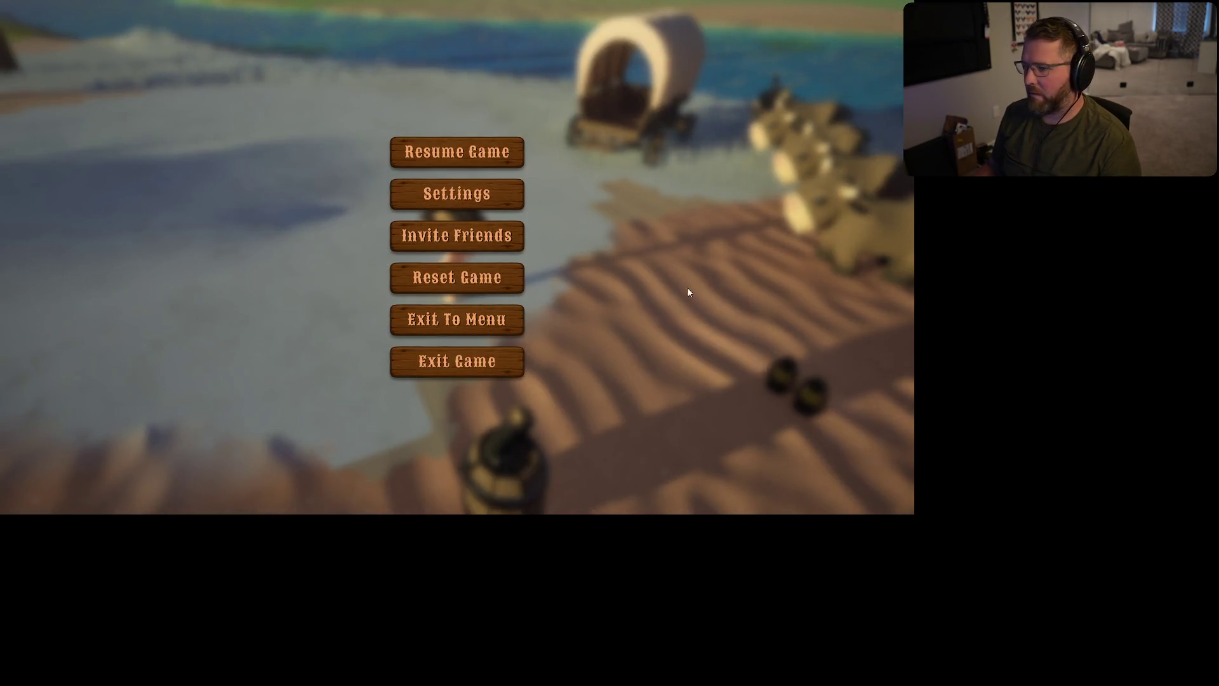
key(Escape)
key(Escape)
click(460, 196)
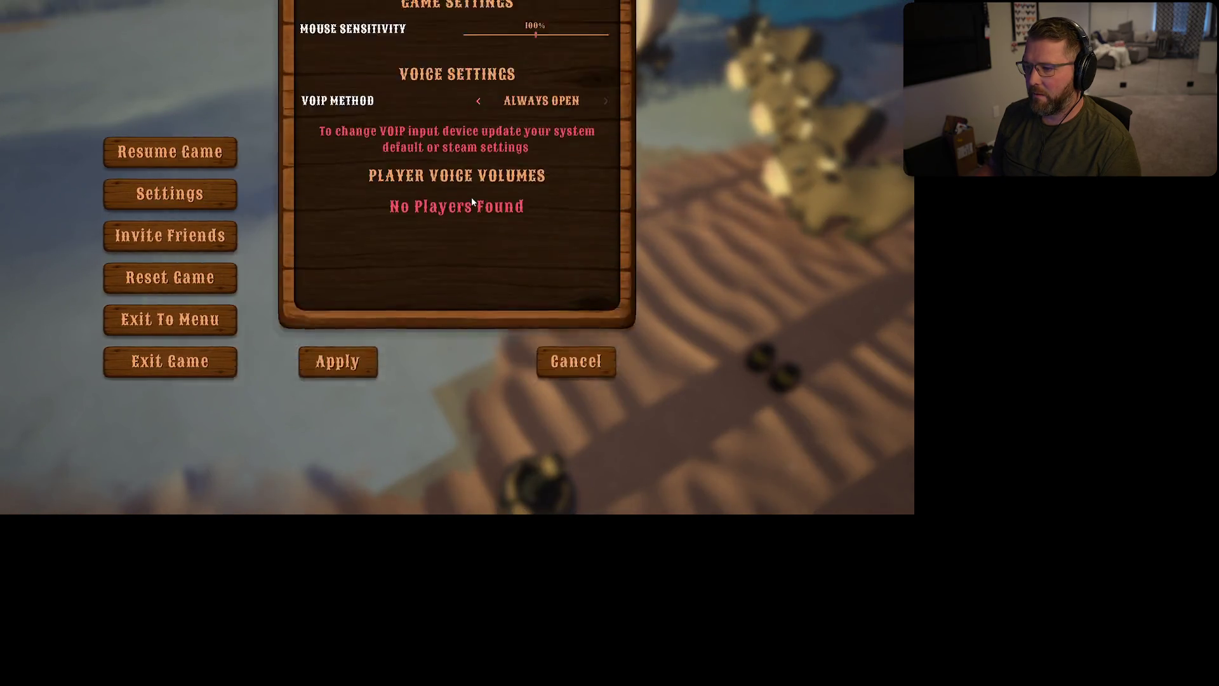
click(432, 42)
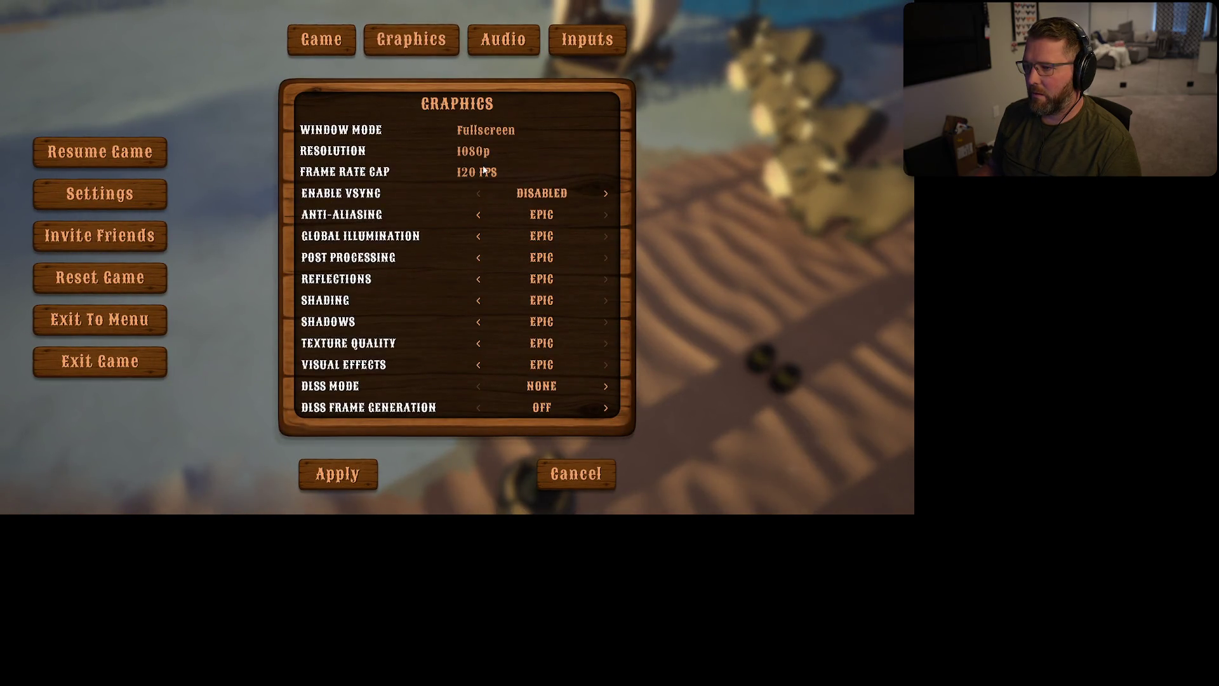
click(482, 153)
click(495, 123)
click(495, 124)
click(495, 188)
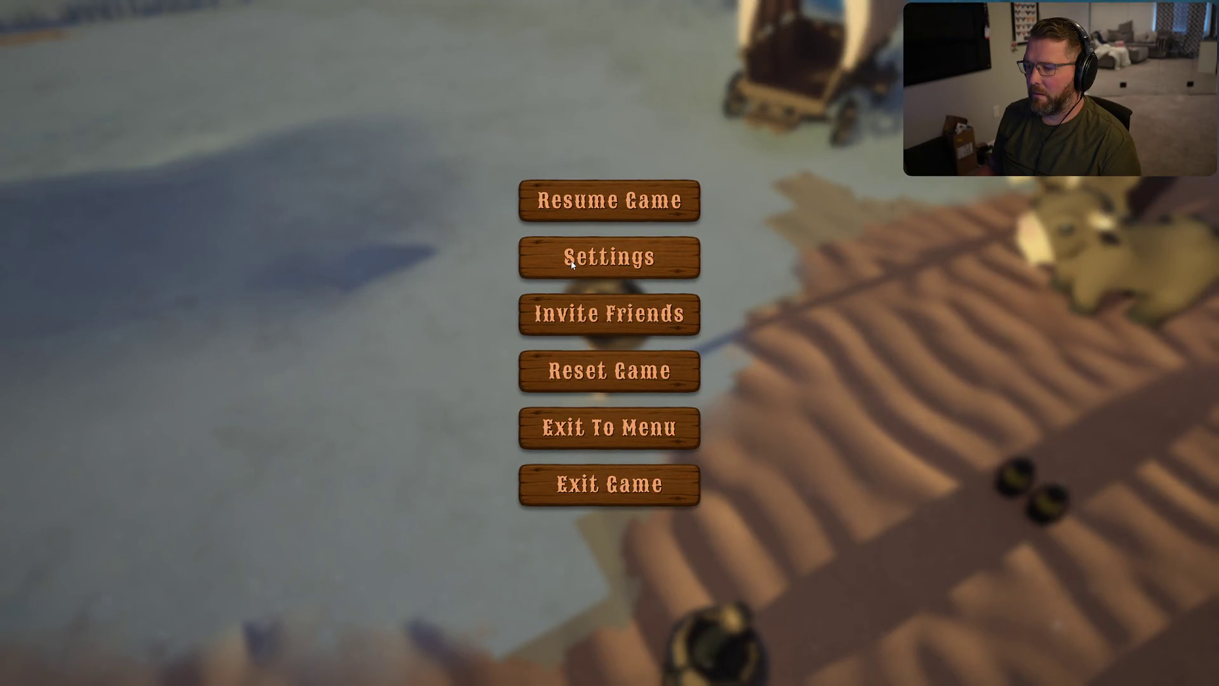
click(585, 213)
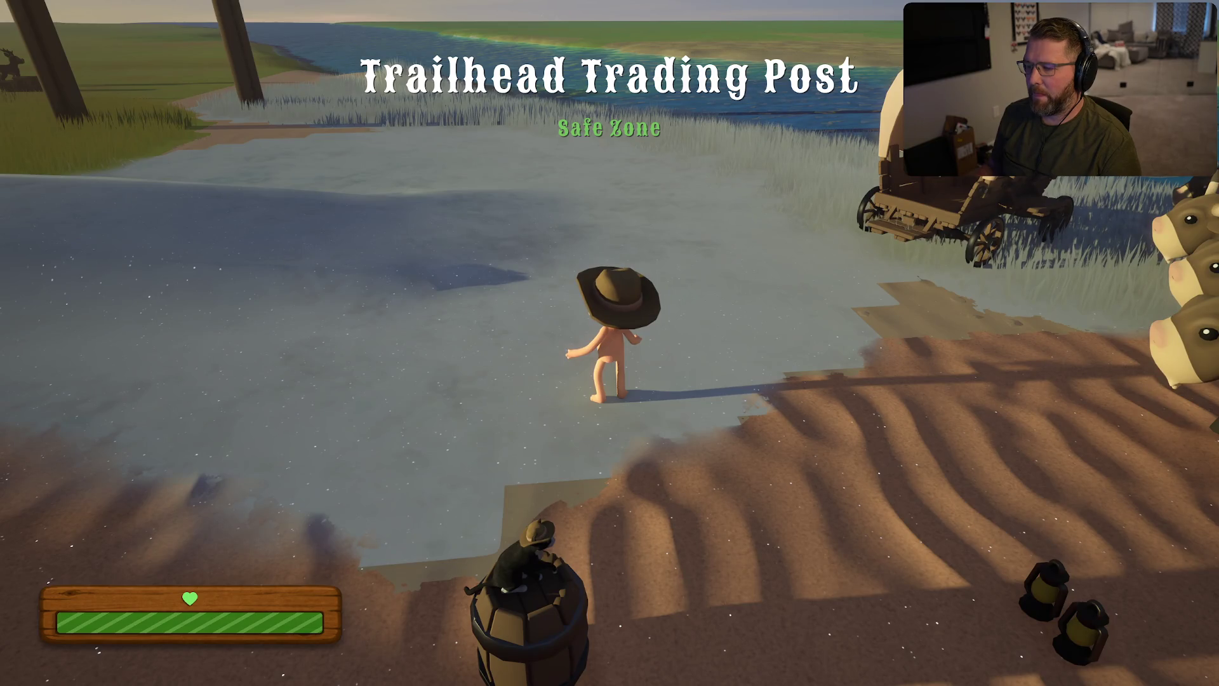
Toggle fullscreen again, recheck the Graphics settings, and exit the standalone game.
key(alt+Return)
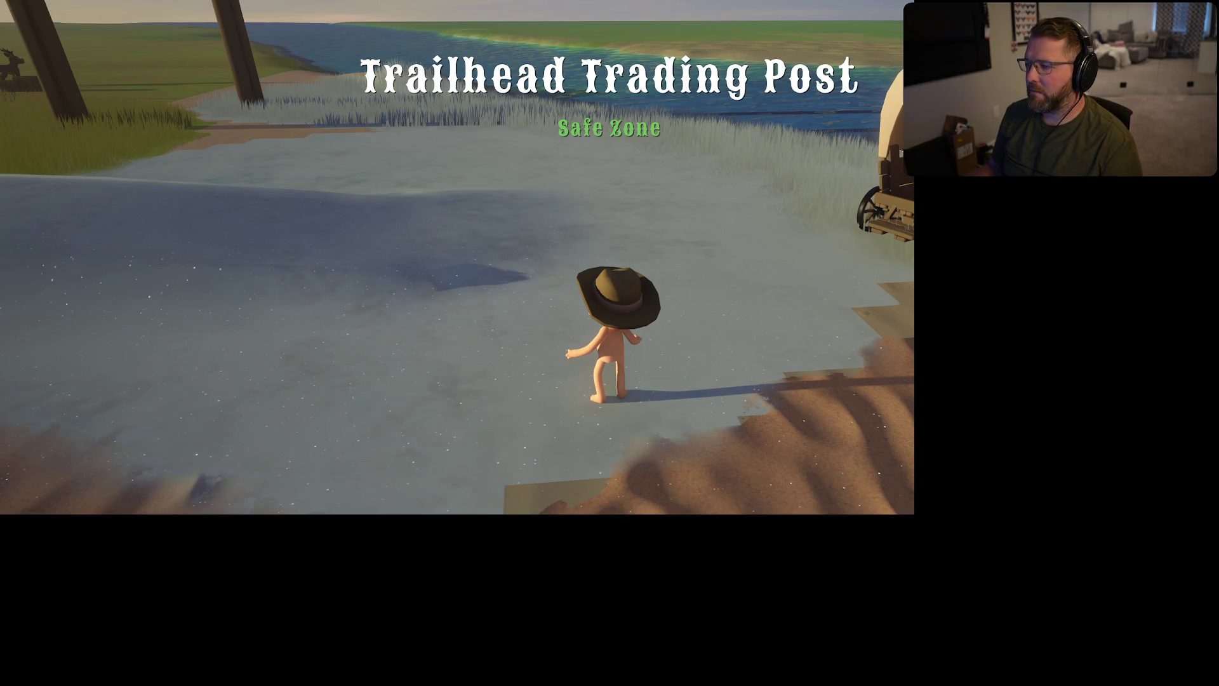
key(Escape)
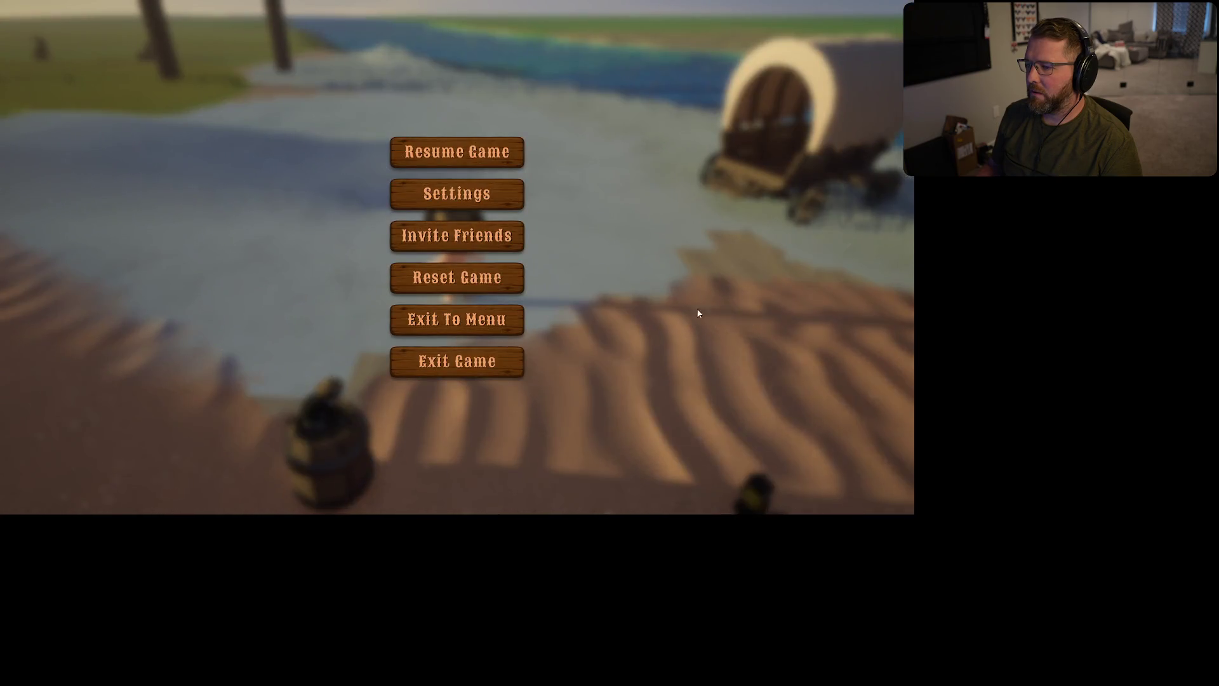
click(465, 194)
key(e)
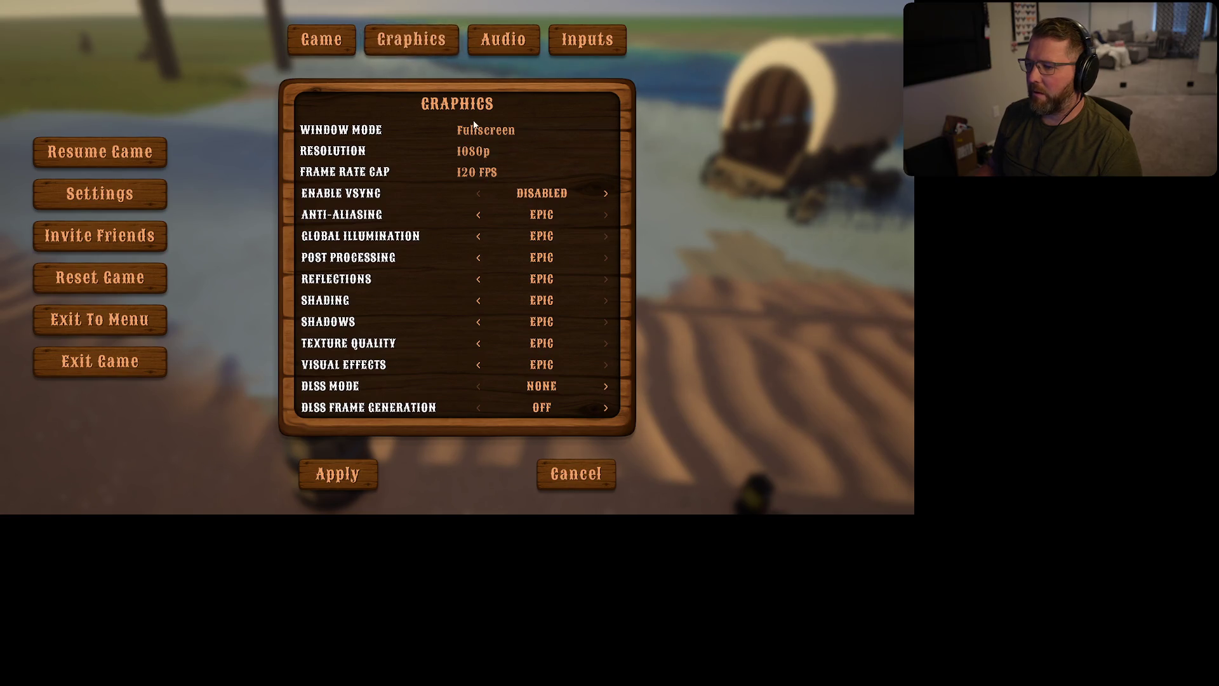
key(Escape)
key(Escape)
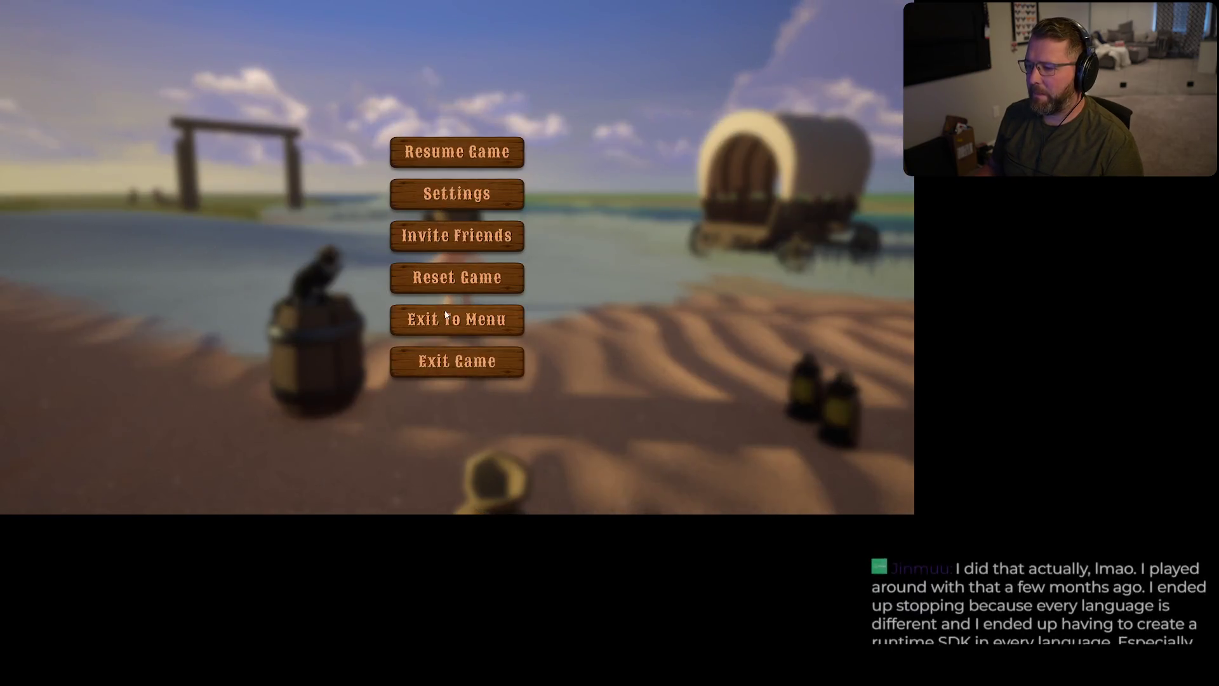
click(446, 352)
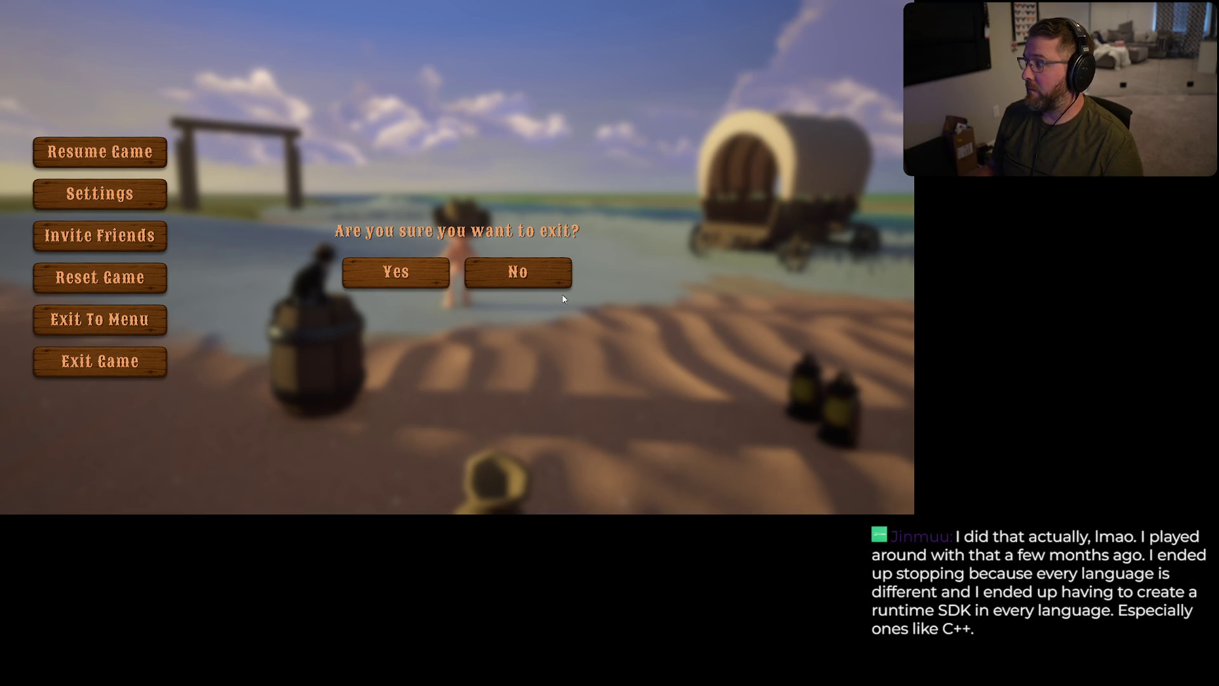
key(Escape)
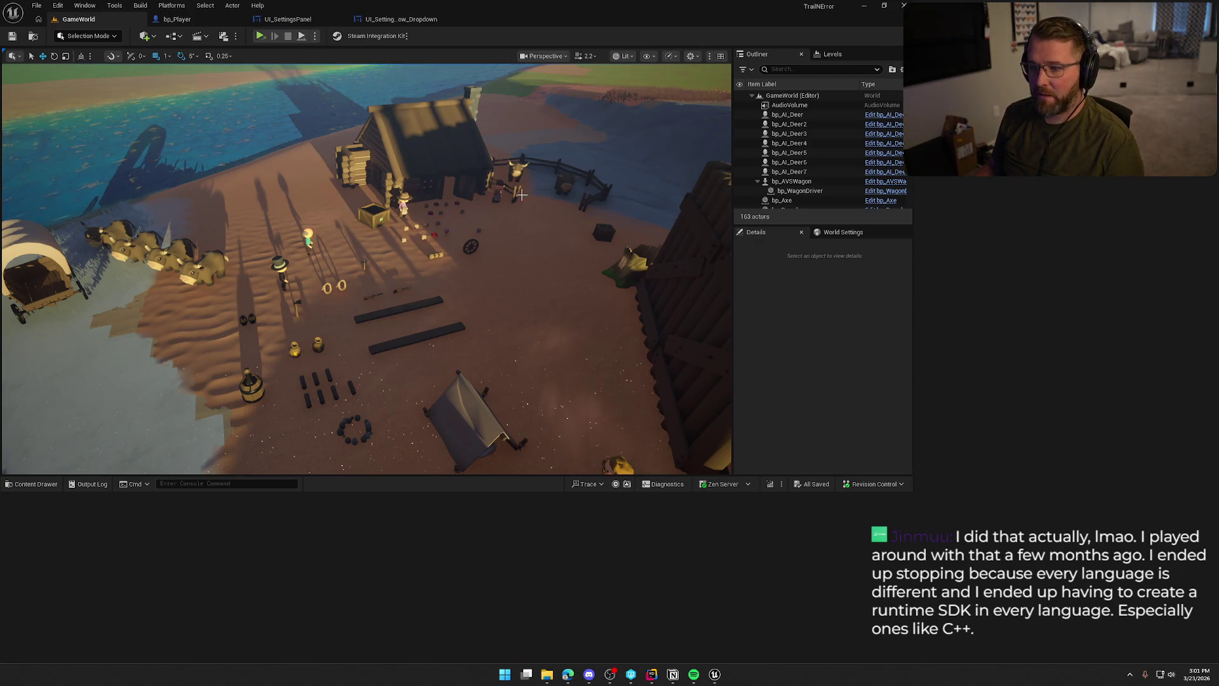
Review DeviceSettings.cpp in a maximized Rider window, then open UI_SettingsRow_Dropdown in Unreal.
double_click(512, 20)
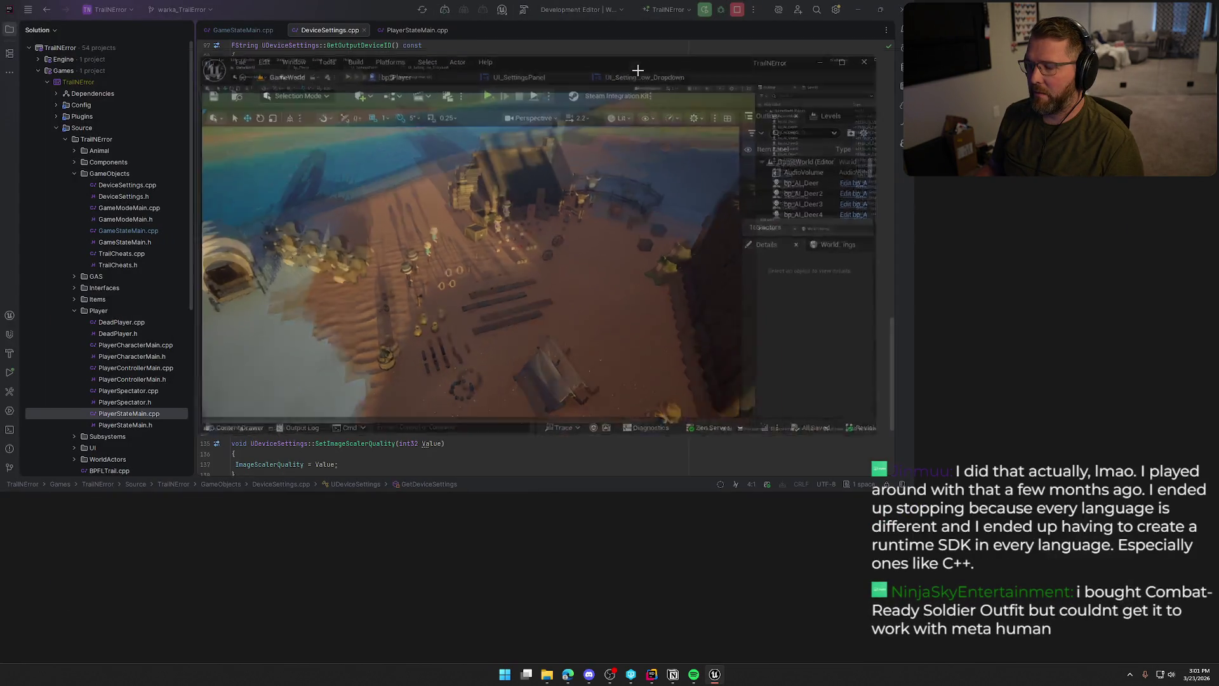
double_click(512, 21)
click(652, 675)
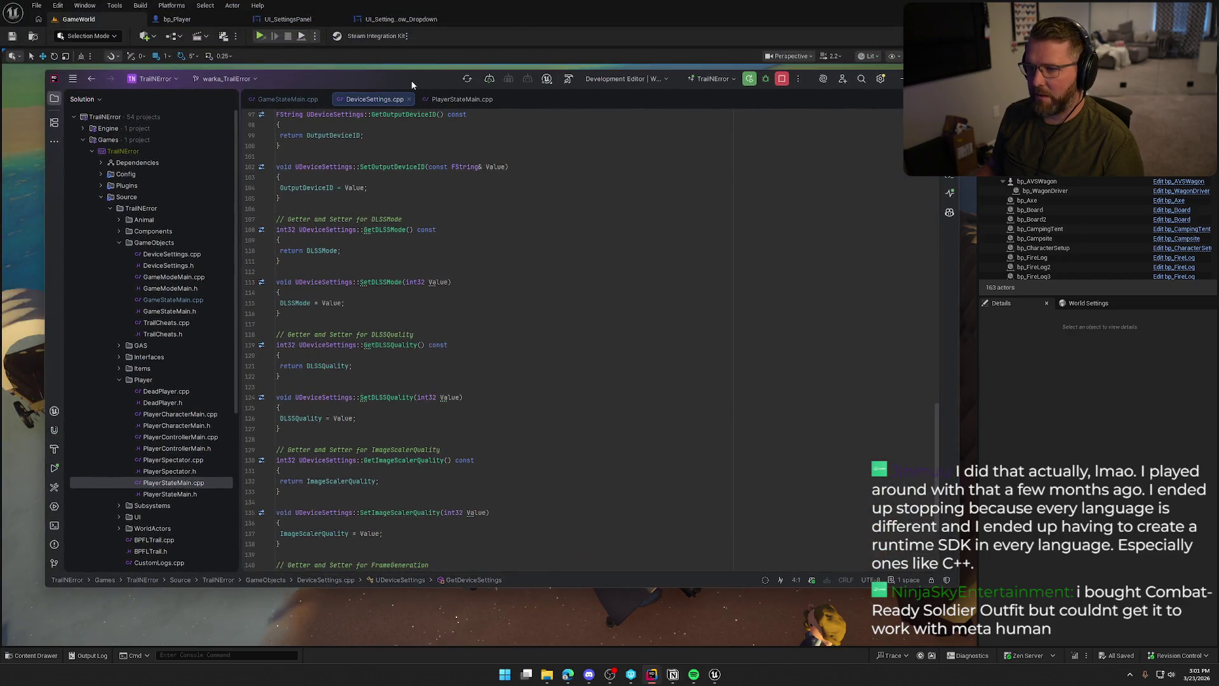
double_click(413, 22)
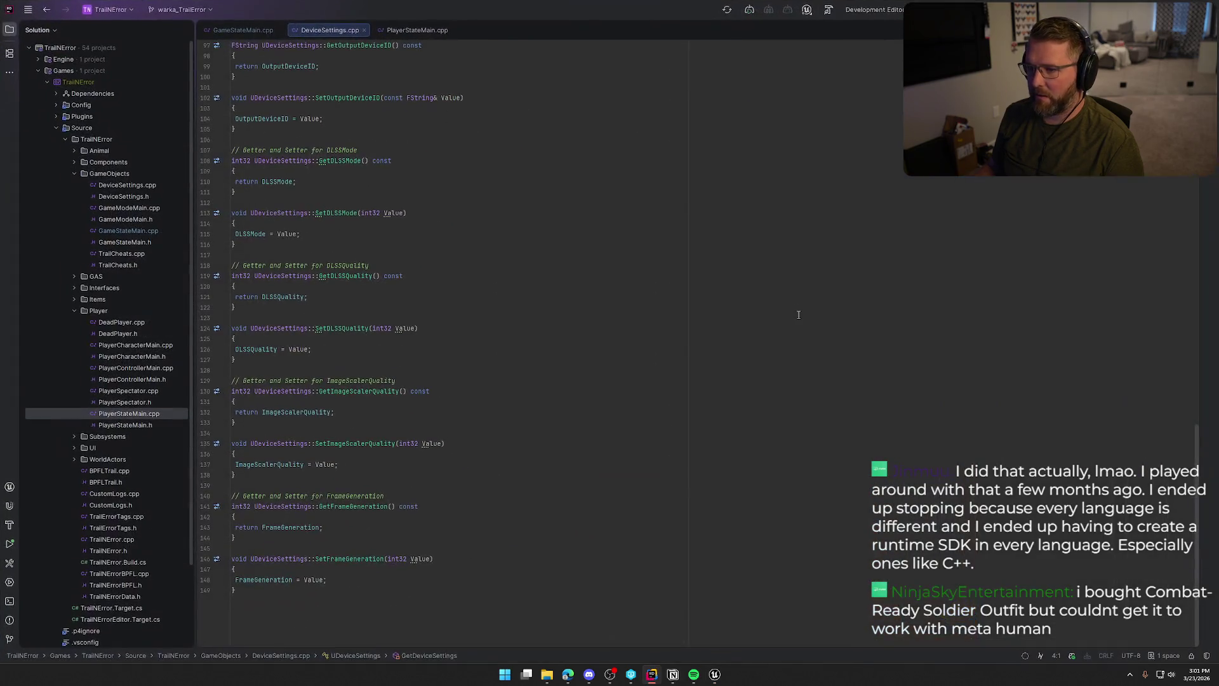
click(716, 677)
click(348, 19)
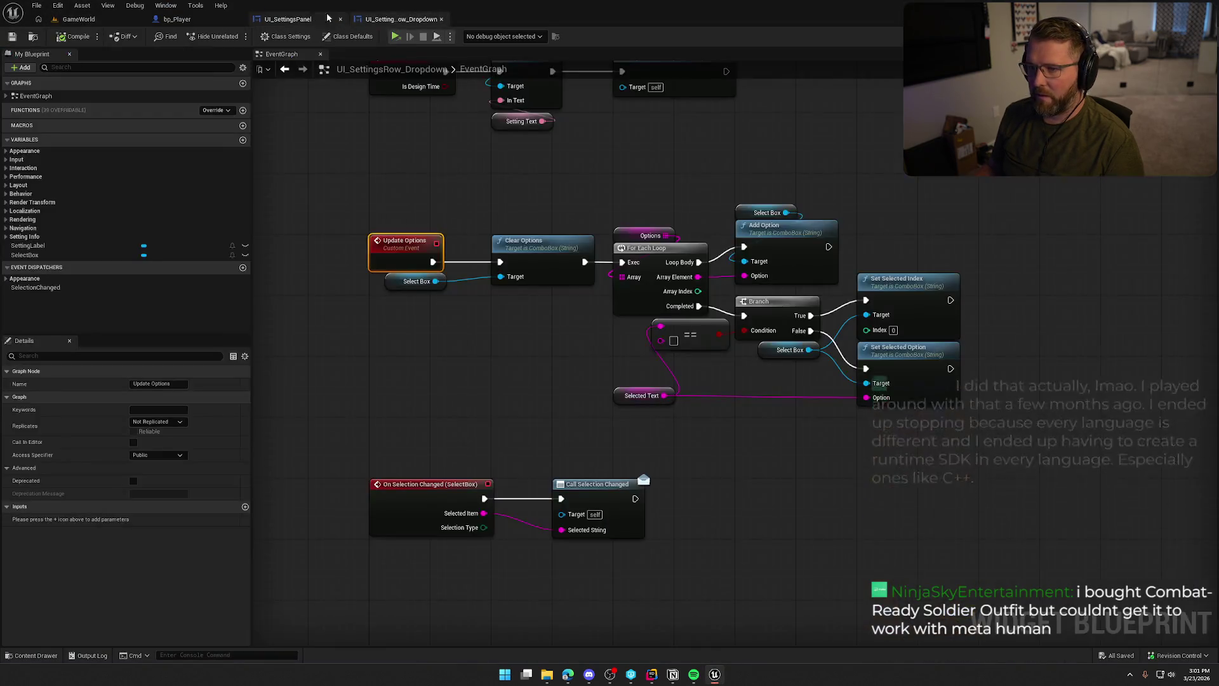
Pan UI_SettingsPanel's EventGraph to the Game User Settings and fullscreen mode nodes.
click(330, 19)
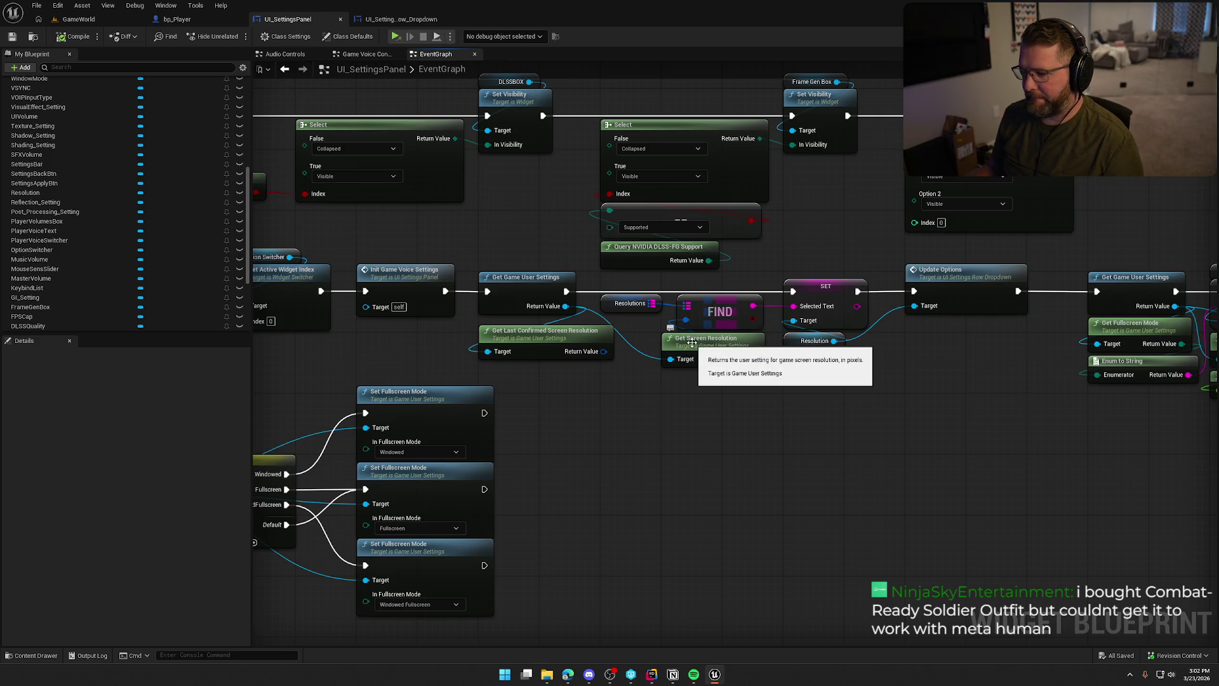
mouse_move(566, 306)
mouse_down()
mouse_move(651, 400)
mouse_move(699, 188)
mouse_up()
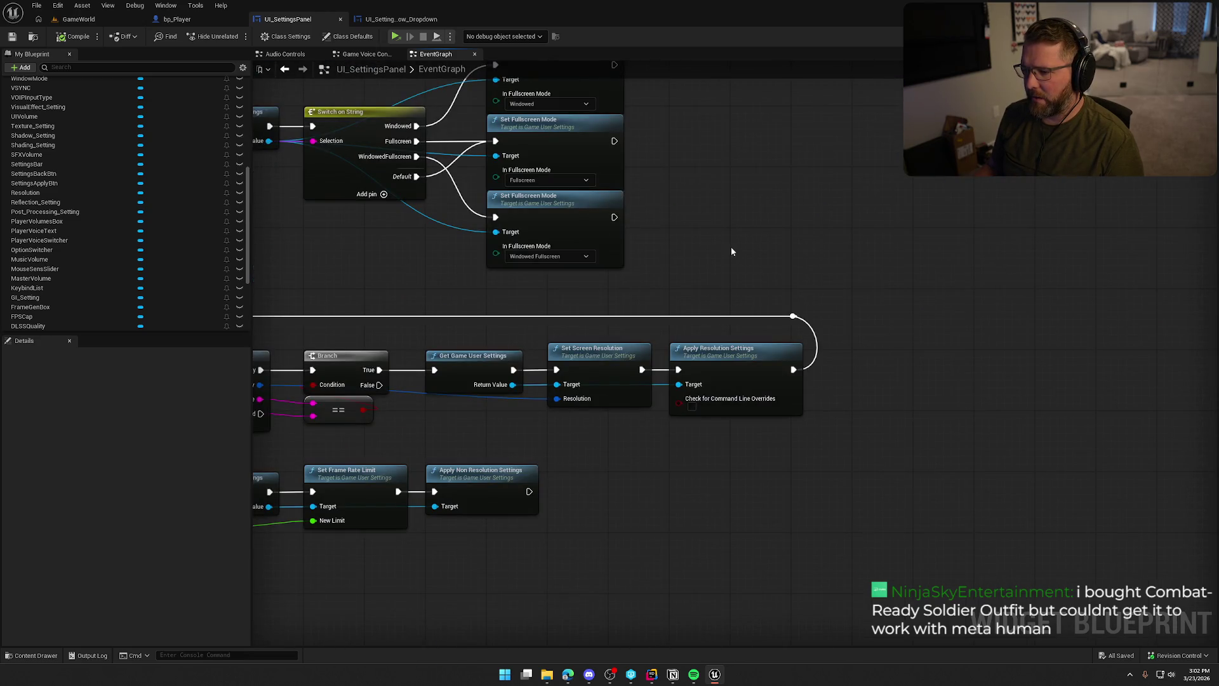
drag(712, 261, 842, 389)
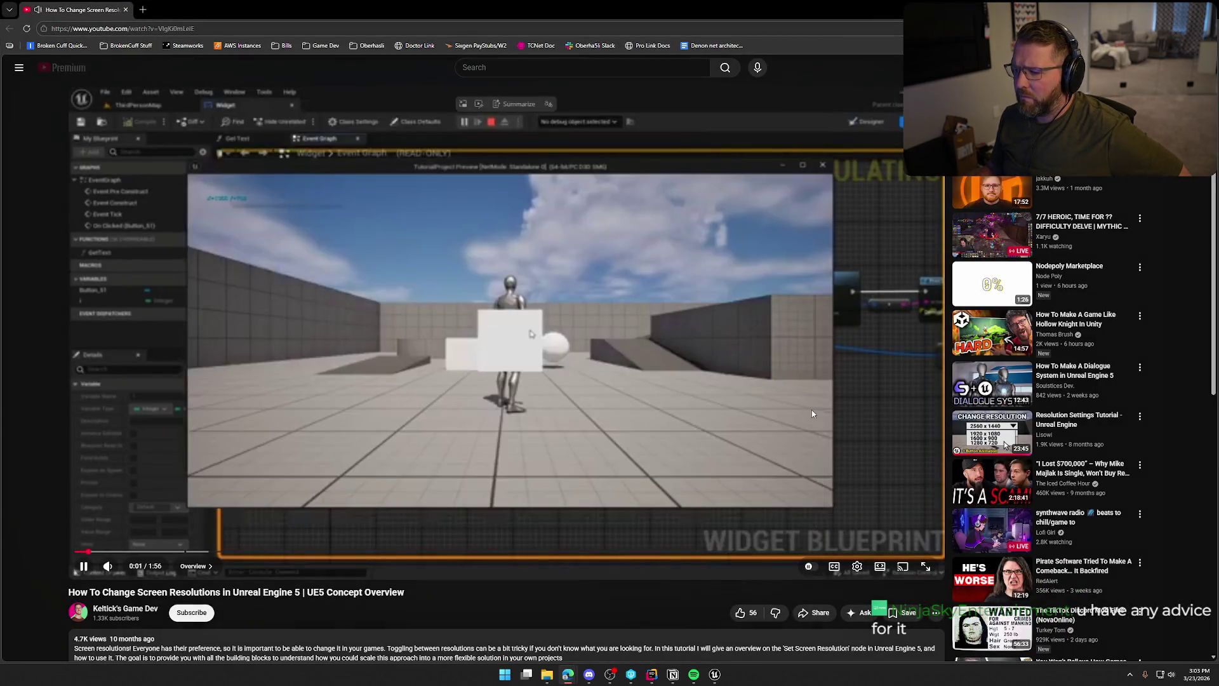
Switch the tutorial video quality to 1080p and watch until pausing at 1:48.
click(812, 410)
click(857, 566)
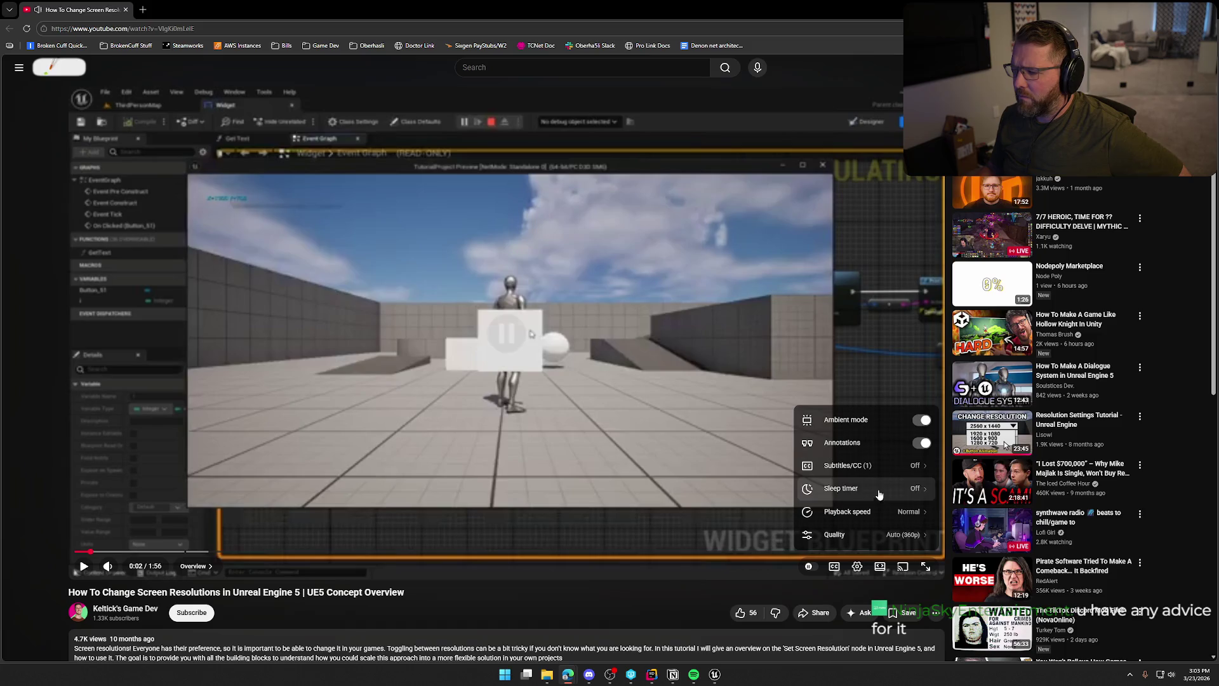
click(868, 536)
click(861, 444)
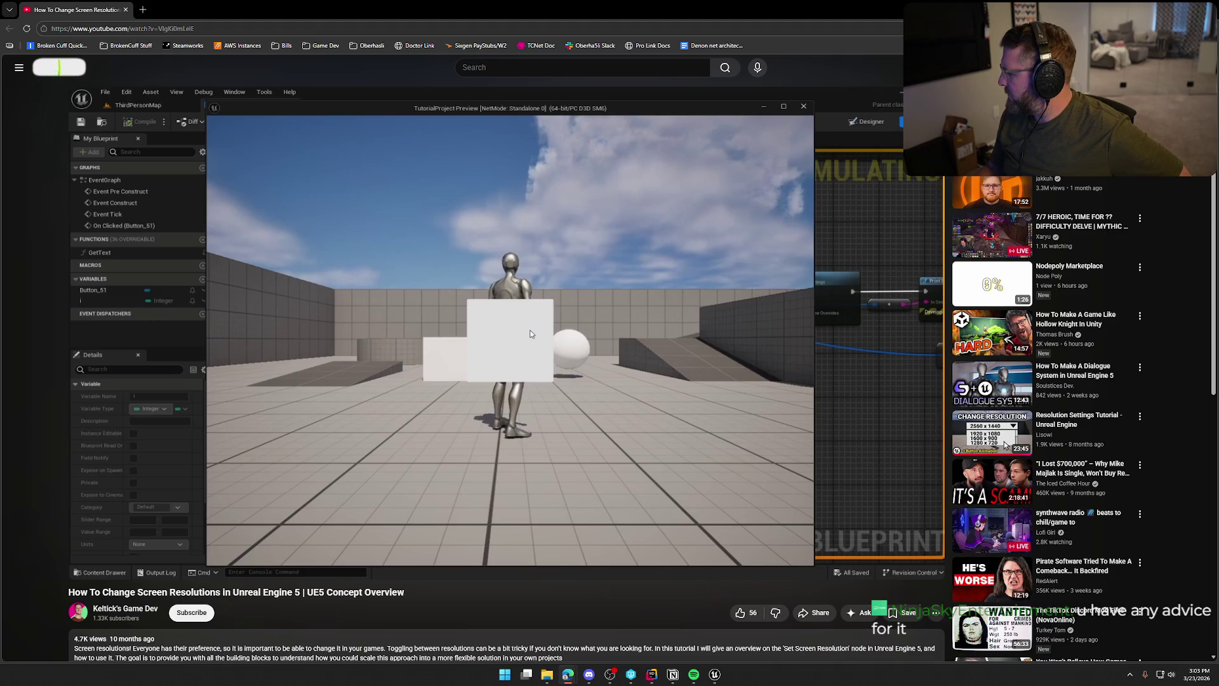
key(space)
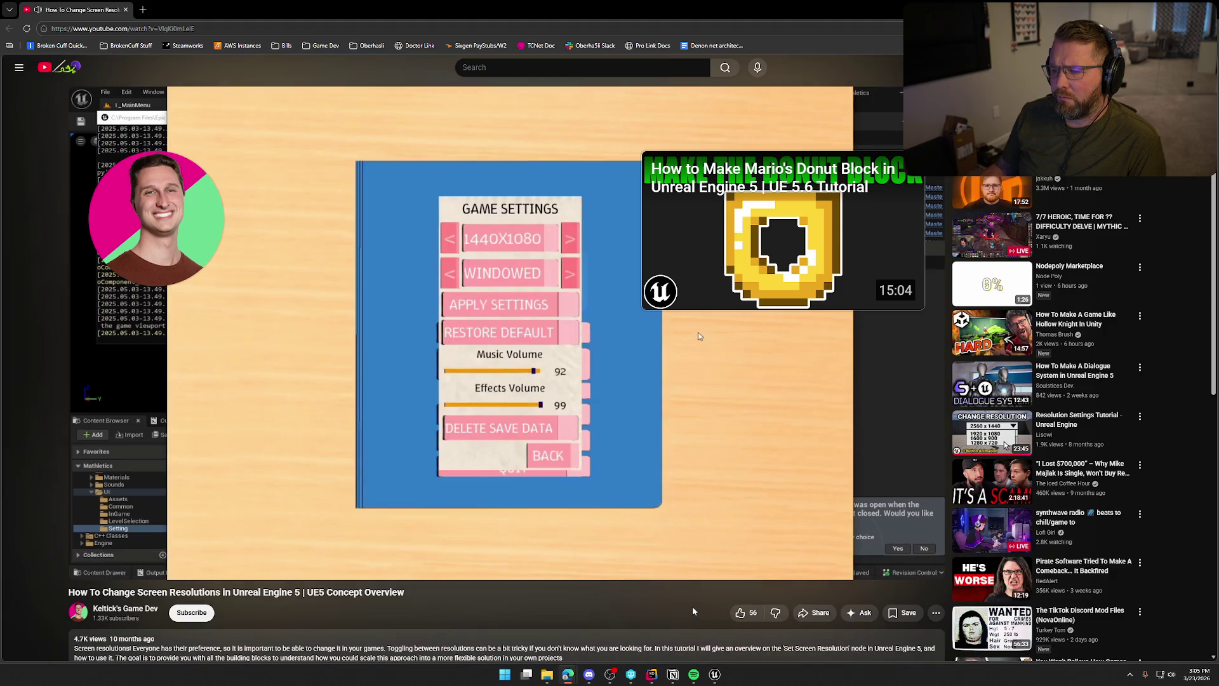
click(743, 427)
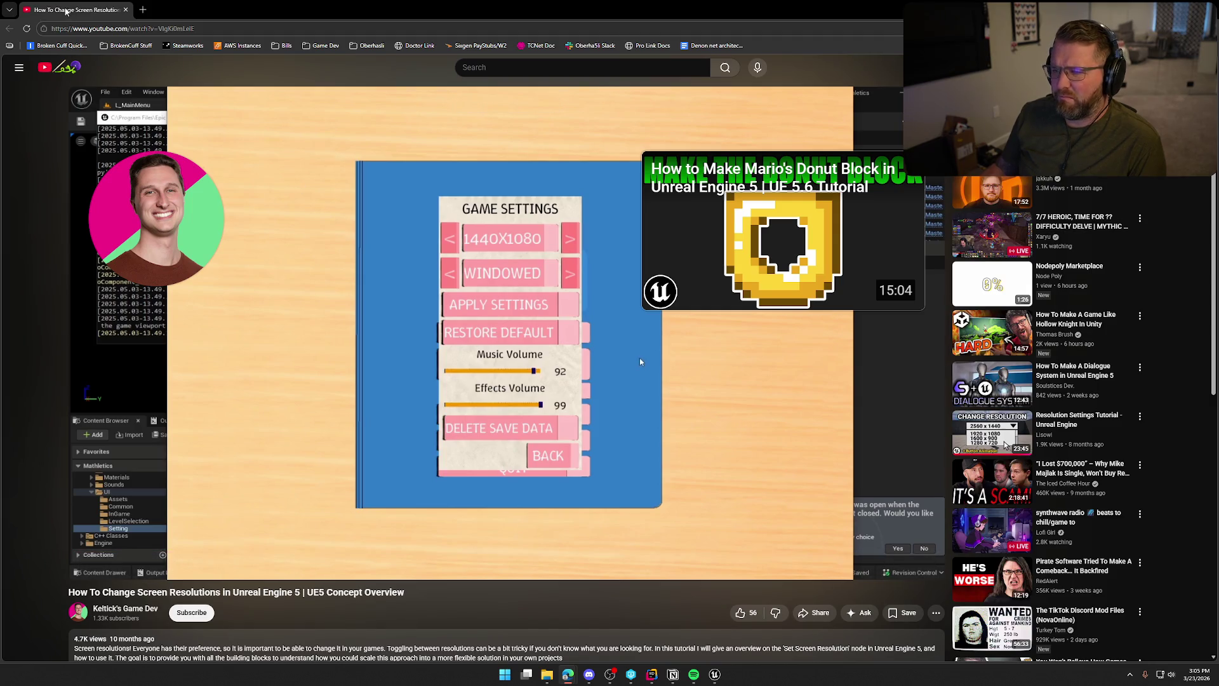
Return to Unreal and pan to the Event Construct and Selection Changed nodes.
key(alt+Tab)
mouse_move(953, 291)
mouse_down()
mouse_move(916, 387)
mouse_move(966, 325)
mouse_up()
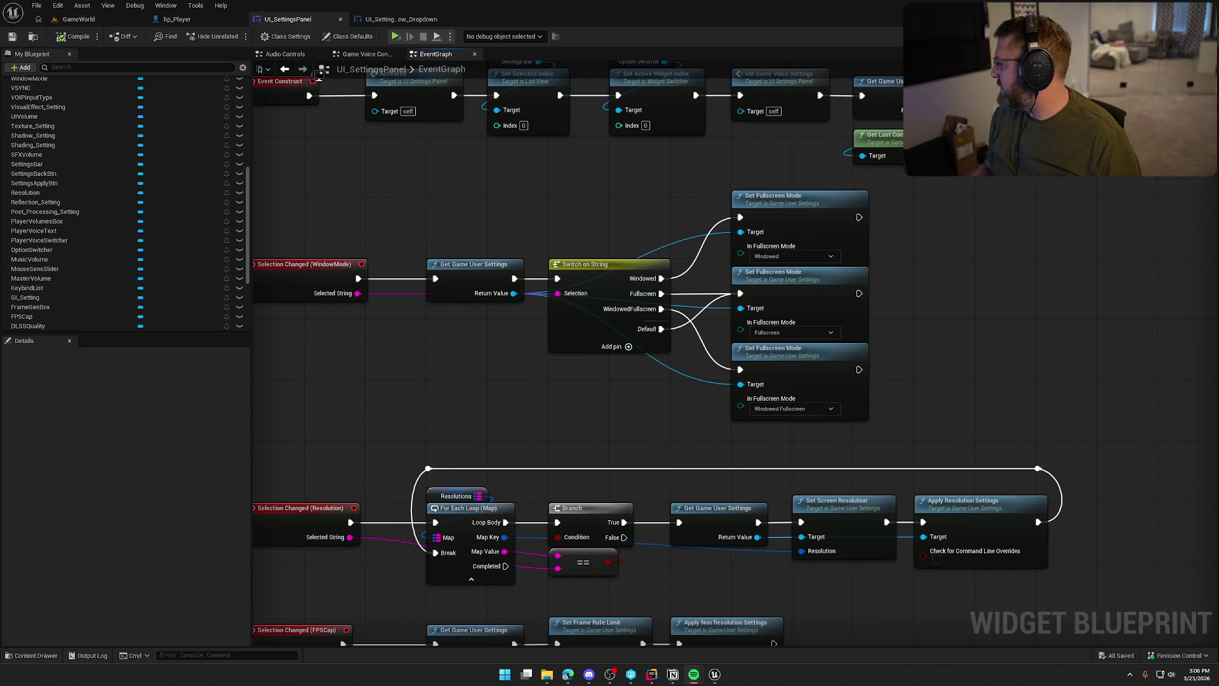
mouse_move(914, 334)
mouse_down()
mouse_move(904, 502)
mouse_move(723, 428)
mouse_move(580, 405)
mouse_up()
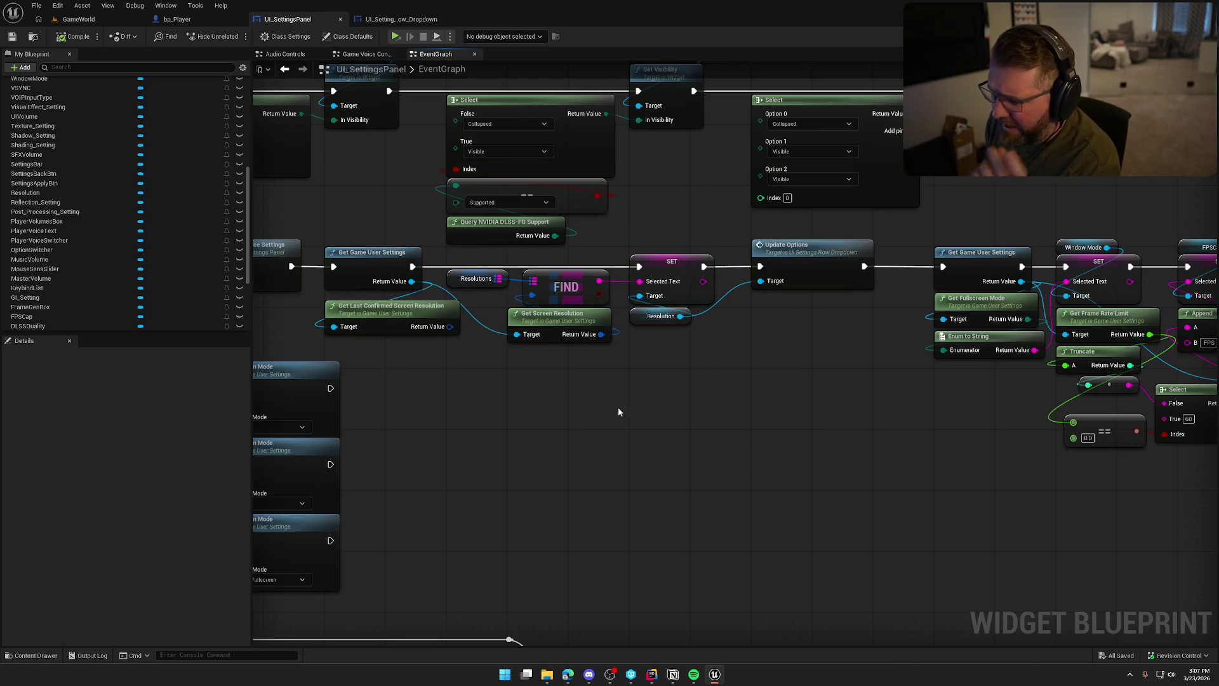
mouse_move(786, 413)
mouse_down()
mouse_move(455, 400)
mouse_move(1063, 387)
mouse_up()
drag(669, 510, 810, 429)
drag(844, 508, 412, 304)
click(802, 359)
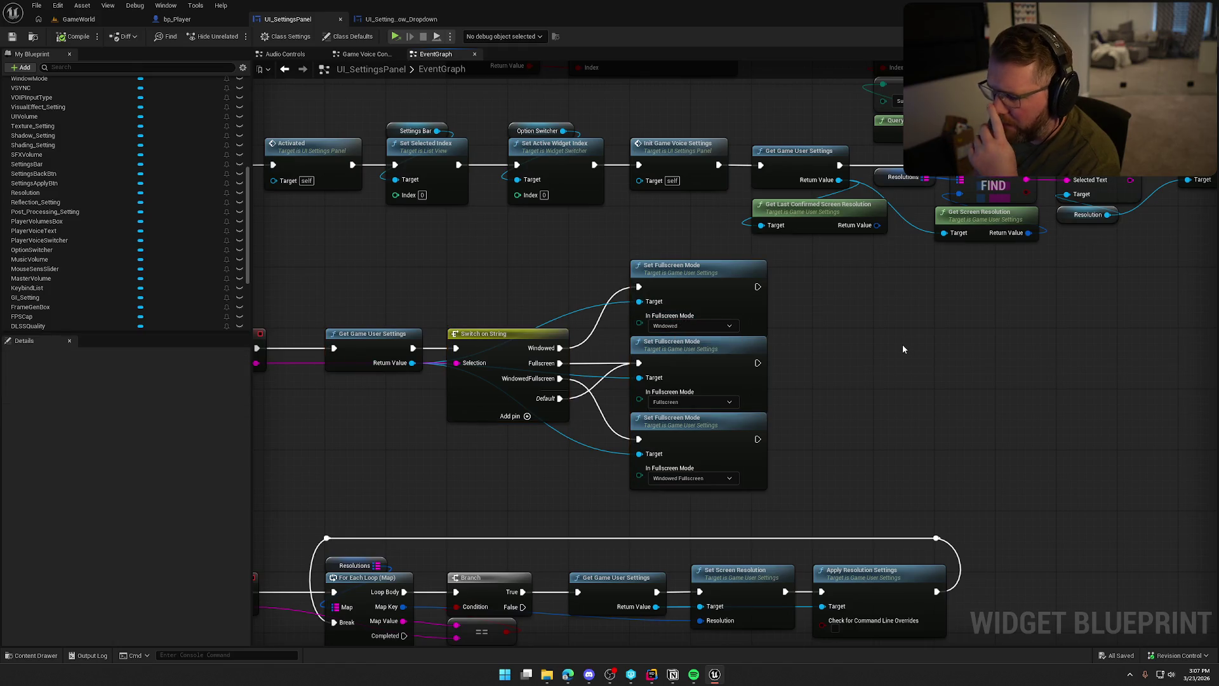
mouse_move(835, 316)
mouse_down()
mouse_move(963, 345)
mouse_move(955, 488)
mouse_move(936, 495)
mouse_move(686, 455)
mouse_move(747, 487)
mouse_up()
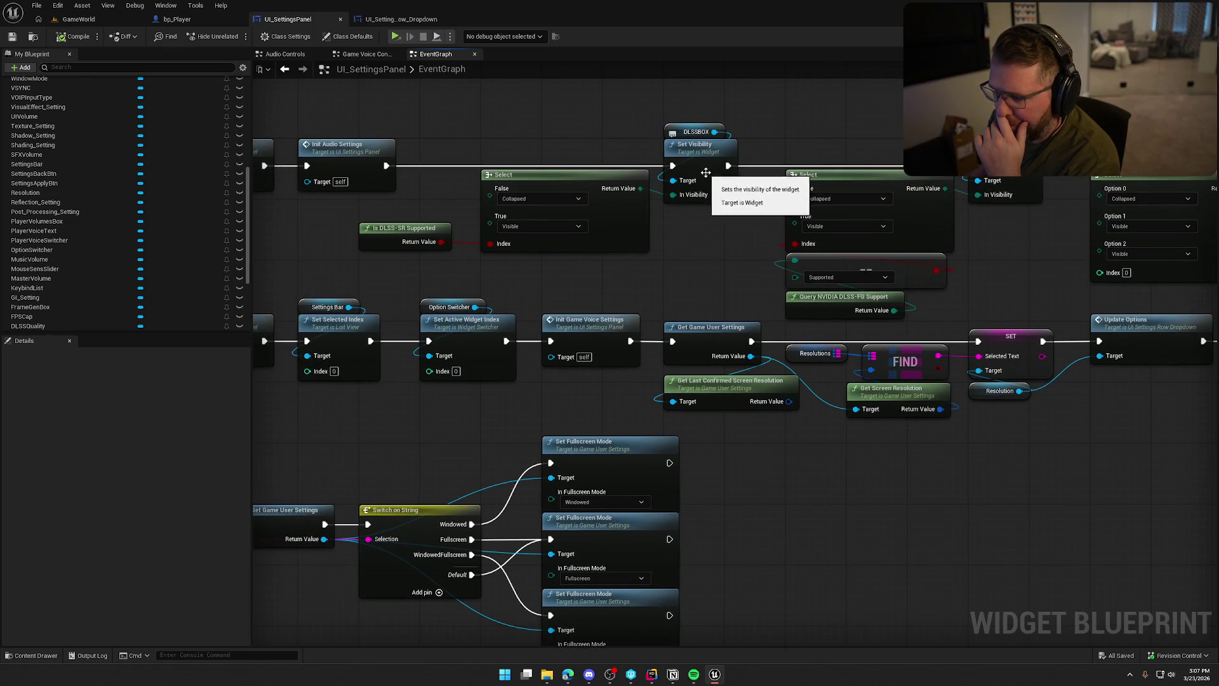
mouse_move(718, 233)
mouse_down()
mouse_move(540, 166)
mouse_move(438, 159)
mouse_up()
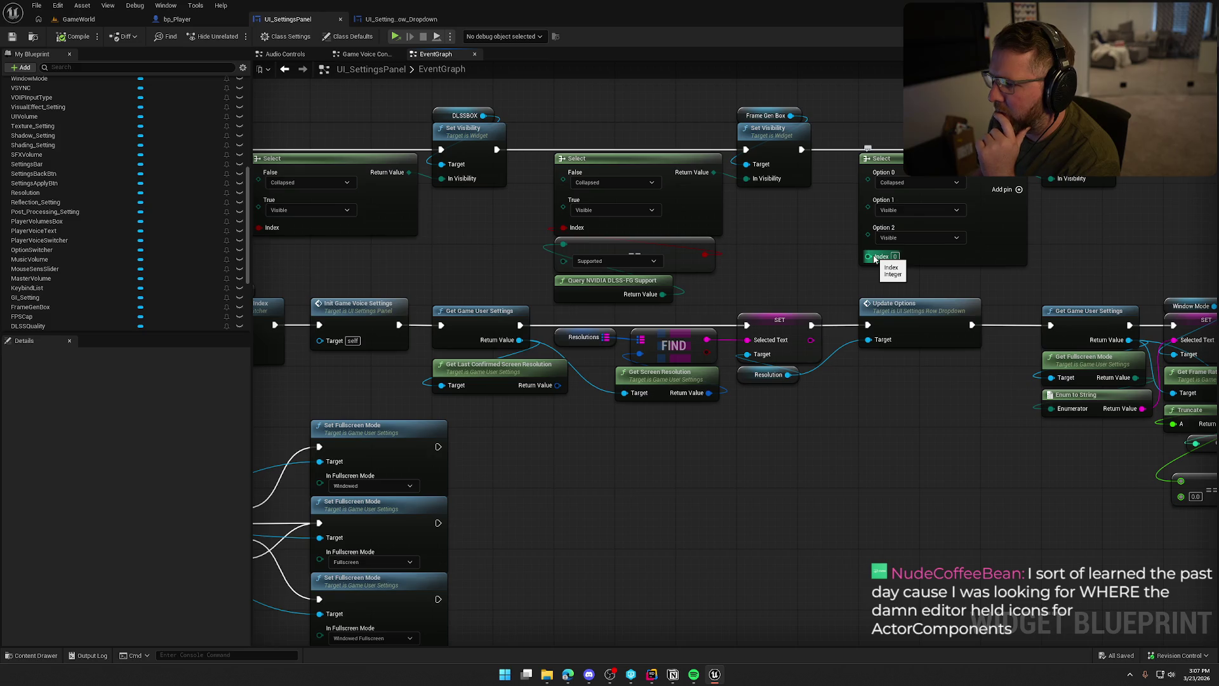
mouse_move(811, 241)
mouse_down()
mouse_move(833, 246)
mouse_move(714, 254)
mouse_up()
Add a Get Device Settings node feeding a Get DLSSMode node, placed below the Select node.
right_click(786, 124)
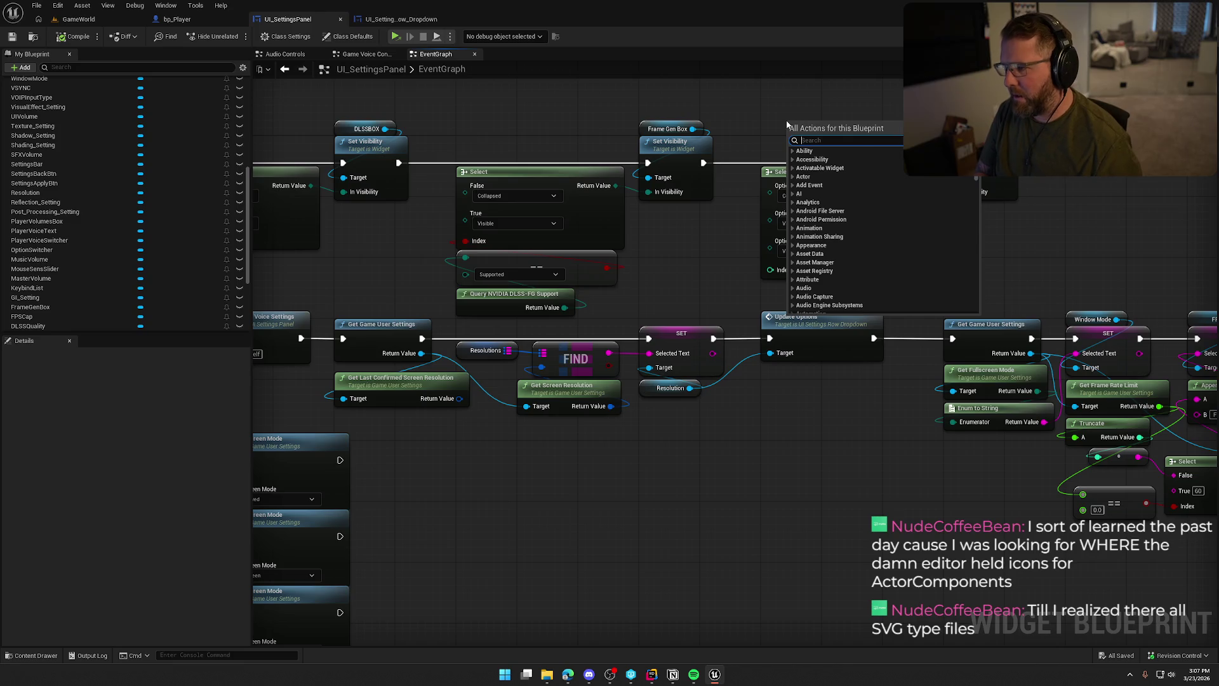
text(get device s)
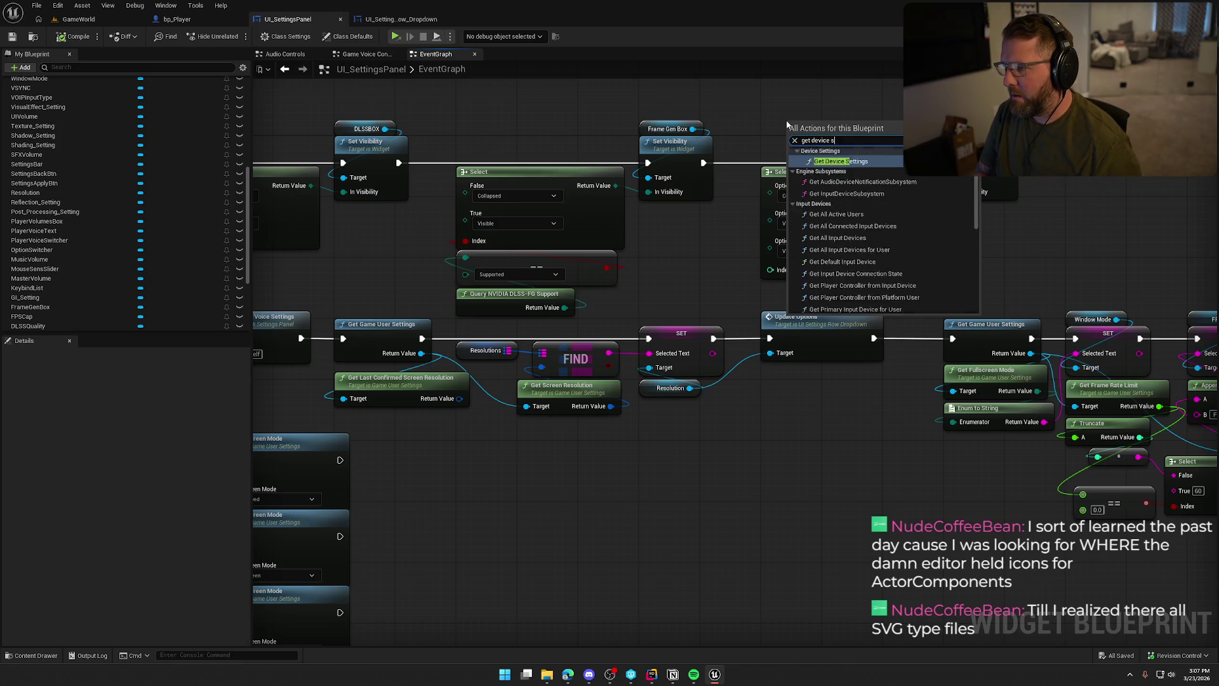
key(Return)
drag(859, 139, 902, 105)
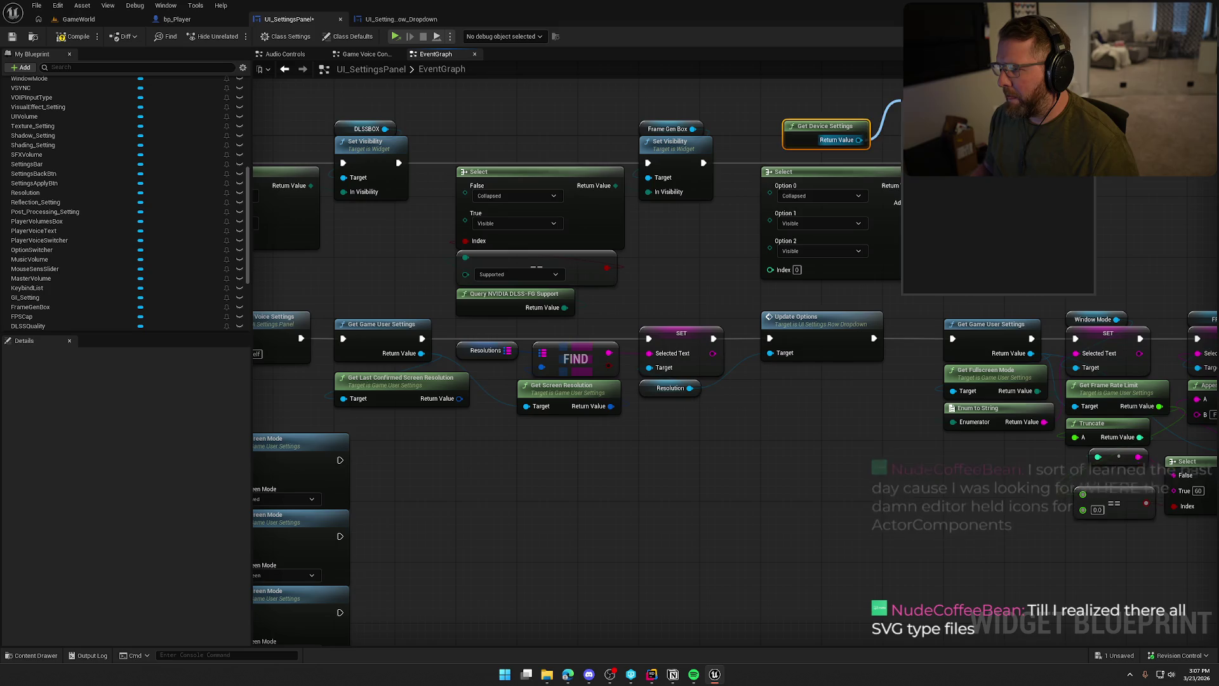
key(Return)
mouse_move(962, 98)
mouse_down()
mouse_move(836, 97)
mouse_move(851, 90)
mouse_move(771, 269)
mouse_up()
mouse_move(830, 128)
mouse_down()
mouse_move(826, 105)
mouse_move(835, 167)
mouse_move(696, 372)
mouse_up()
ctrl+click(847, 203)
click(747, 214)
drag(747, 214, 932, 53)
Scroll the graph past the quality and apply handlers to the DLSSMode handler.
mouse_move(831, 480)
mouse_down()
mouse_move(897, 319)
mouse_move(1011, 258)
mouse_up()
mouse_move(843, 493)
mouse_down()
mouse_move(890, 337)
mouse_move(889, 117)
mouse_up()
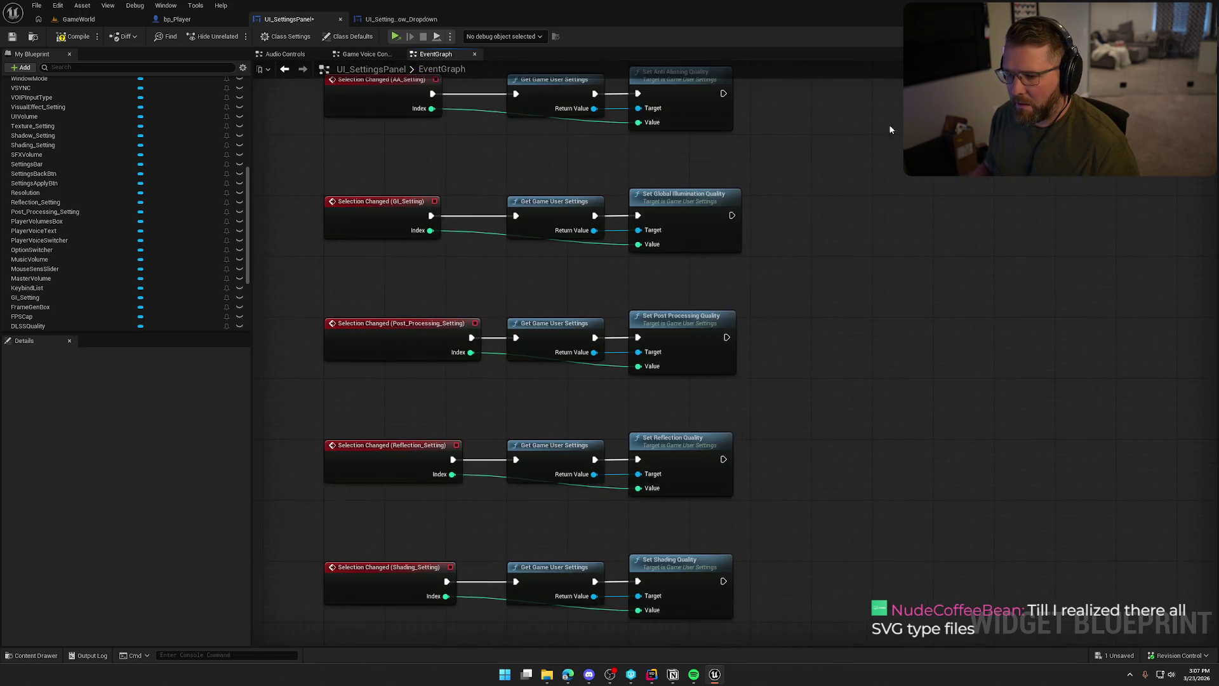
drag(862, 468, 868, 172)
drag(889, 604, 888, 144)
drag(986, 250, 987, 91)
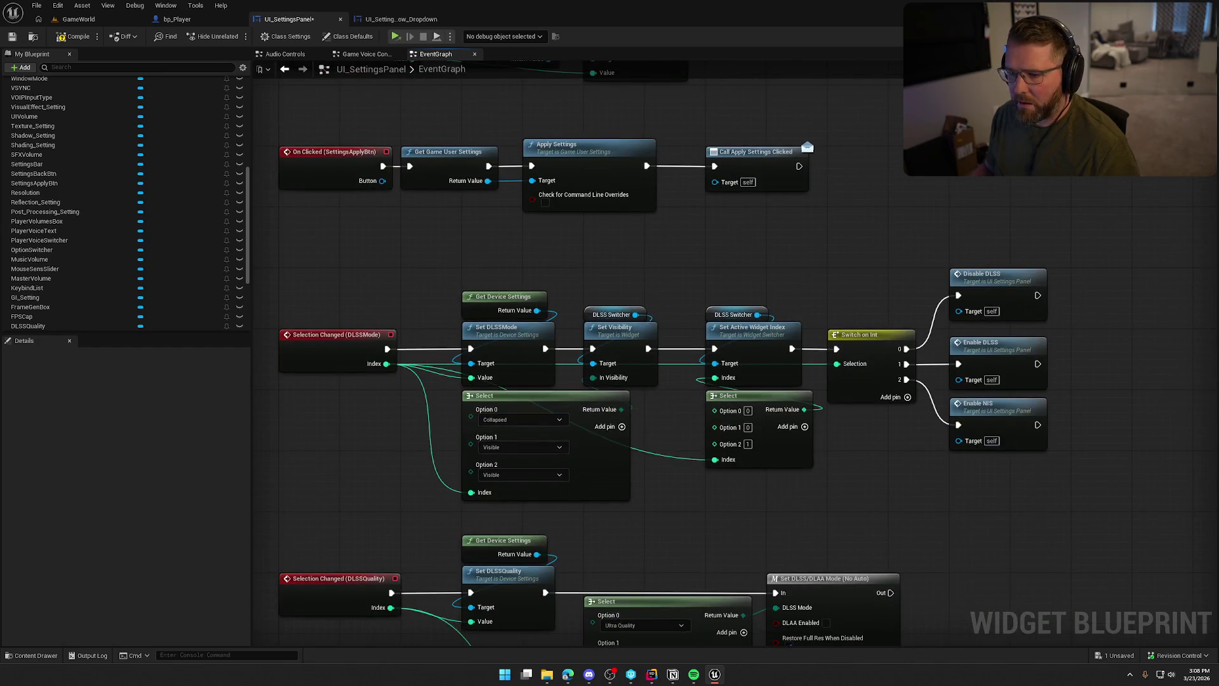
drag(986, 266, 992, 96)
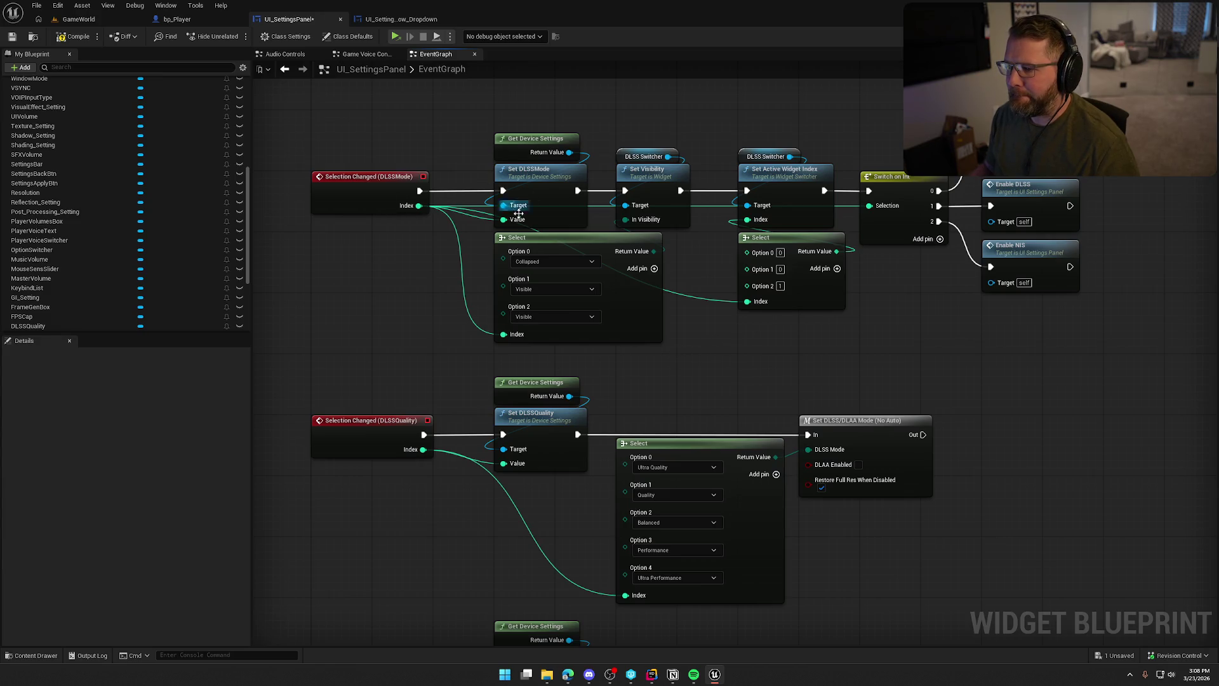
Compile the settings panel and start a play session in the selected viewport.
click(75, 37)
click(78, 19)
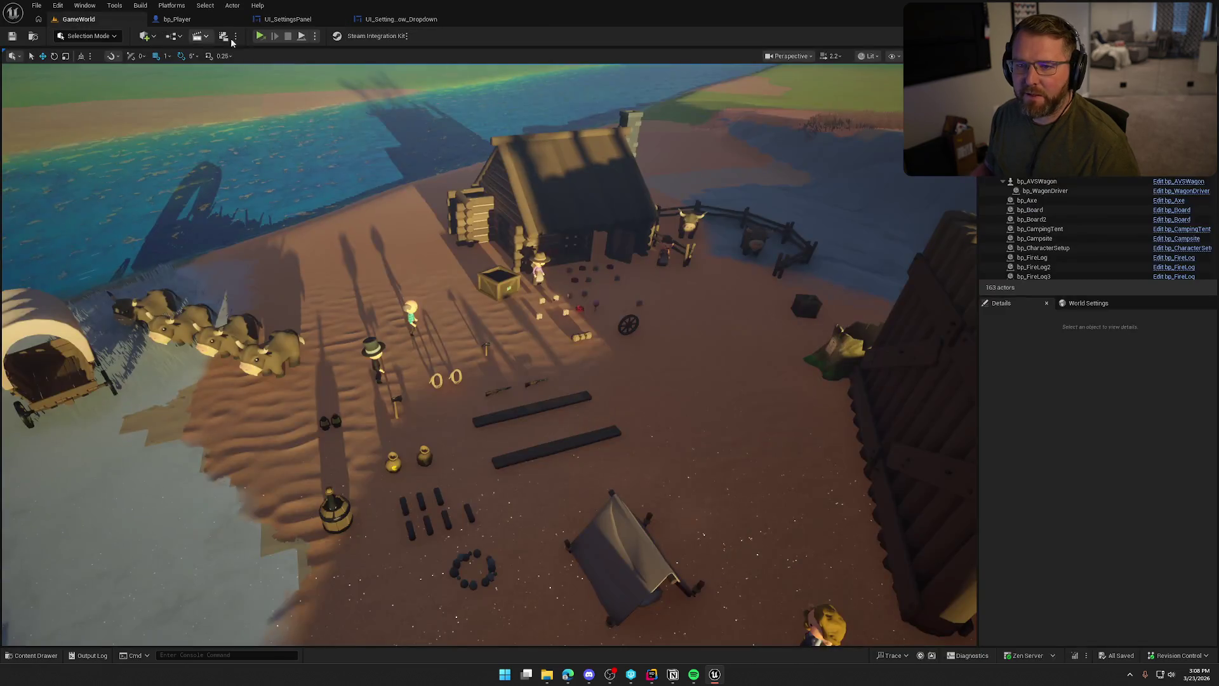
click(316, 36)
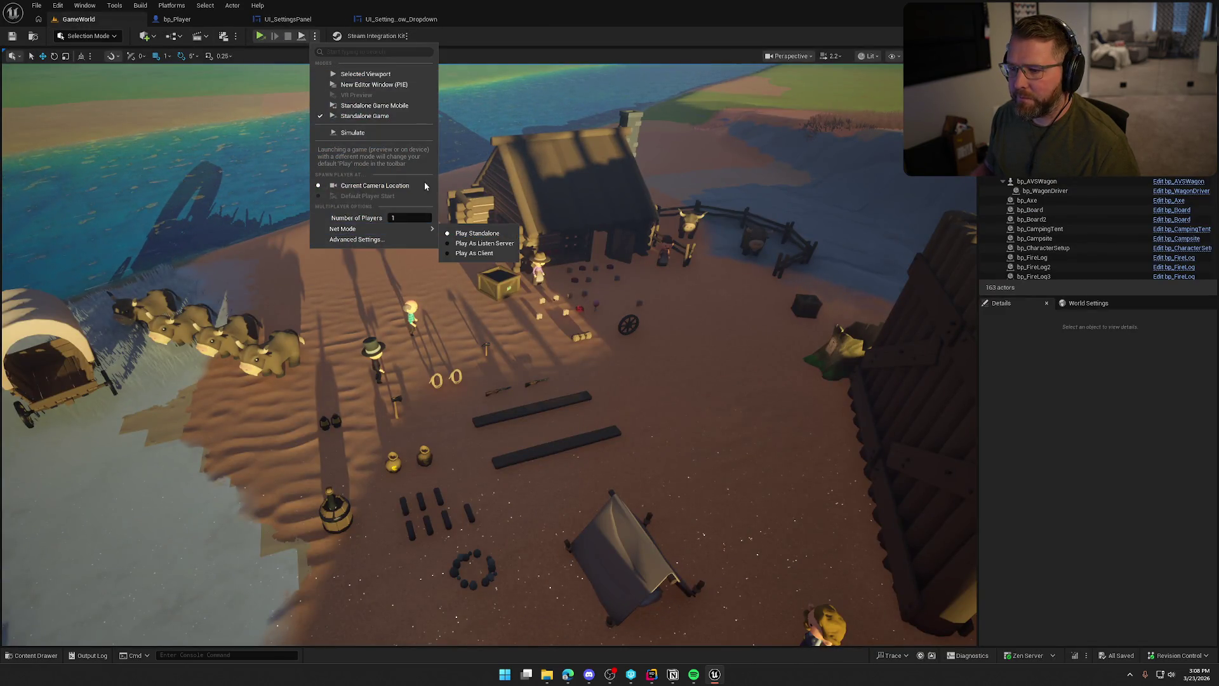
click(365, 74)
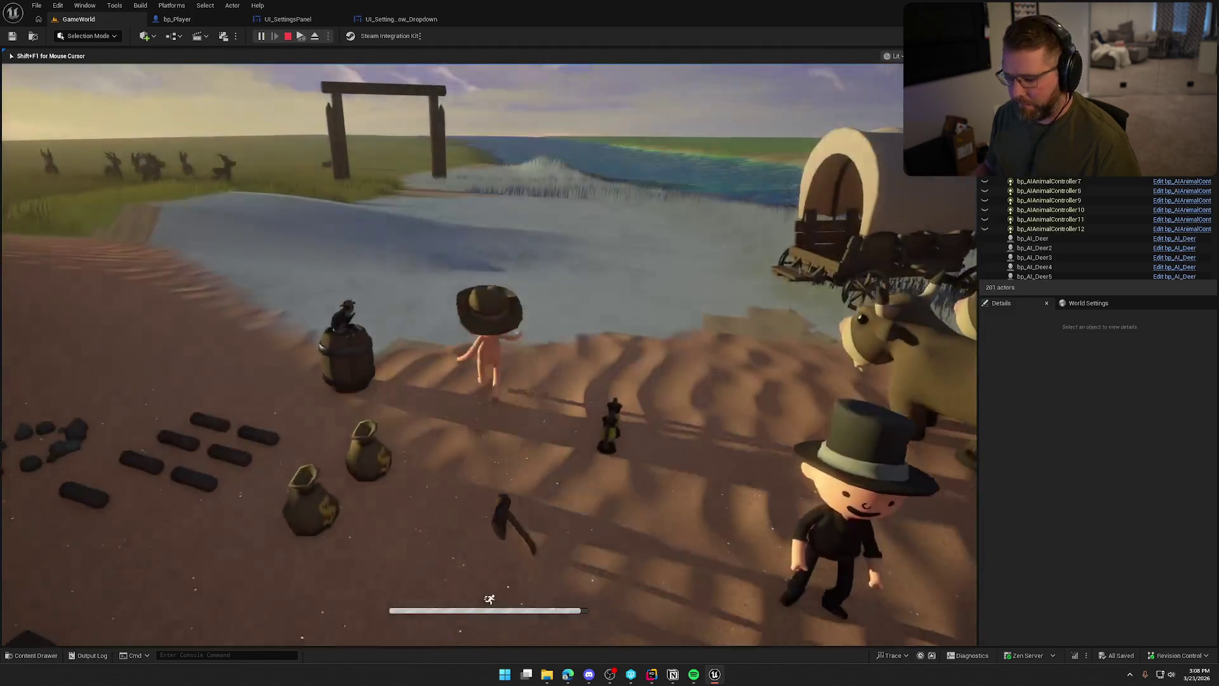
In Graphics settings set DLSS Mode to DLSS and DLSS Type to QUALITY, then apply.
key(Escape)
click(489, 282)
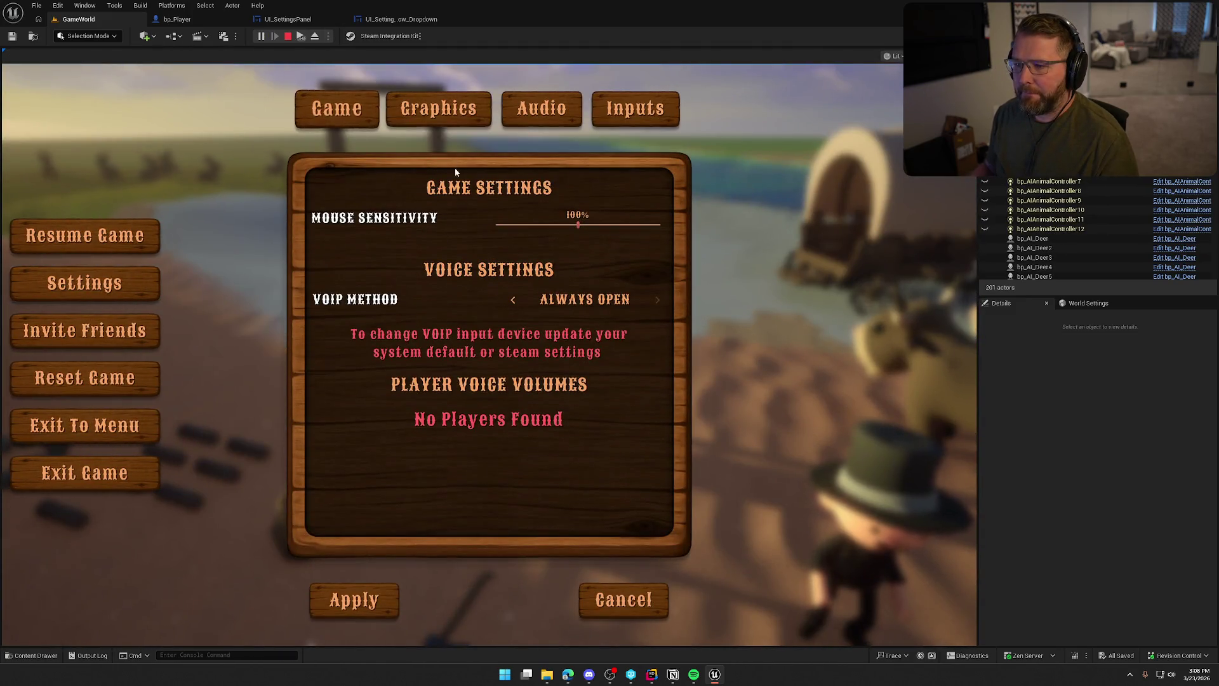
click(447, 117)
scroll(452, 362, down, 1)
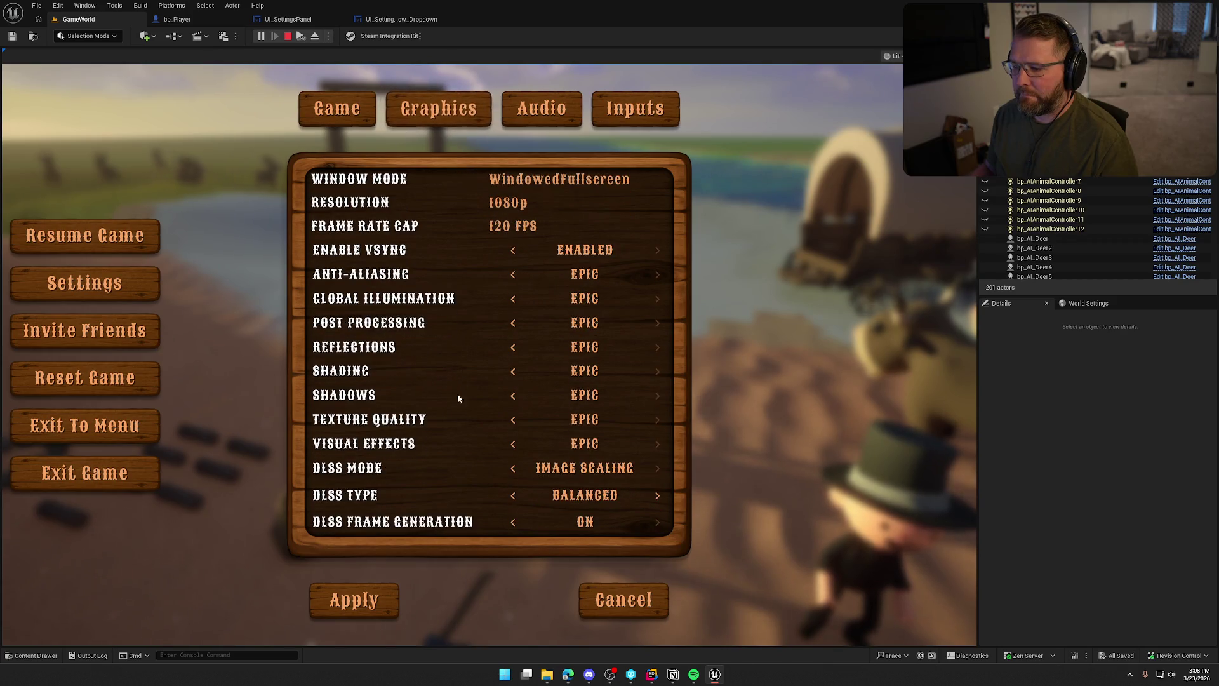
click(513, 468)
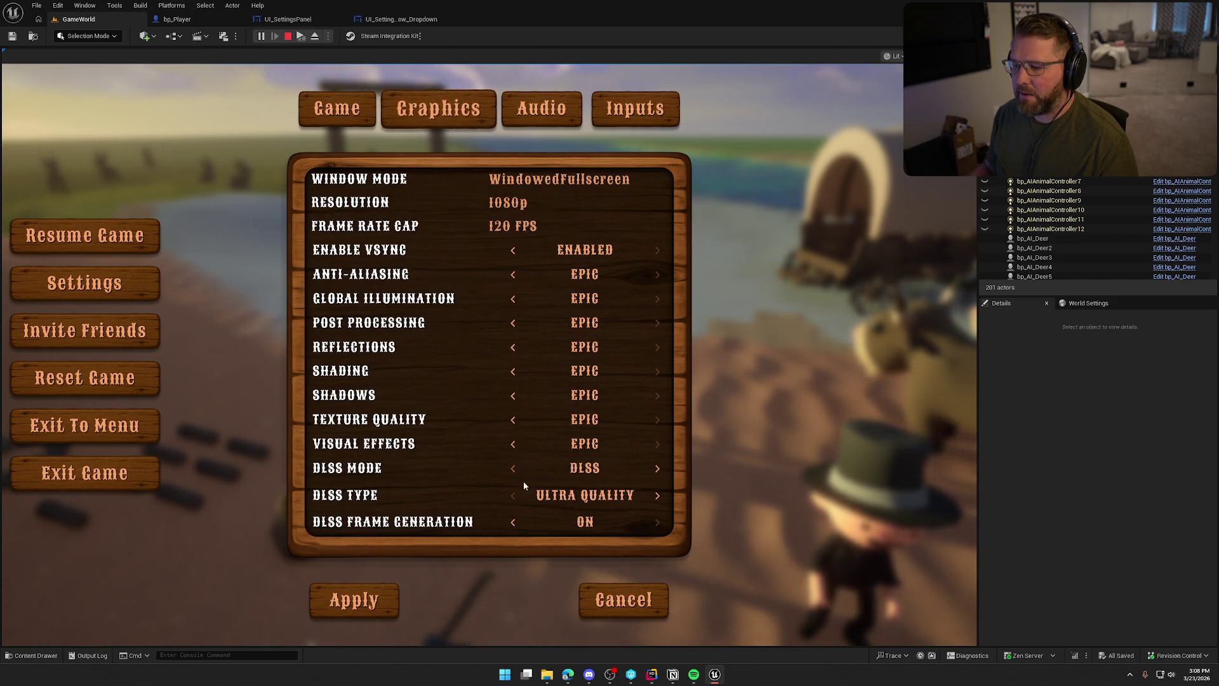
click(658, 496)
click(382, 592)
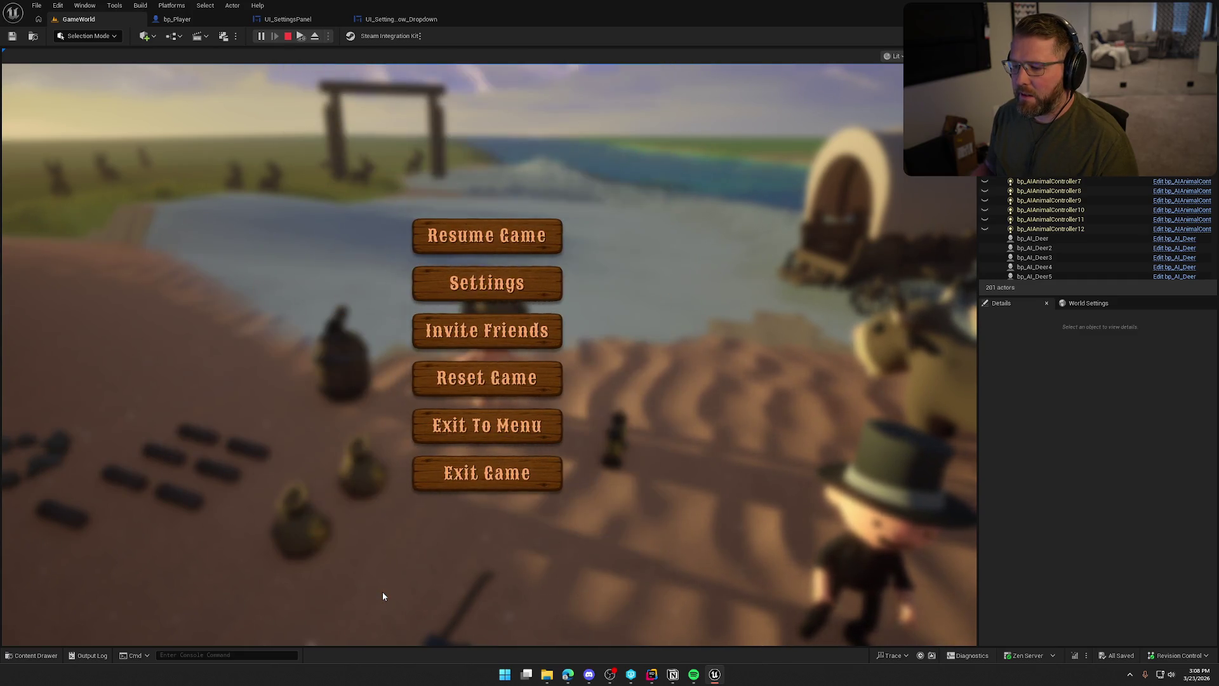
click(489, 236)
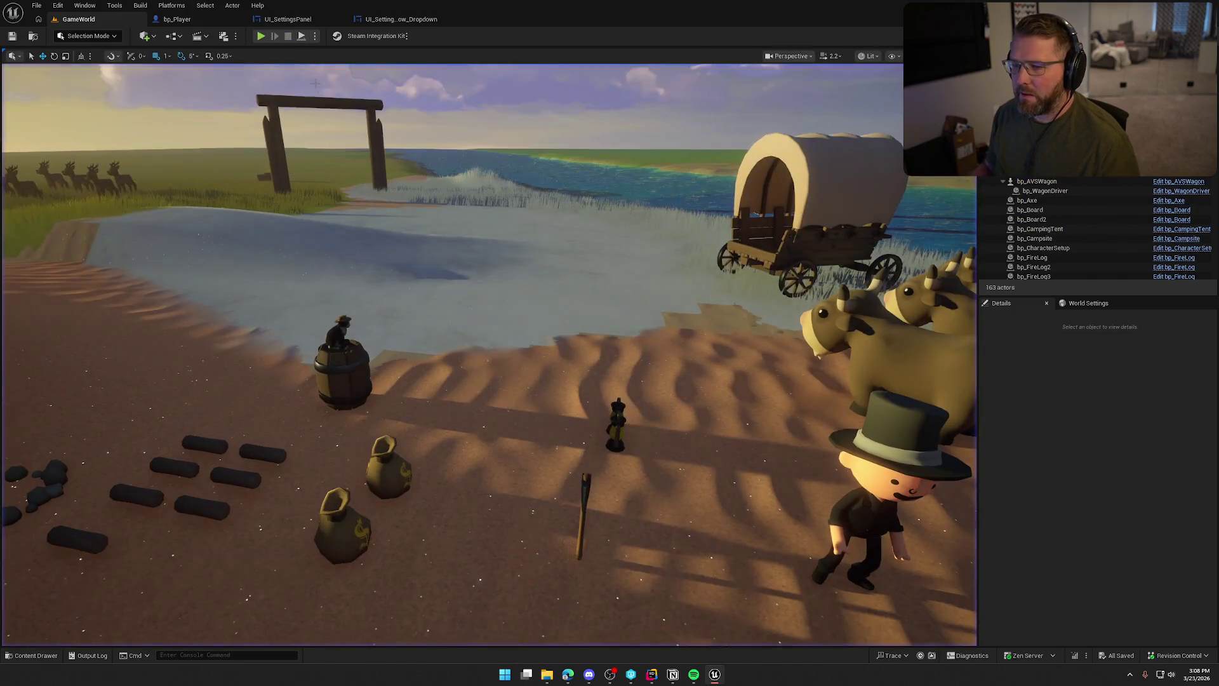
Verify the settings persisted, set DLSS Type to ULTRA QUALITY, apply, and exit the game.
key(Escape)
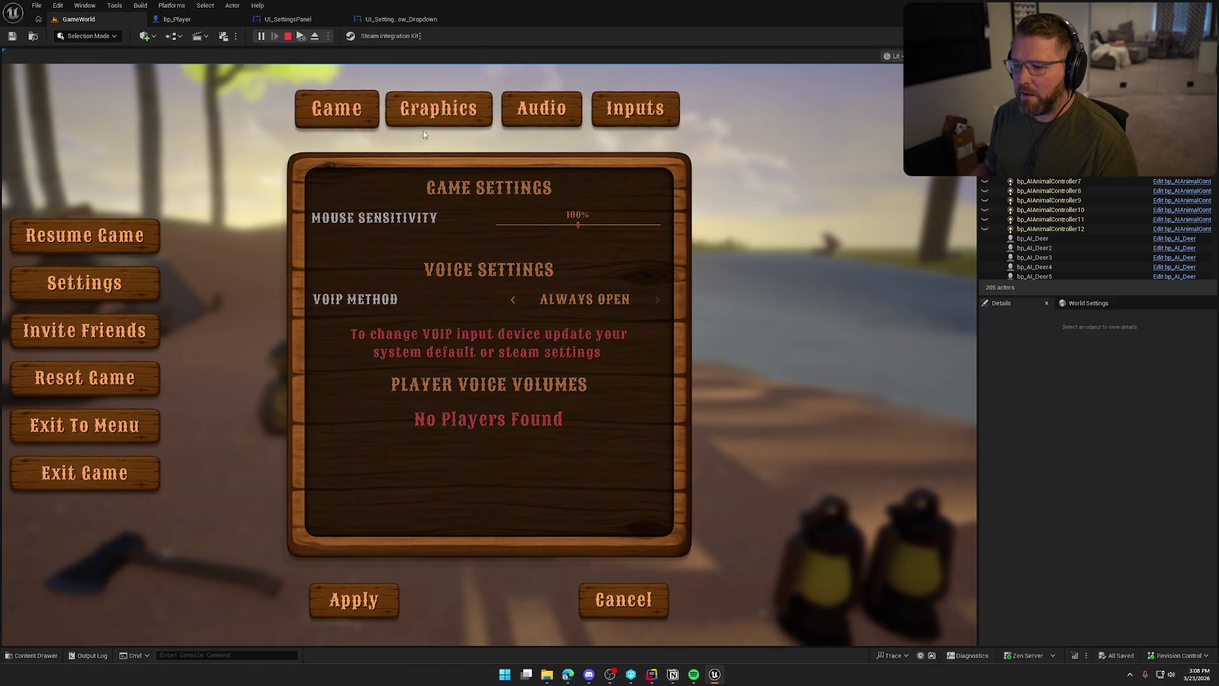
click(439, 108)
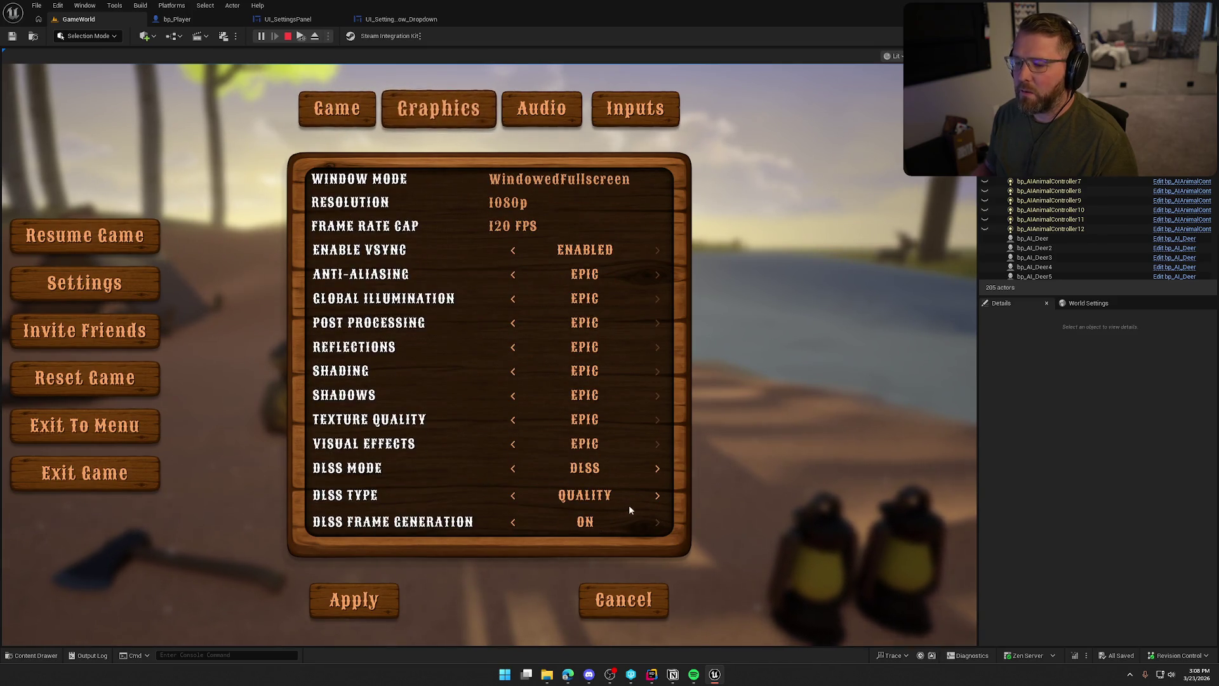
click(513, 495)
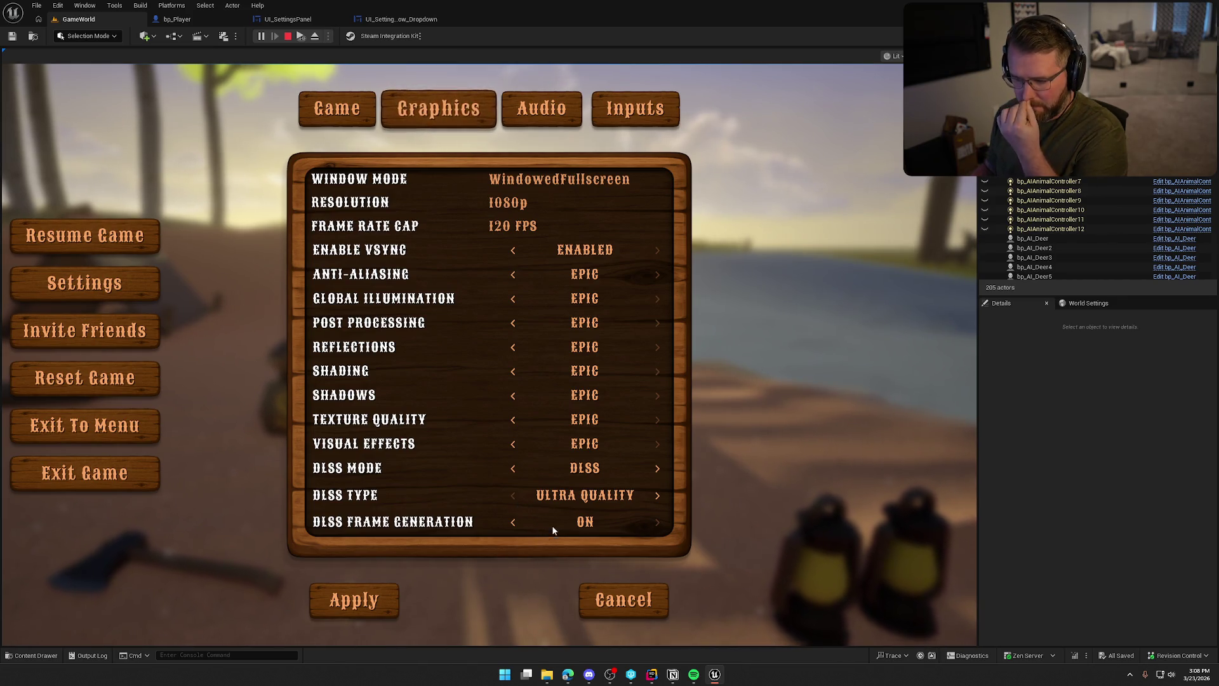
click(377, 603)
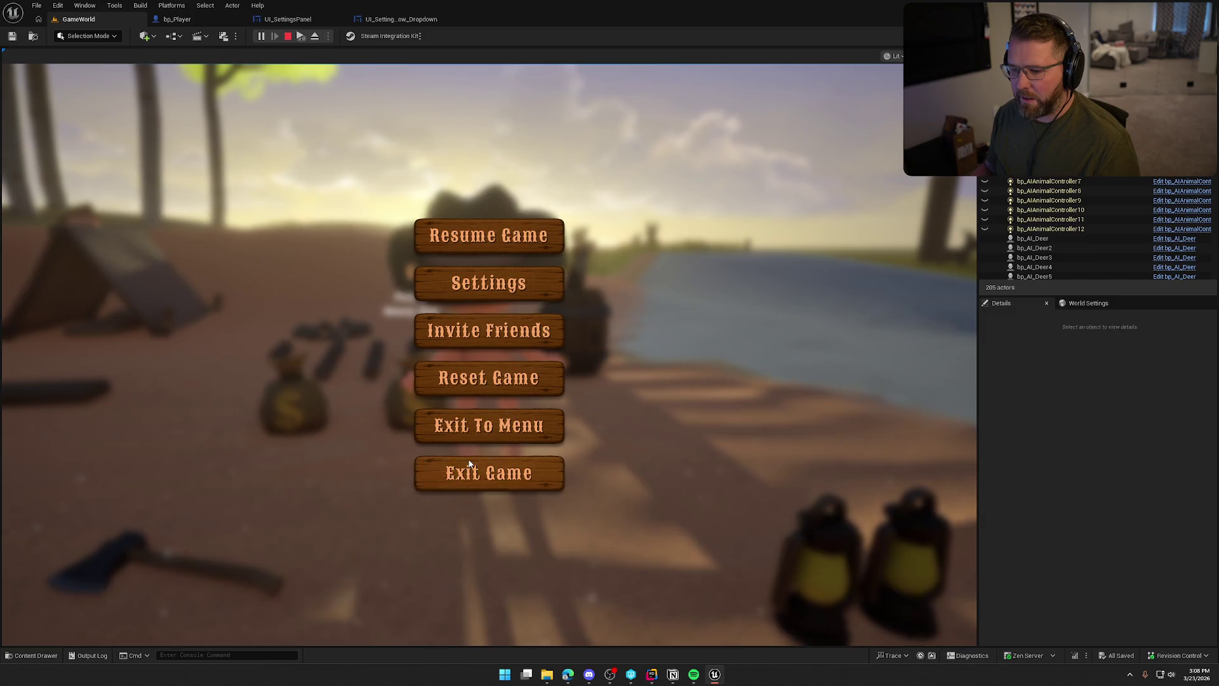
click(456, 375)
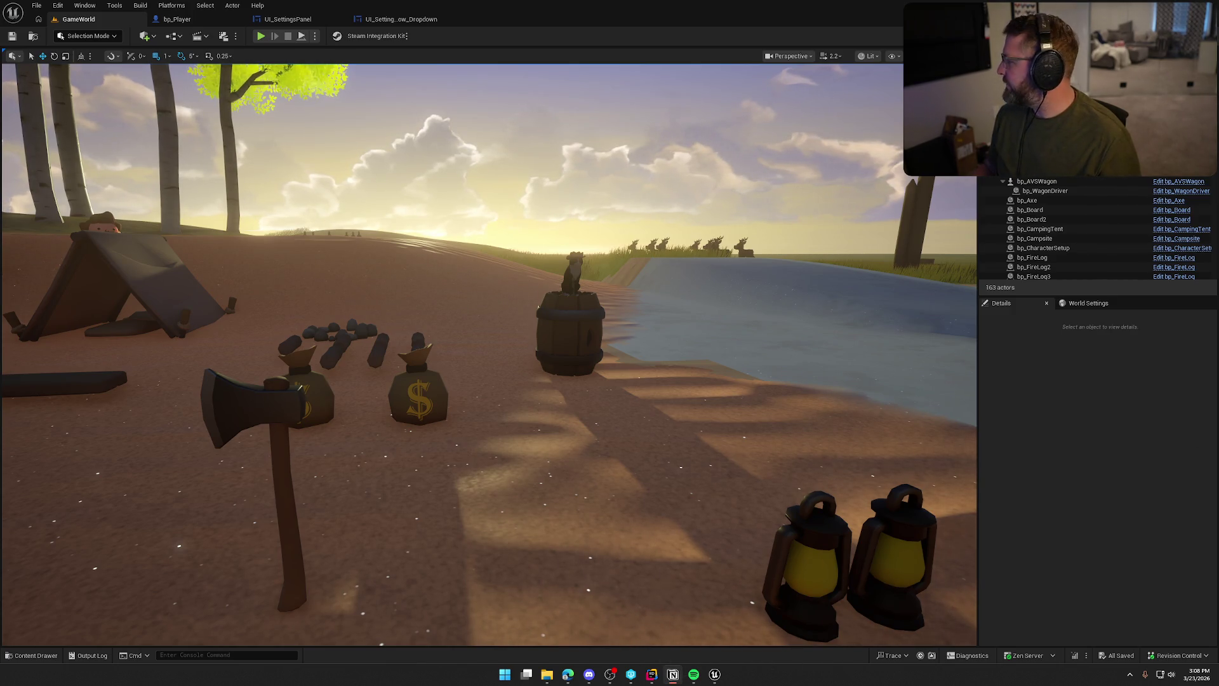
Tick the 'DLSS sub option doesnt show after restart' checklist item and move Notion off-screen.
click(673, 674)
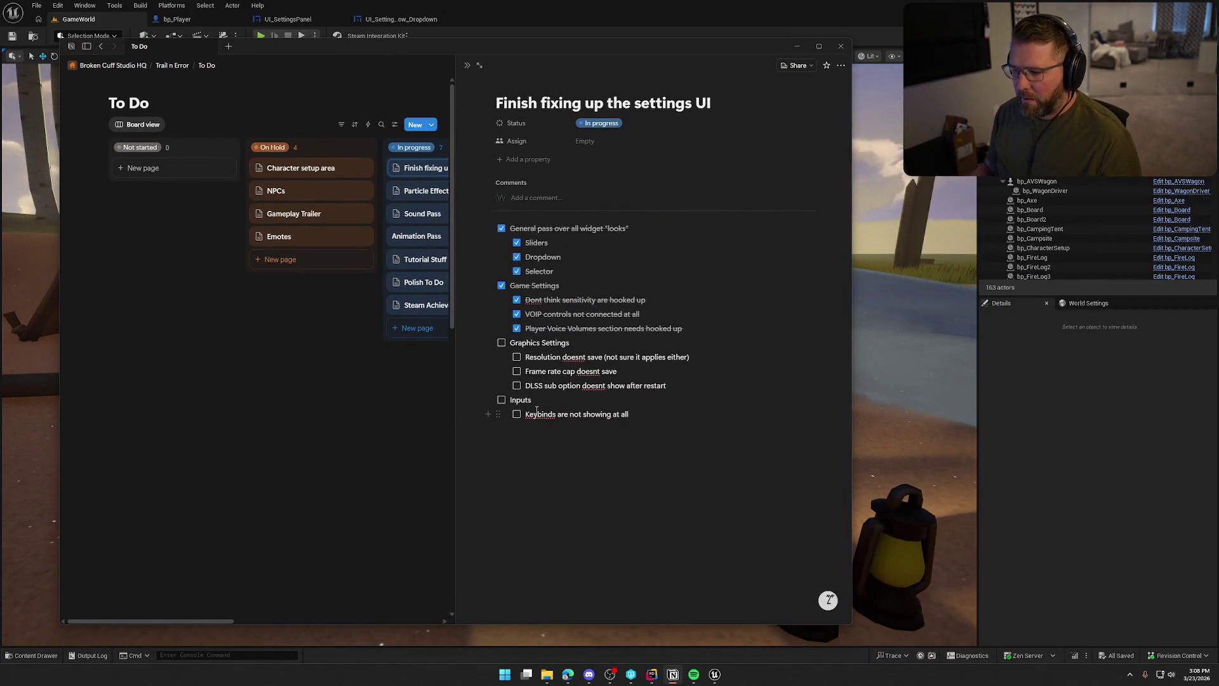
click(516, 387)
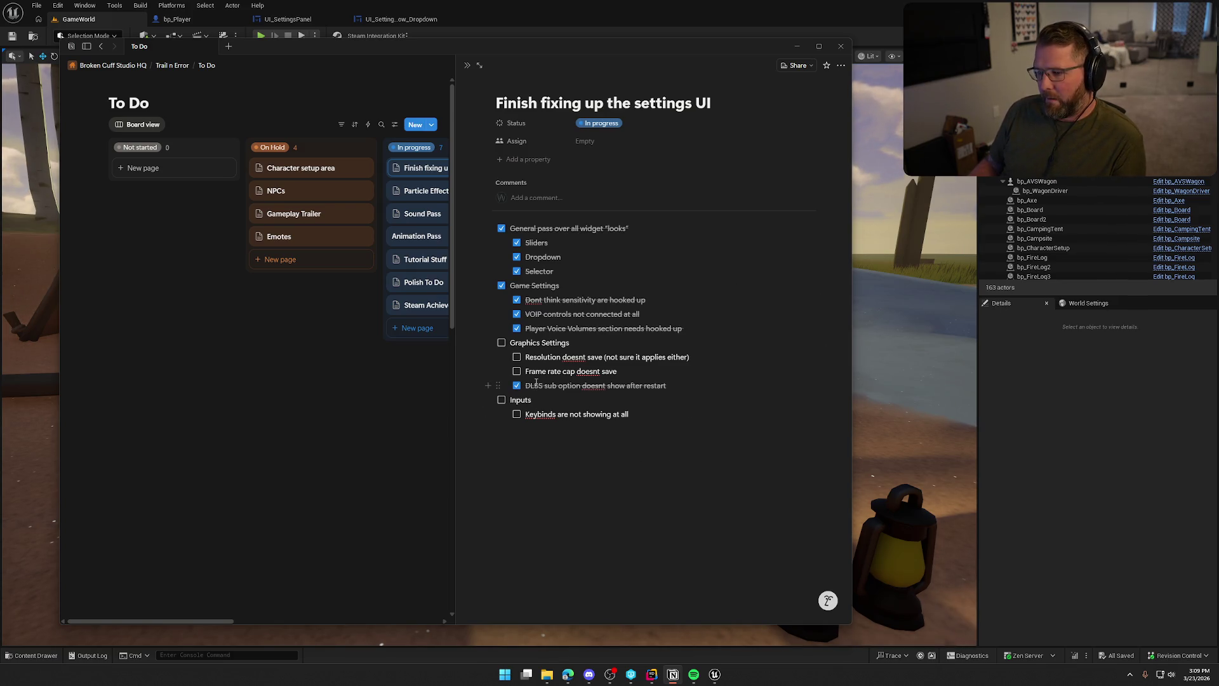
drag(498, 49, 1218, 101)
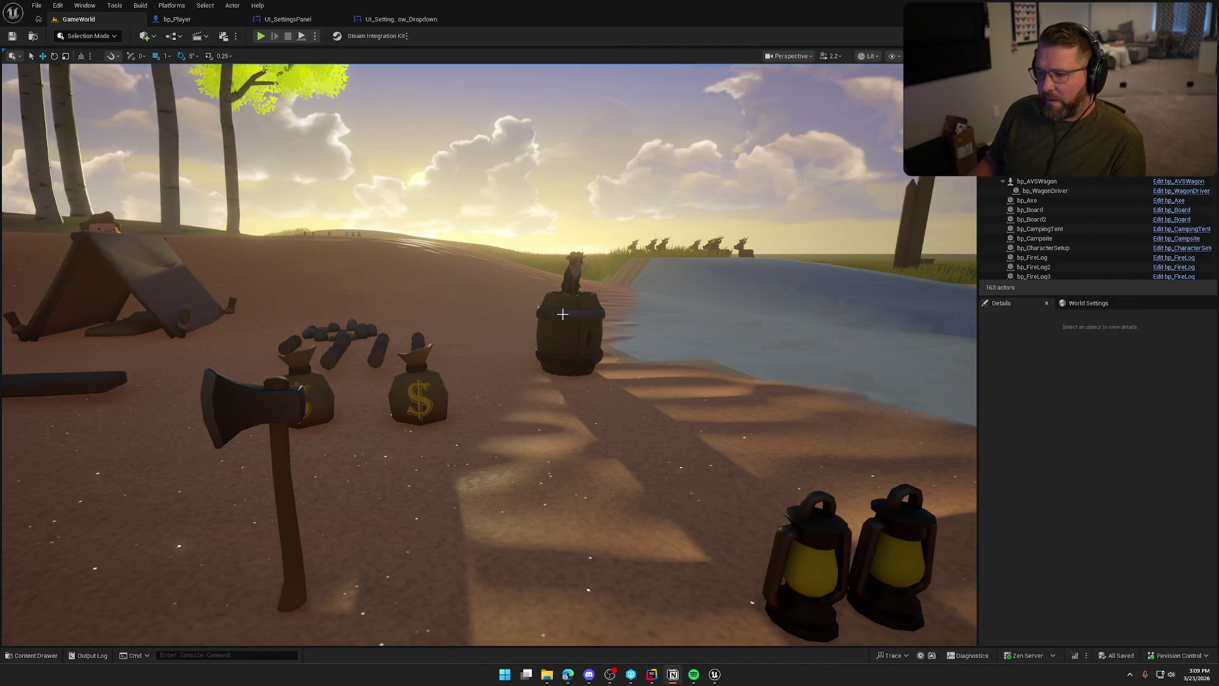
Go to the UI_SettingsPanel tab and select the Frame Rate Cap row in the Designer.
click(287, 19)
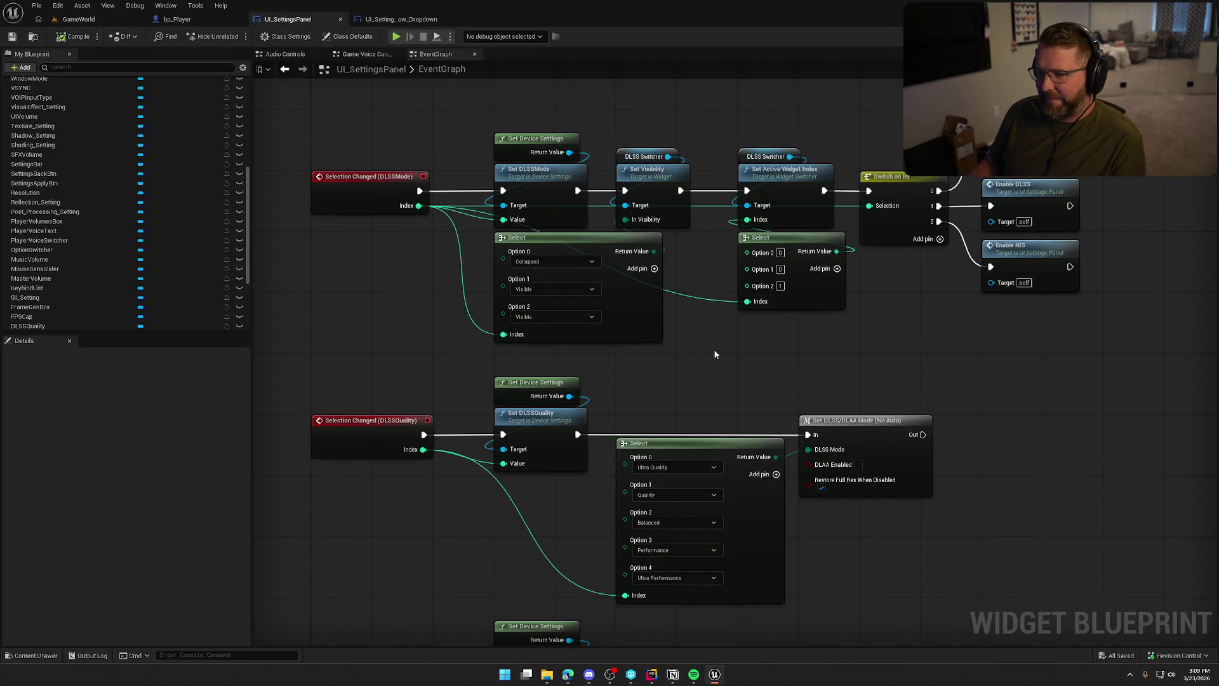
scroll(715, 354, down, 5)
scroll(859, 435, up, 5)
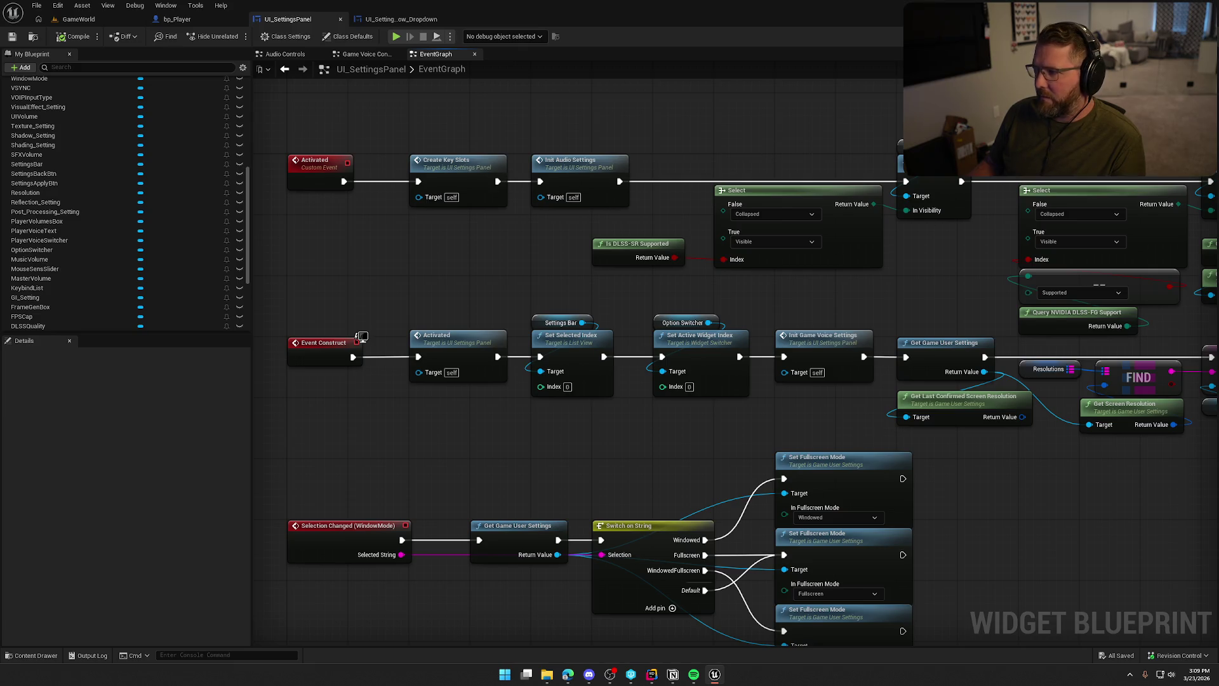
key(ctrl+shift+d)
click(565, 304)
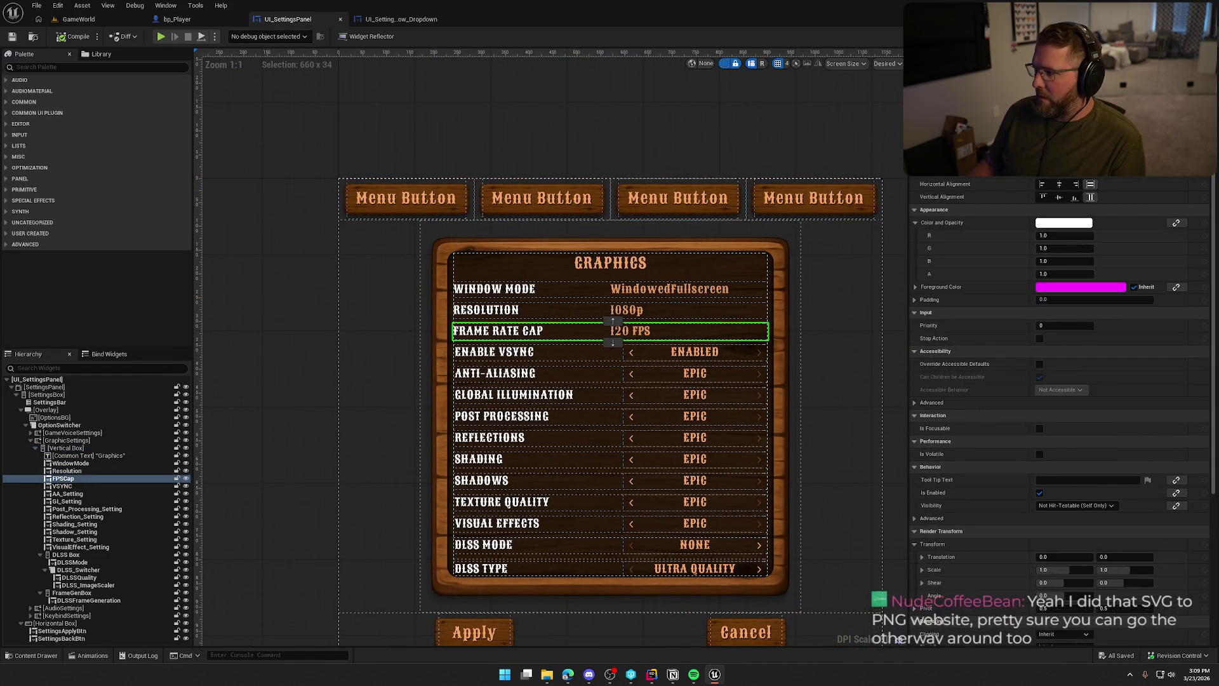
Find references to the FPSCap variable in the event graph and bring its SET node into view.
key(ctrl+shift+g)
right_click(38, 316)
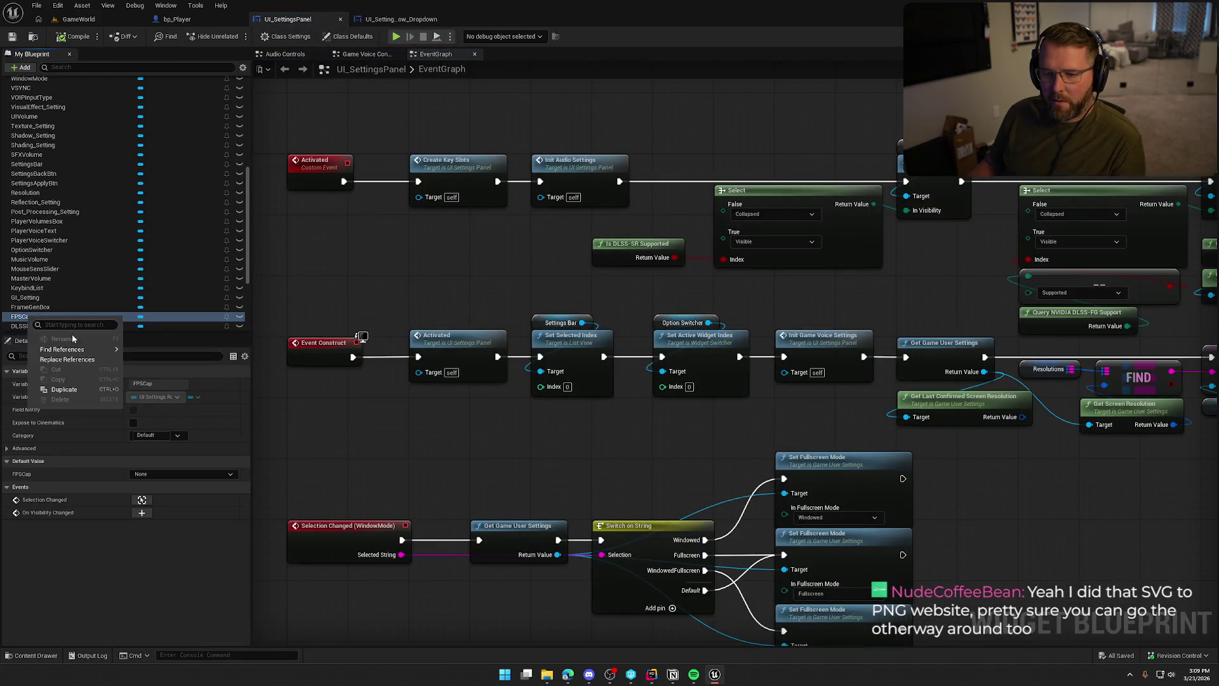
click(605, 270)
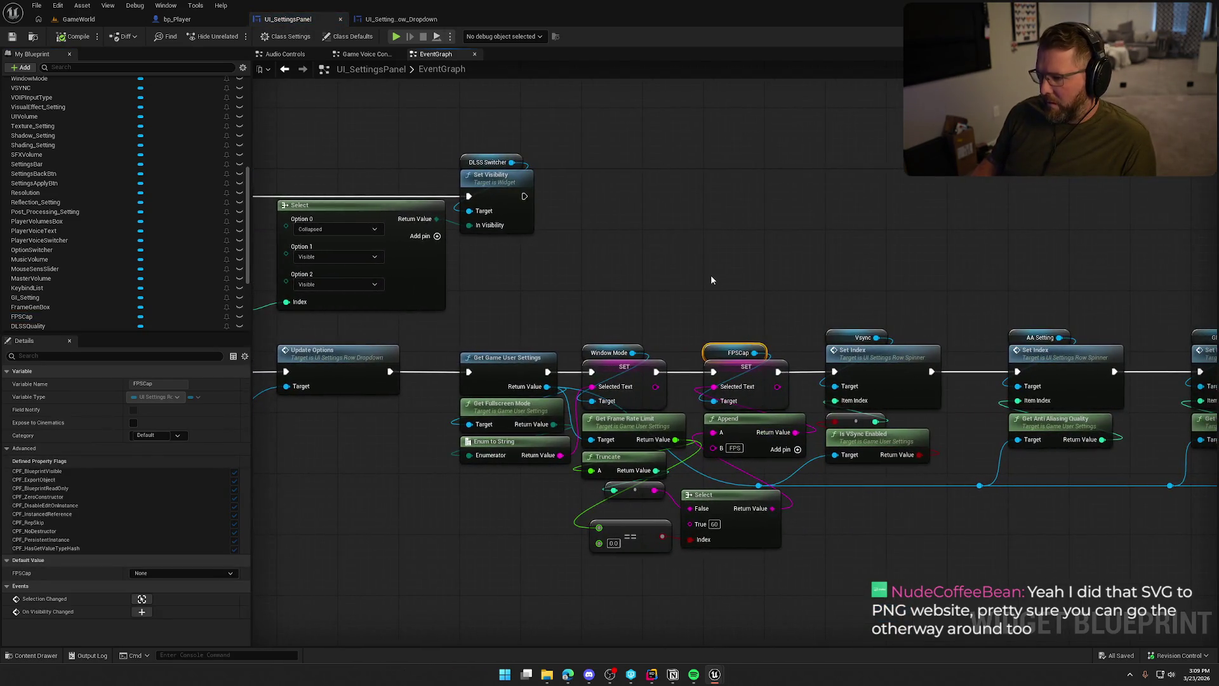
drag(712, 280, 698, 216)
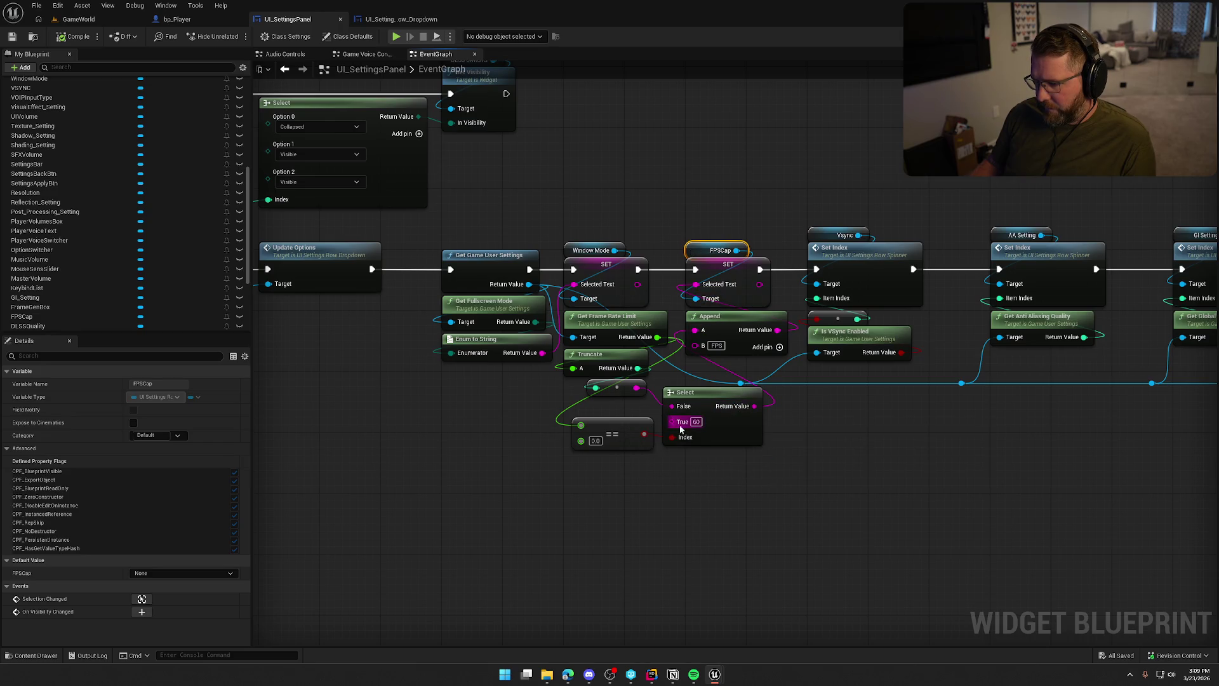
Add a Print String after the FPSCap SET, printing Select's Return Value for 10 seconds.
drag(680, 464, 708, 440)
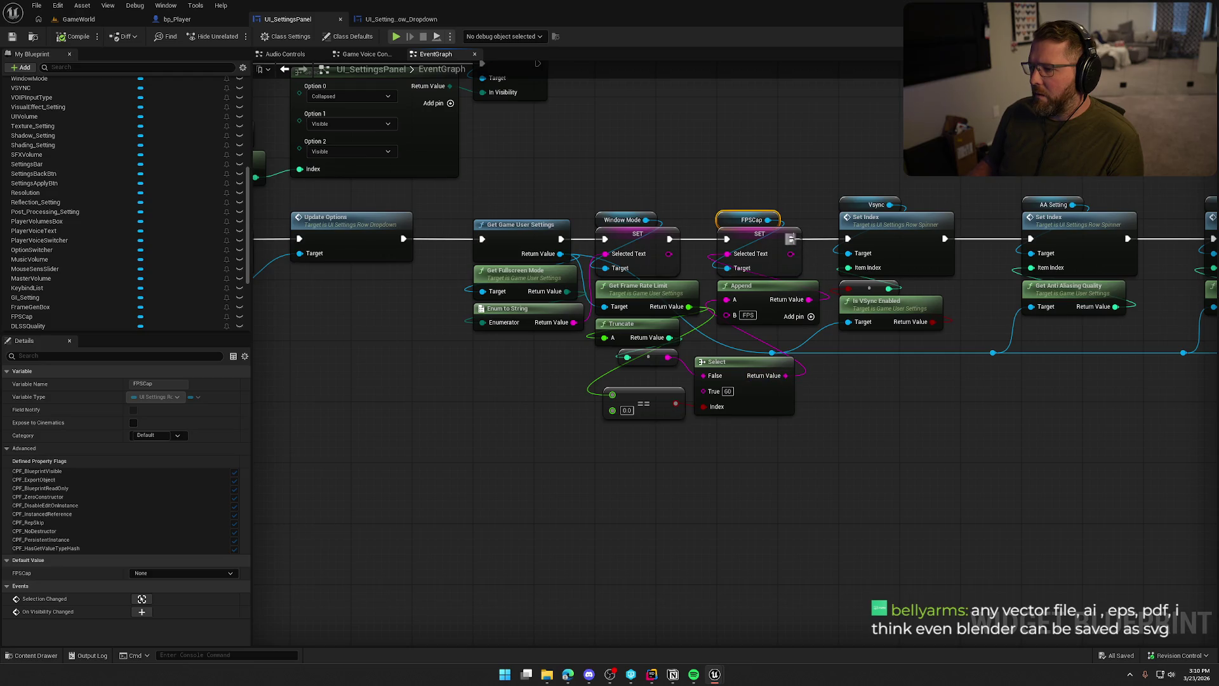
drag(790, 239, 838, 431)
text(print)
key(Return)
mouse_move(786, 375)
mouse_down()
mouse_move(841, 461)
mouse_move(857, 461)
mouse_up()
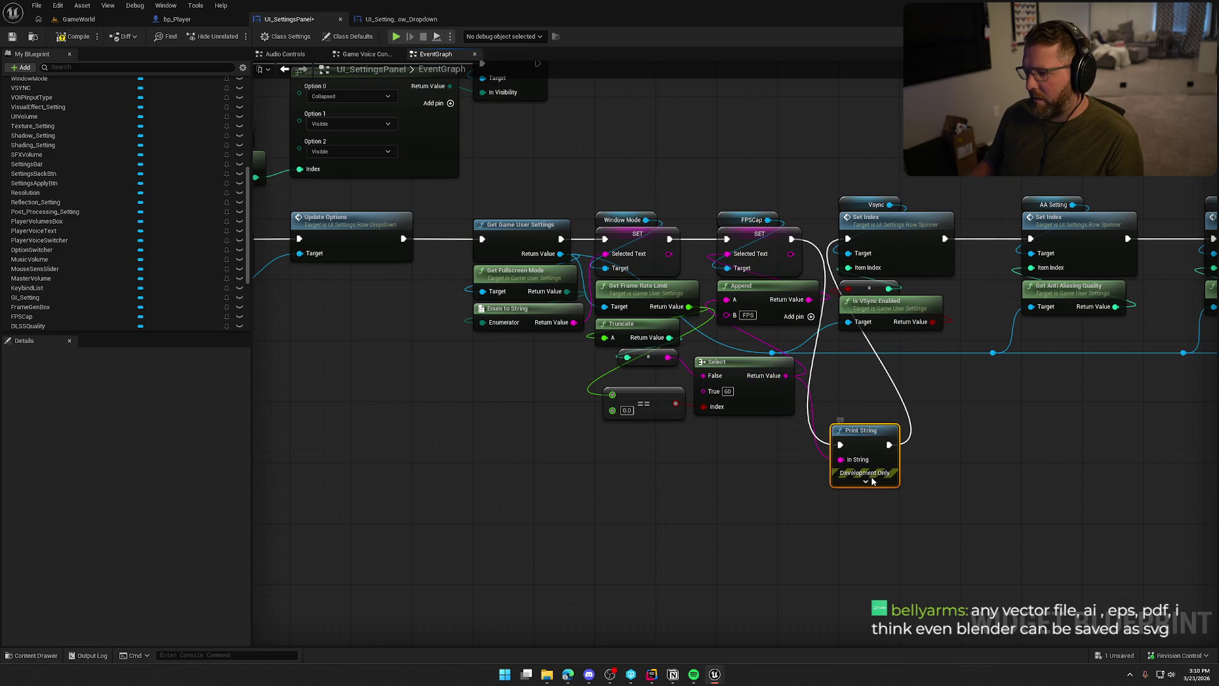
click(868, 481)
text(10)
click(763, 505)
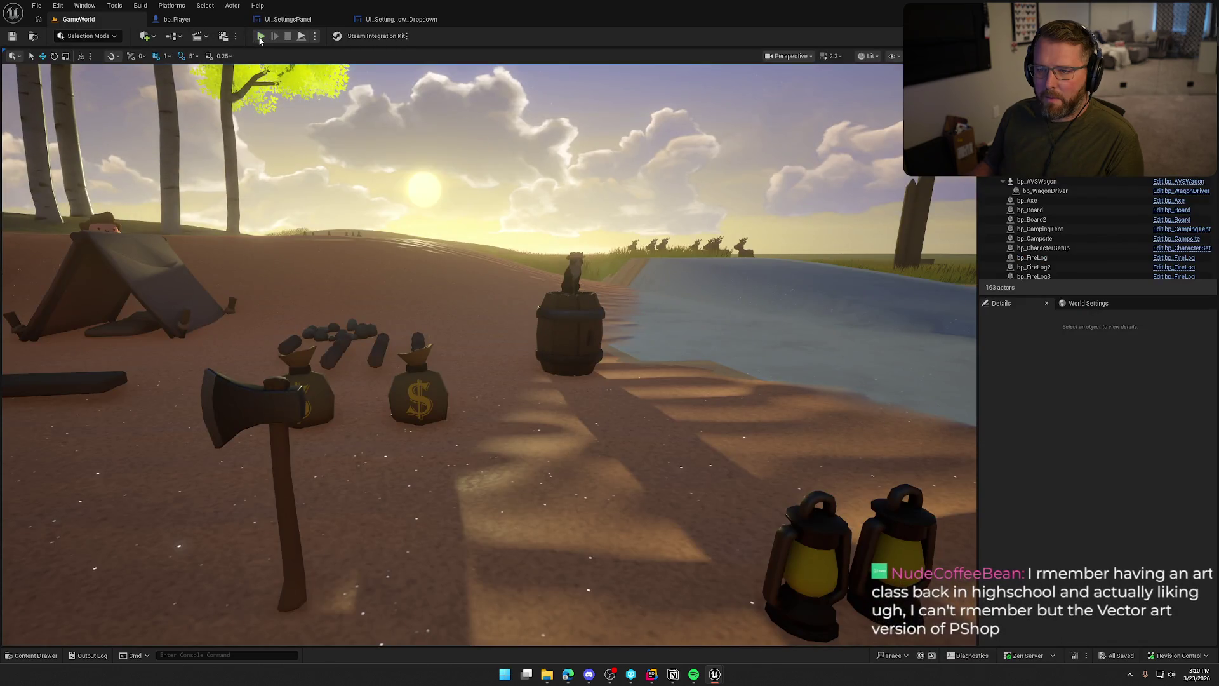
In a play session, set the Graphics Frame Rate Cap to 60 FPS, apply it, then stop.
click(260, 36)
key(Escape)
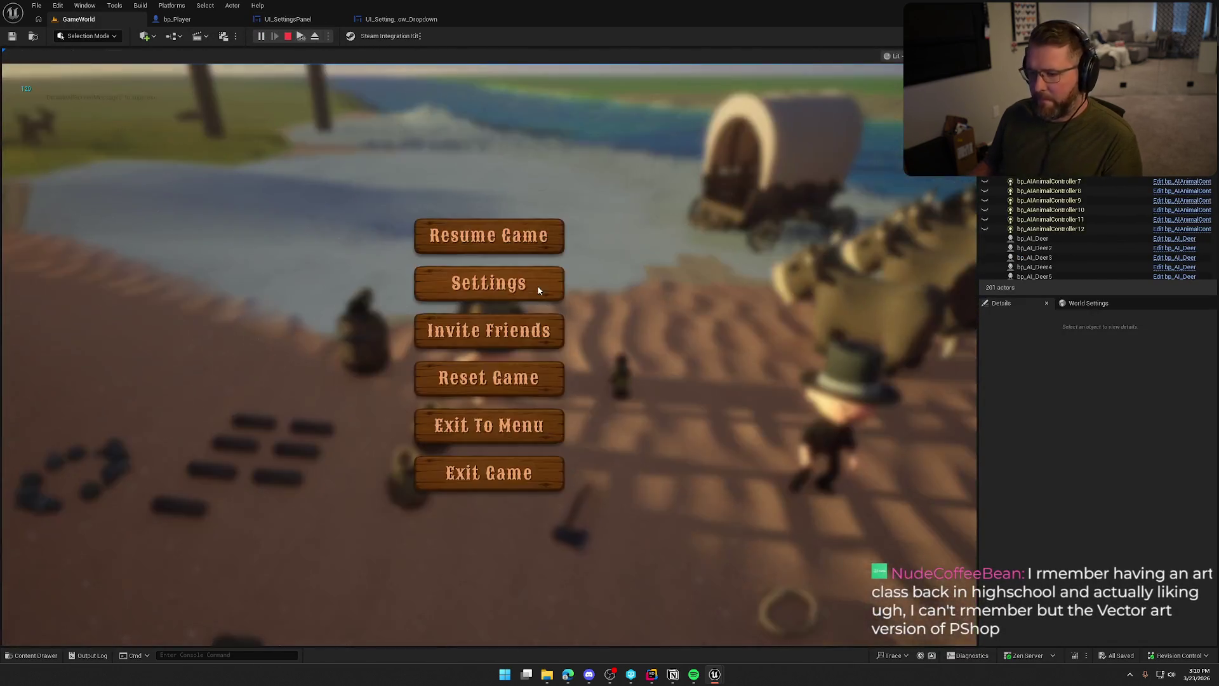
click(510, 290)
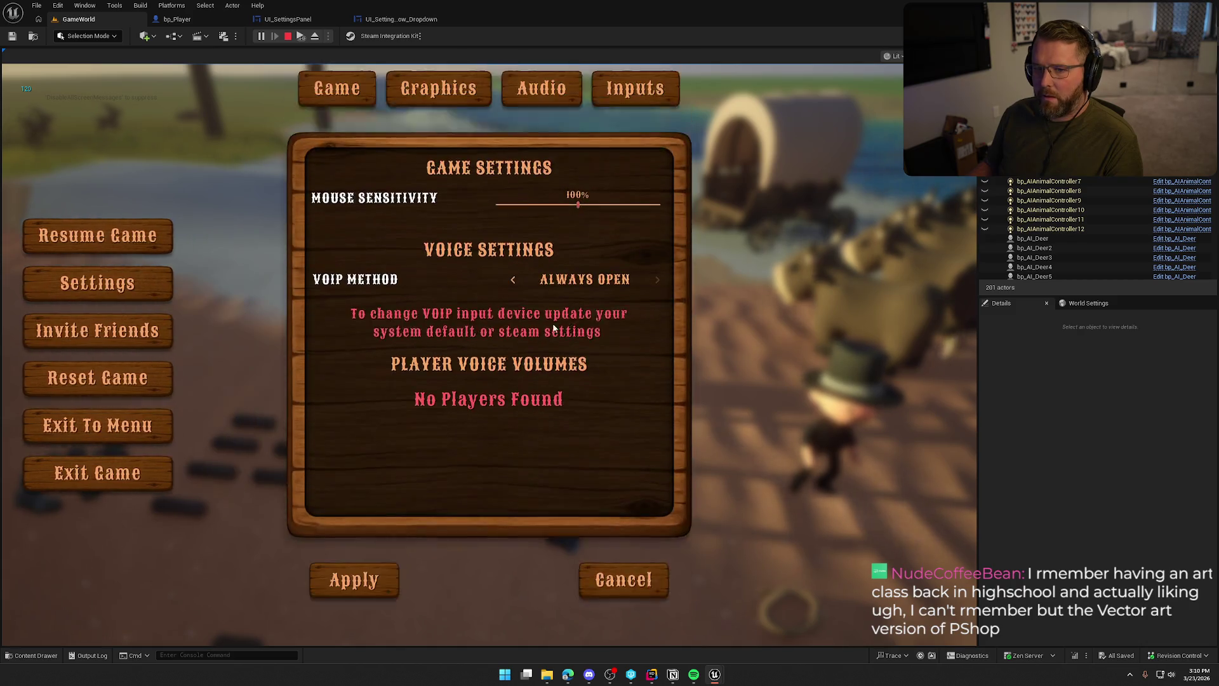
click(438, 107)
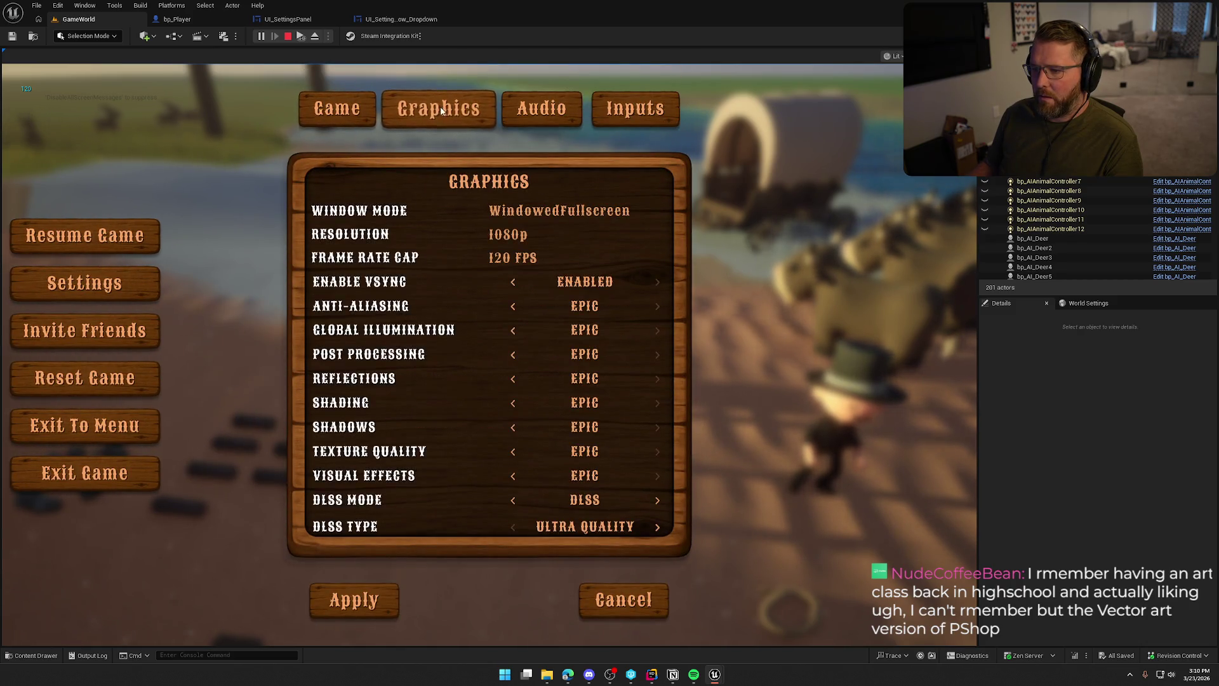
click(510, 257)
click(524, 302)
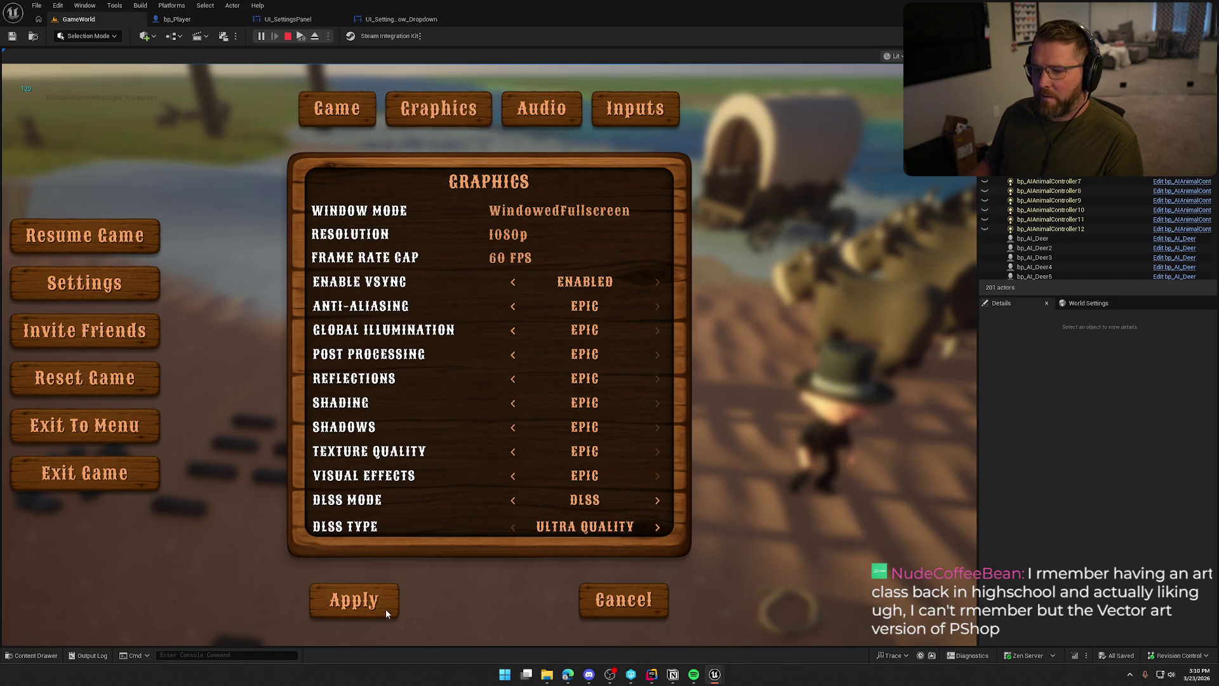
click(371, 593)
click(466, 245)
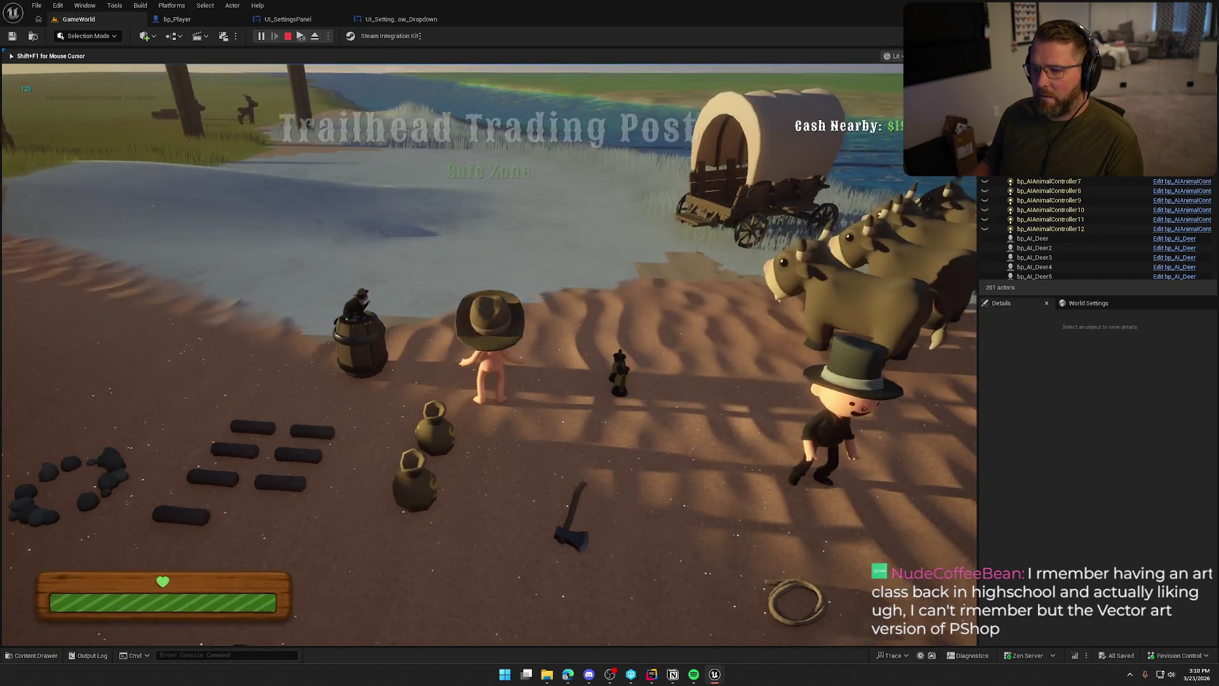
key(Escape)
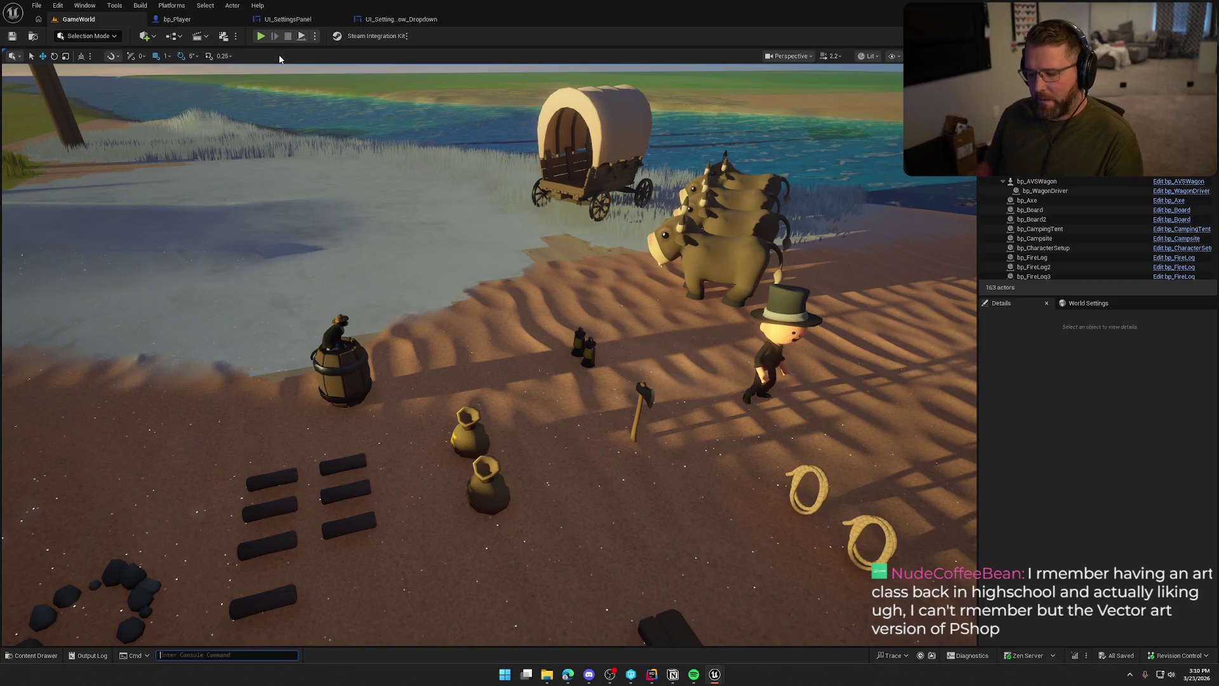
Enable stat fps, replay, and find the Graphics Frame Rate Cap showing 120 FPS.
text(stat fps)
key(Return)
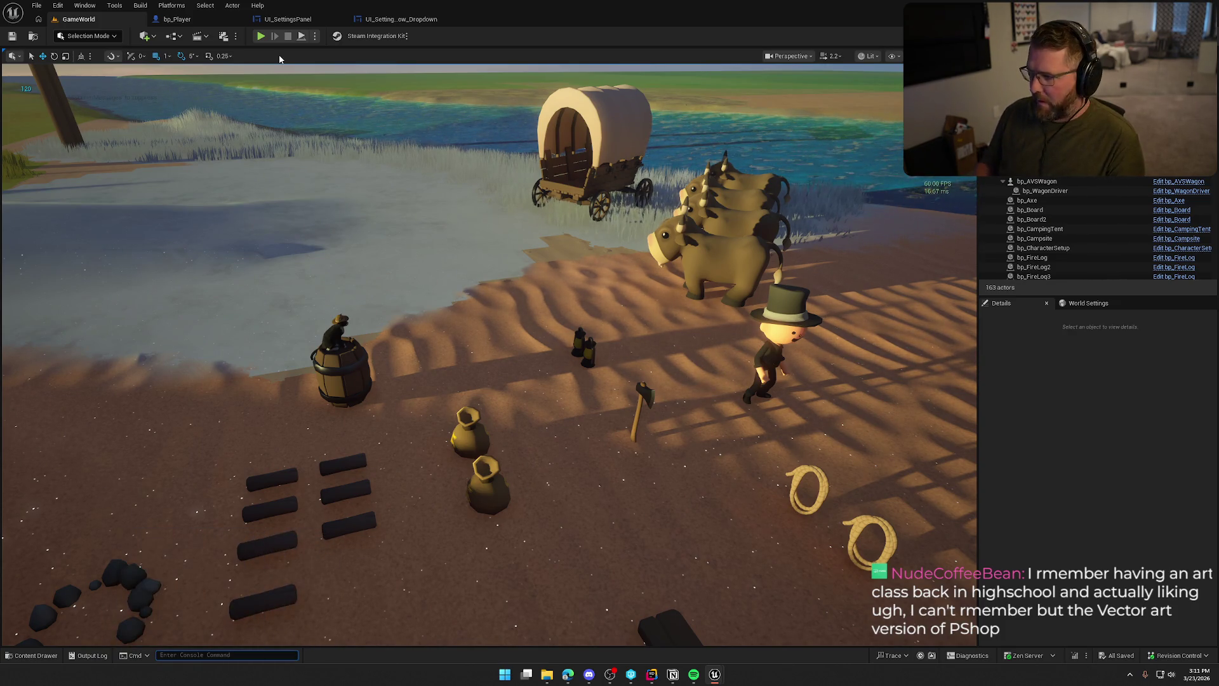
key(alt+p)
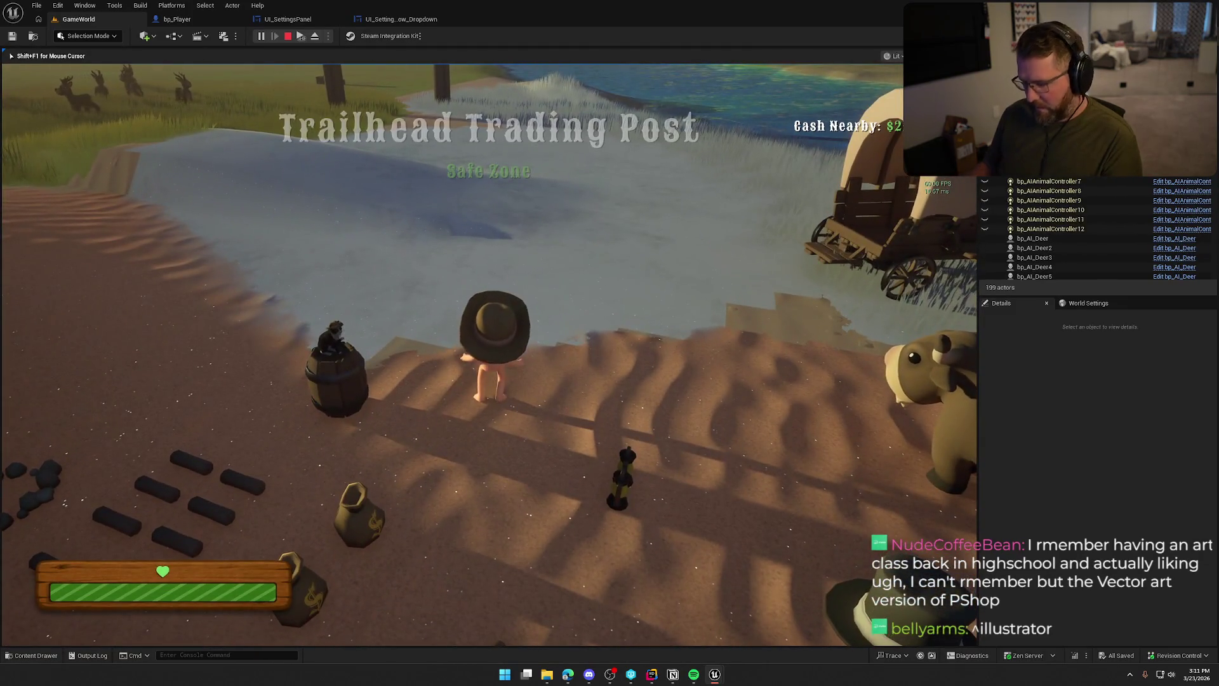
key(Escape)
click(489, 286)
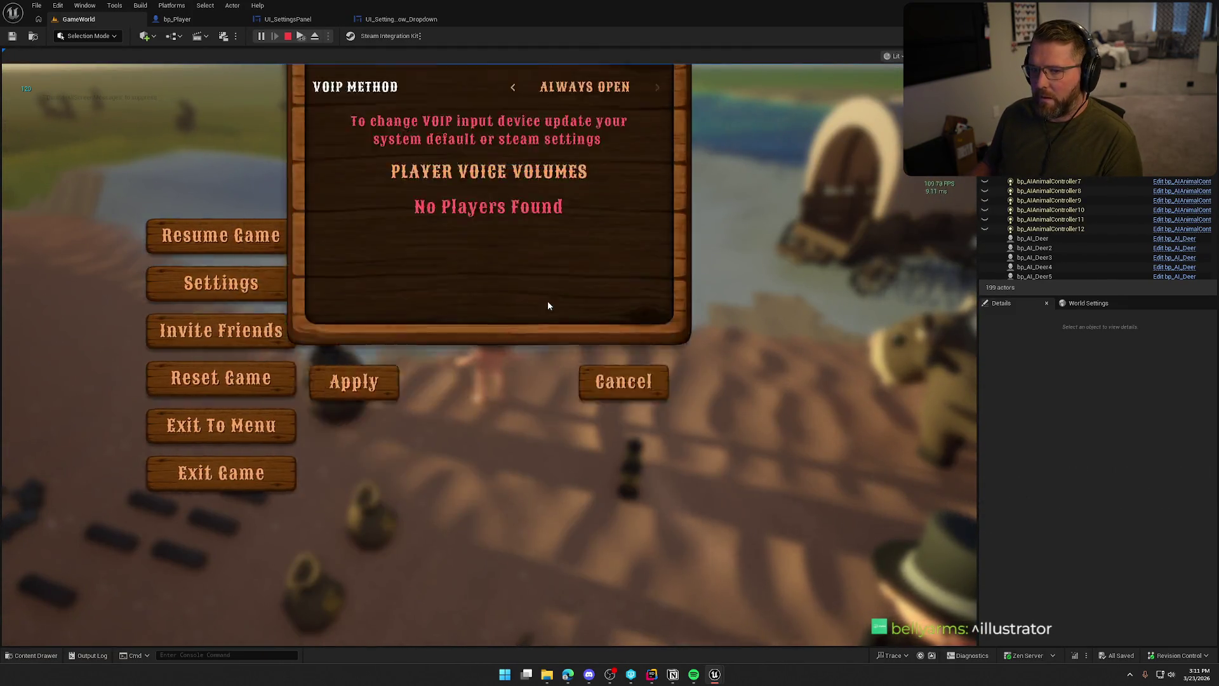
click(436, 120)
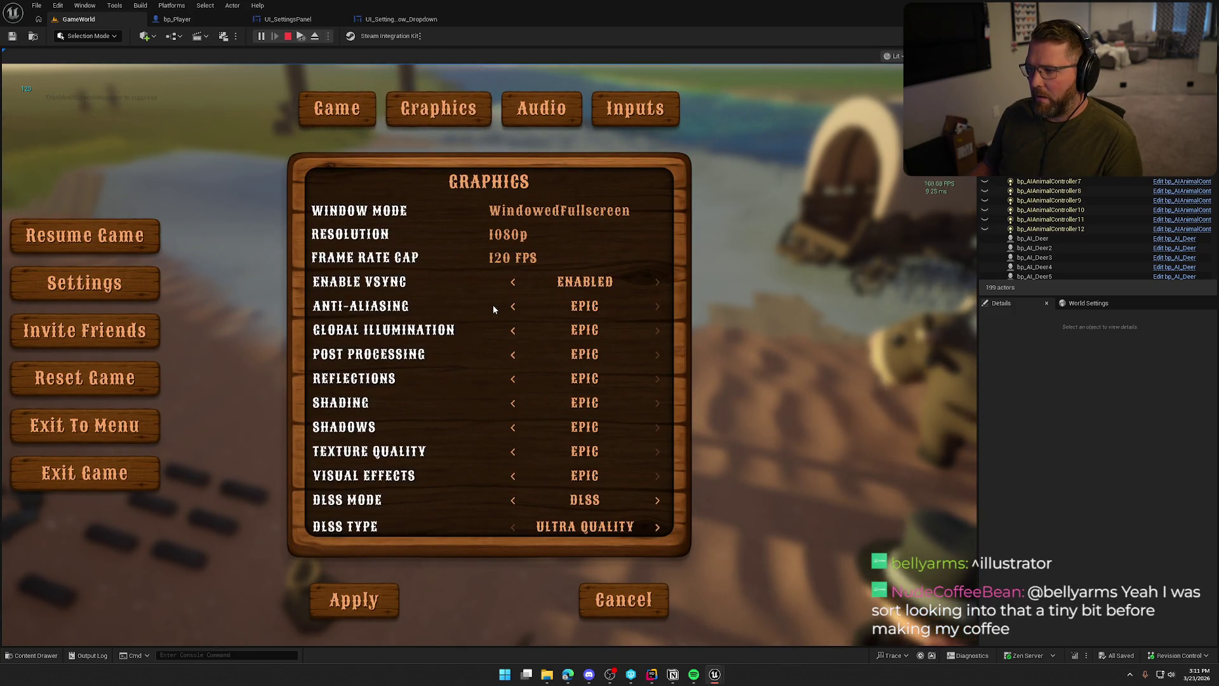
key(Escape)
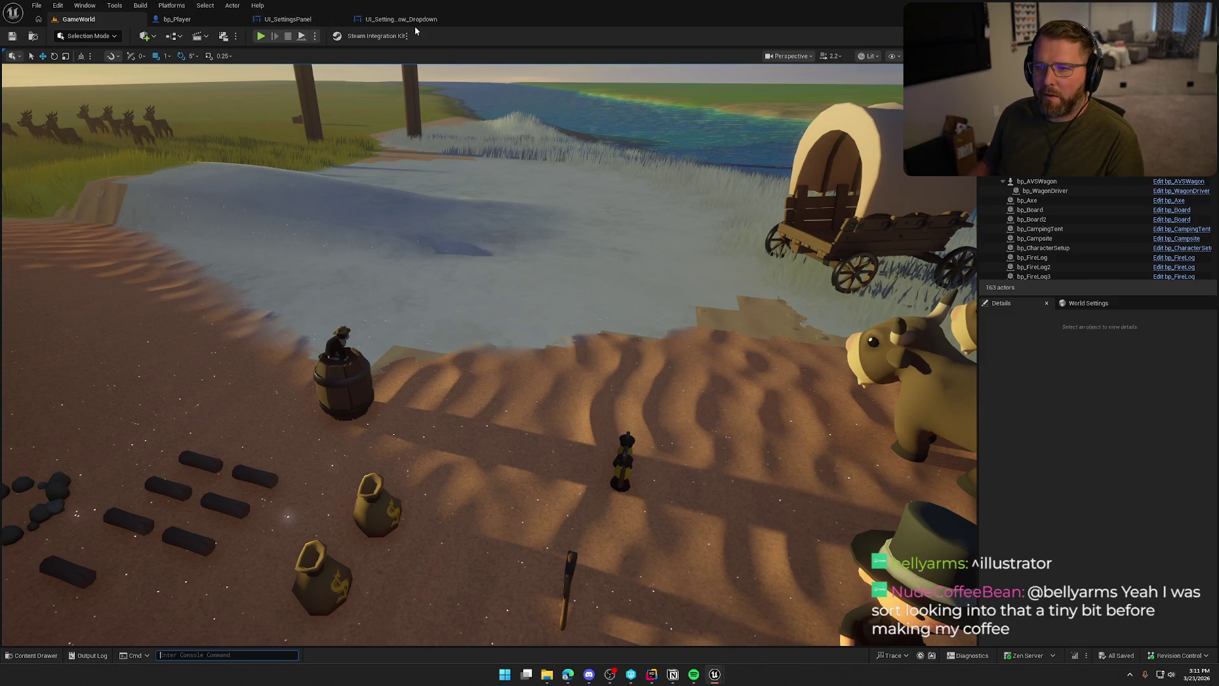
click(298, 20)
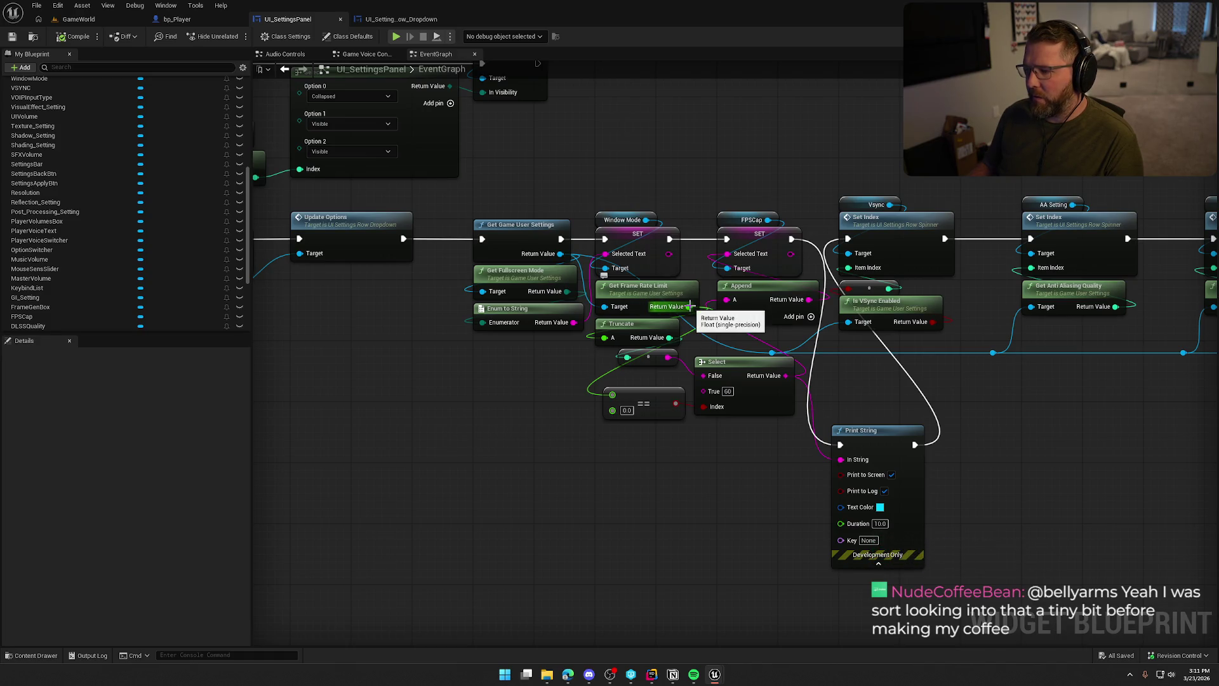
Feed Get Frame Rate Limit's Return Value into Print String's In String and save.
drag(690, 306, 736, 470)
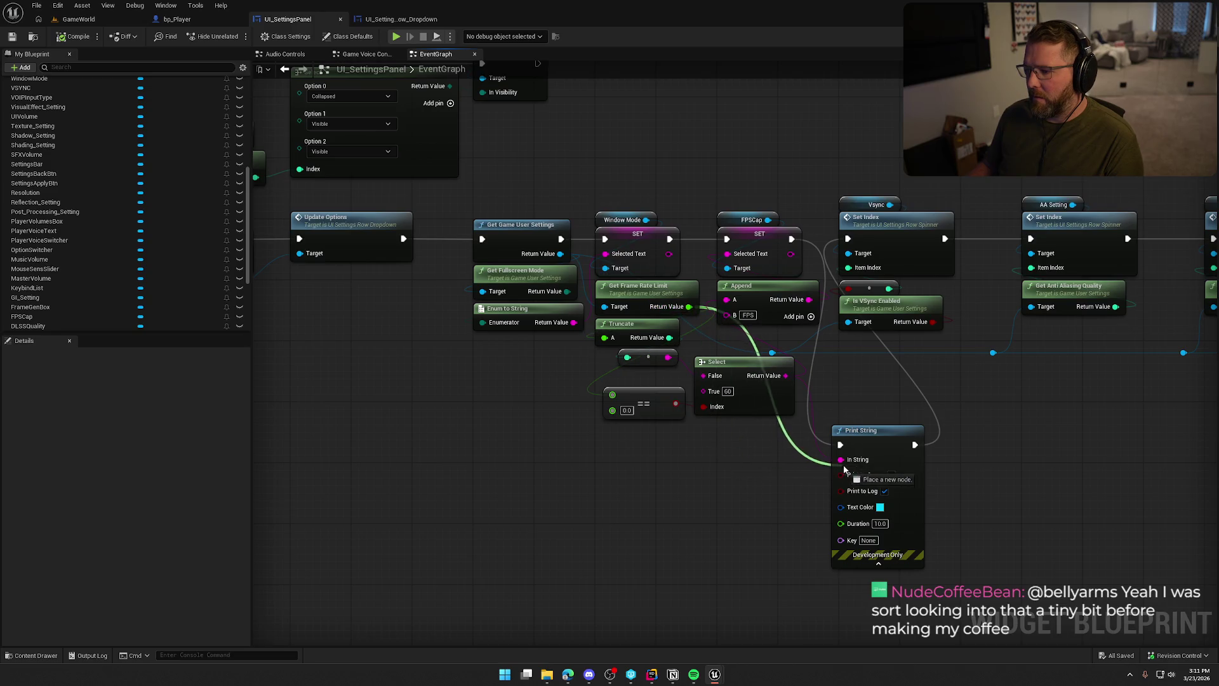
drag(844, 462, 842, 460)
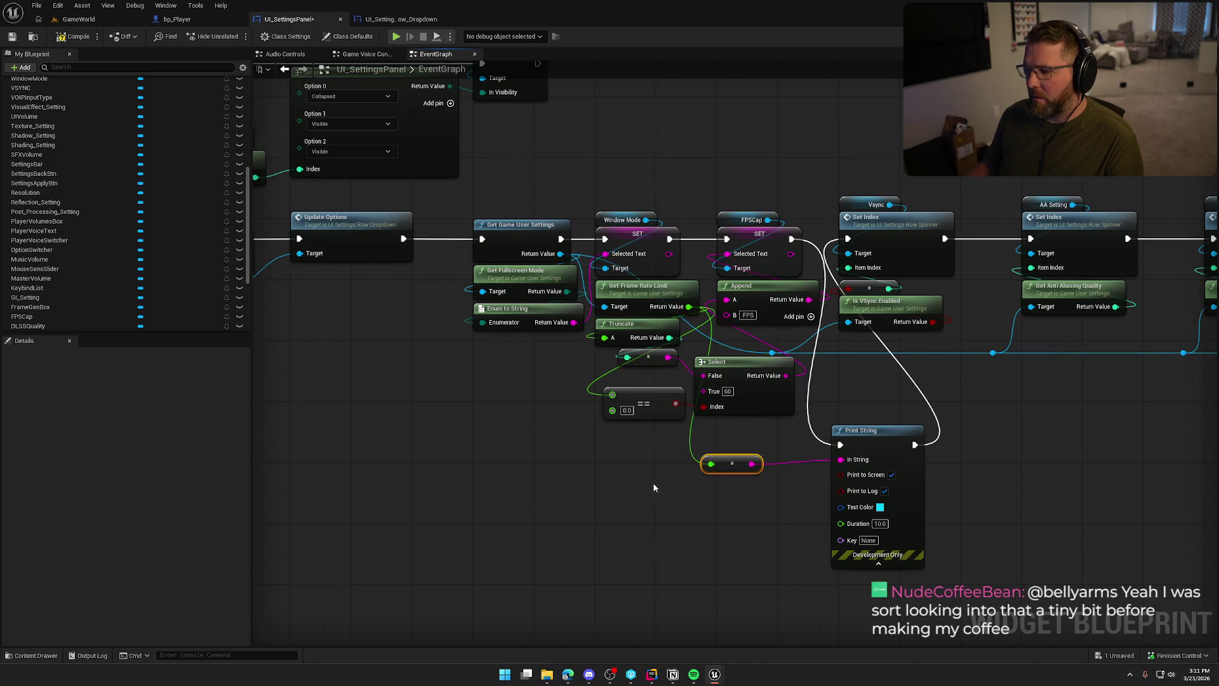
key(ctrl+s)
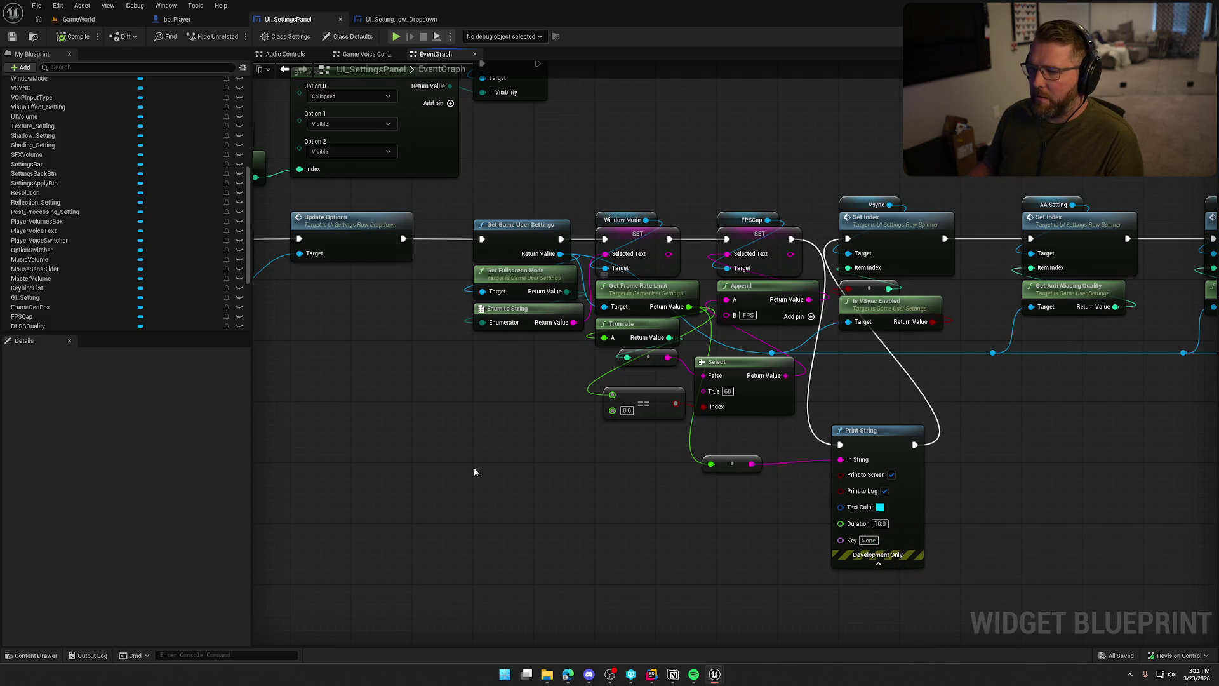
Review the FPSCap handler chain through Apply Non Resolution Settings, then return to GameWorld.
scroll(455, 471, down, 3)
drag(868, 453, 920, 351)
scroll(679, 217, up, 3)
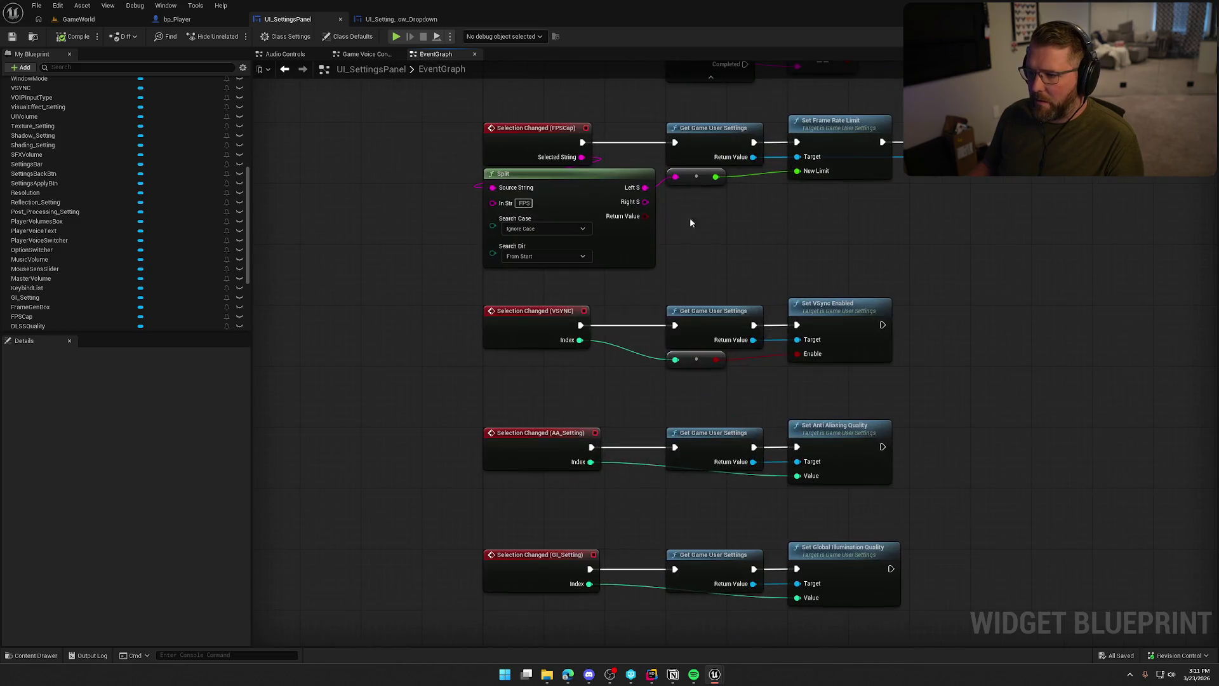
scroll(594, 196, down, 2)
click(594, 196)
scroll(645, 361, up, 2)
right_click(645, 366)
click(619, 335)
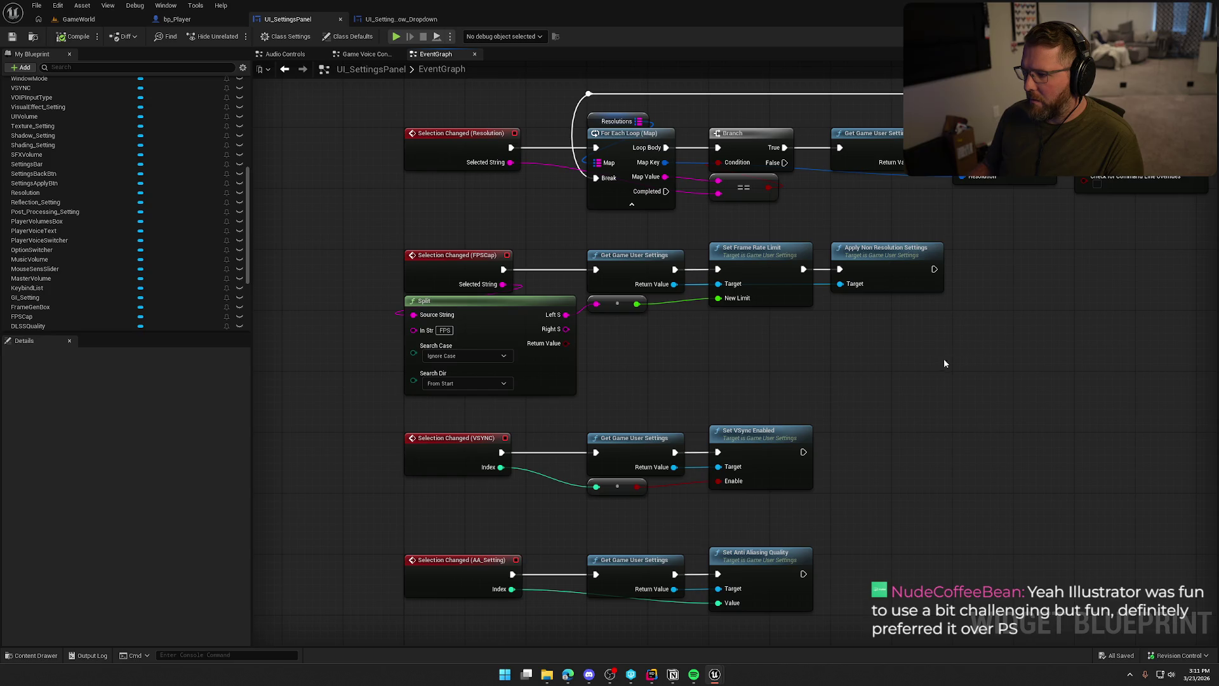
drag(949, 362, 855, 361)
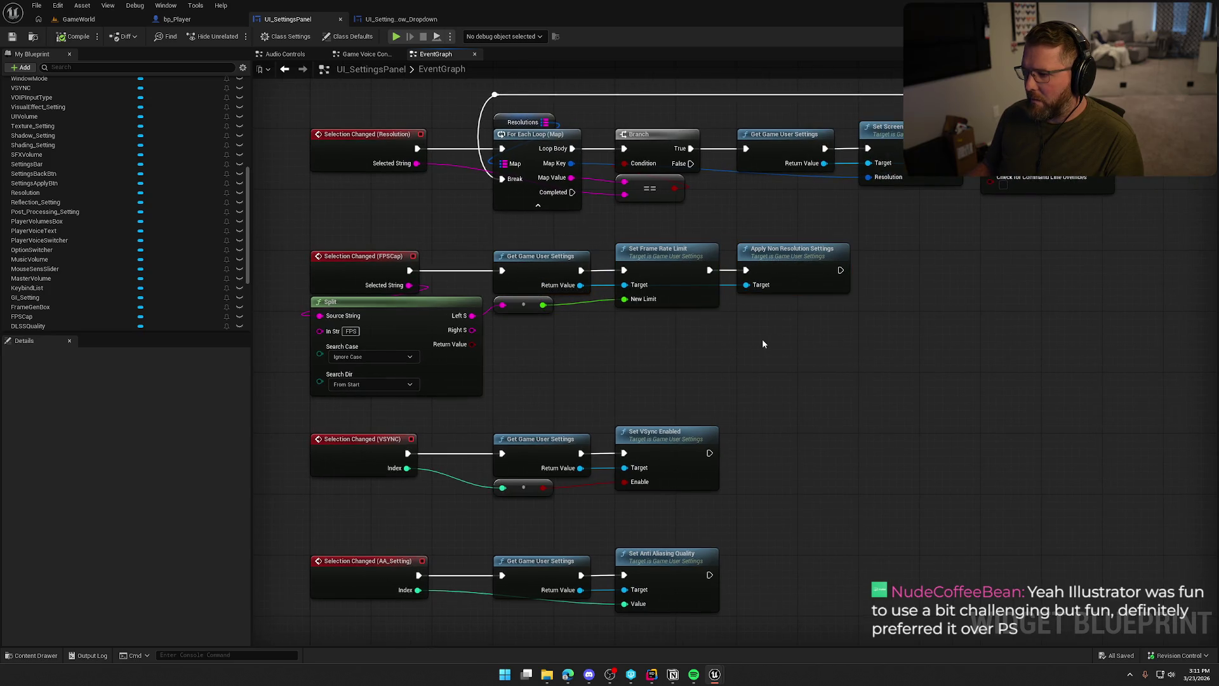
click(78, 19)
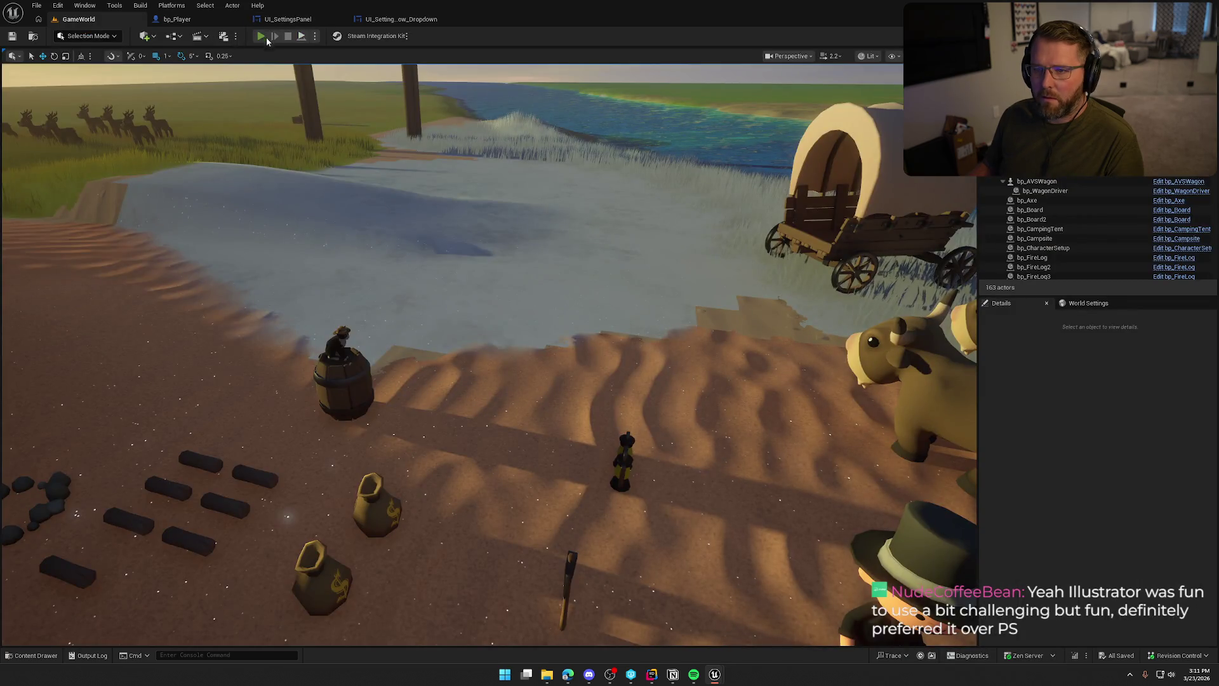
Start a play session and show the stat fps frame rate readout.
click(261, 36)
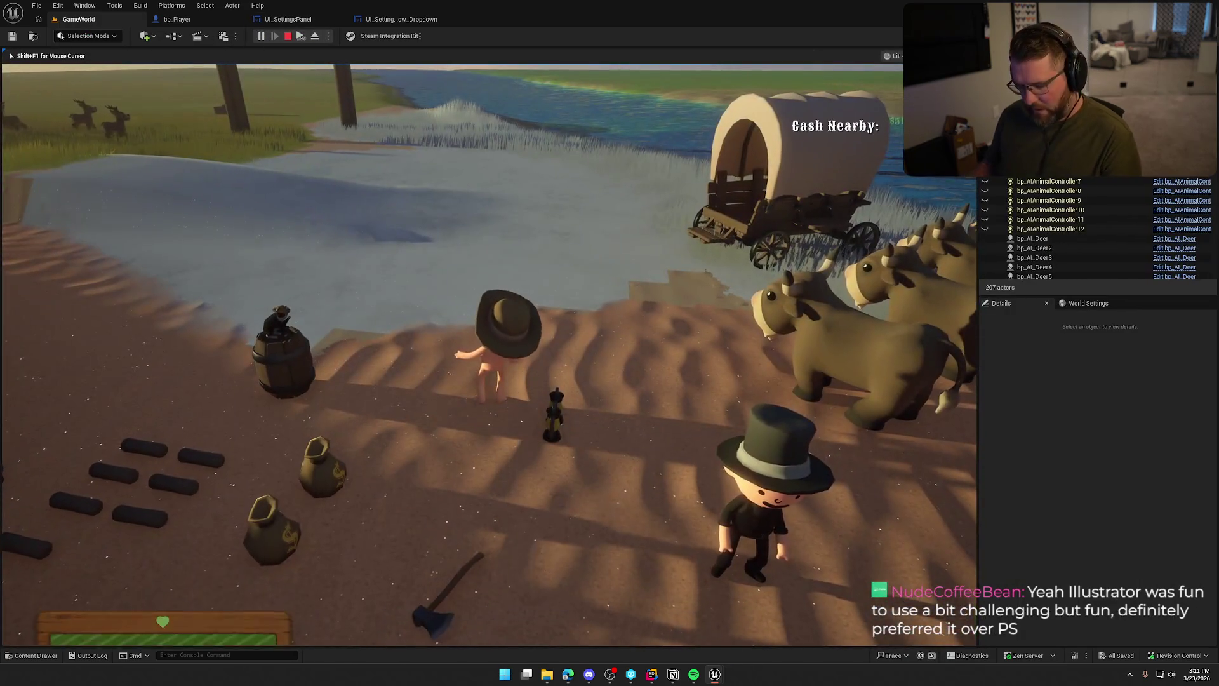
key(grave)
text(stat fps)
key(Return)
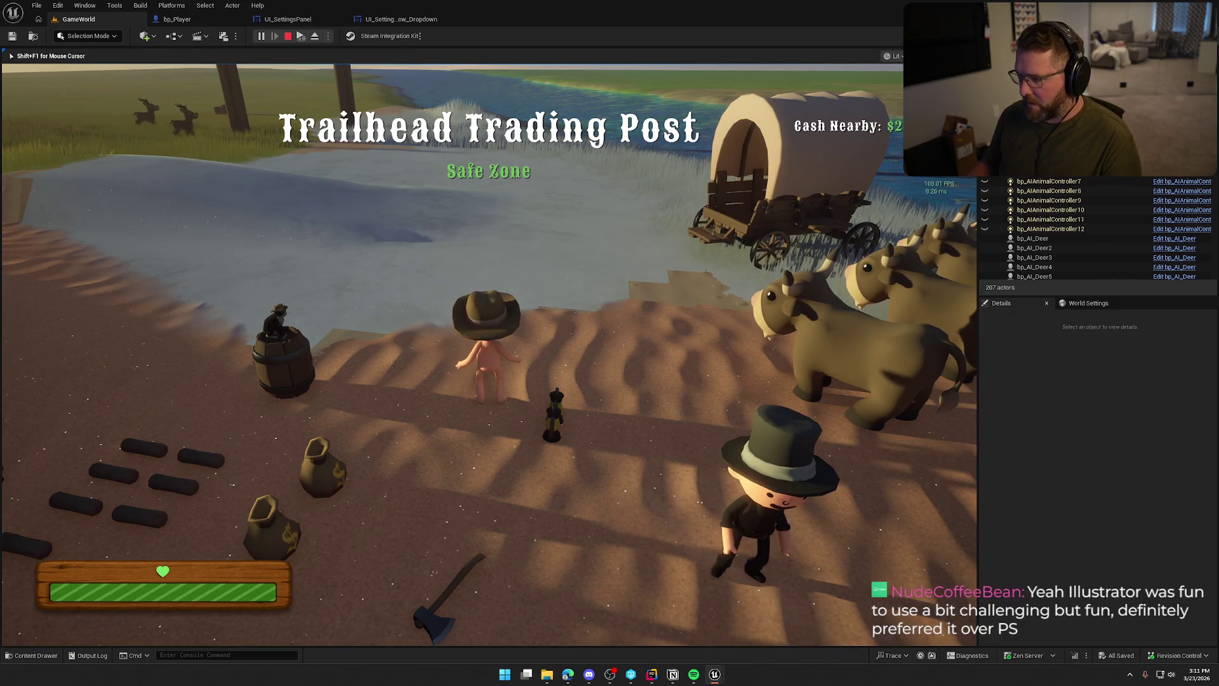
Set the Graphics Frame Rate Cap to 60 FPS, apply, and stop the session.
key(Escape)
click(585, 307)
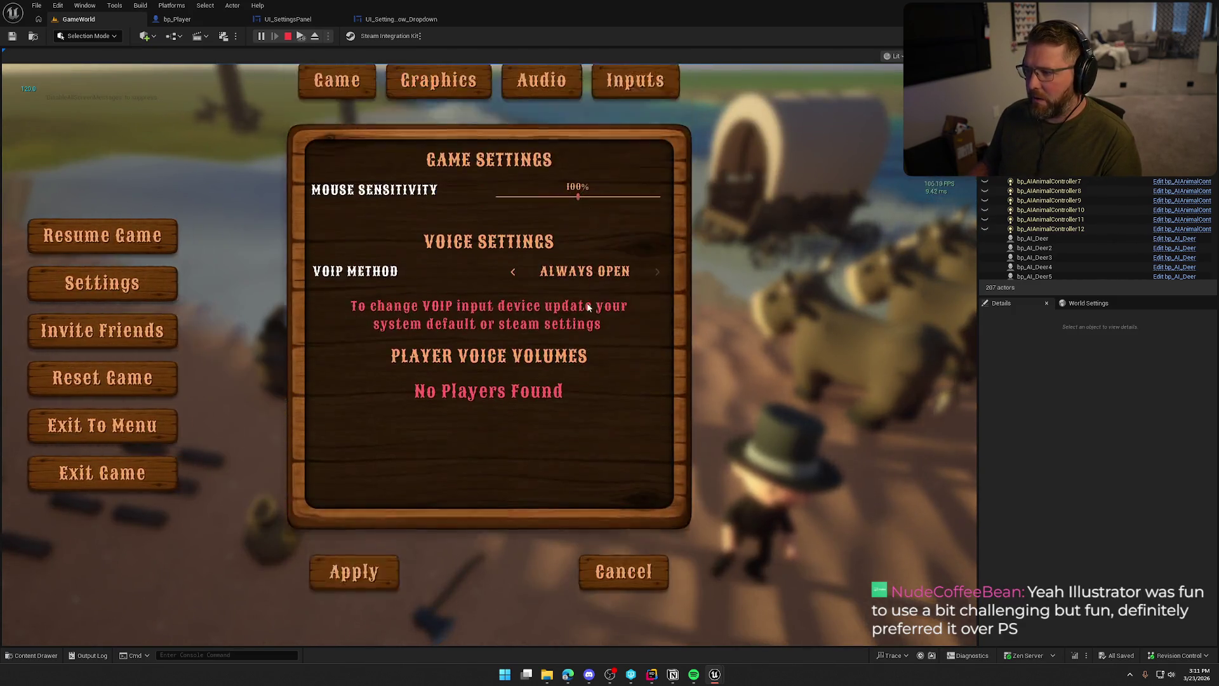
click(438, 108)
click(513, 257)
click(520, 302)
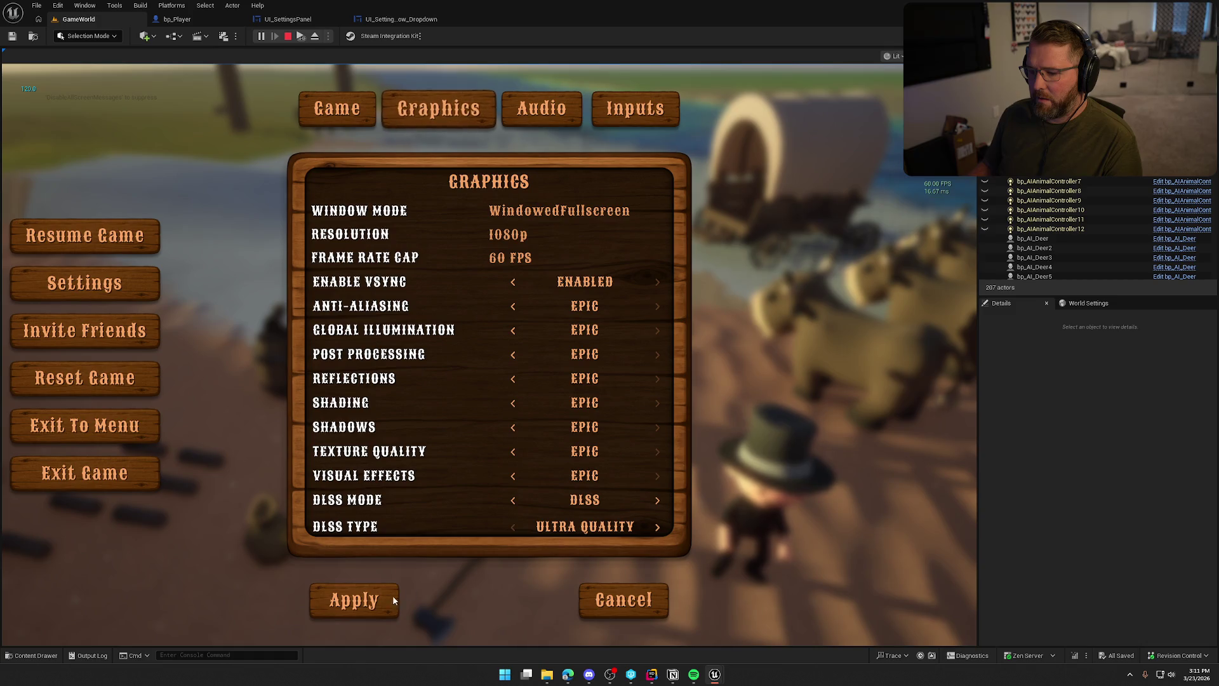
click(355, 603)
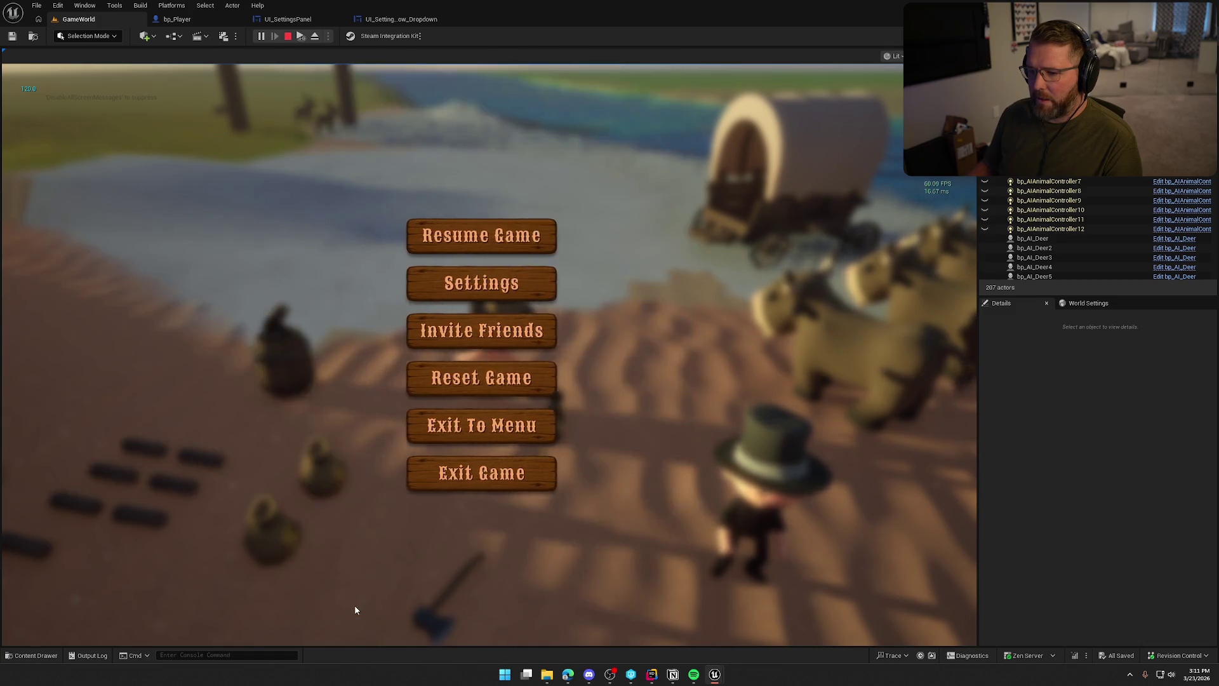
click(471, 232)
key(Escape)
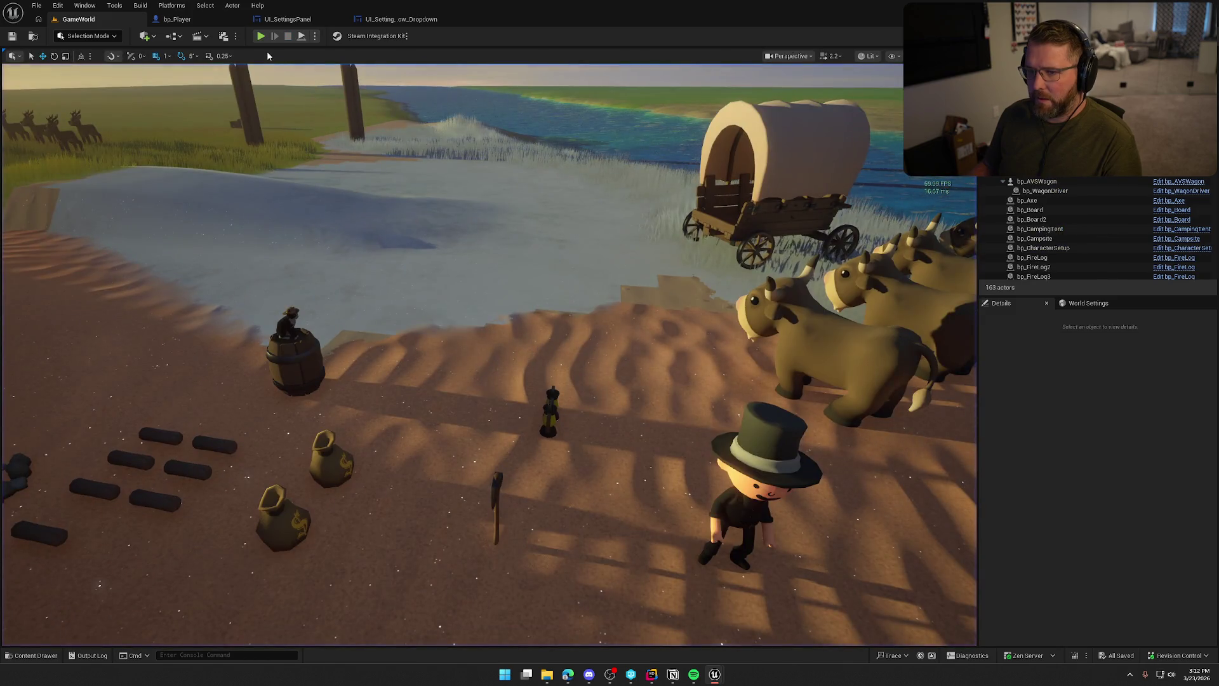
Relaunch play and confirm the Frame Rate Cap has reverted to 120 FPS.
click(260, 35)
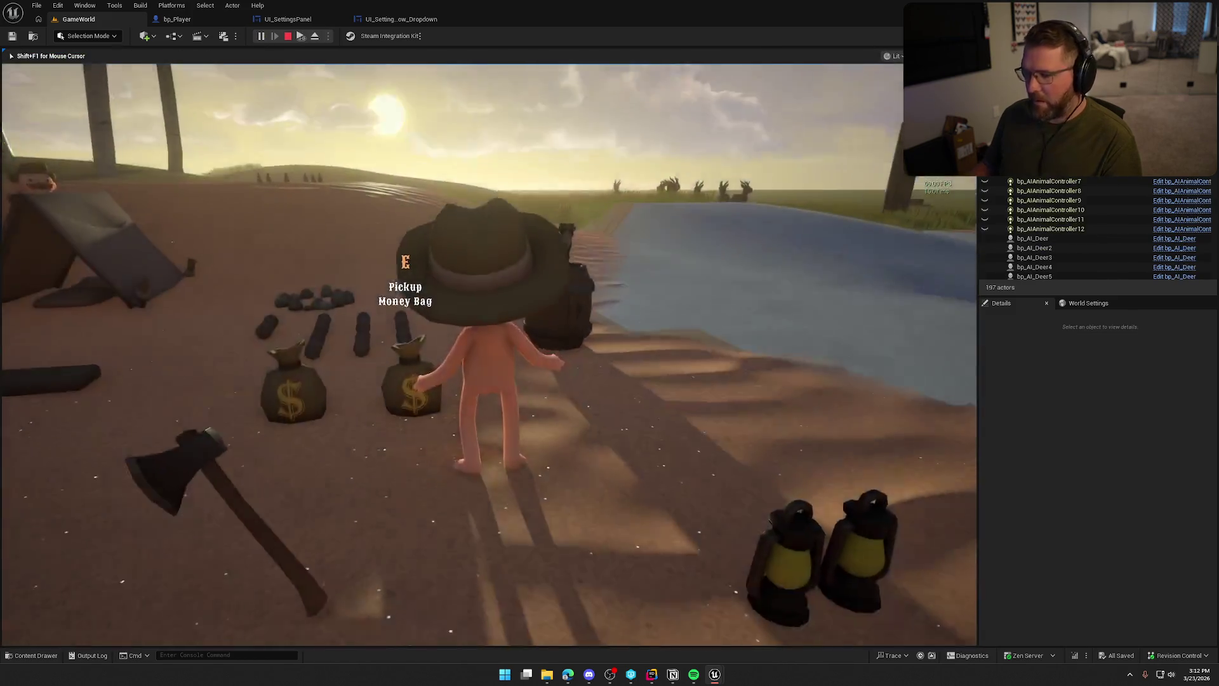
key(Escape)
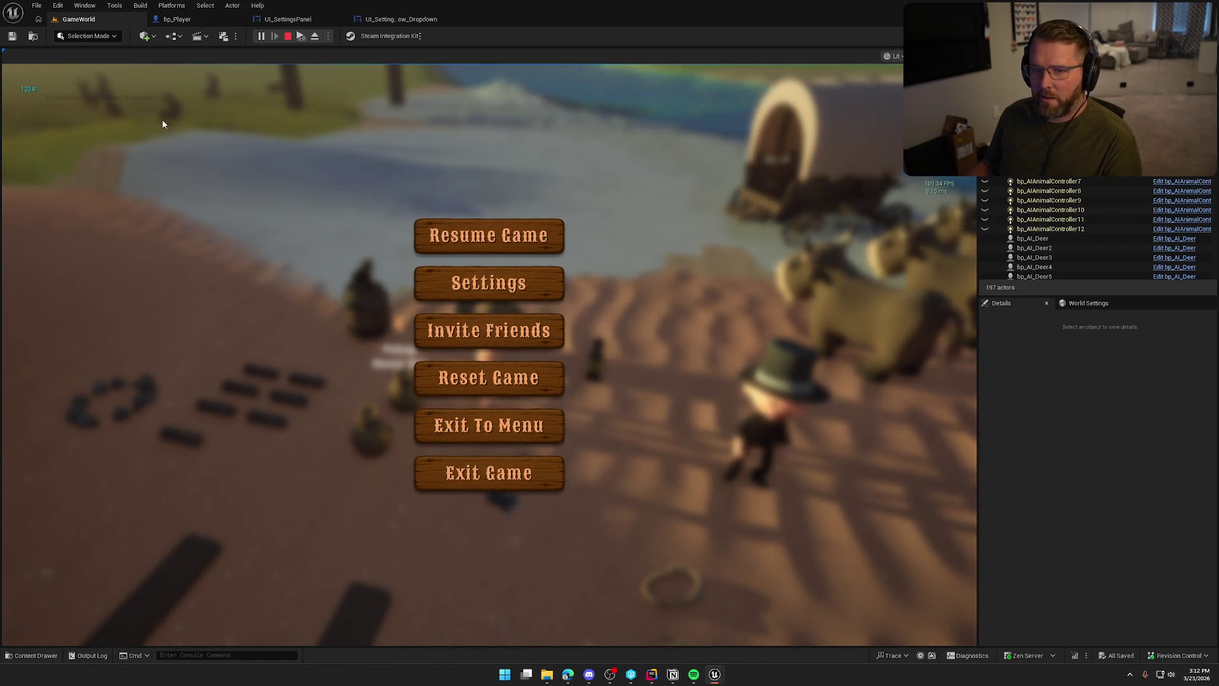
click(489, 282)
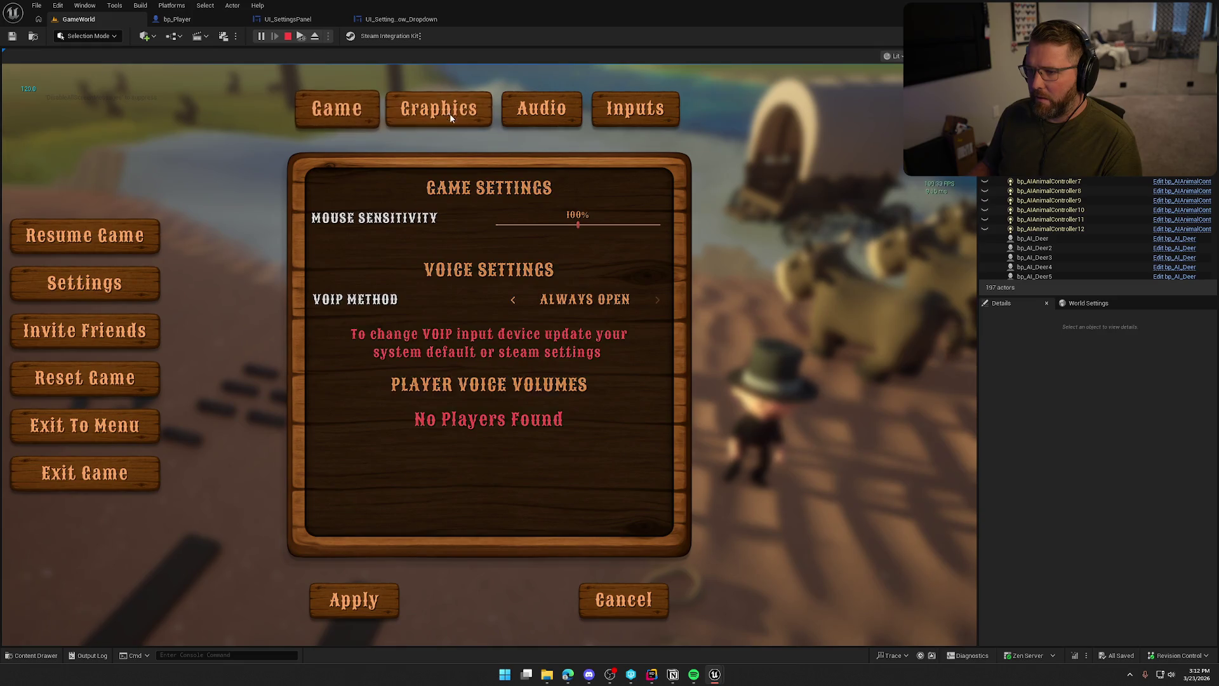
click(445, 109)
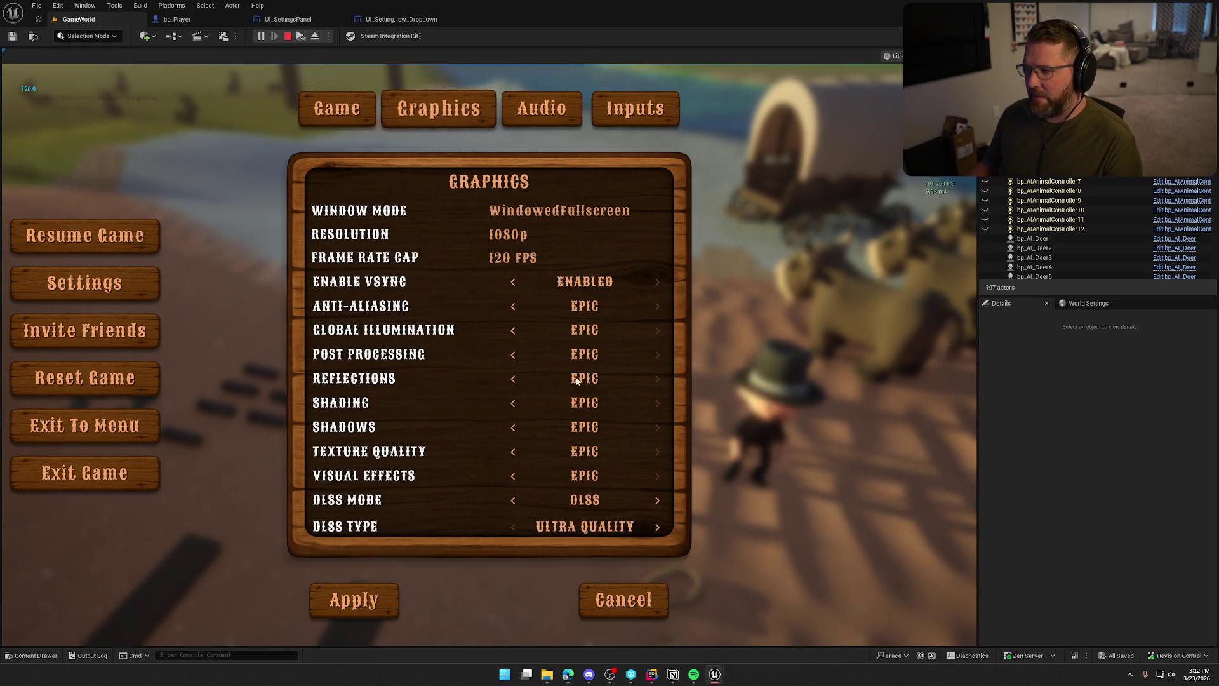
key(Escape)
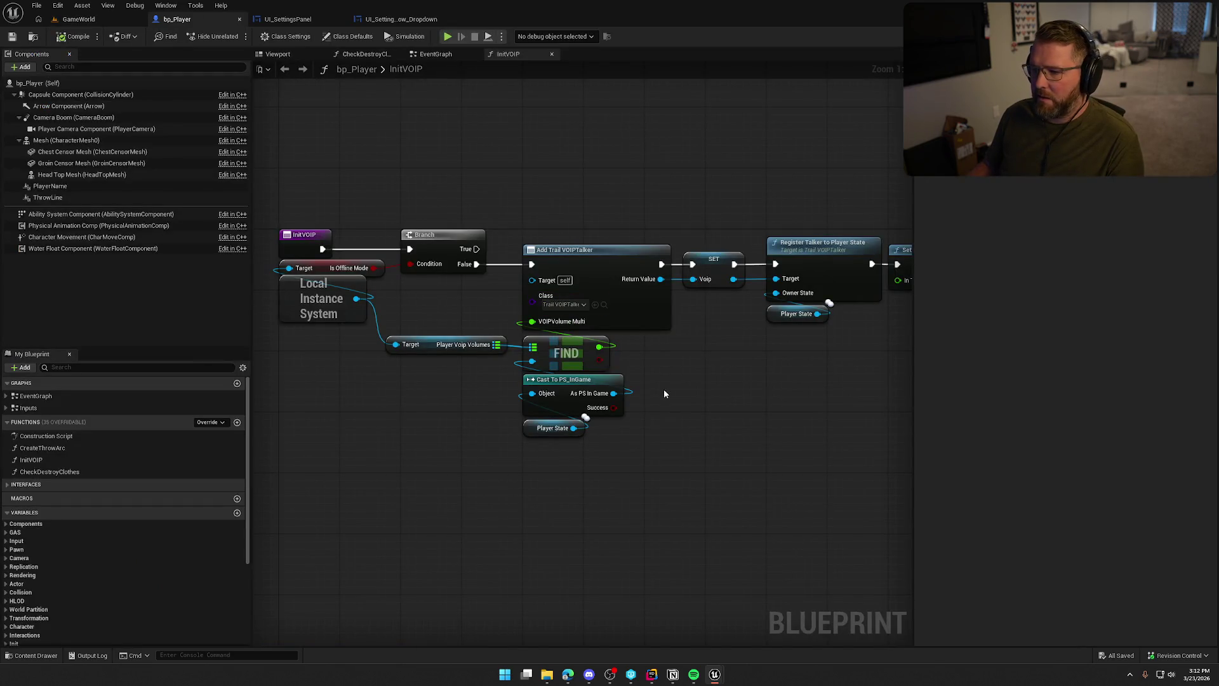
Add a Print String after Get Game User Settings, fed by Split's Left S output.
click(289, 19)
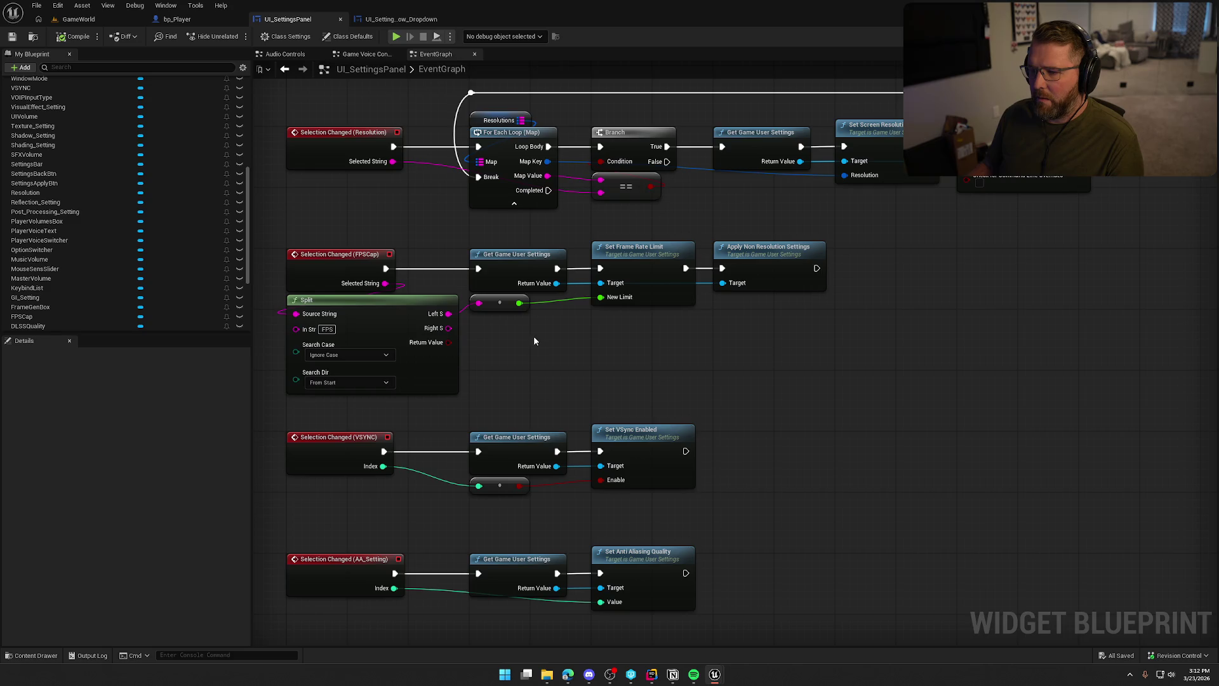
mouse_move(556, 269)
mouse_down()
mouse_move(578, 346)
mouse_move(603, 312)
mouse_up()
text(print string)
key(Return)
drag(456, 313, 466, 329)
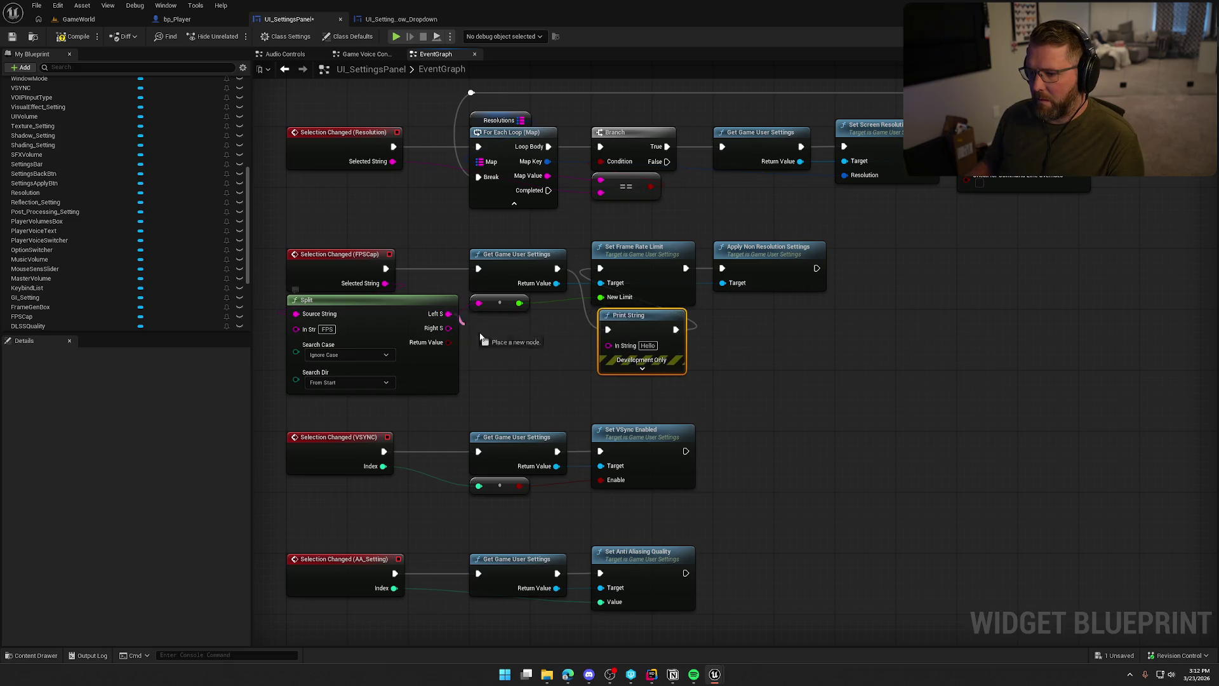
drag(606, 351, 776, 322)
Give the Print String a 10-second duration and red text colour.
click(633, 366)
click(760, 400)
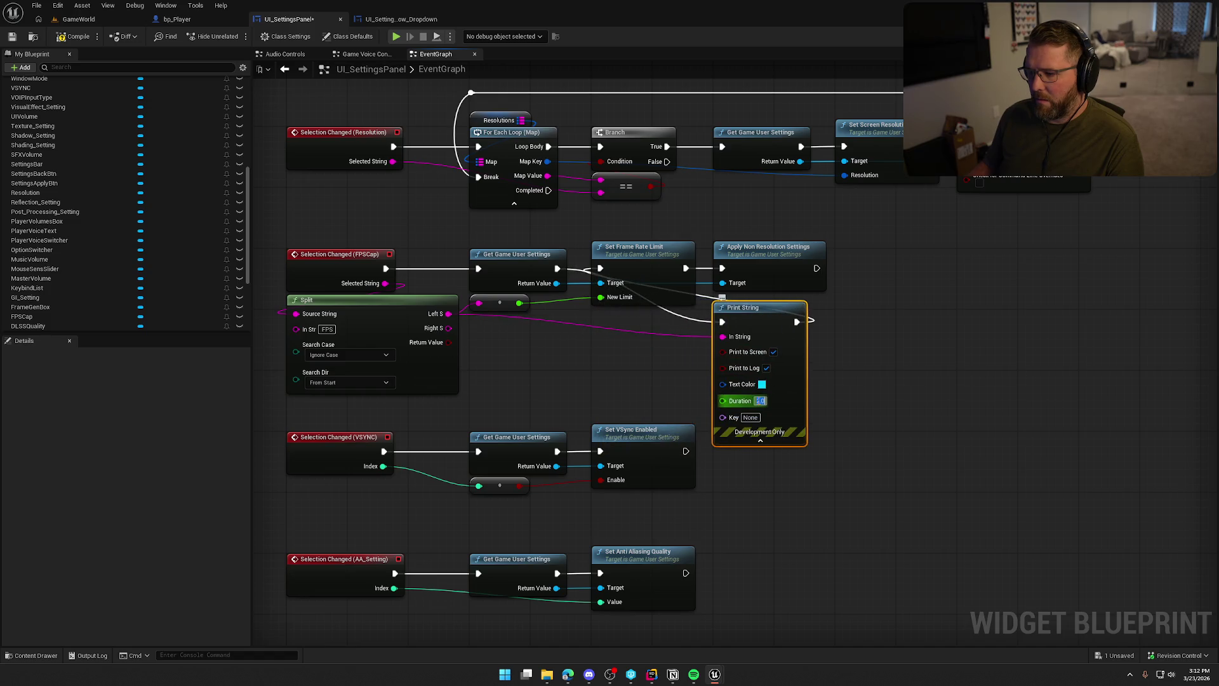
click(762, 385)
click(879, 579)
click(902, 627)
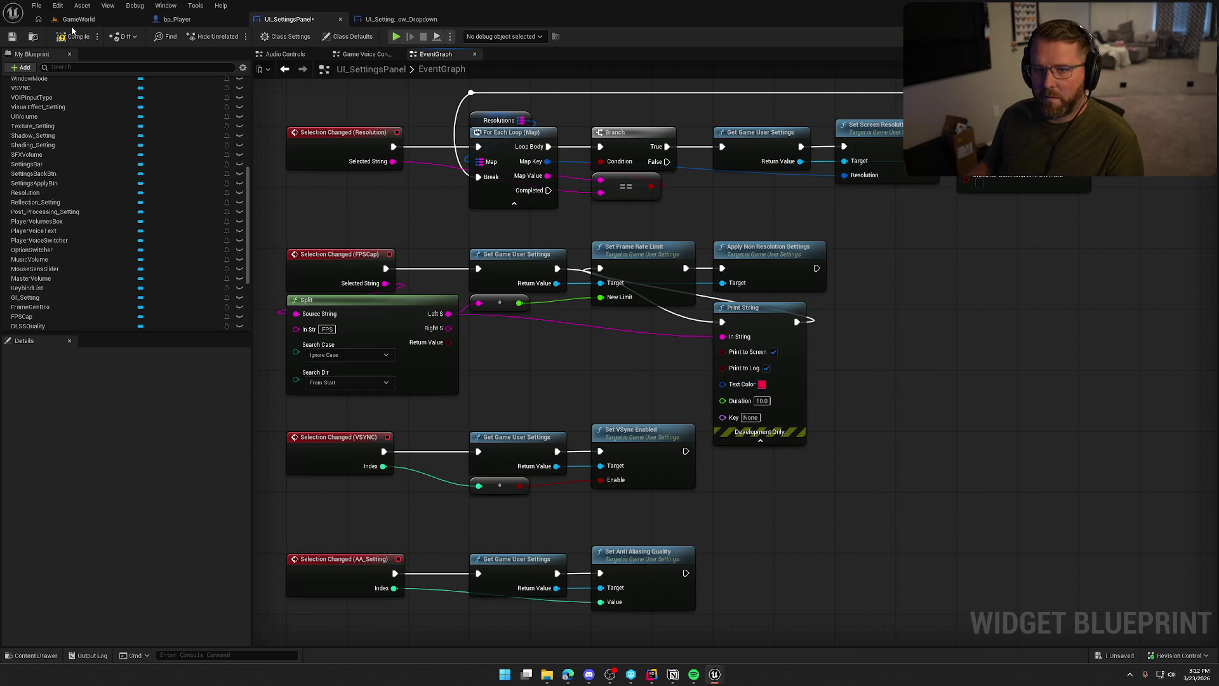
click(72, 24)
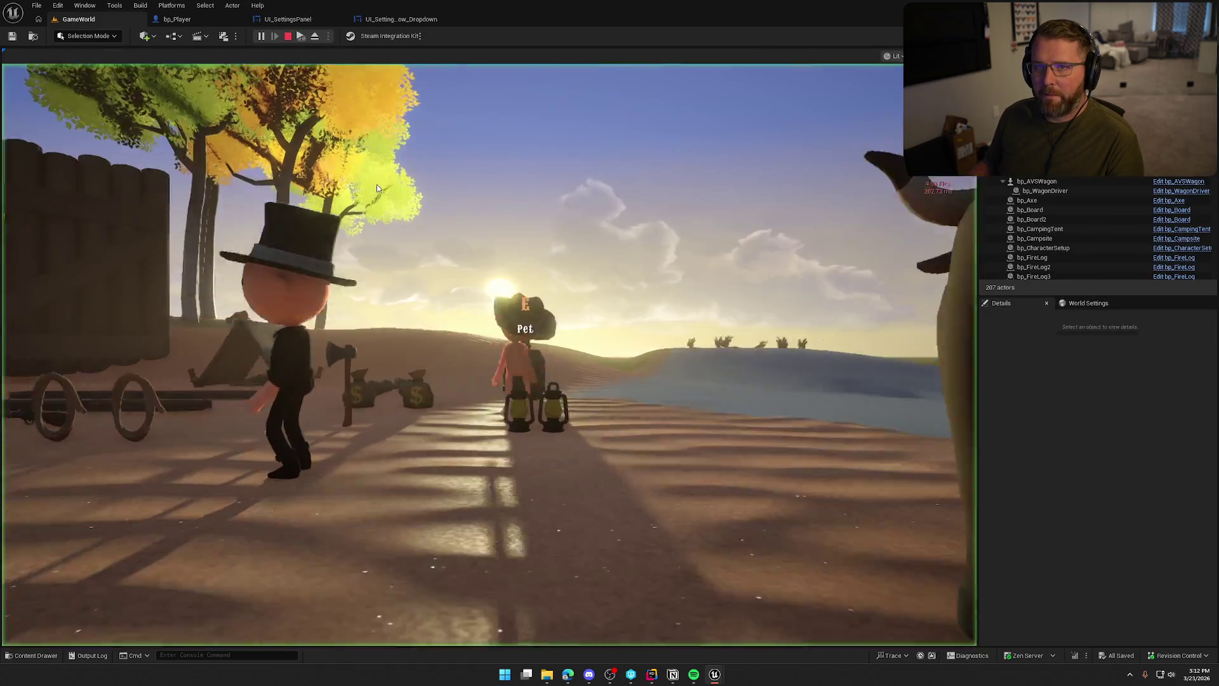
In play, set the Graphics Frame Rate Cap to 60 FPS and apply, printing 60.
click(377, 186)
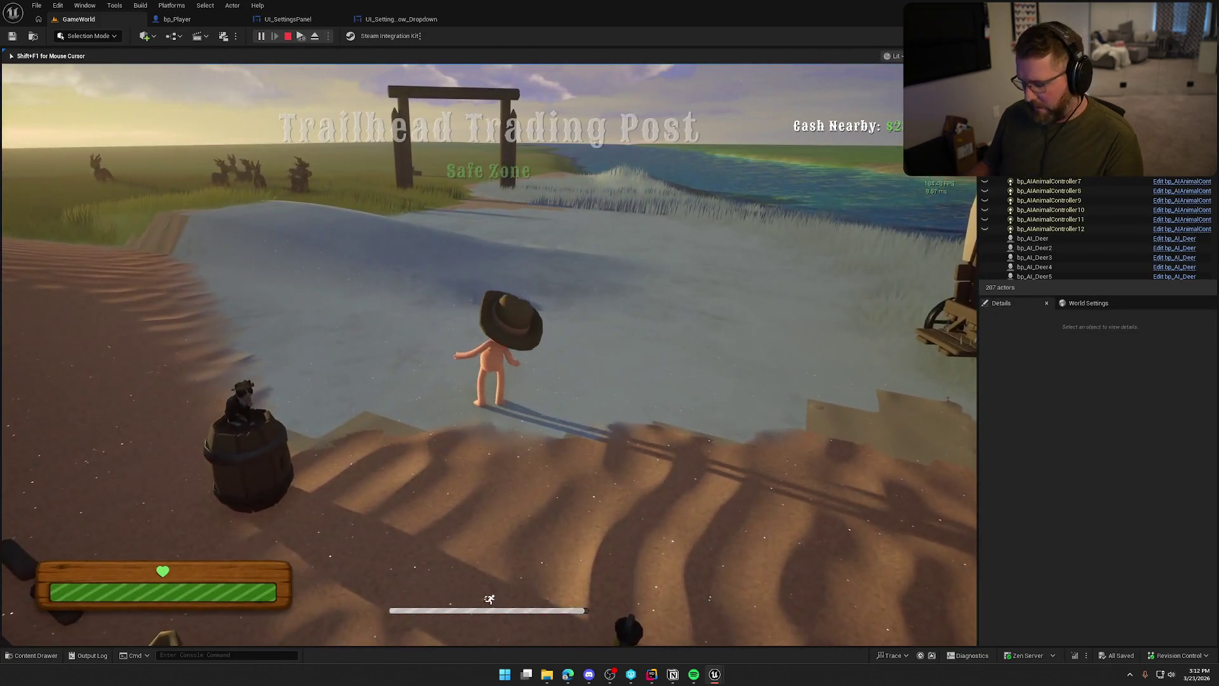
key(Escape)
click(440, 283)
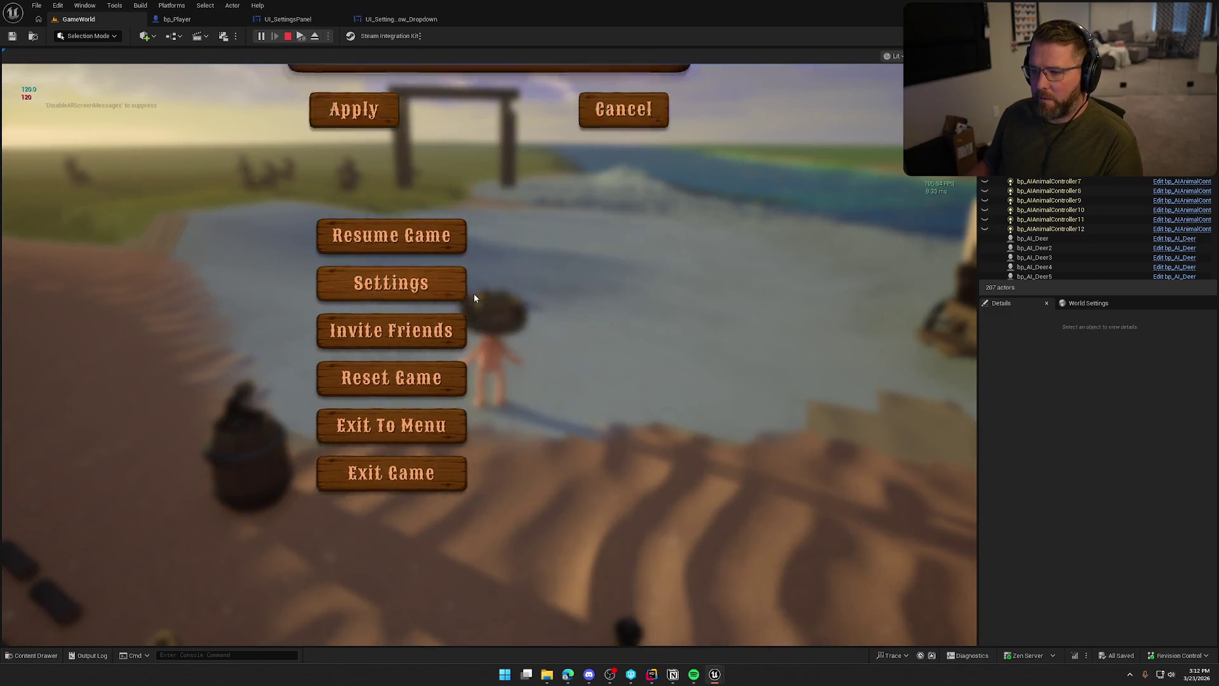
key(e)
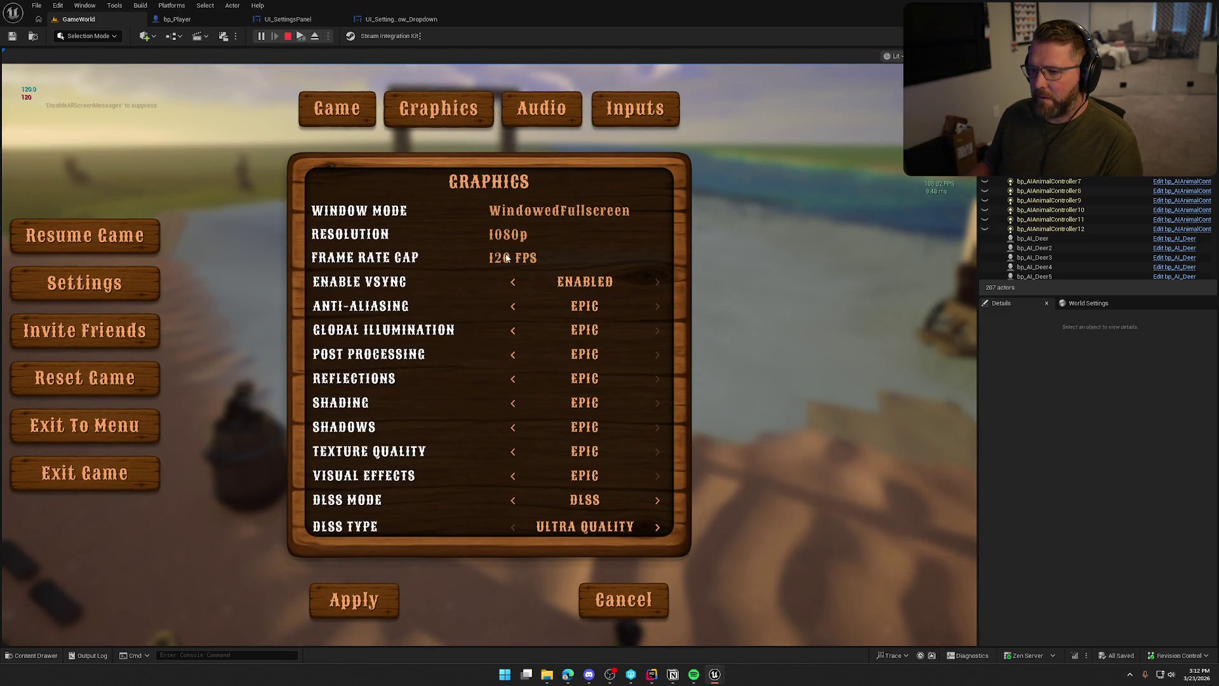
click(513, 257)
click(513, 302)
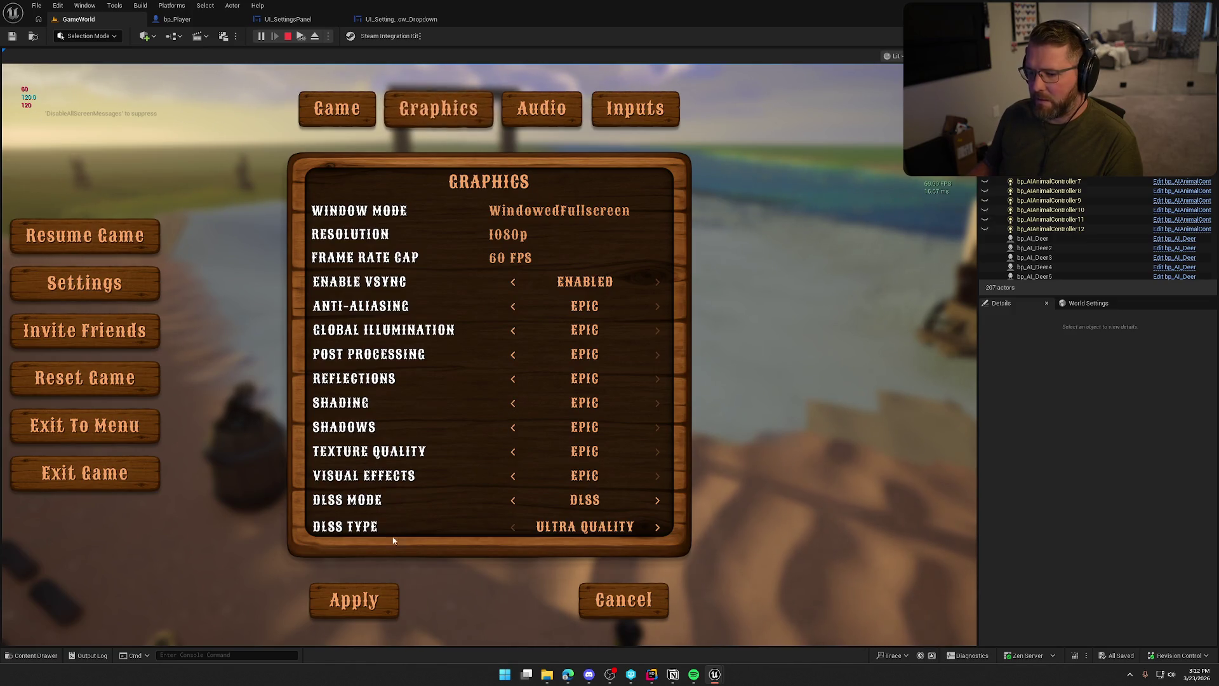
click(371, 597)
click(468, 247)
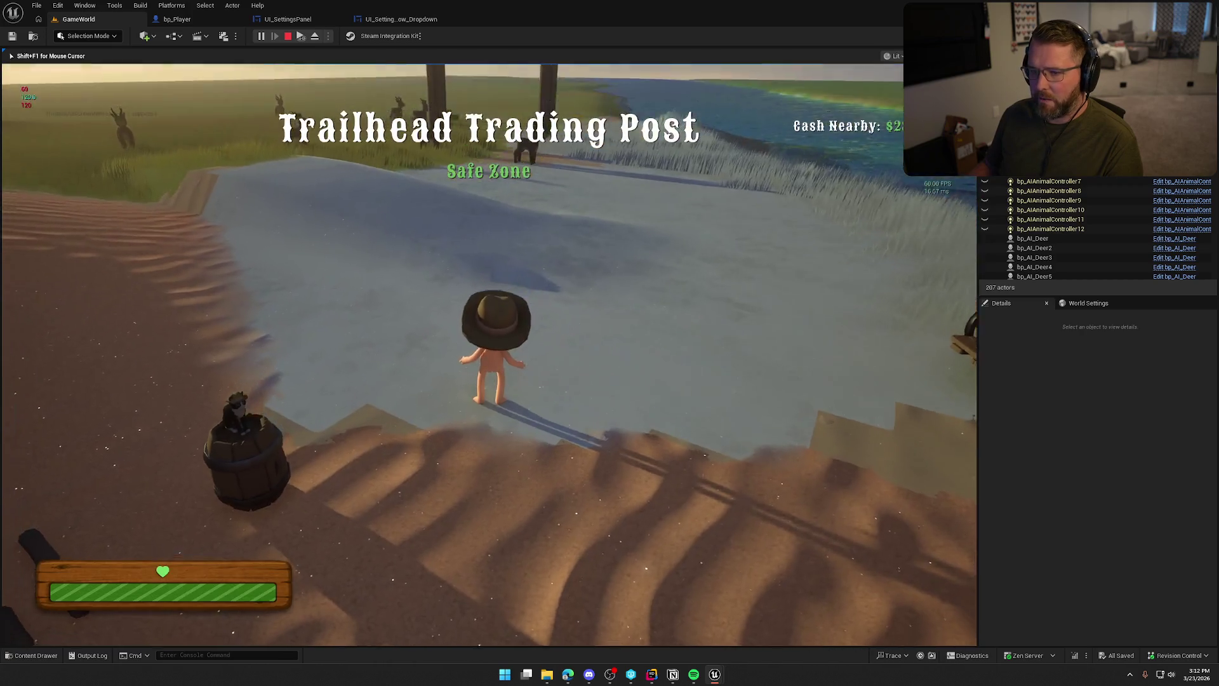
key(Escape)
Relaunch and stop the play session, then return to the UI_SettingsPanel event graph.
key(alt+p)
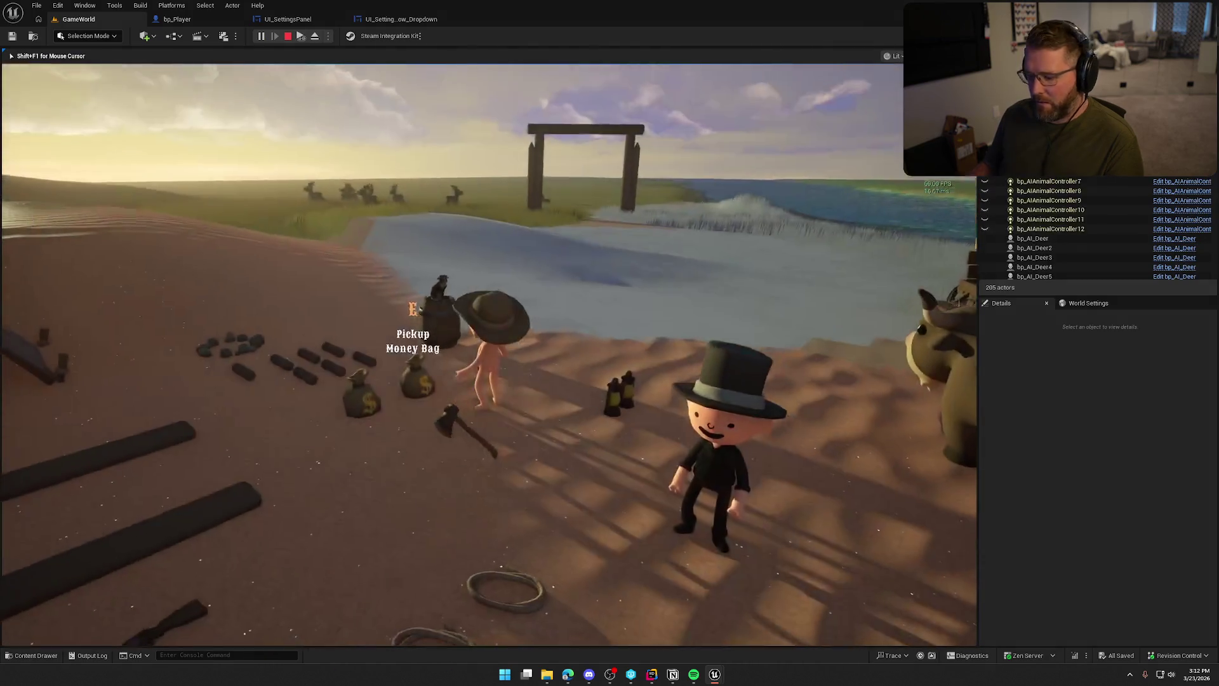
key(Escape)
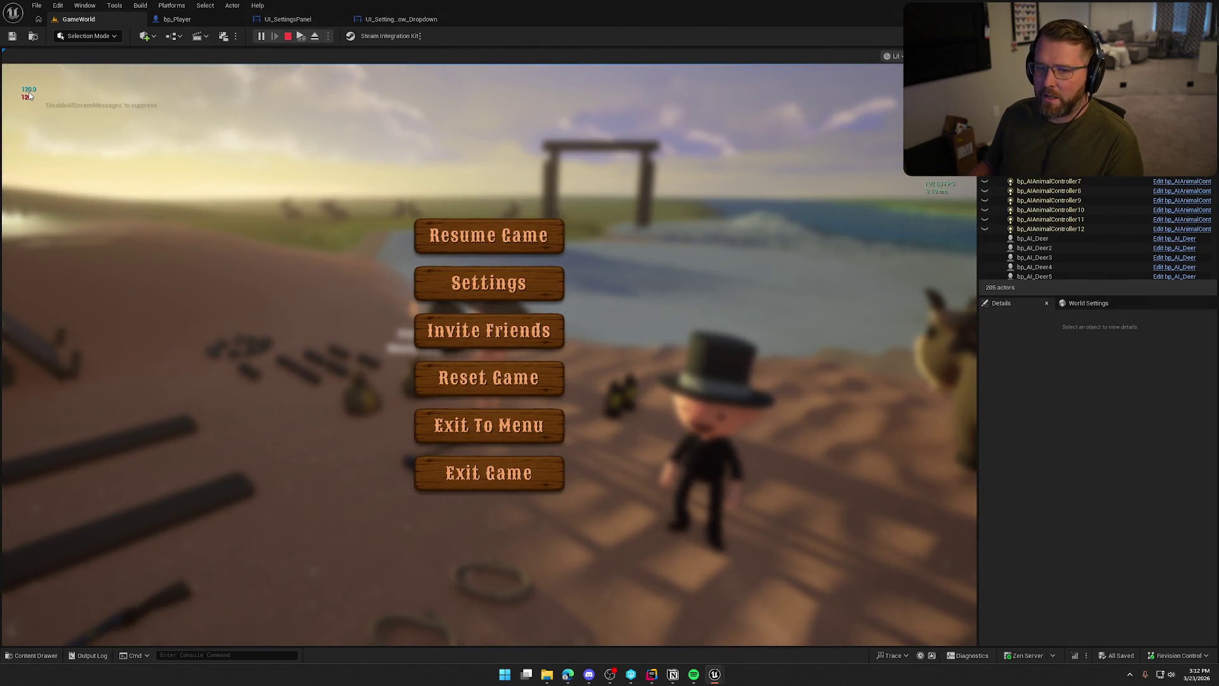
key(Escape)
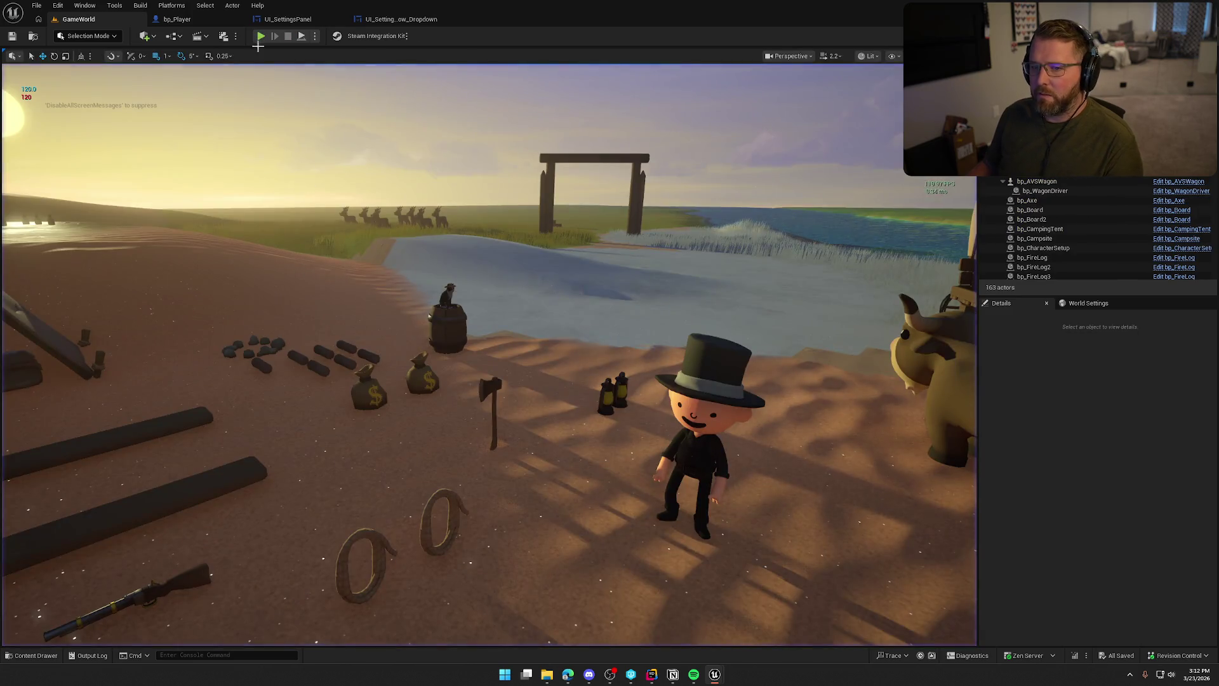
click(186, 22)
click(288, 19)
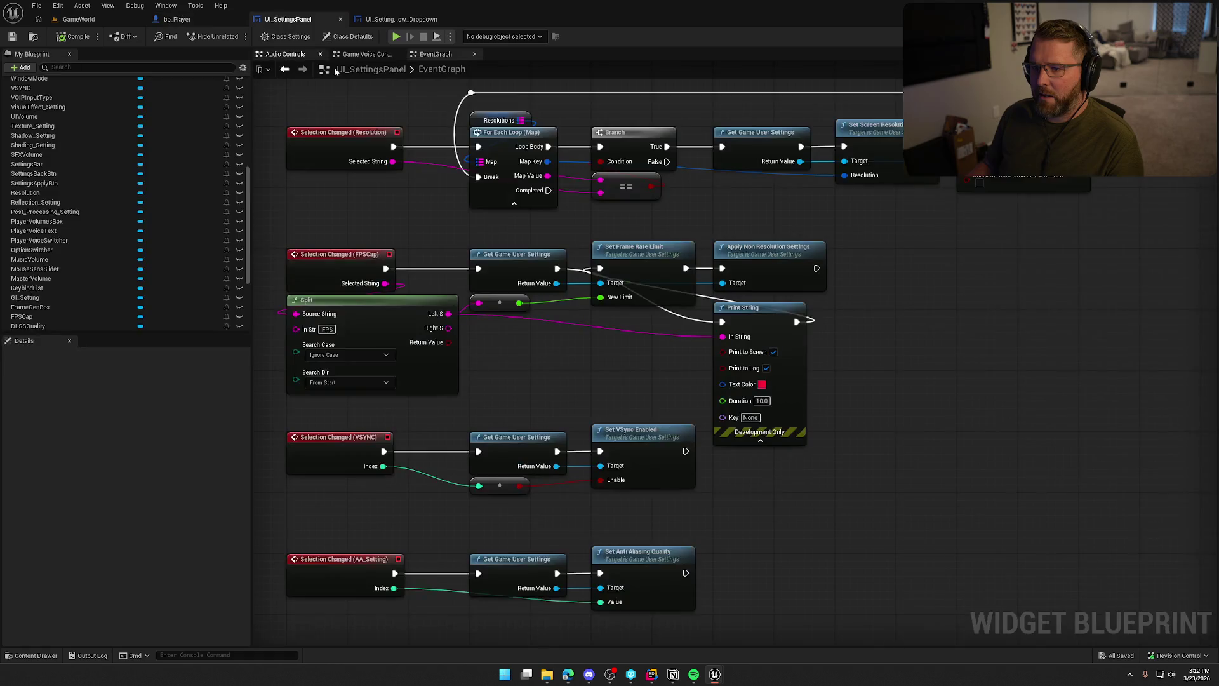
Delete the debug Print String, reconnect Get Game User Settings to Set Frame Rate Limit, and save.
drag(755, 325, 579, 344)
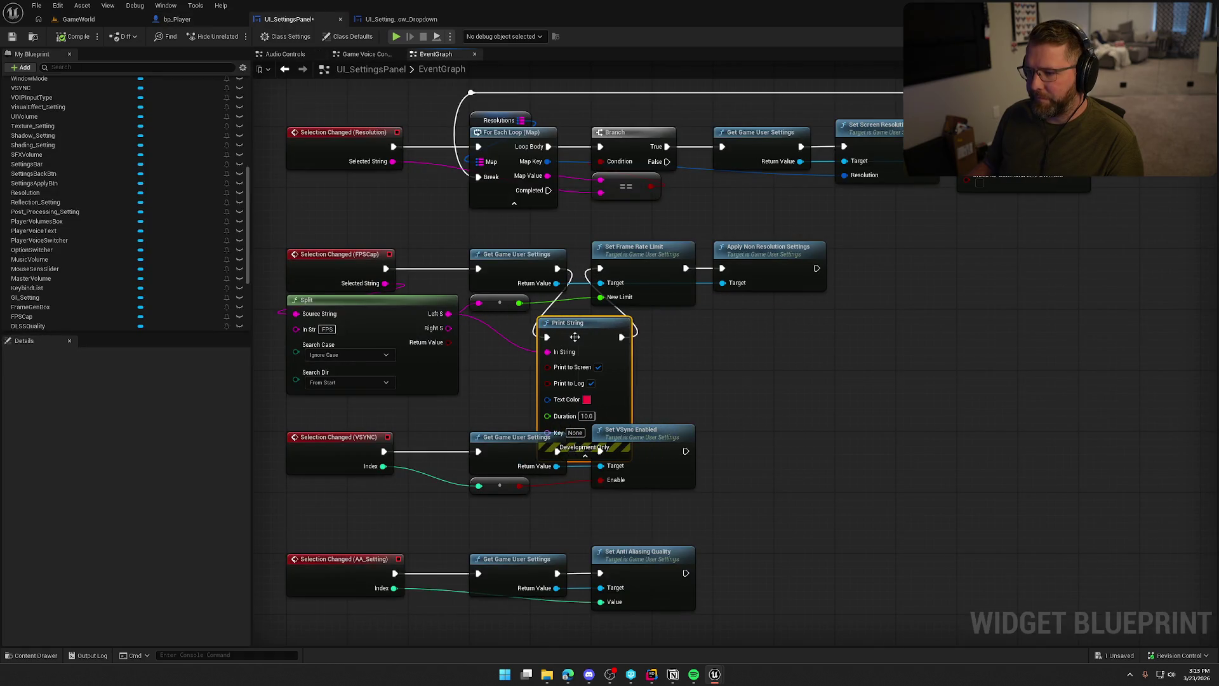
key(Delete)
drag(560, 274, 602, 273)
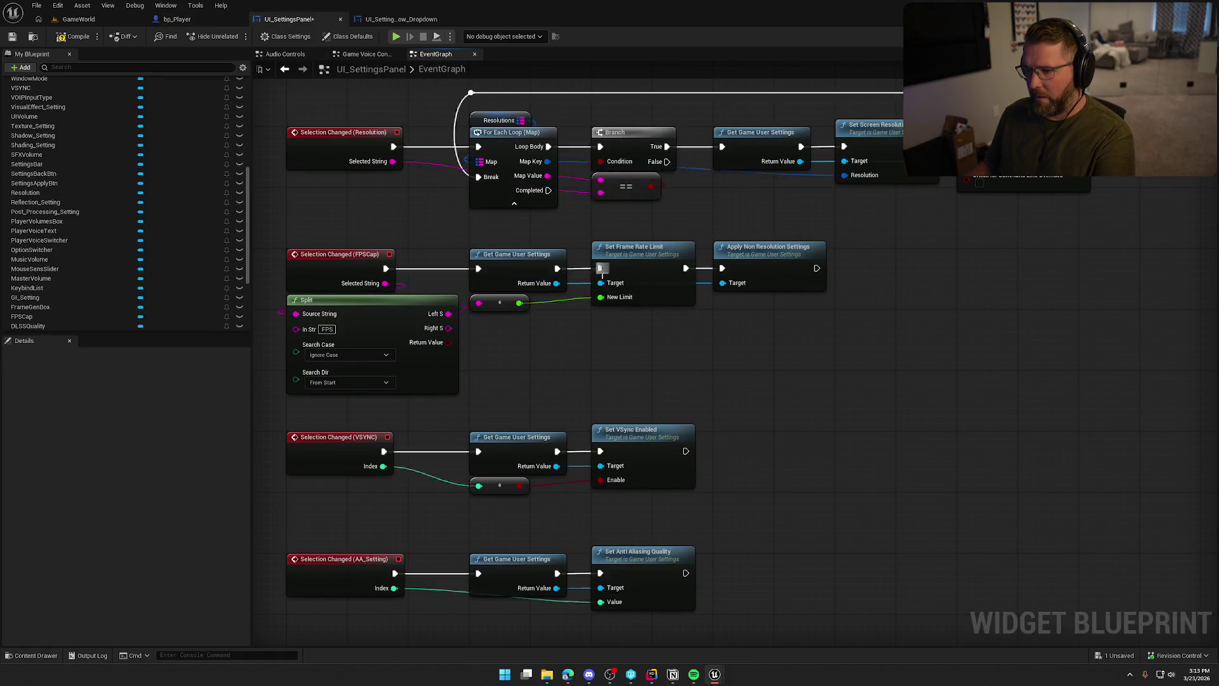
key(ctrl+s)
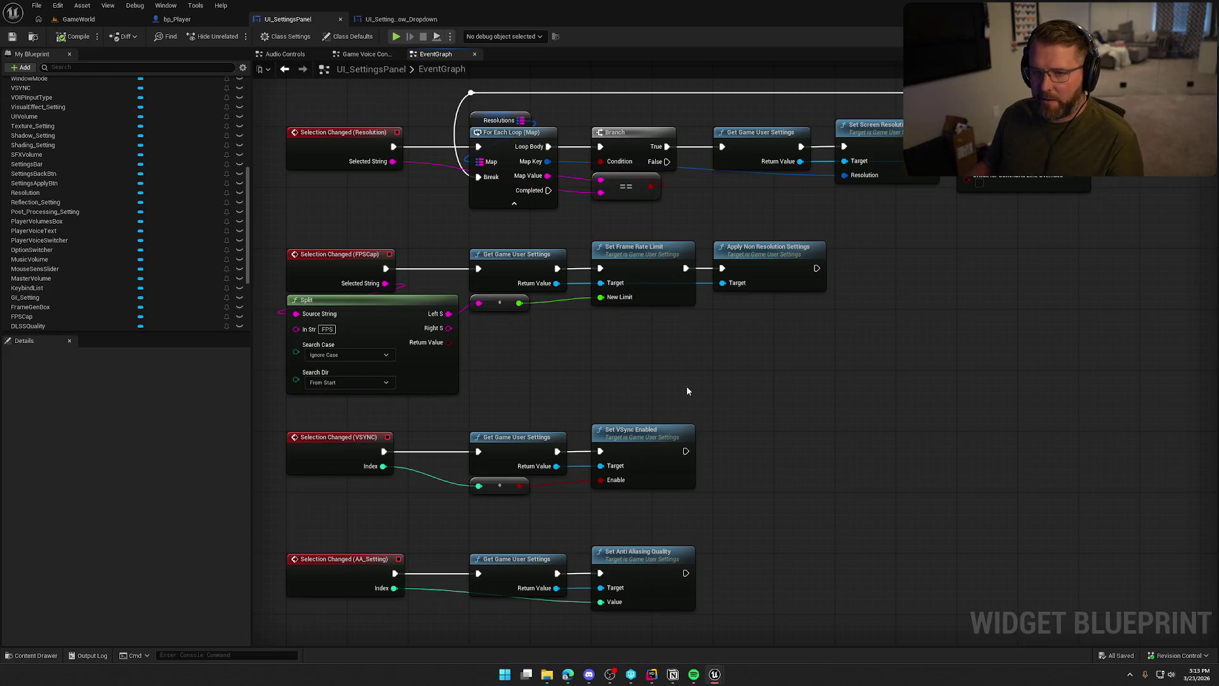
Pan across the frame rate handler and settings initialisation nodes to review them.
scroll(635, 399, down, 3)
scroll(543, 334, up, 2)
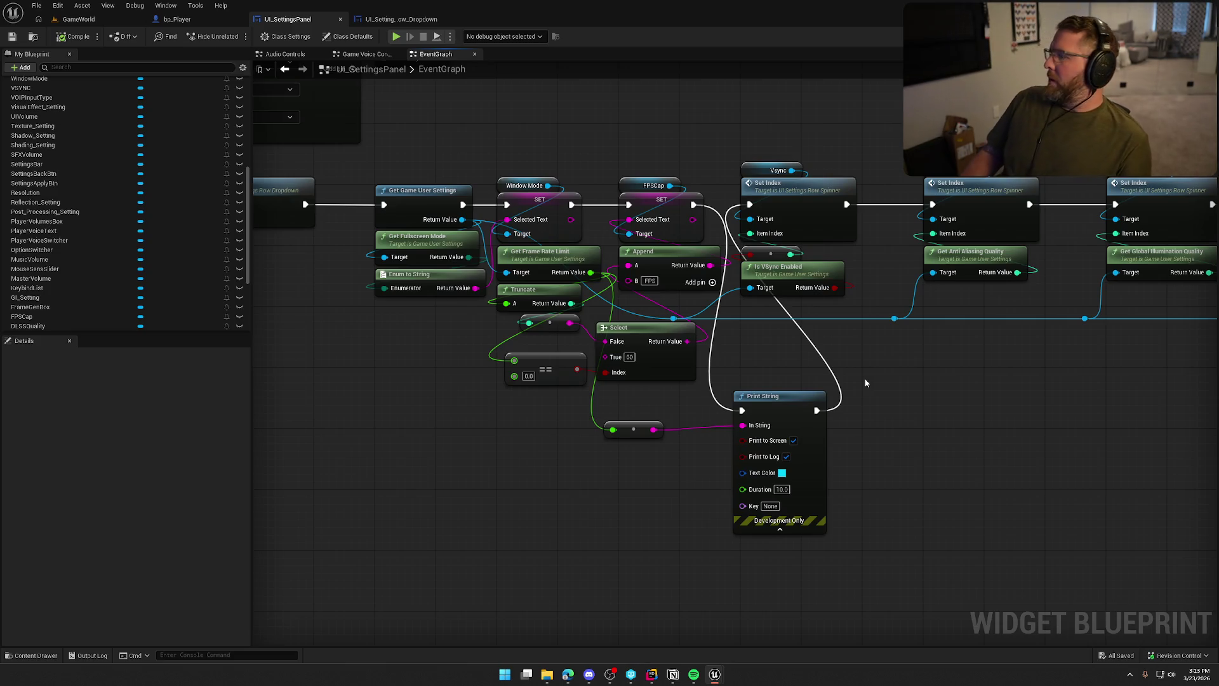
mouse_move(853, 388)
mouse_down()
mouse_move(958, 311)
mouse_move(1115, 246)
mouse_move(896, 428)
mouse_move(922, 454)
mouse_move(791, 287)
mouse_up()
mouse_move(876, 331)
mouse_down()
mouse_move(745, 212)
mouse_move(786, 265)
mouse_up()
click(787, 265)
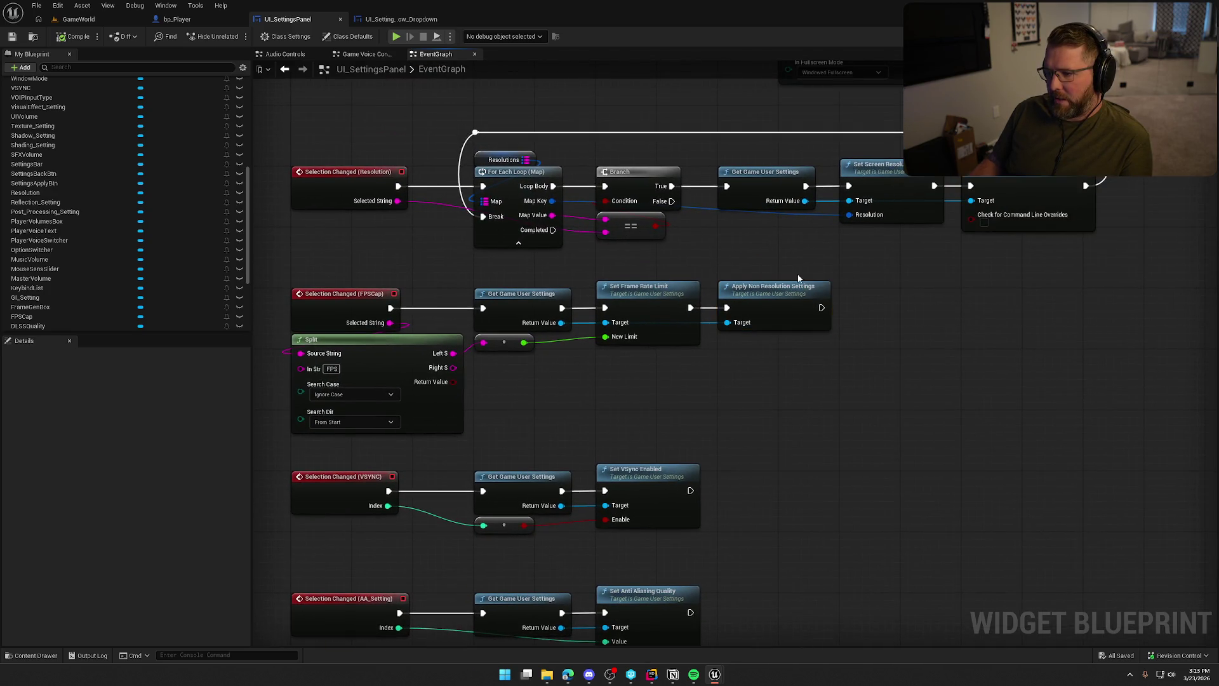
mouse_move(919, 381)
mouse_down()
mouse_move(859, 402)
mouse_move(843, 372)
mouse_move(682, 298)
mouse_up()
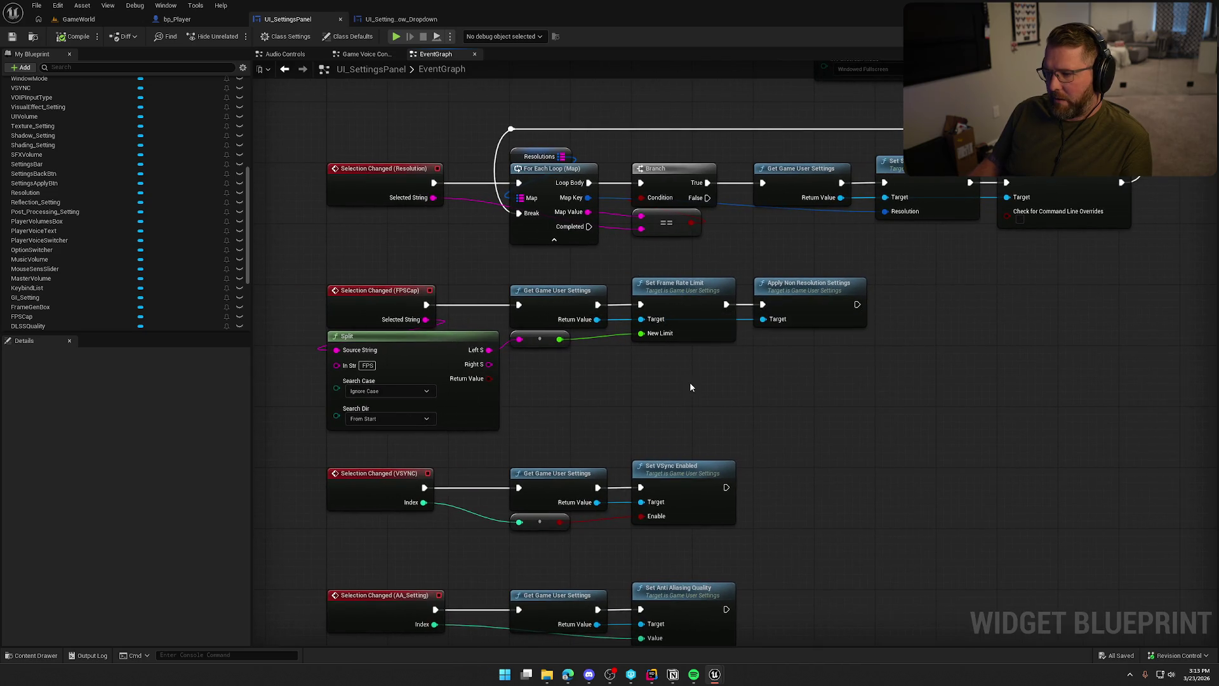
right_click(543, 372)
Make Get Device Settings the Target of Set Frame Rate Limit and Apply Non Resolution Settings, then play GameWorld.
text(get device se)
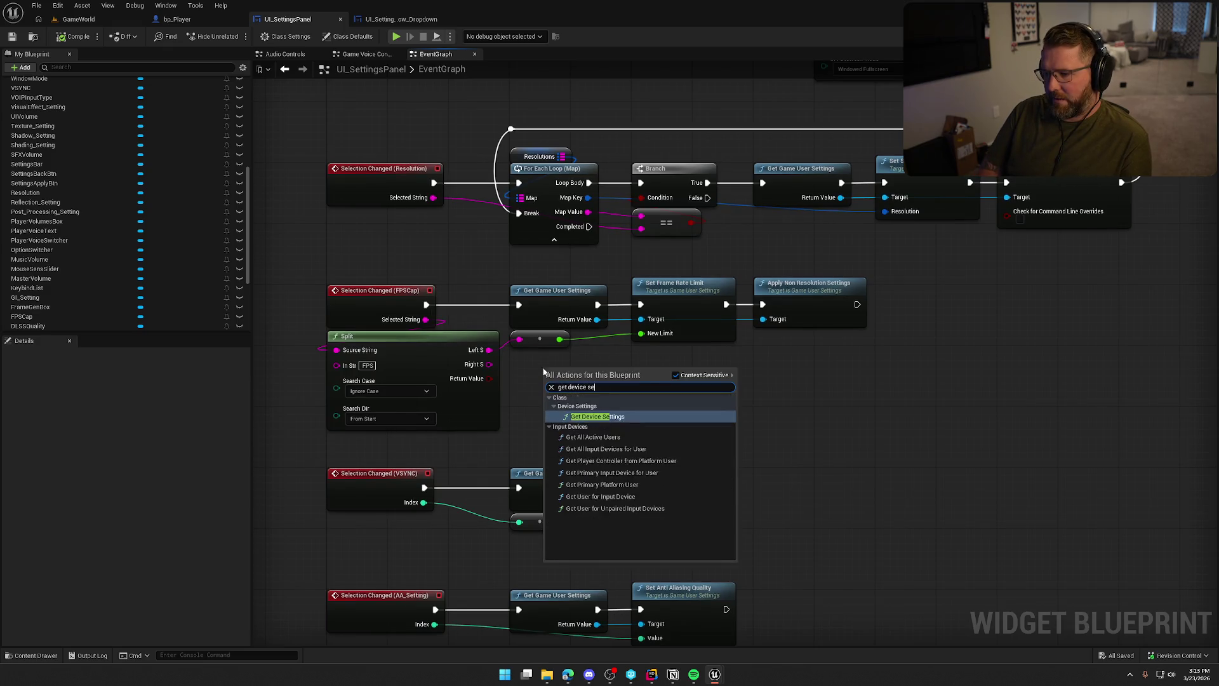
key(Return)
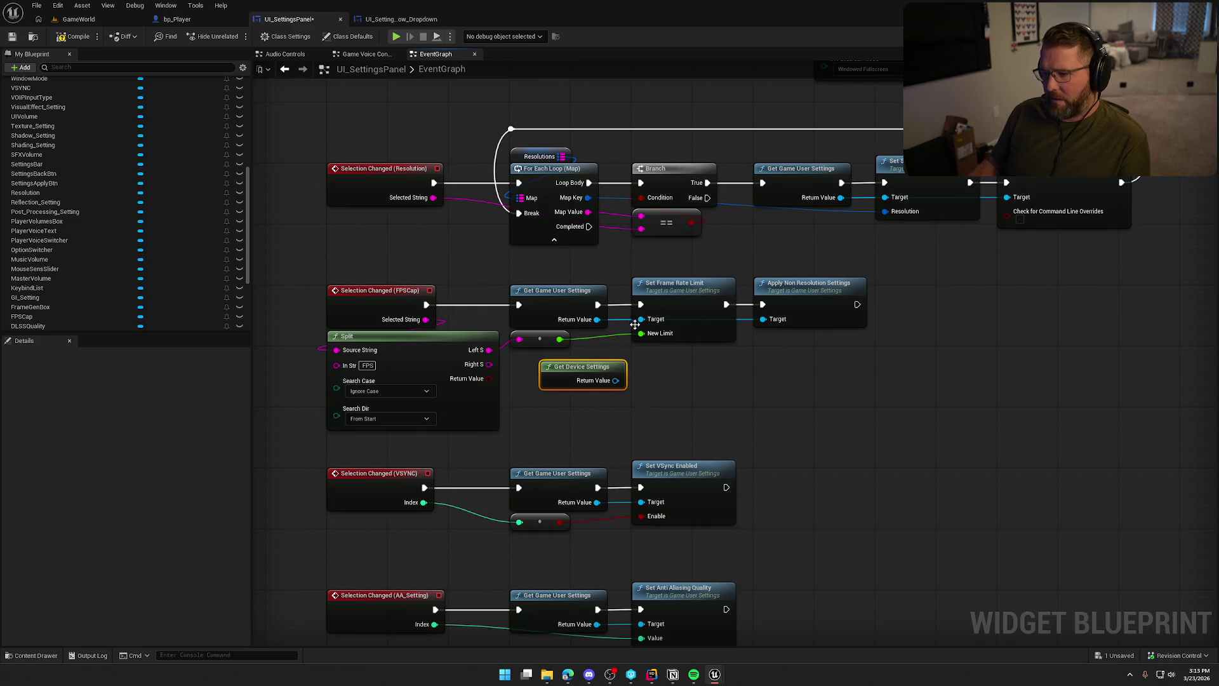
drag(617, 380, 642, 319)
mouse_move(616, 380)
mouse_down()
mouse_move(776, 339)
mouse_move(761, 320)
mouse_up()
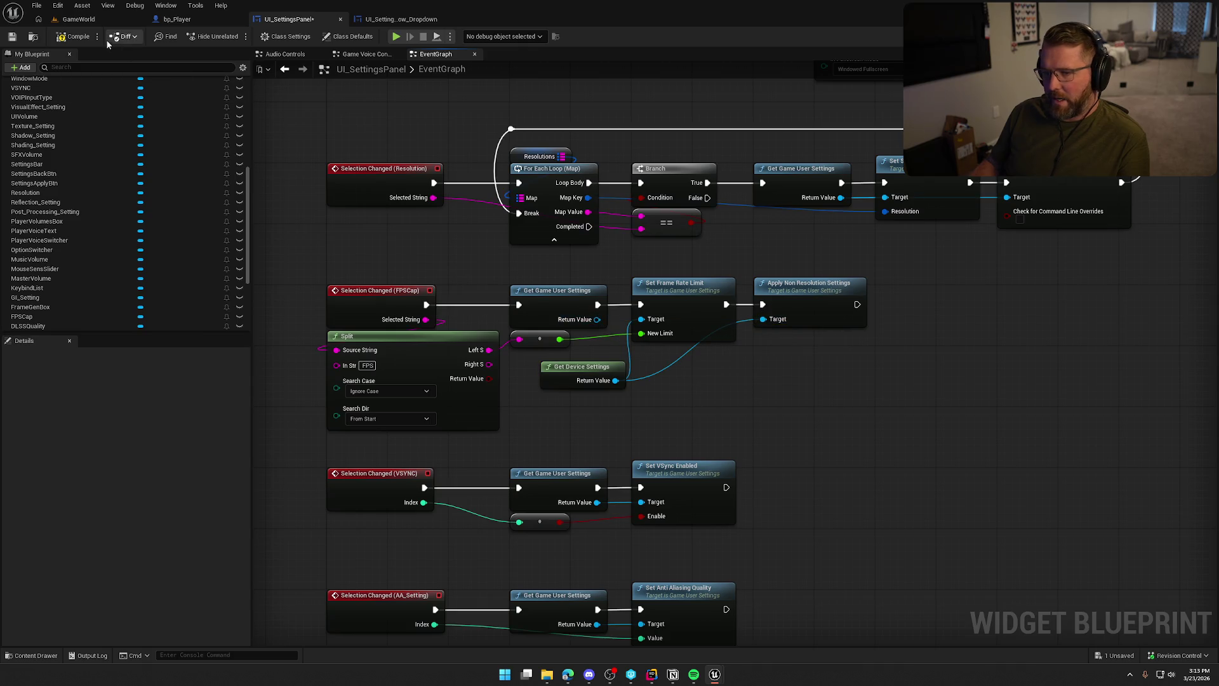
click(79, 19)
click(261, 36)
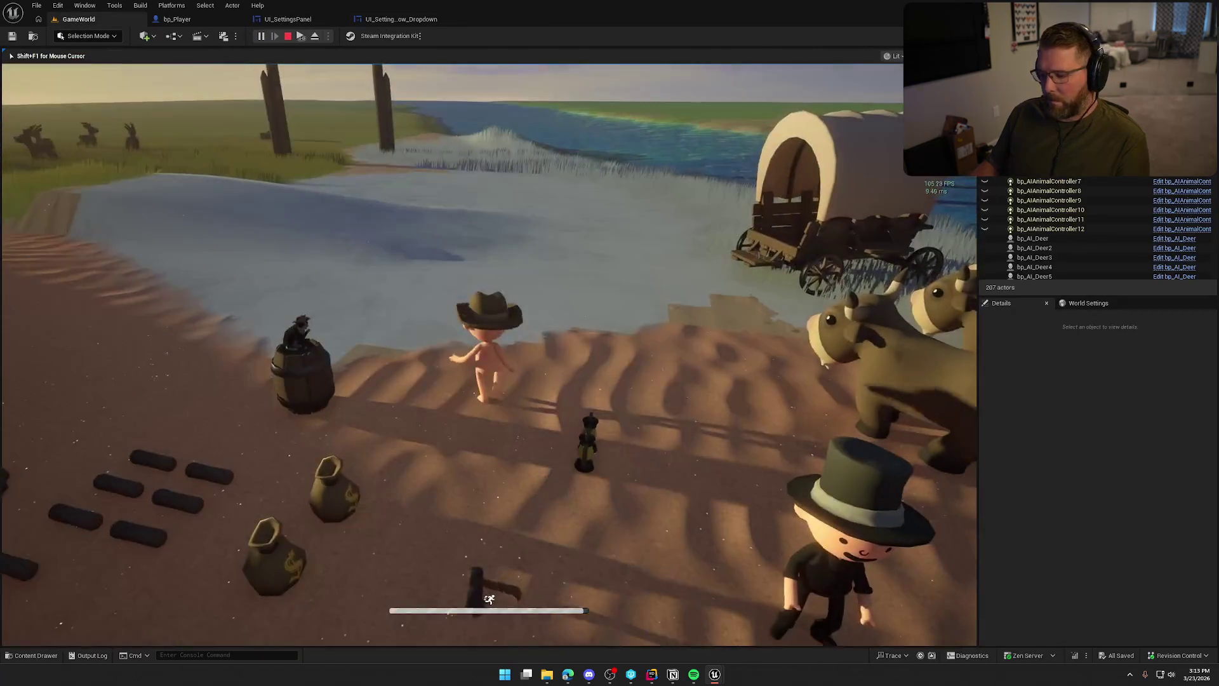
In the play session, set the in-game Graphics Frame Rate Cap to 60 FPS and apply it.
key(Escape)
click(487, 284)
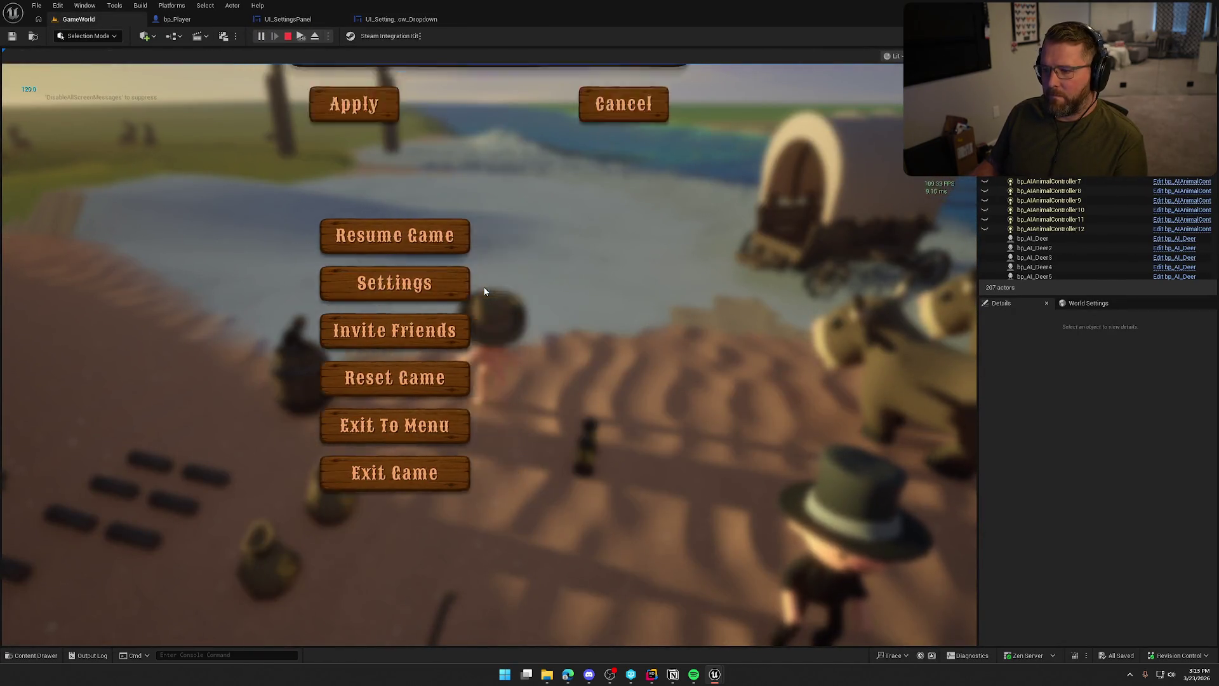
click(438, 108)
click(510, 257)
click(524, 299)
click(392, 592)
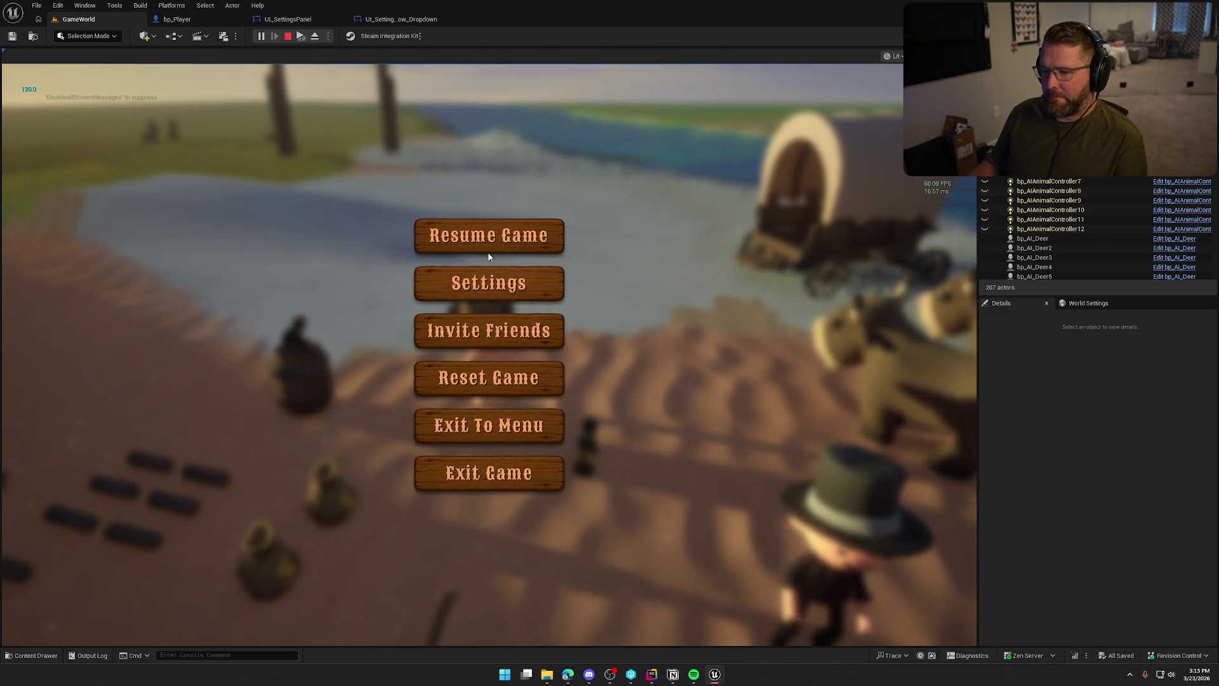
key(Escape)
key(Escape)
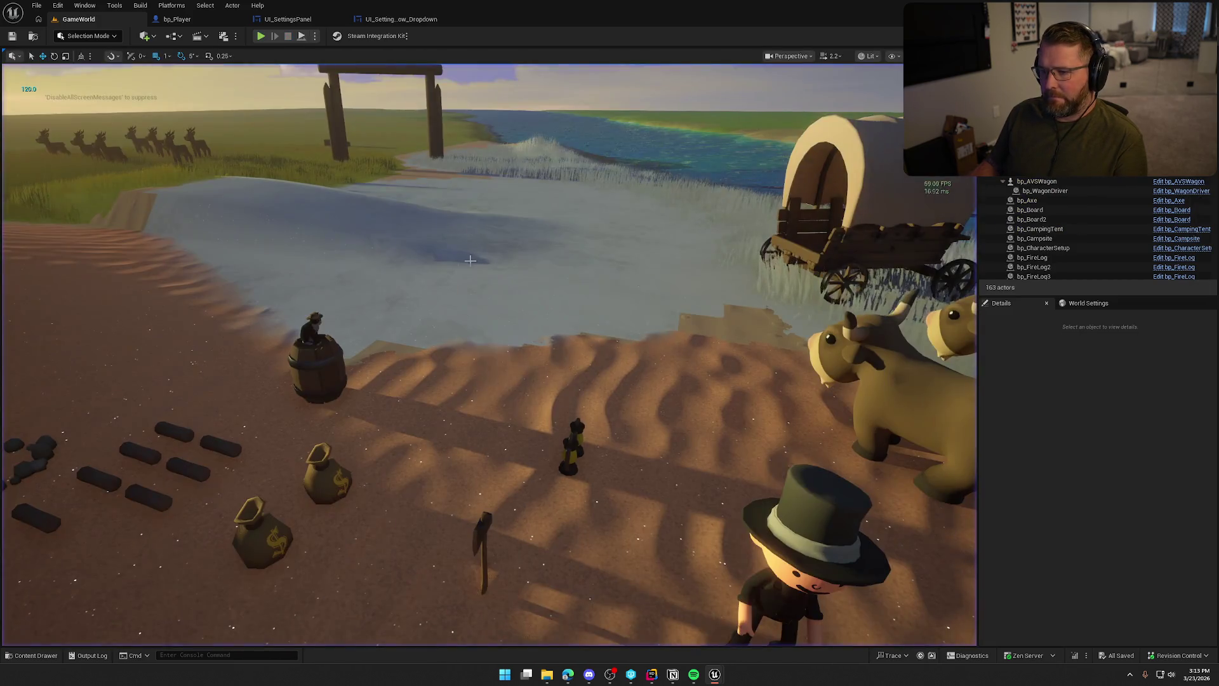
Restart Play-In-Editor, recheck the Graphics settings, then stop the session.
click(260, 37)
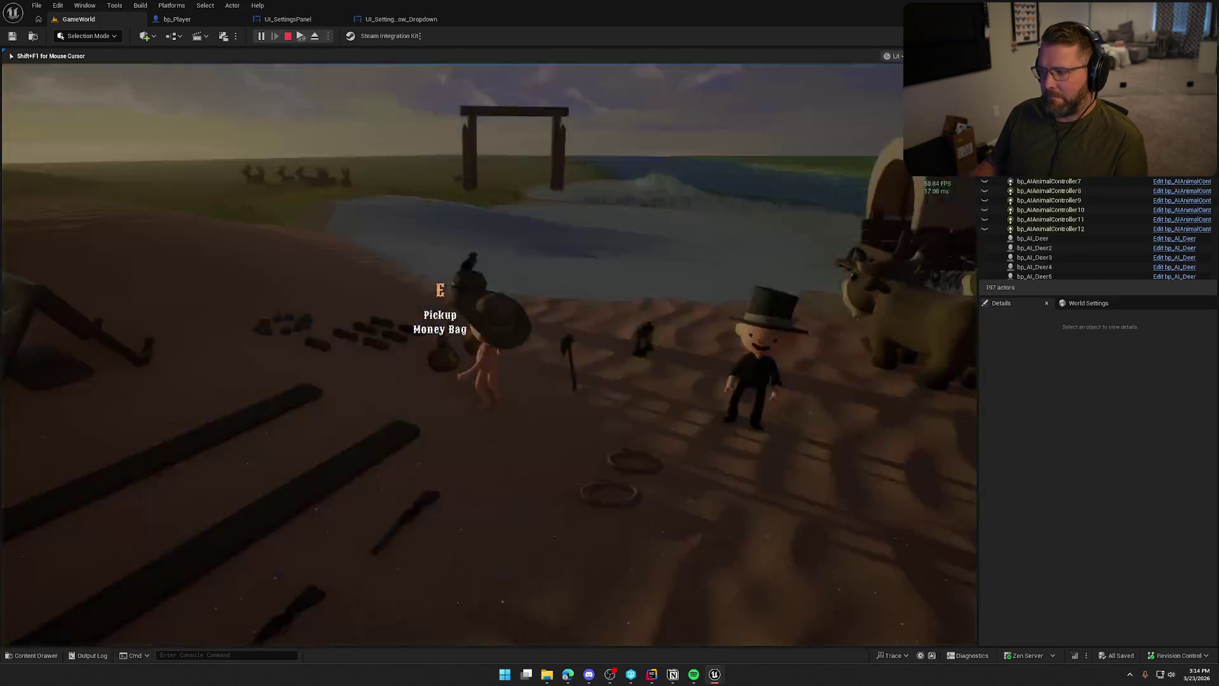
key(Escape)
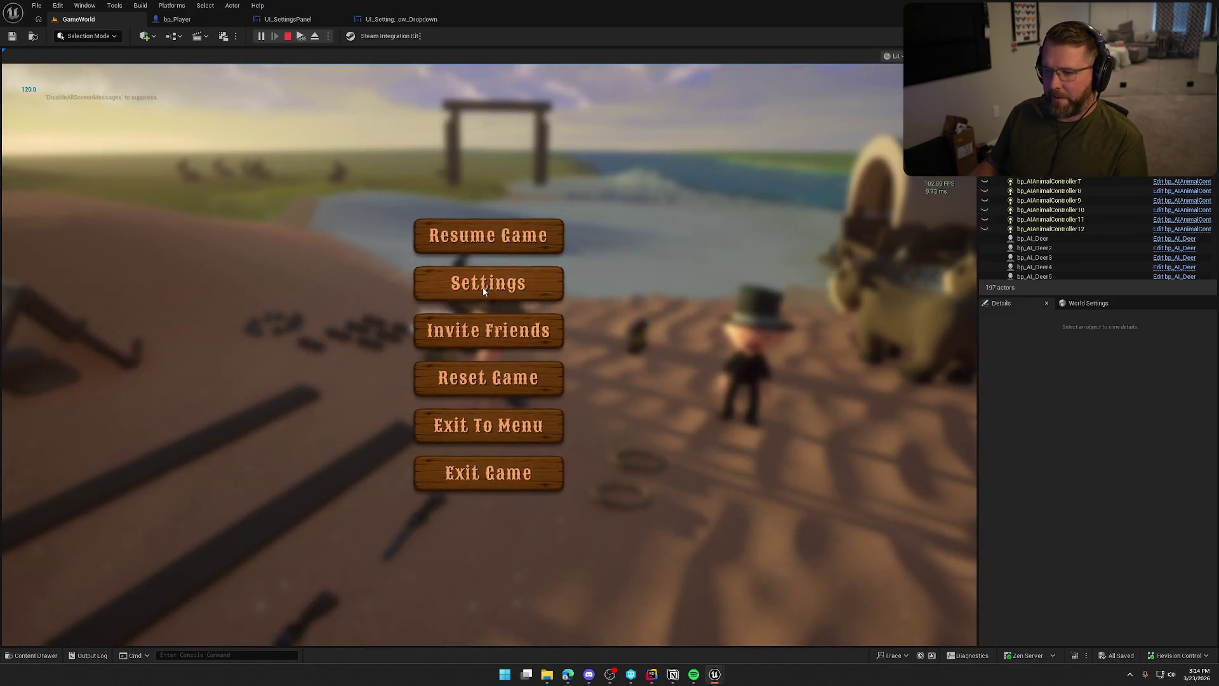
click(489, 283)
click(456, 113)
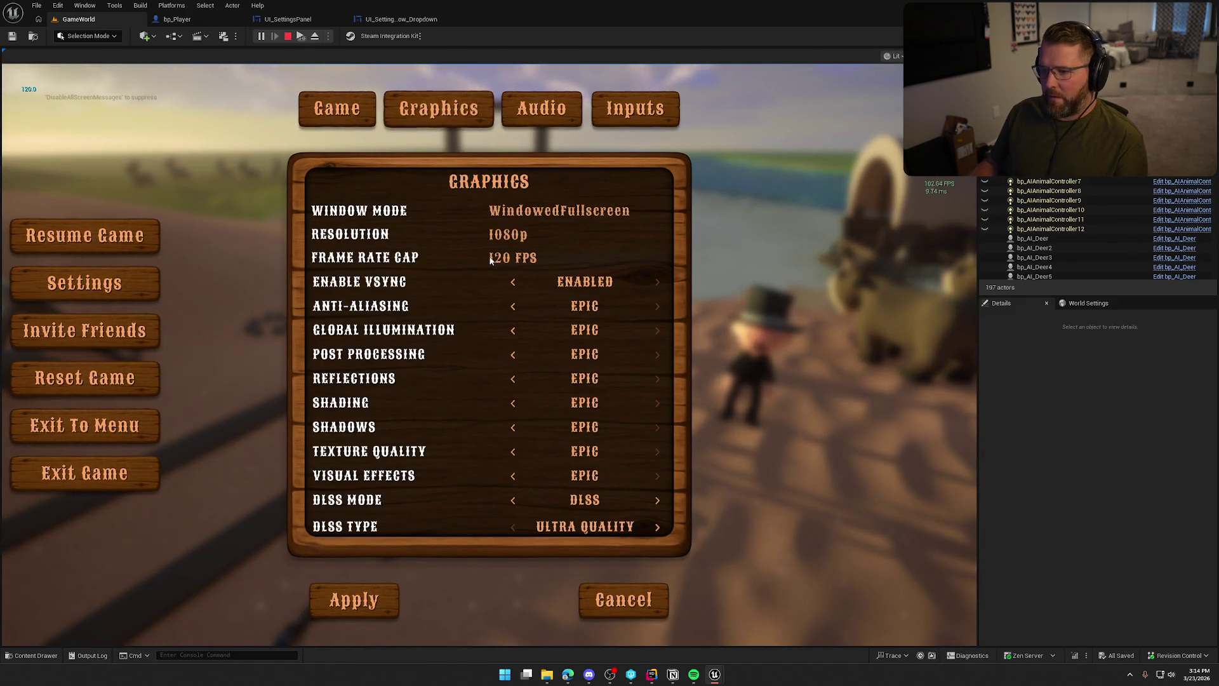
key(Escape)
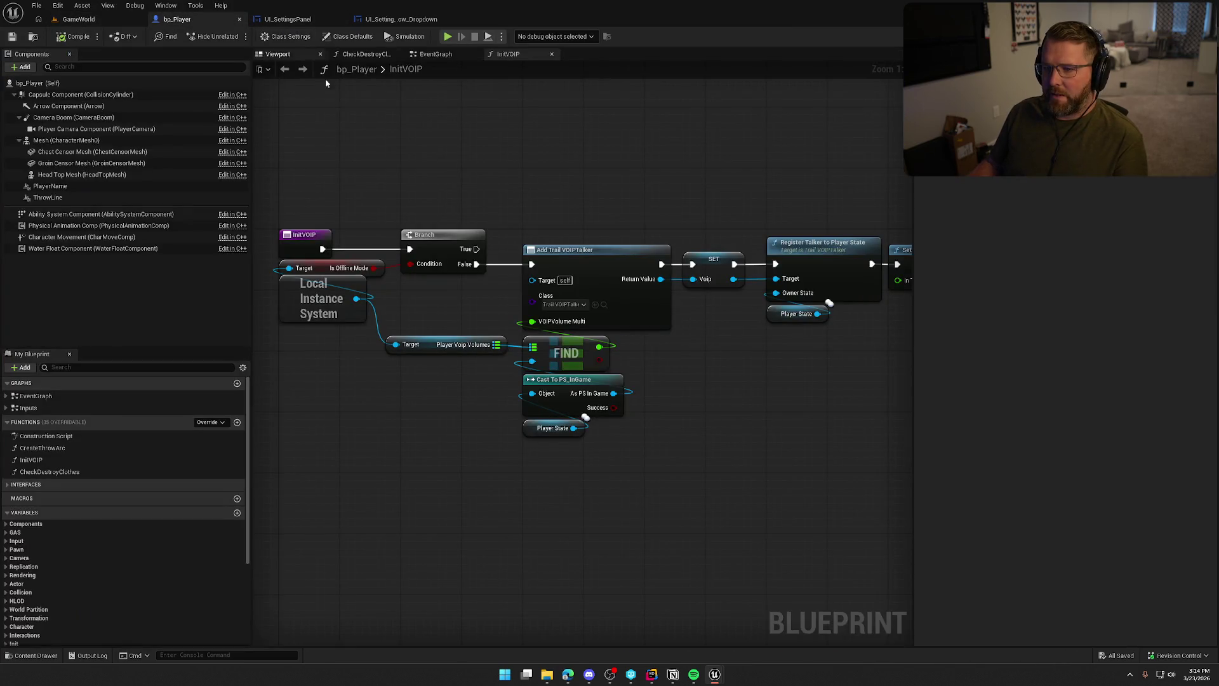
In UI_SettingsPanel, wire Get Game User Settings into Set Frame Rate Limit and delete Get Device Settings.
click(288, 19)
drag(597, 319, 763, 319)
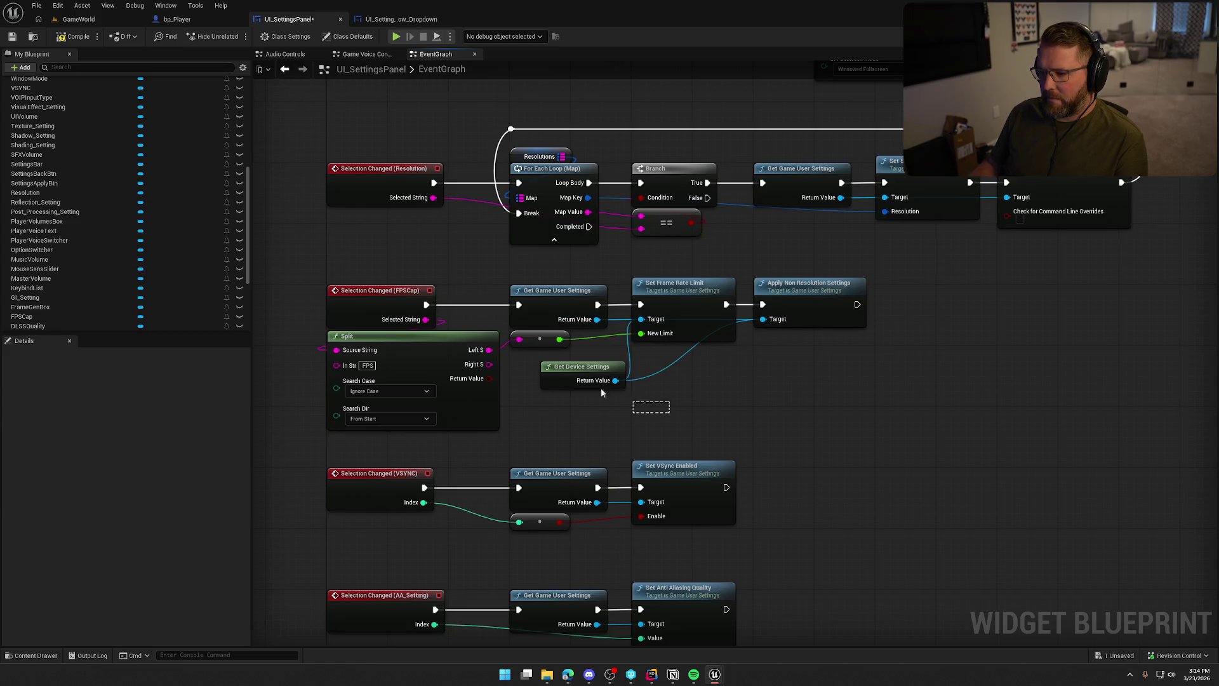
key(Delete)
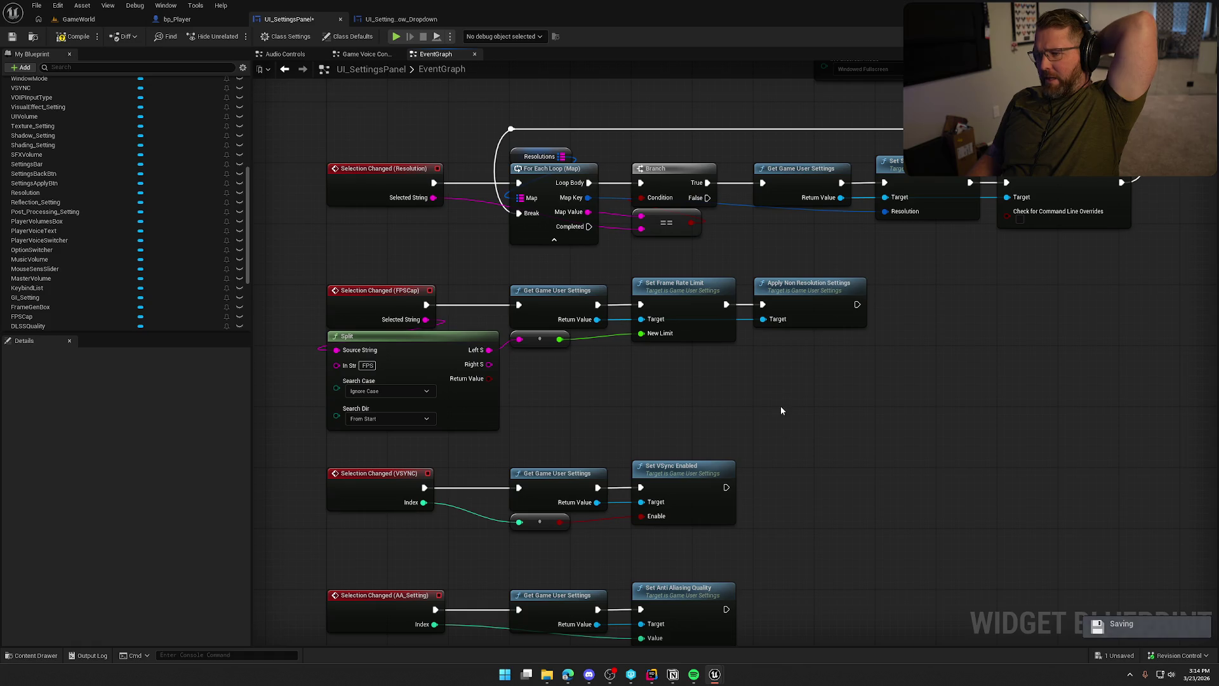
mouse_move(776, 405)
mouse_down()
mouse_move(713, 359)
mouse_move(680, 354)
mouse_move(728, 338)
mouse_up()
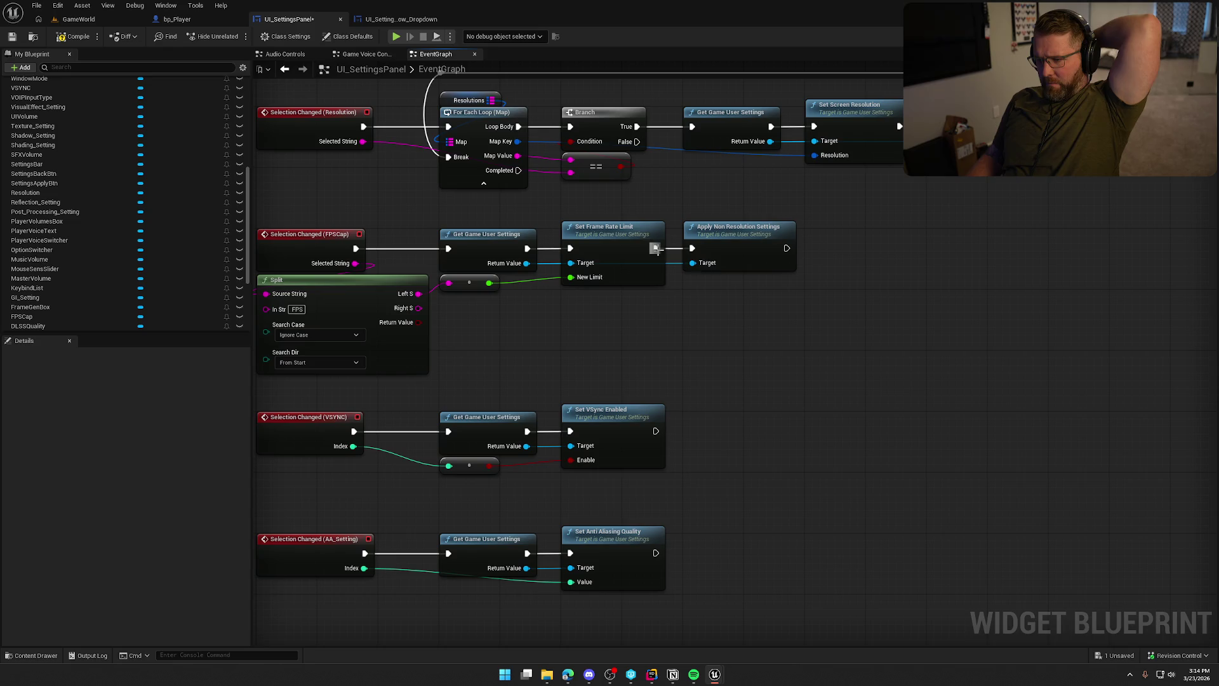
drag(527, 263, 740, 303)
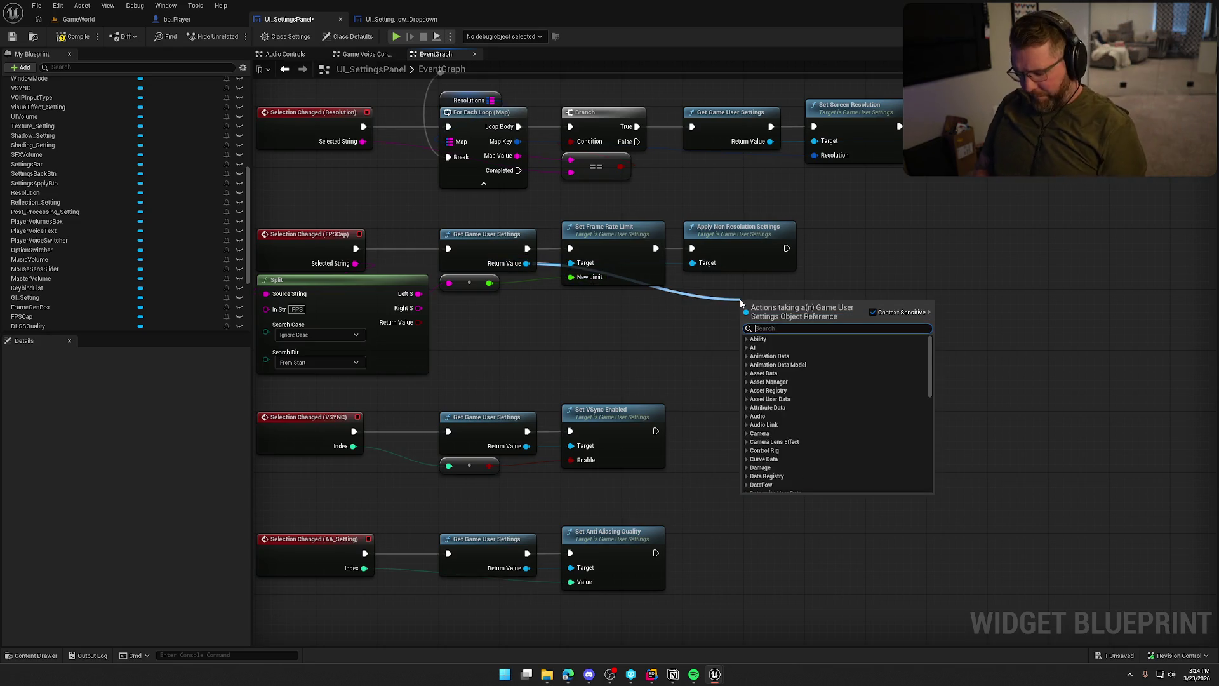
text(frame ra)
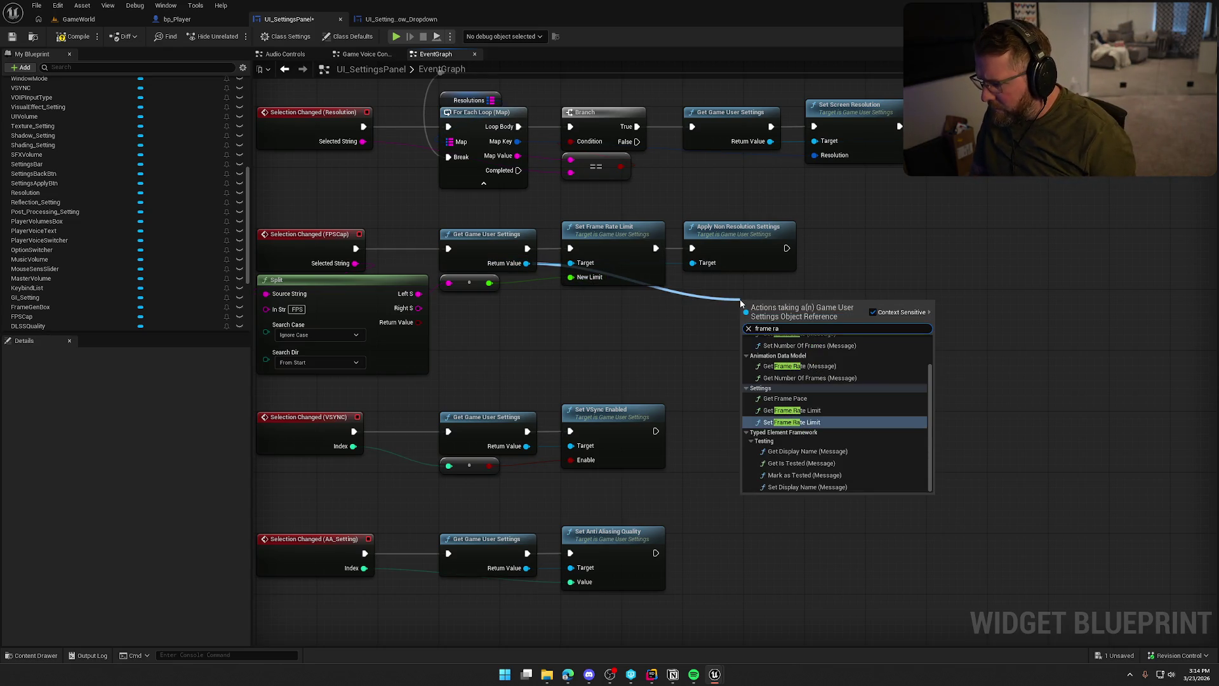
text(te)
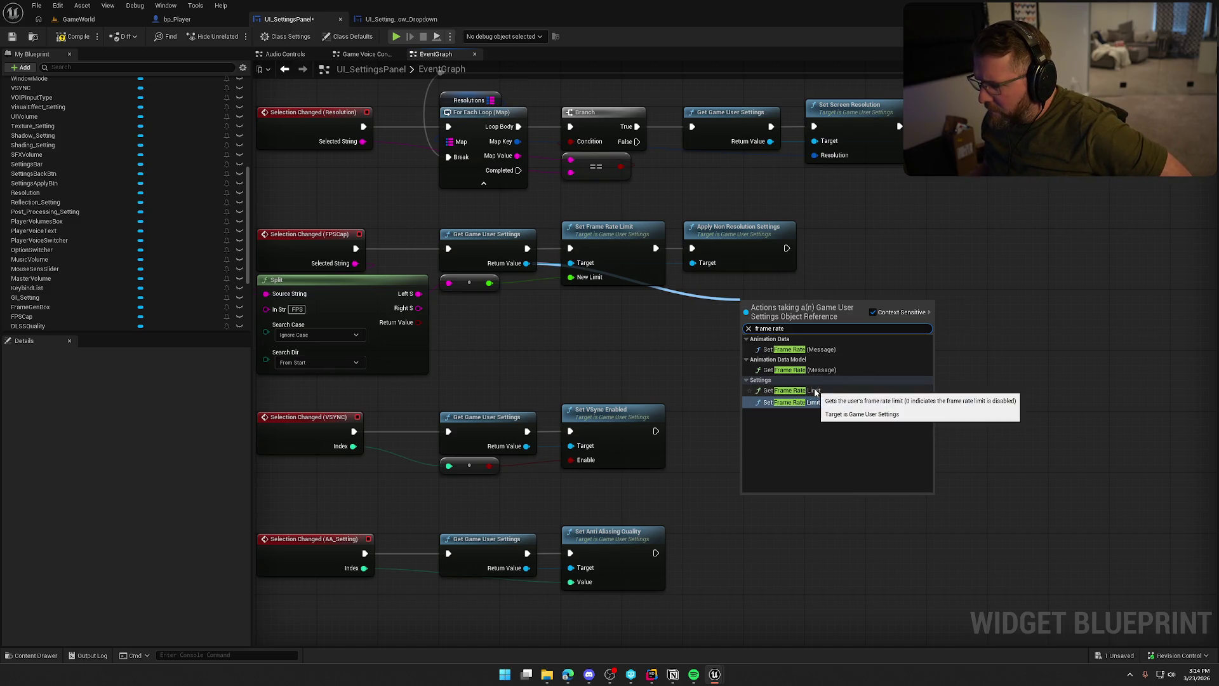
click(601, 330)
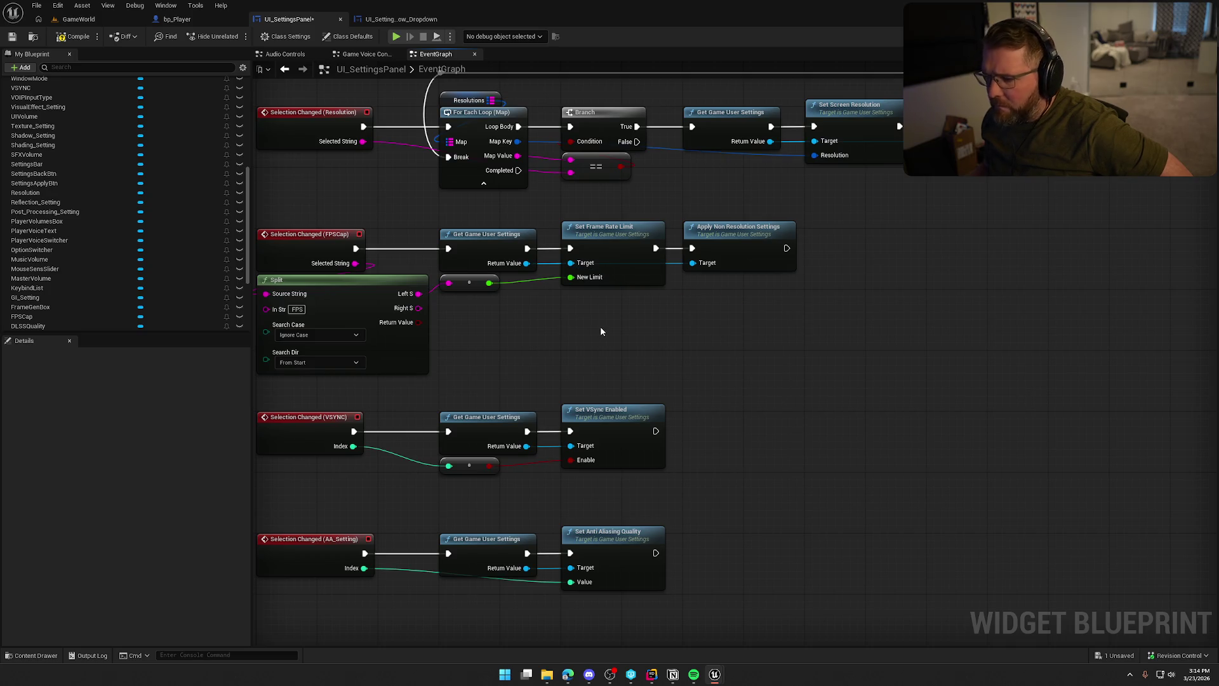
Compile the UI_SettingsPanel widget blueprint and return to the GameWorld level.
key(F7)
drag(667, 329, 737, 358)
mouse_move(923, 372)
mouse_down()
mouse_move(321, 245)
mouse_move(730, 351)
mouse_up()
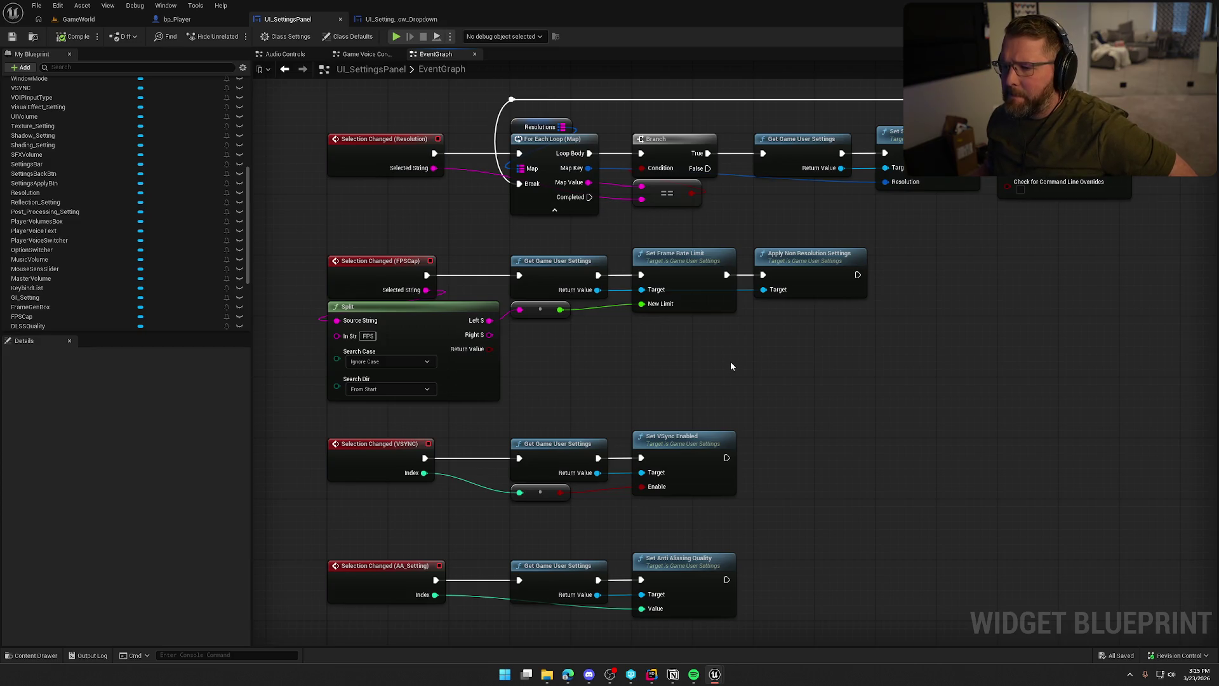
click(79, 19)
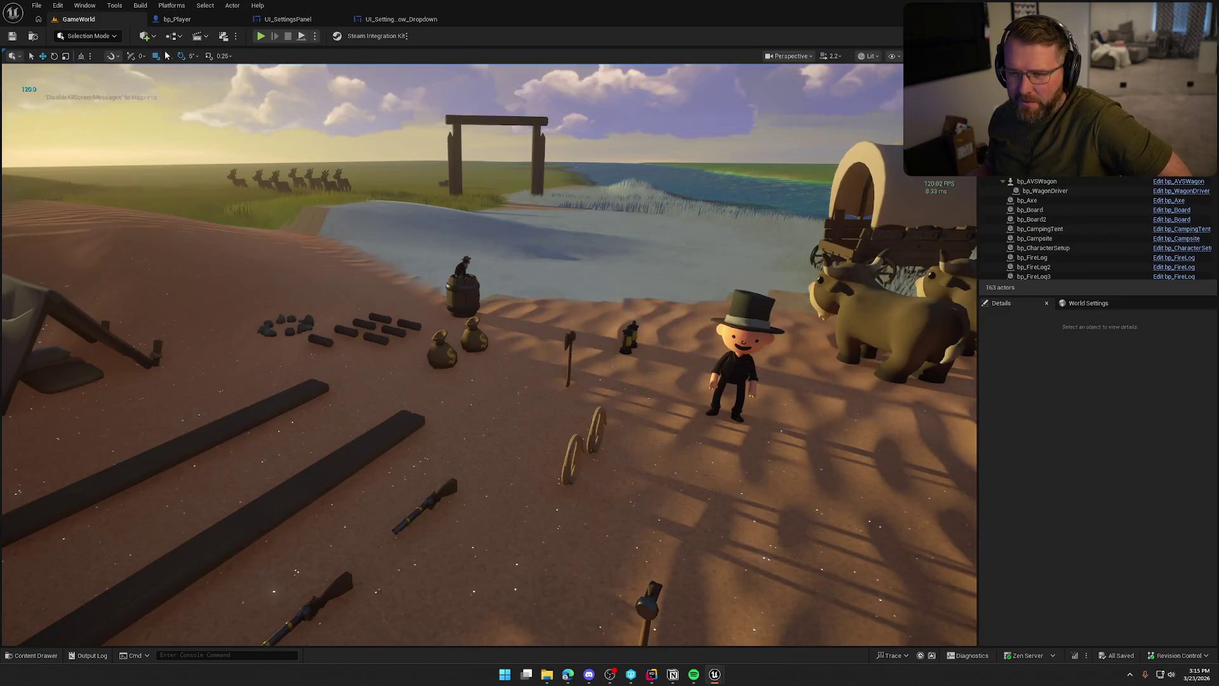
Launch a Standalone Game and choose 60 FPS for the in-game Graphics Frame Rate Cap.
click(314, 35)
mouse_move(393, 229)
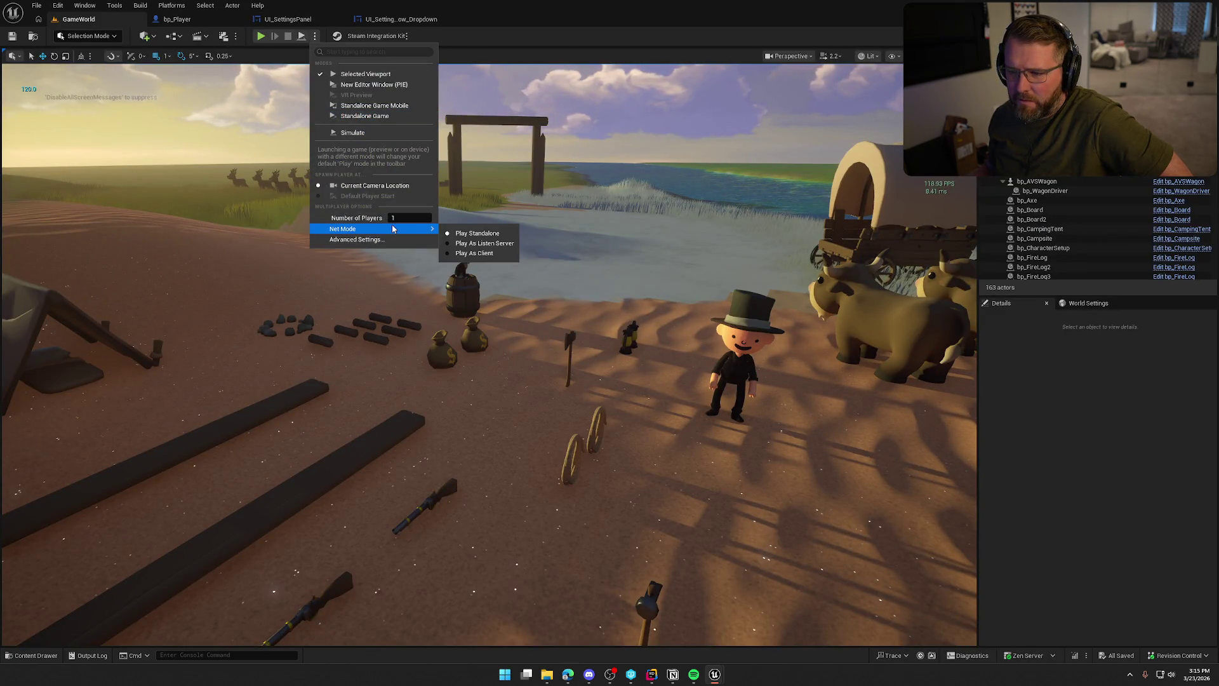
click(356, 116)
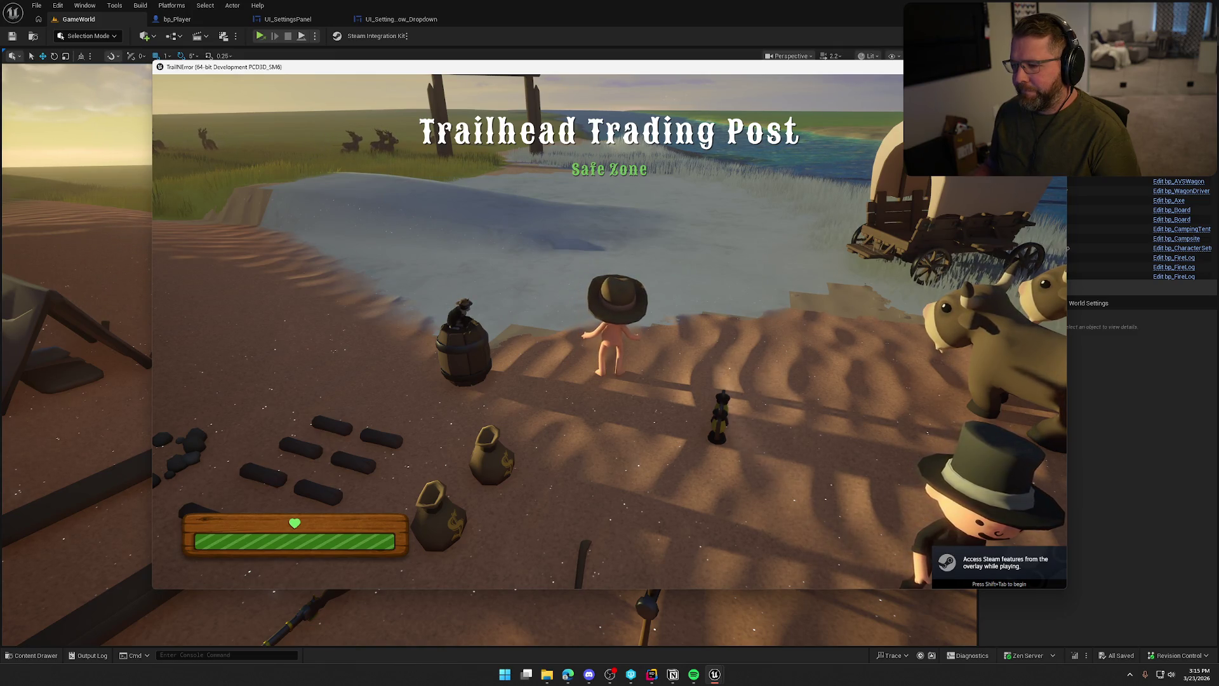
key(Escape)
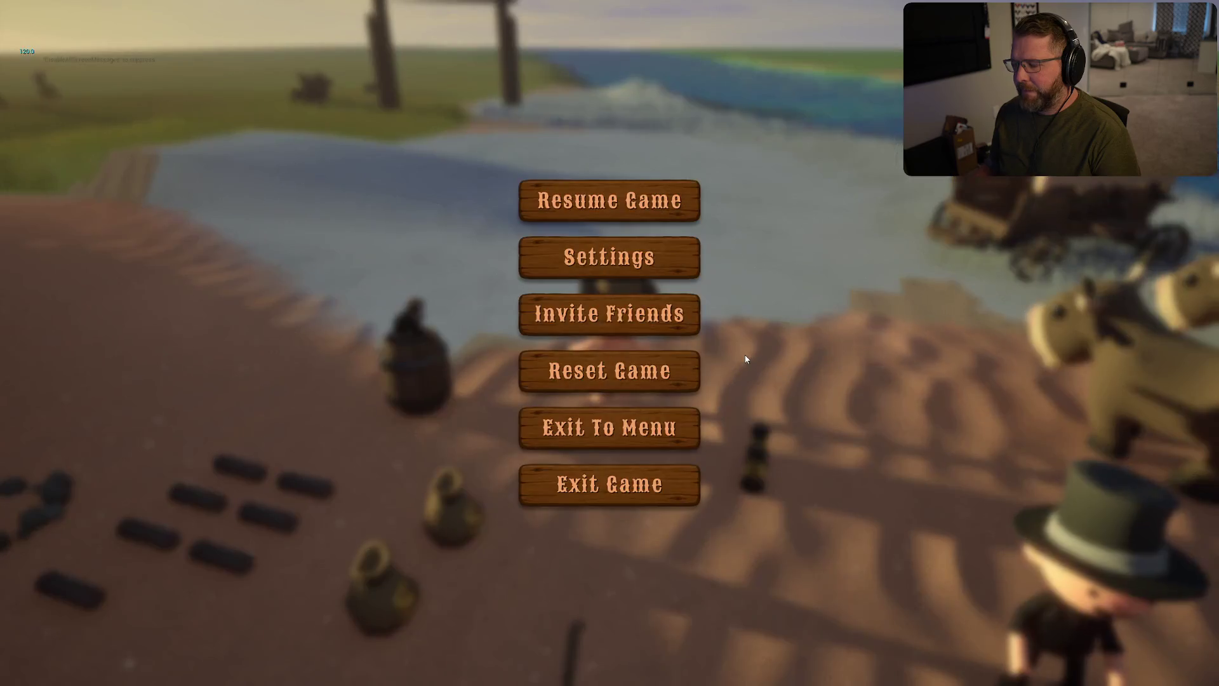
click(616, 260)
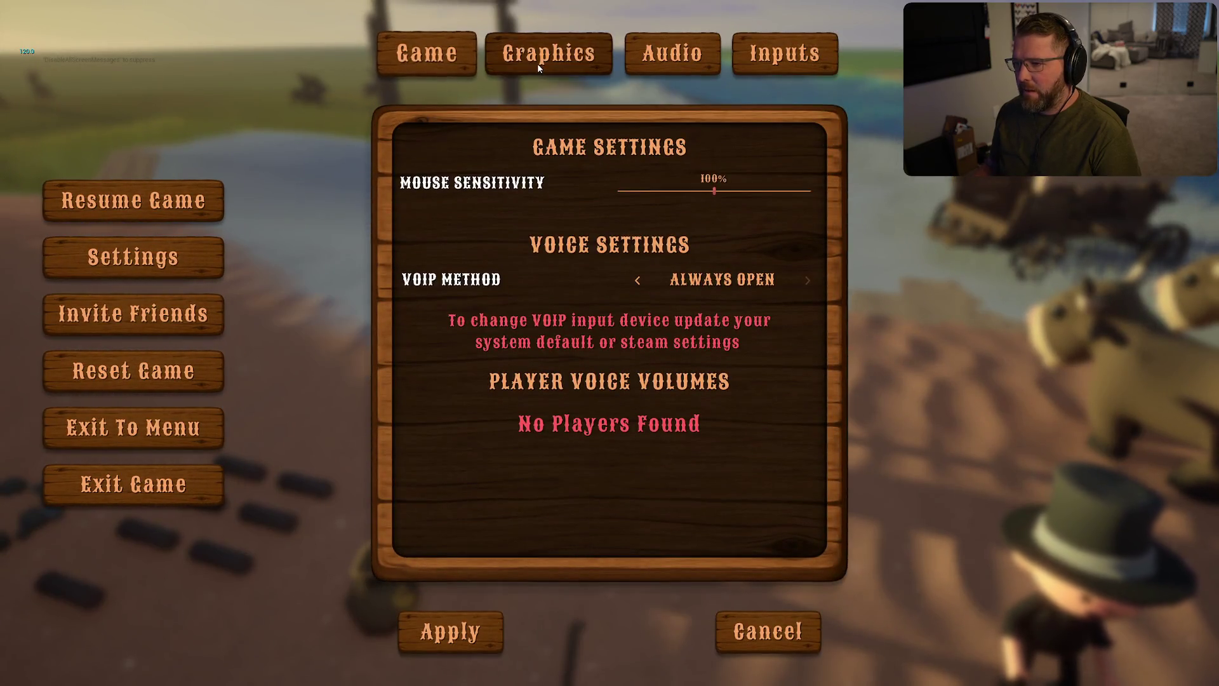
click(539, 60)
click(626, 232)
click(639, 285)
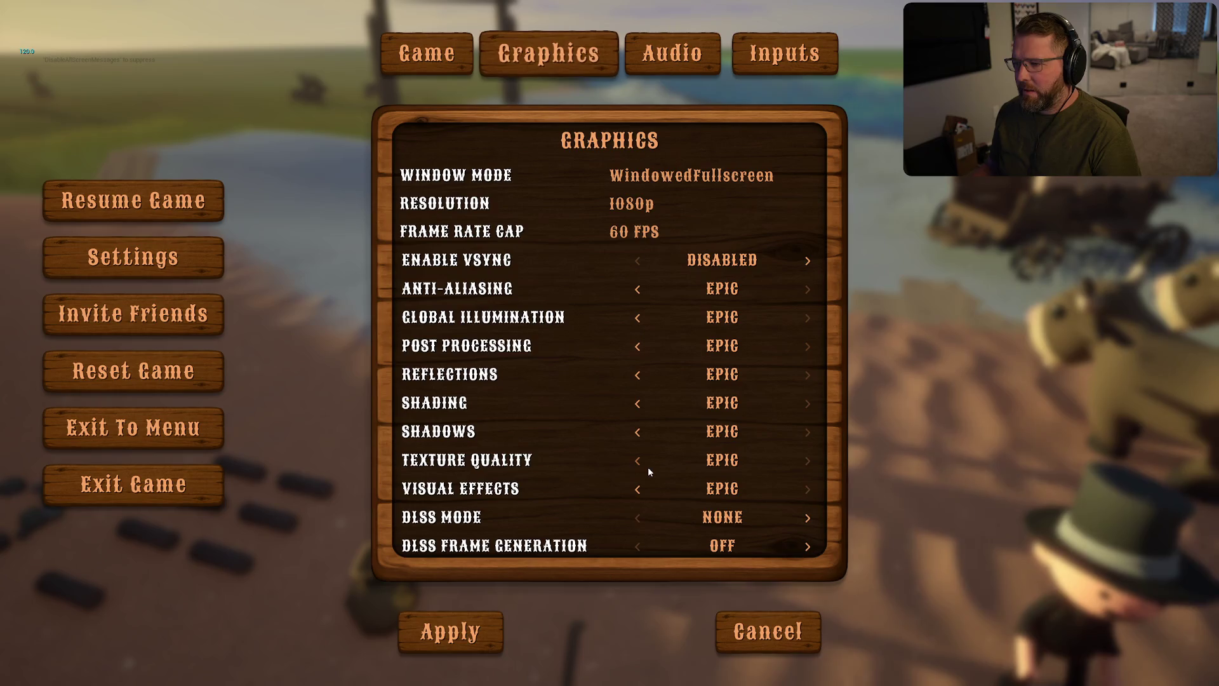
key(Escape)
key(Escape)
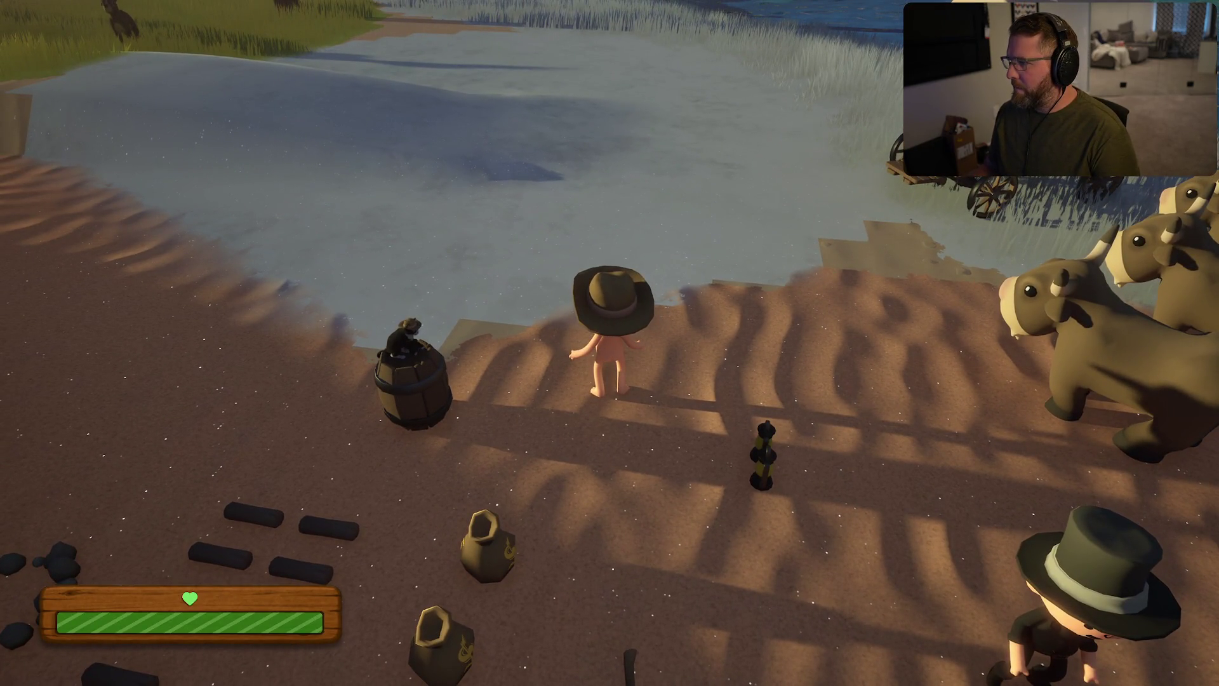
Set Frame Rate Cap to 60 FPS again, apply it, resume, and recheck the Graphics page.
key(Escape)
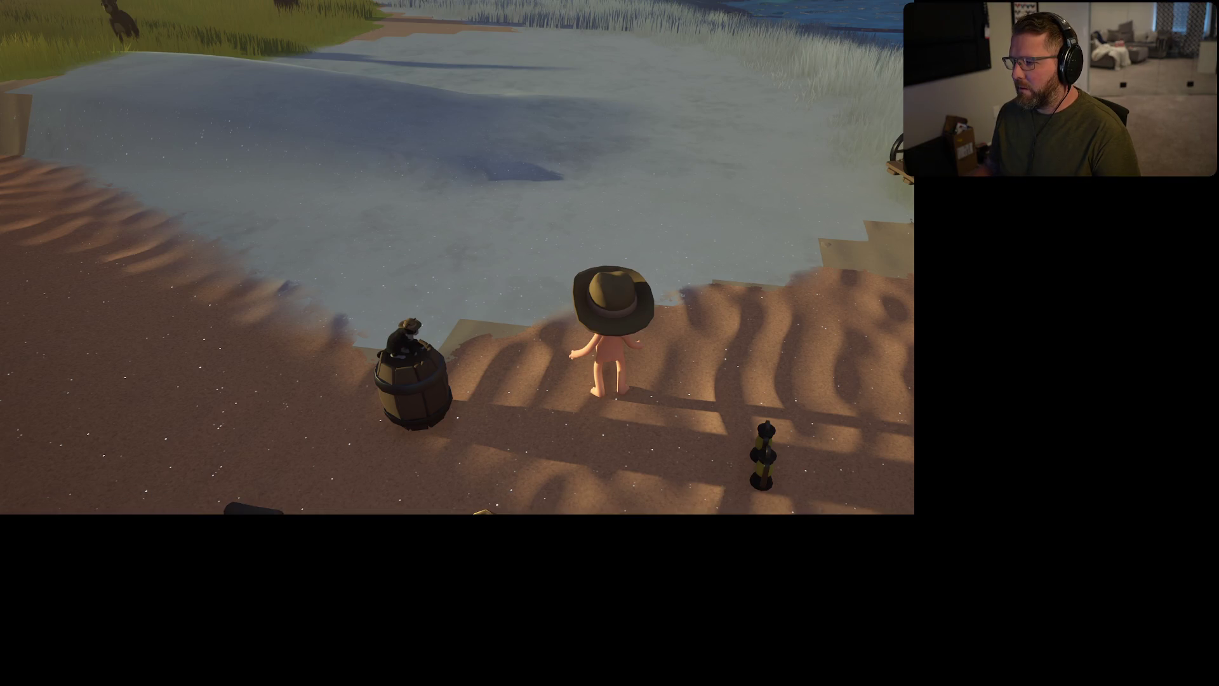
key(Escape)
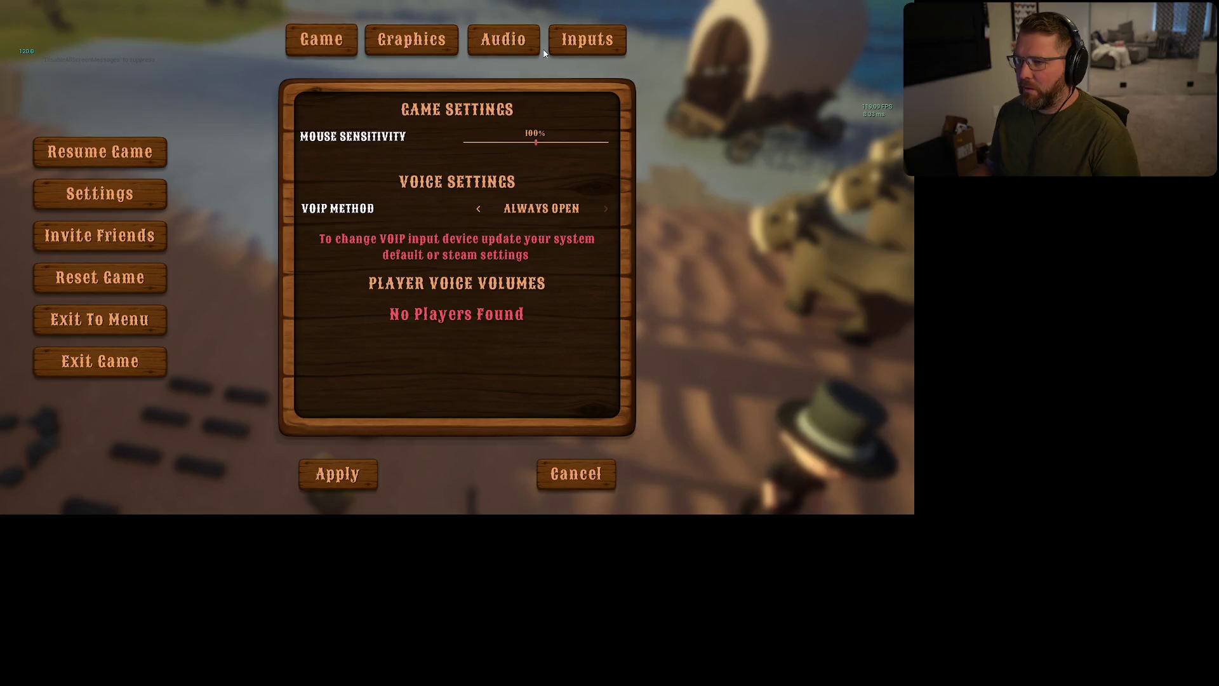
click(418, 41)
click(485, 175)
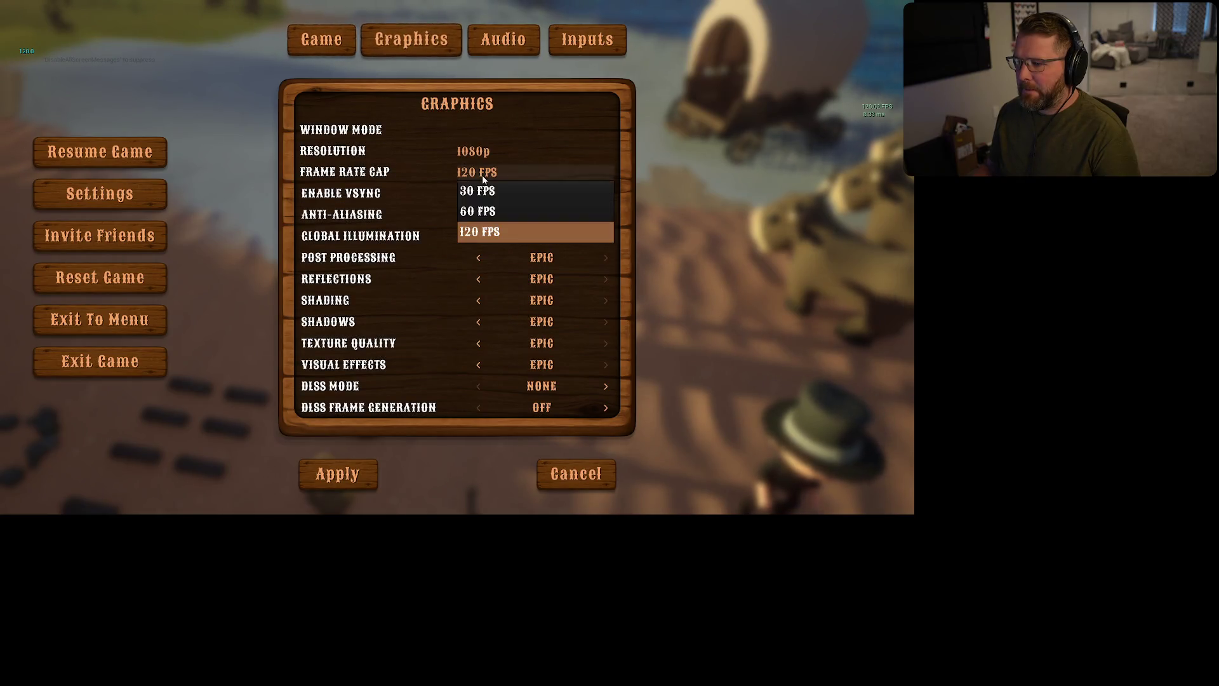
click(479, 205)
click(343, 488)
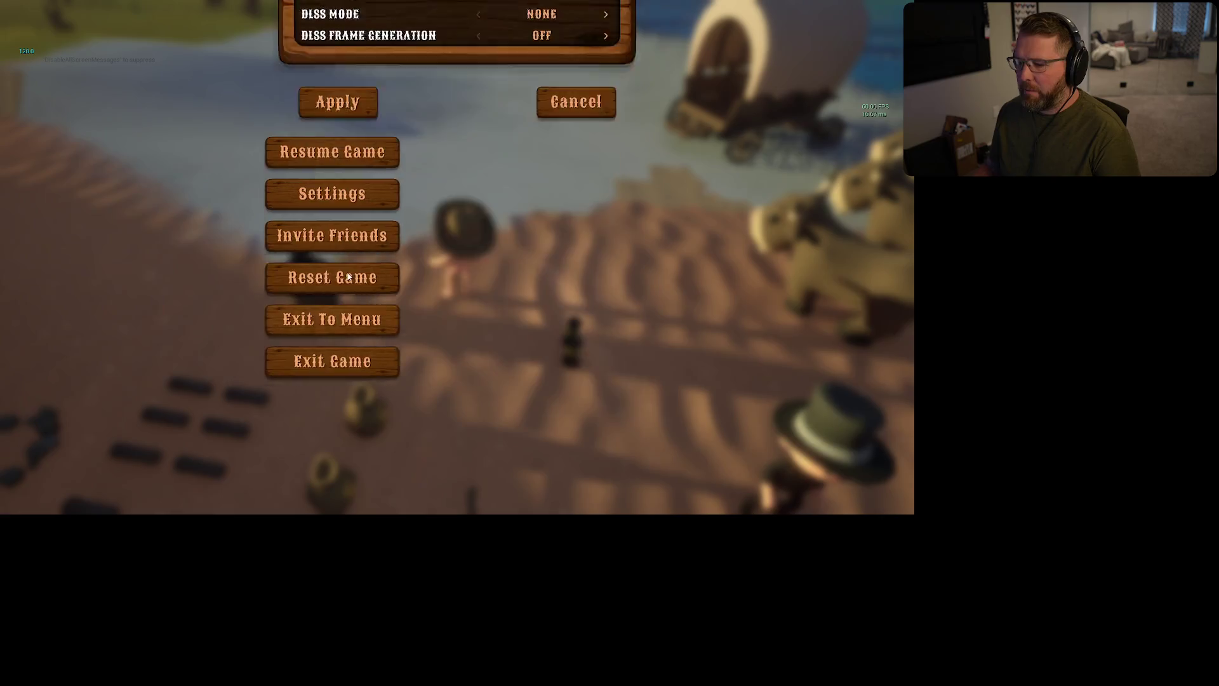
click(449, 157)
key(Escape)
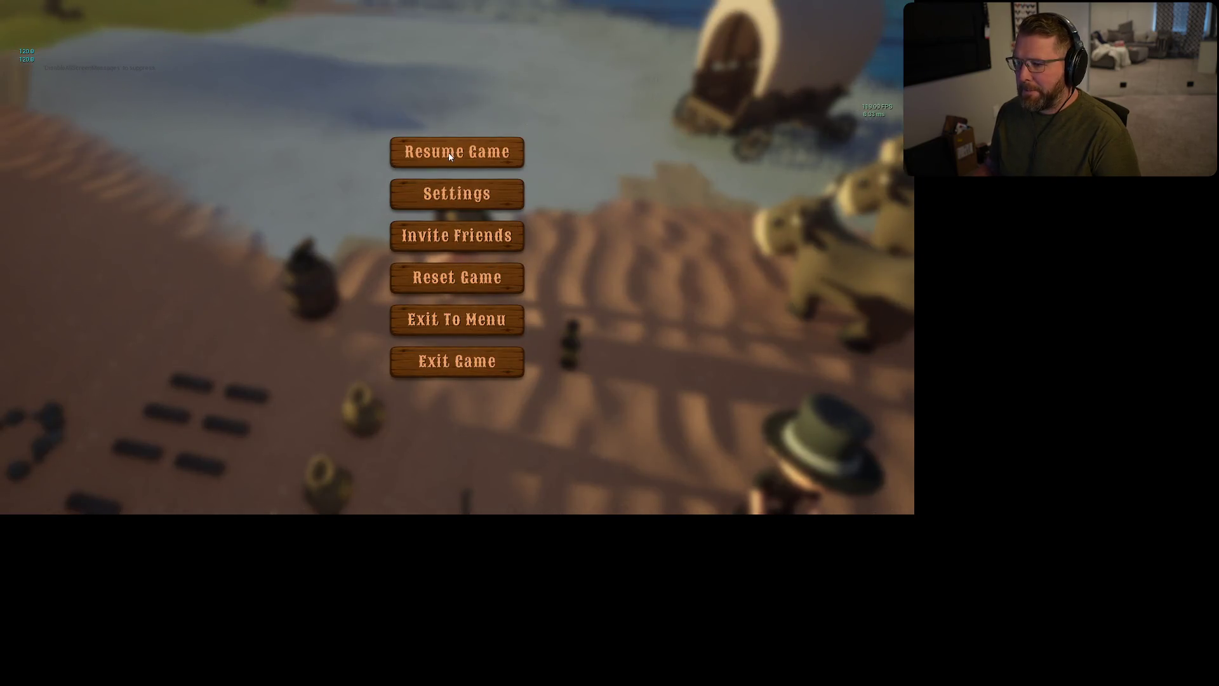
click(457, 200)
click(411, 40)
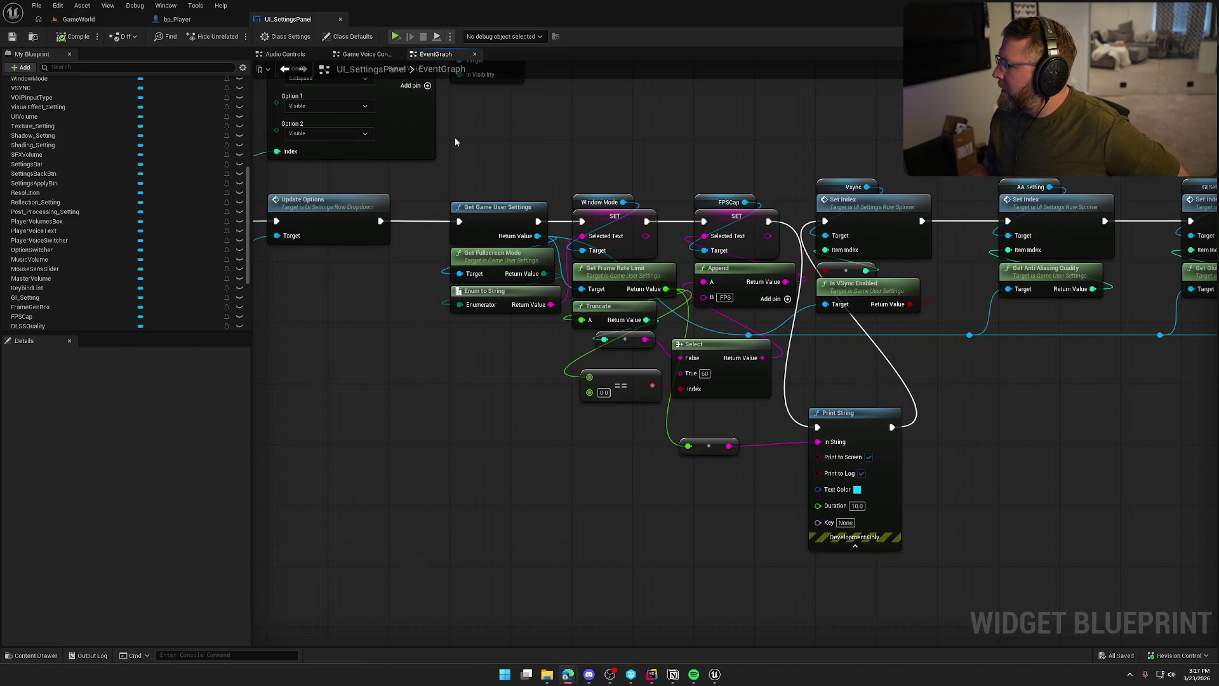
In Project Settings, find 'fixed frame rate' and enable Use Fixed Frame Rate at 60.
click(79, 19)
click(77, 6)
mouse_move(57, 6)
click(102, 154)
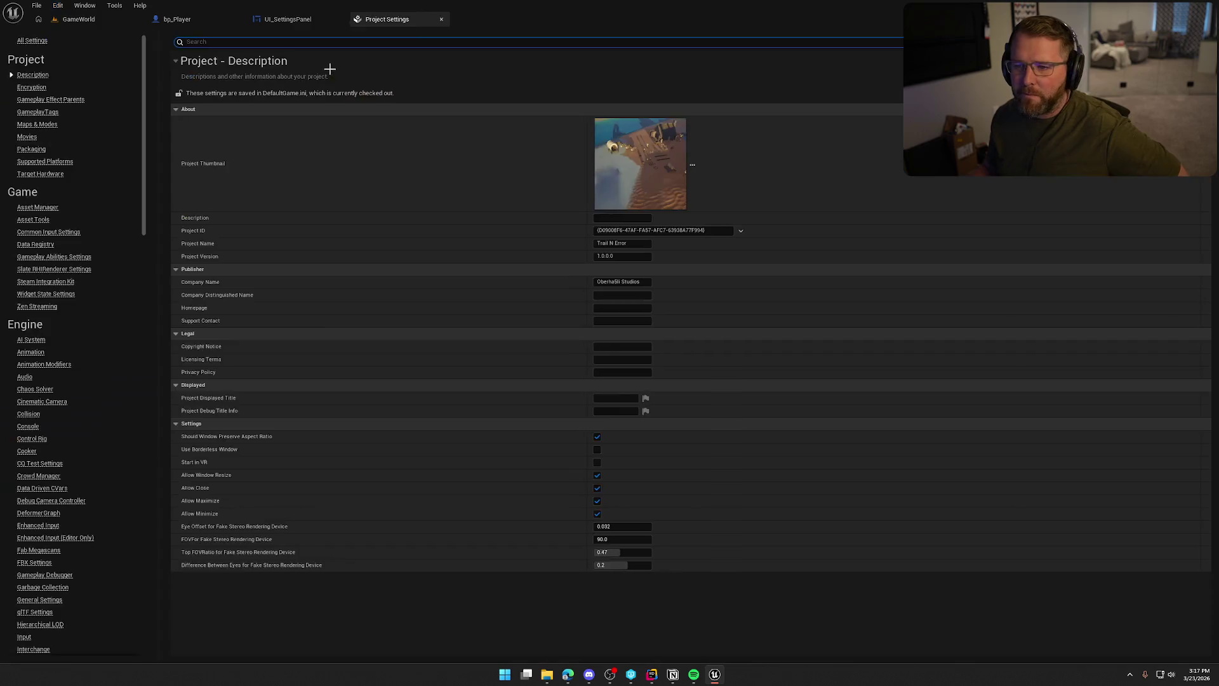
text(fram)
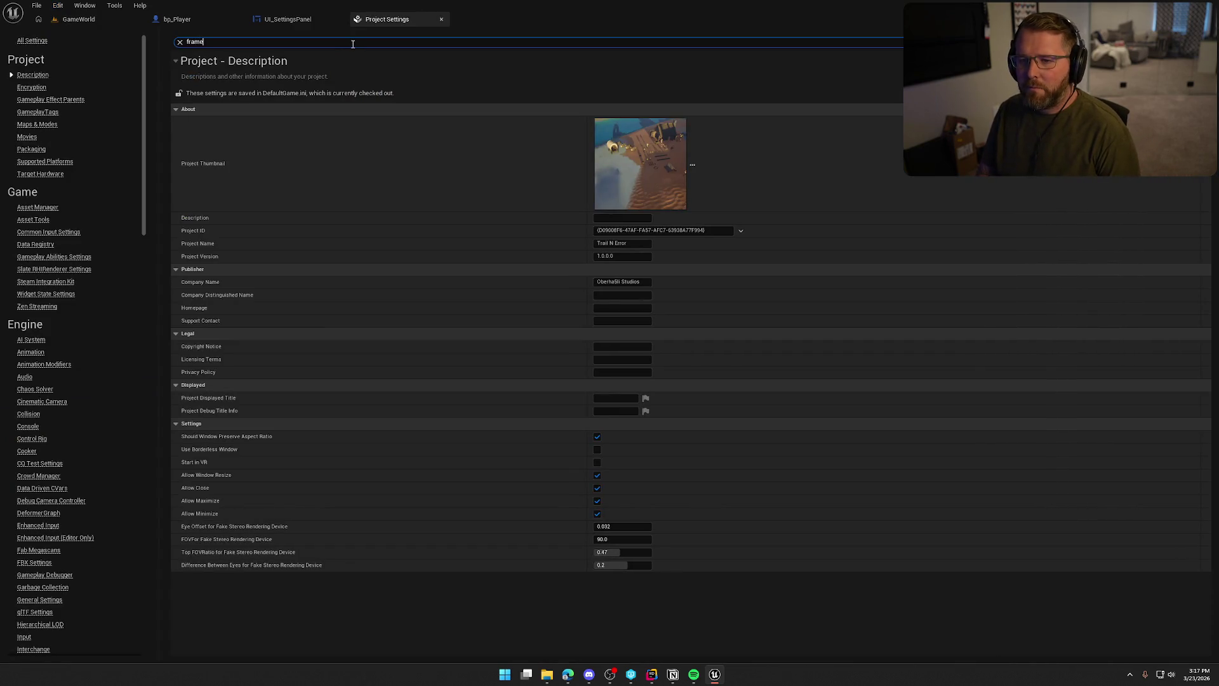
text(e)
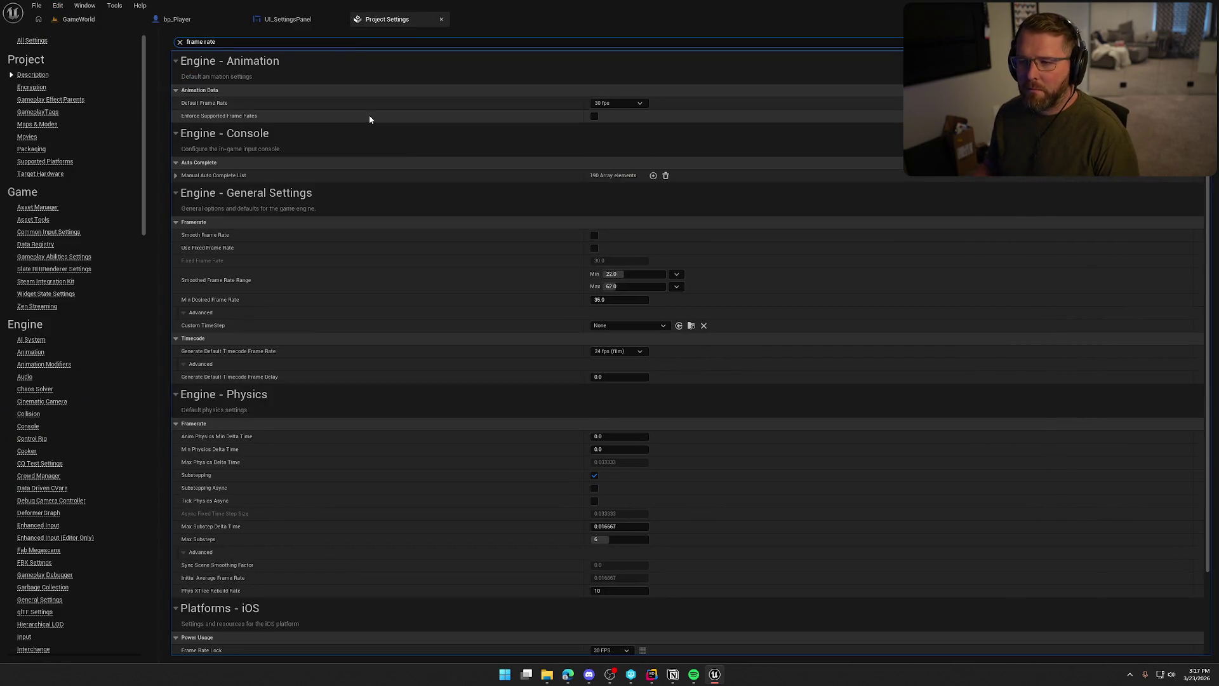
mouse_move(212, 118)
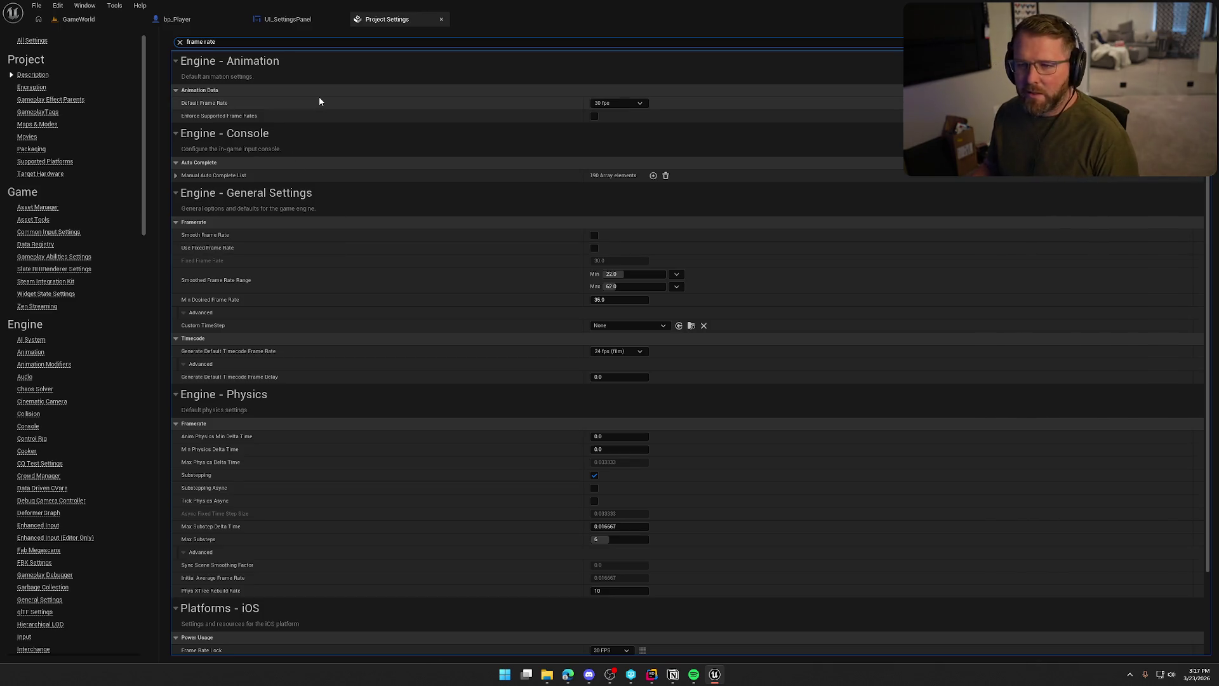
text(fixed)
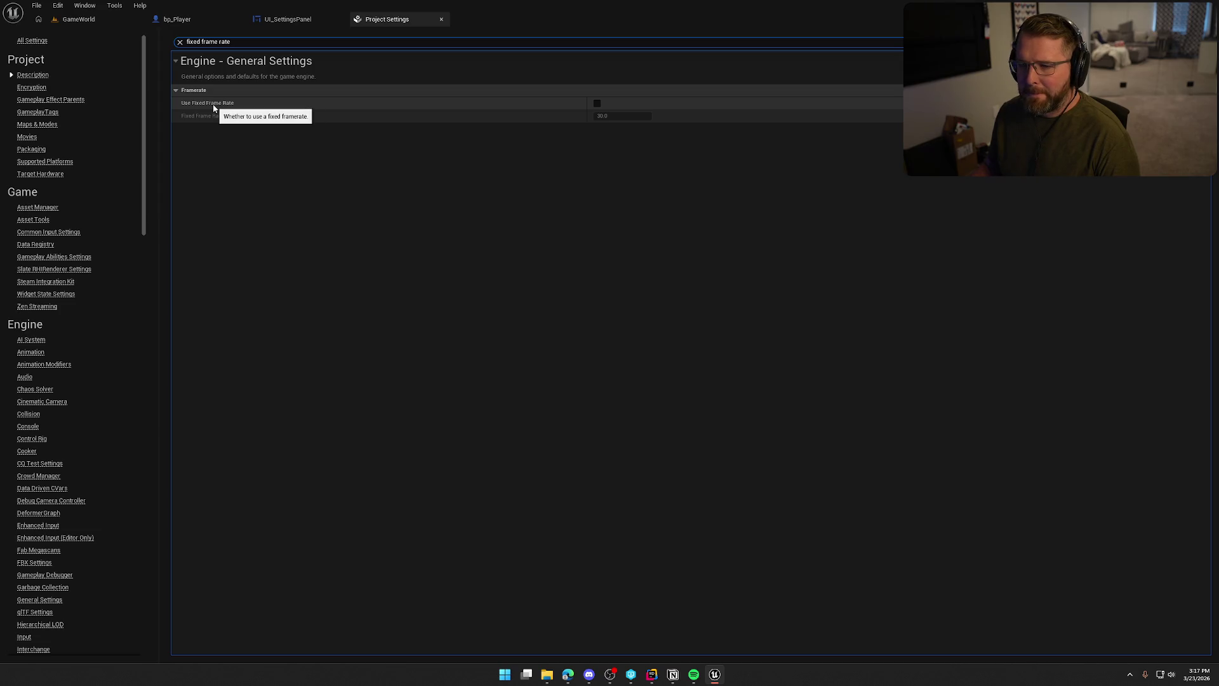
click(623, 127)
click(597, 102)
click(621, 116)
text(60)
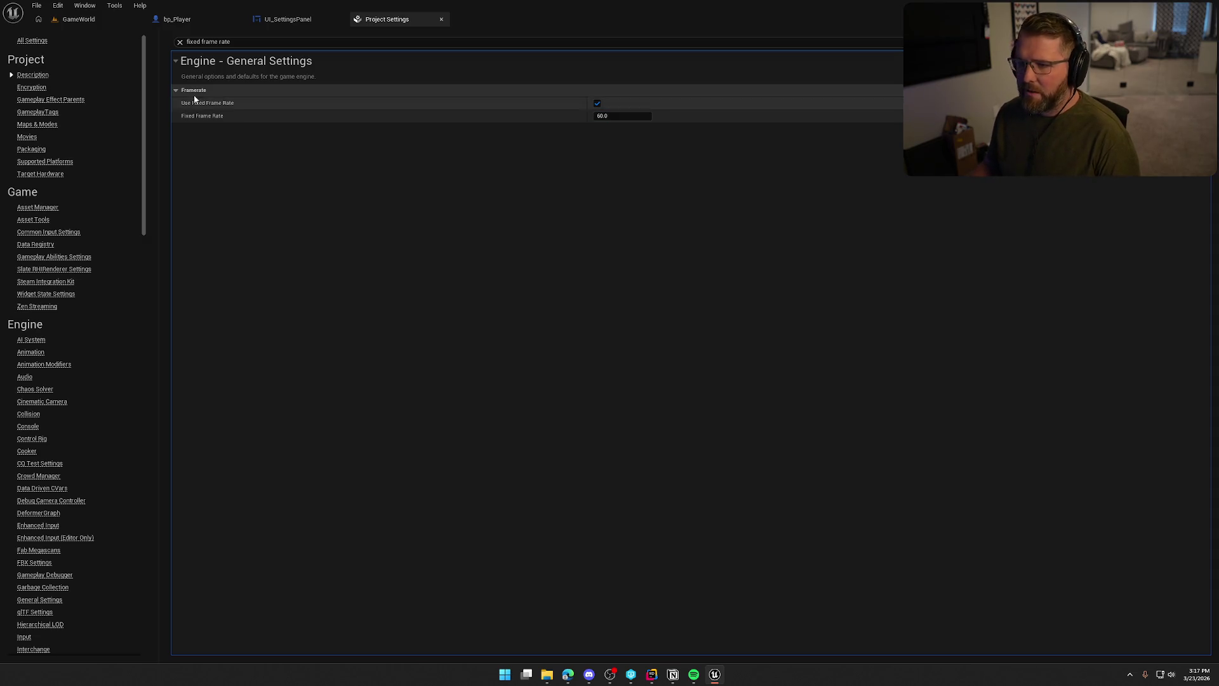
Start a Play-In-Editor session of the GameWorld level.
click(78, 19)
click(315, 37)
click(347, 74)
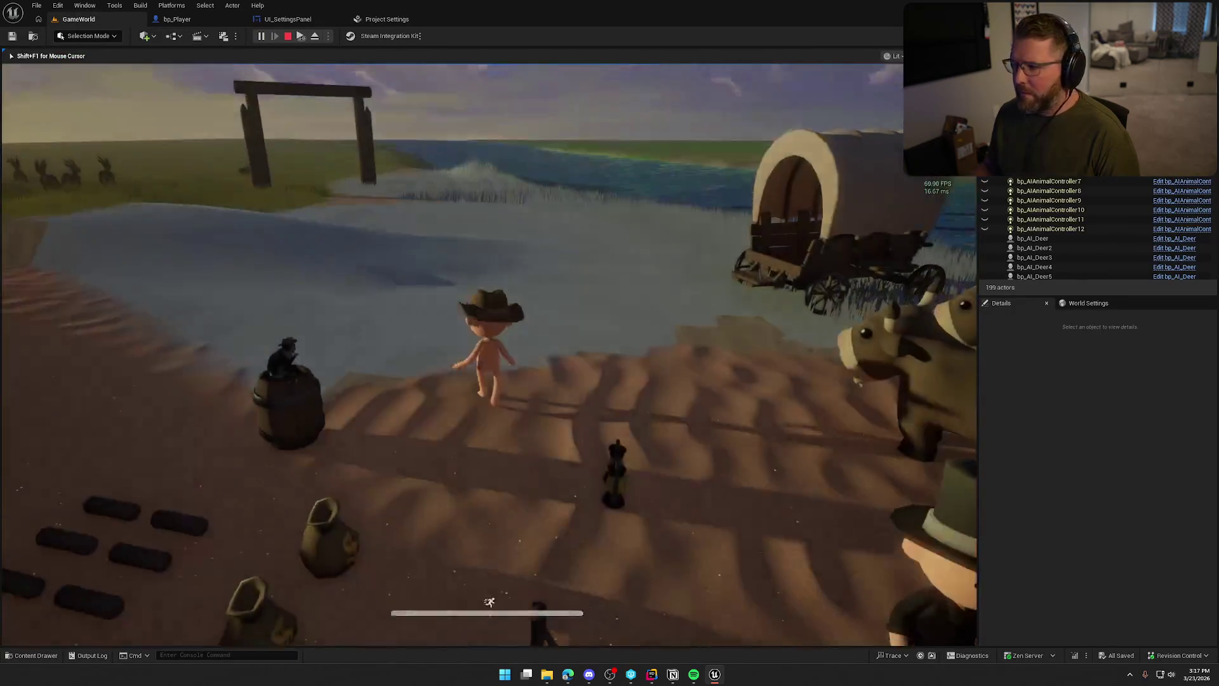
Set the in-game Frame Rate Cap to 60 FPS, apply, and resume play.
key(Escape)
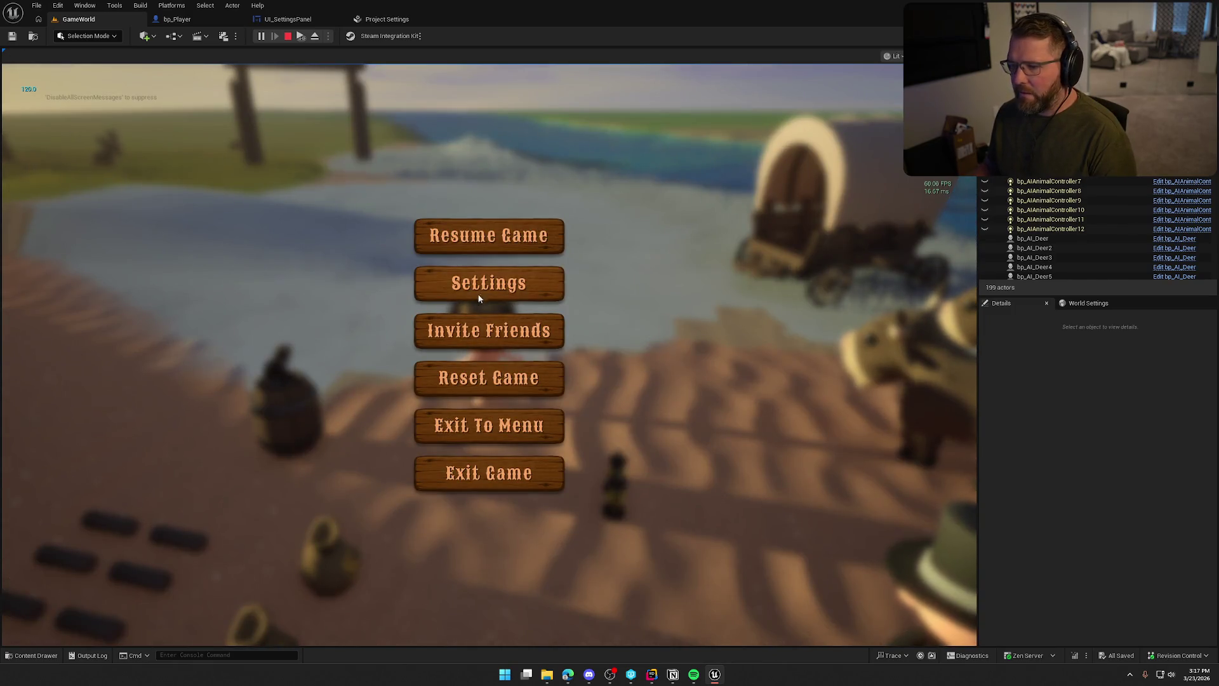
click(478, 295)
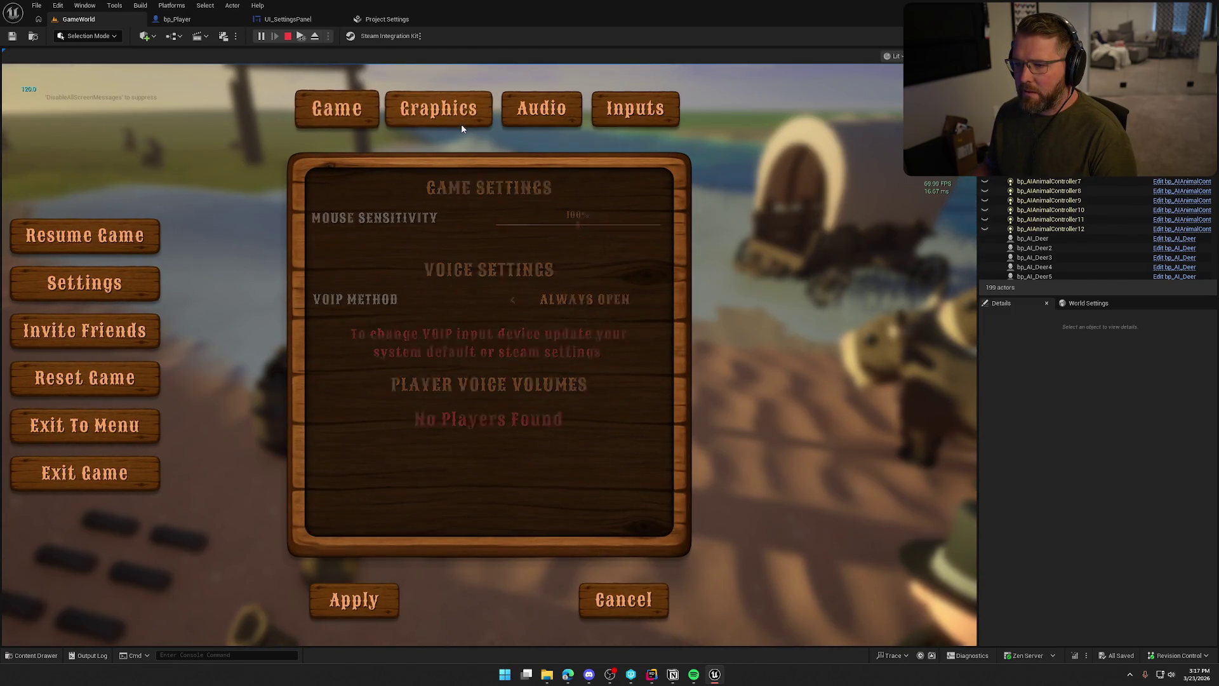
click(462, 126)
click(513, 257)
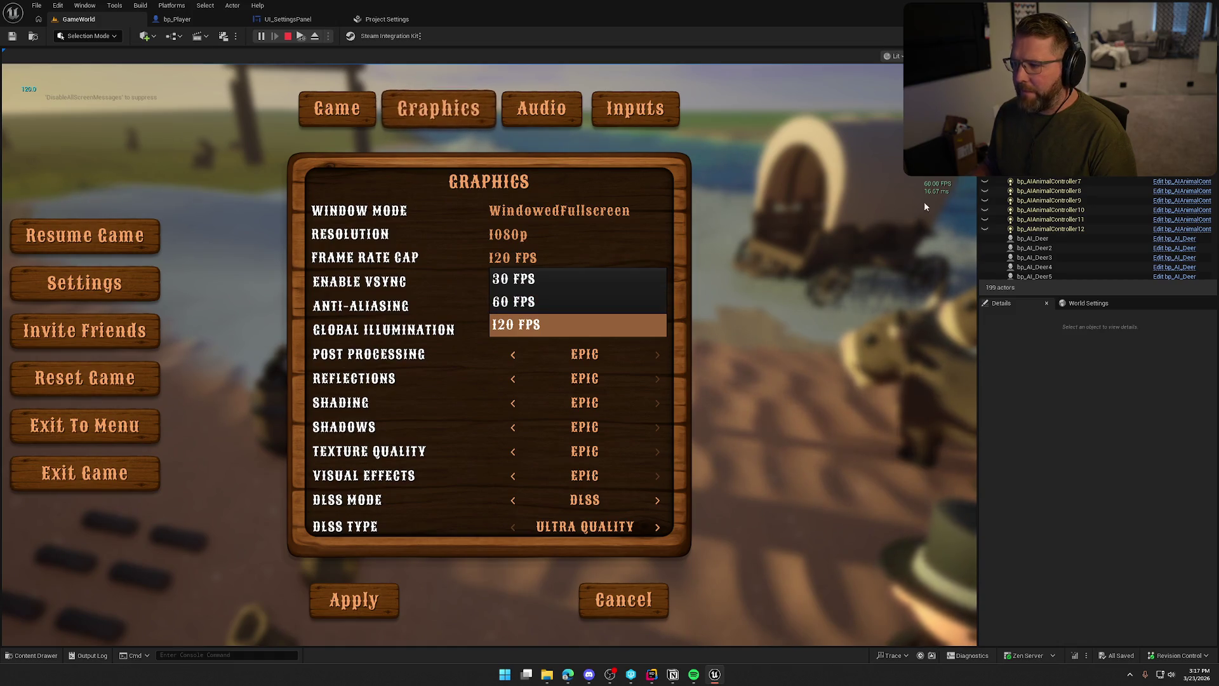
click(539, 302)
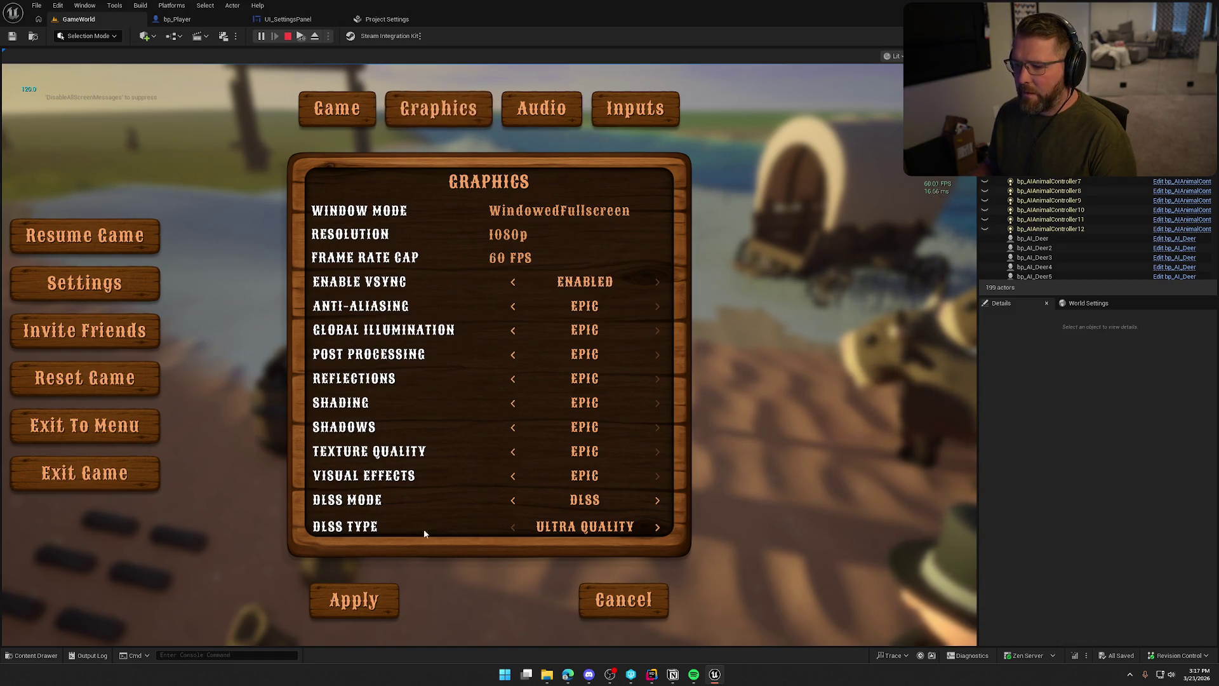
click(375, 599)
click(444, 235)
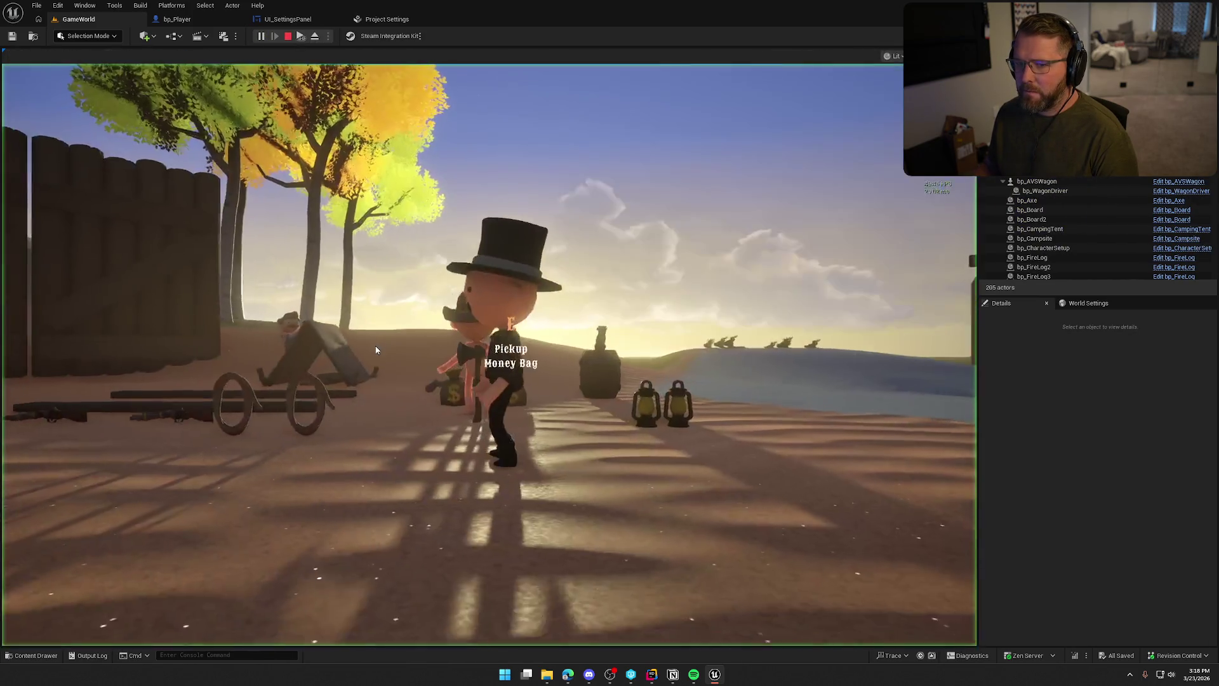
Switch the Frame Rate Cap to 60 then back to 120 FPS, apply, stop play, and return to Project Settings.
key(Escape)
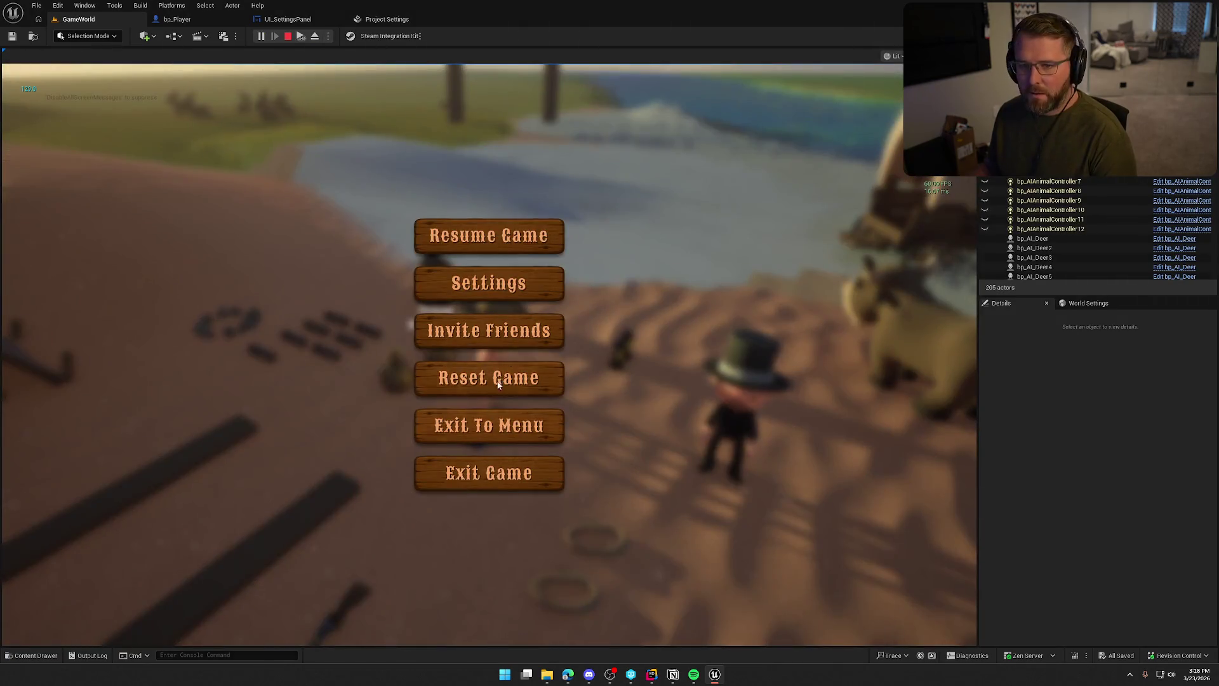
click(498, 279)
click(463, 120)
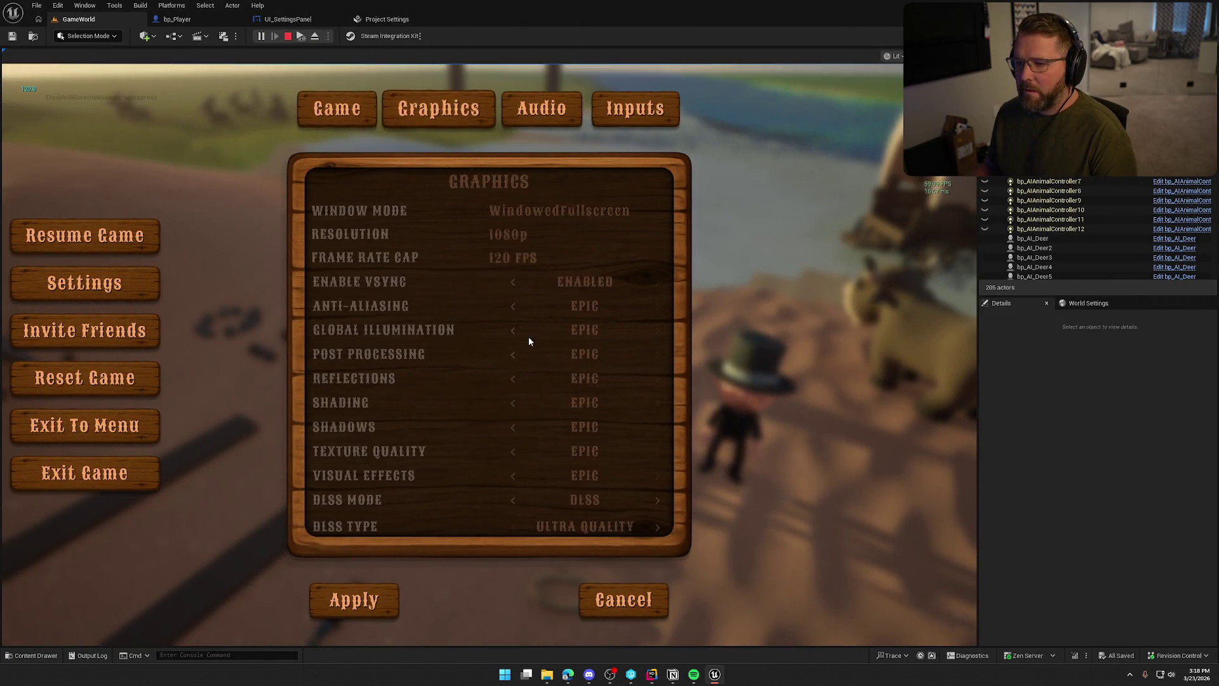
click(510, 260)
click(511, 302)
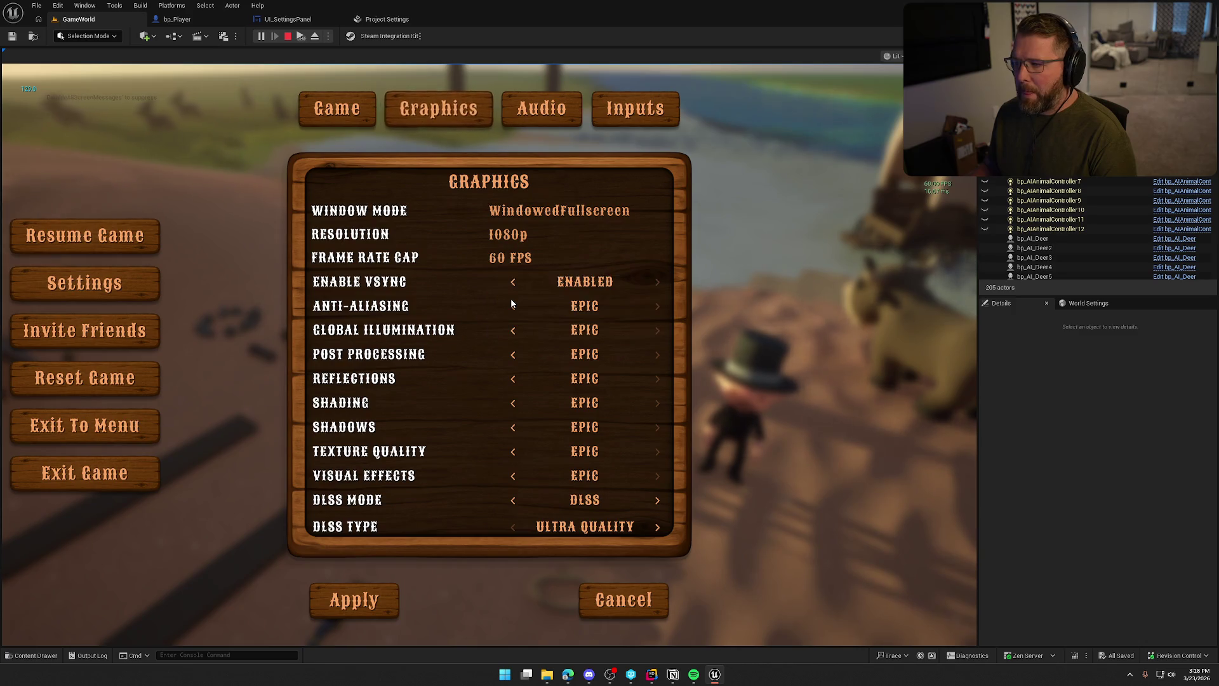
click(511, 258)
click(512, 322)
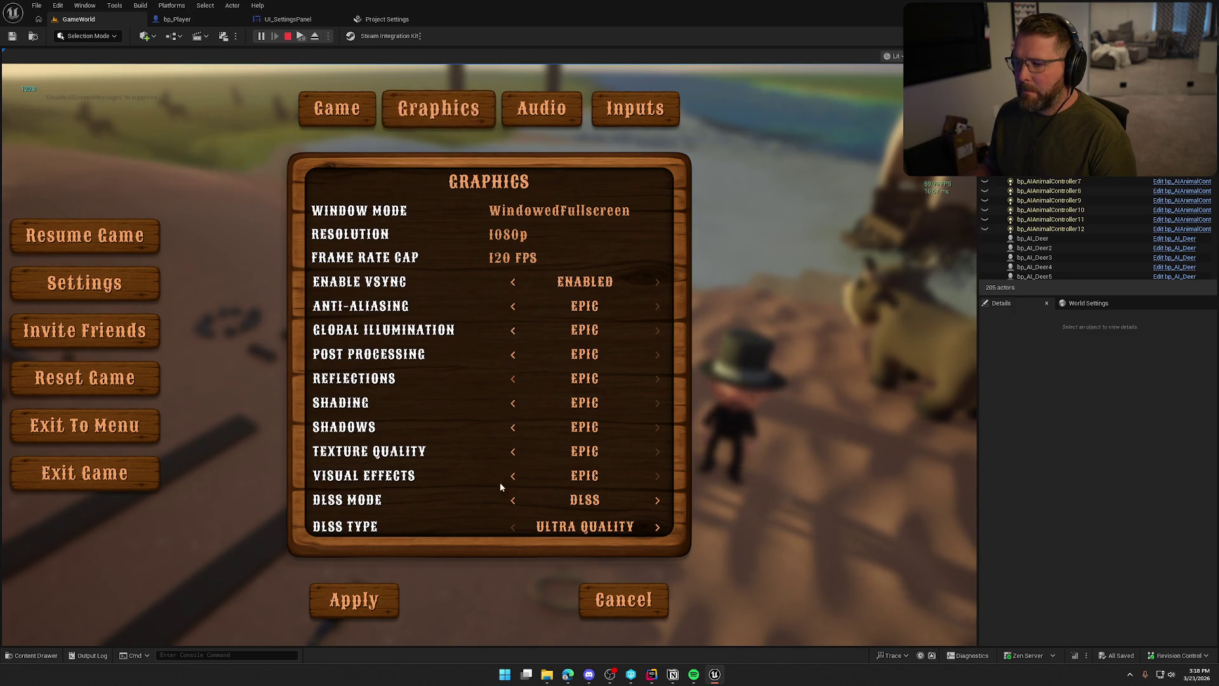
click(360, 606)
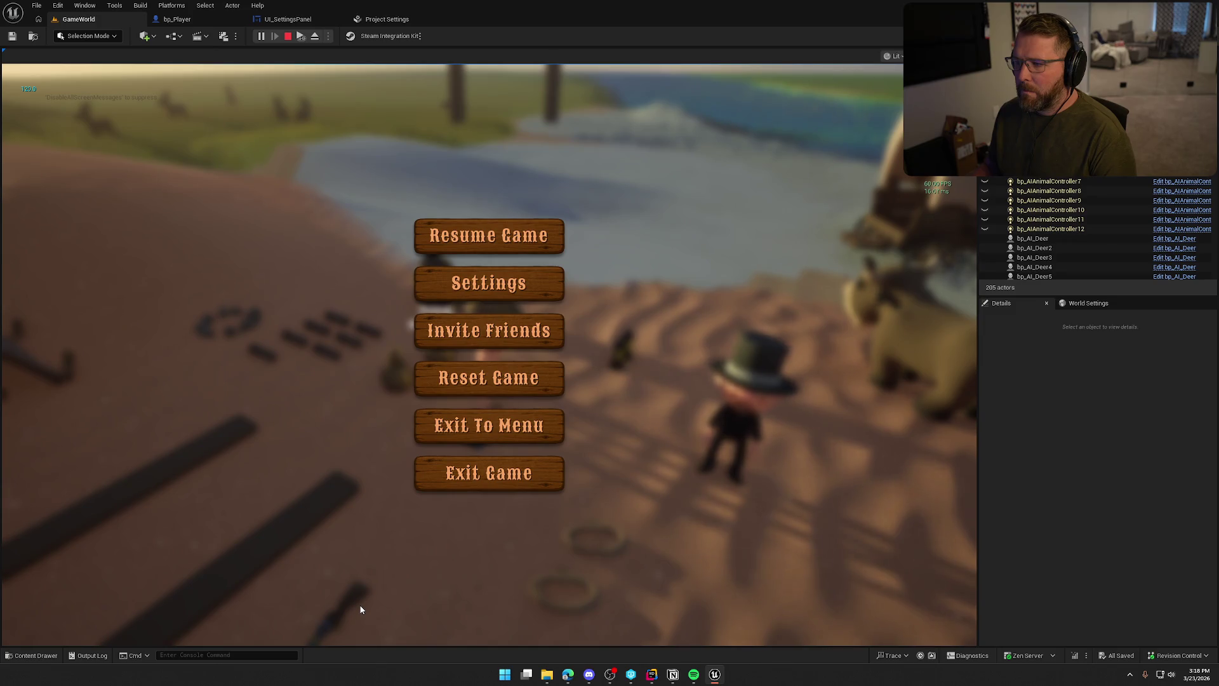
key(Escape)
click(387, 19)
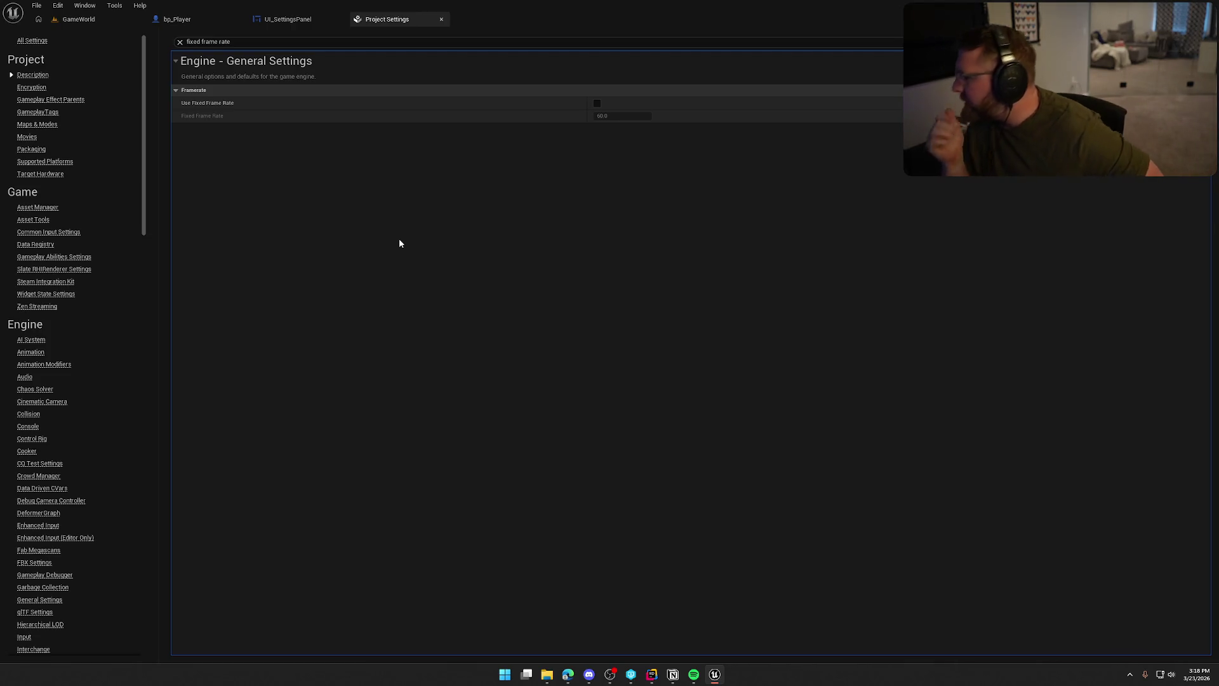
click(651, 674)
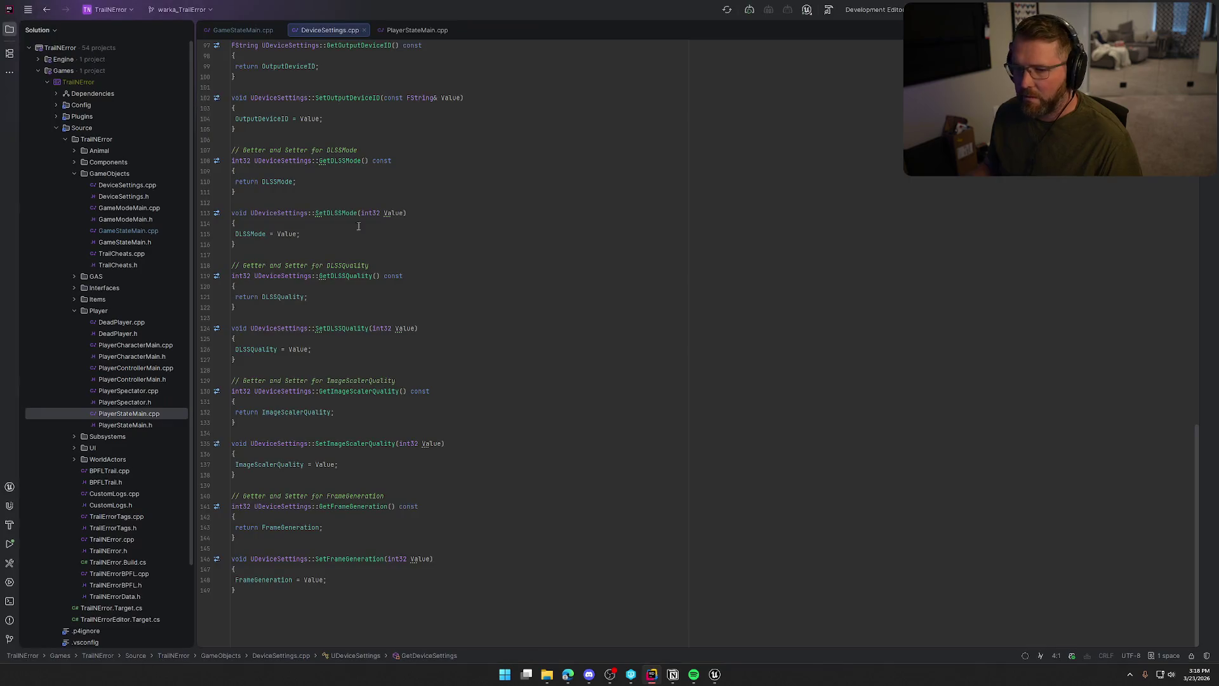
Search DefaultEngine.ini in Rider for 'maxf', close it, and return to Unreal's UI_SettingsPanel graph.
double_click(55, 106)
double_click(101, 139)
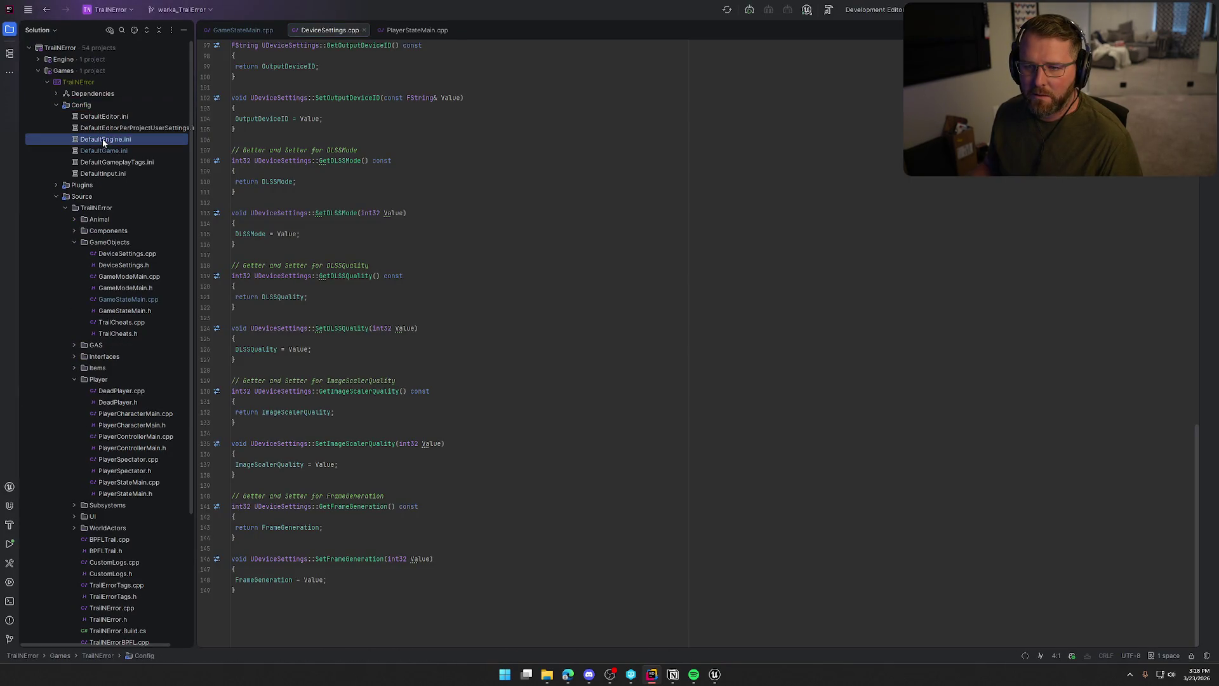
key(ctrl+f)
text(max)
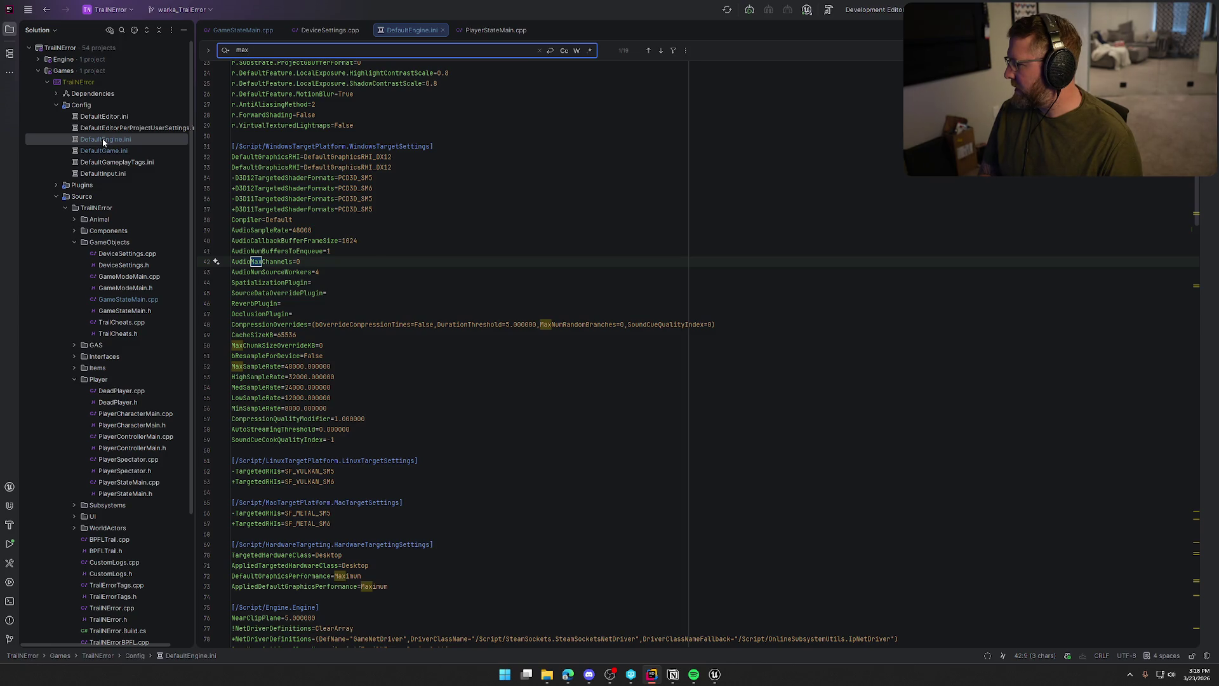
text(f)
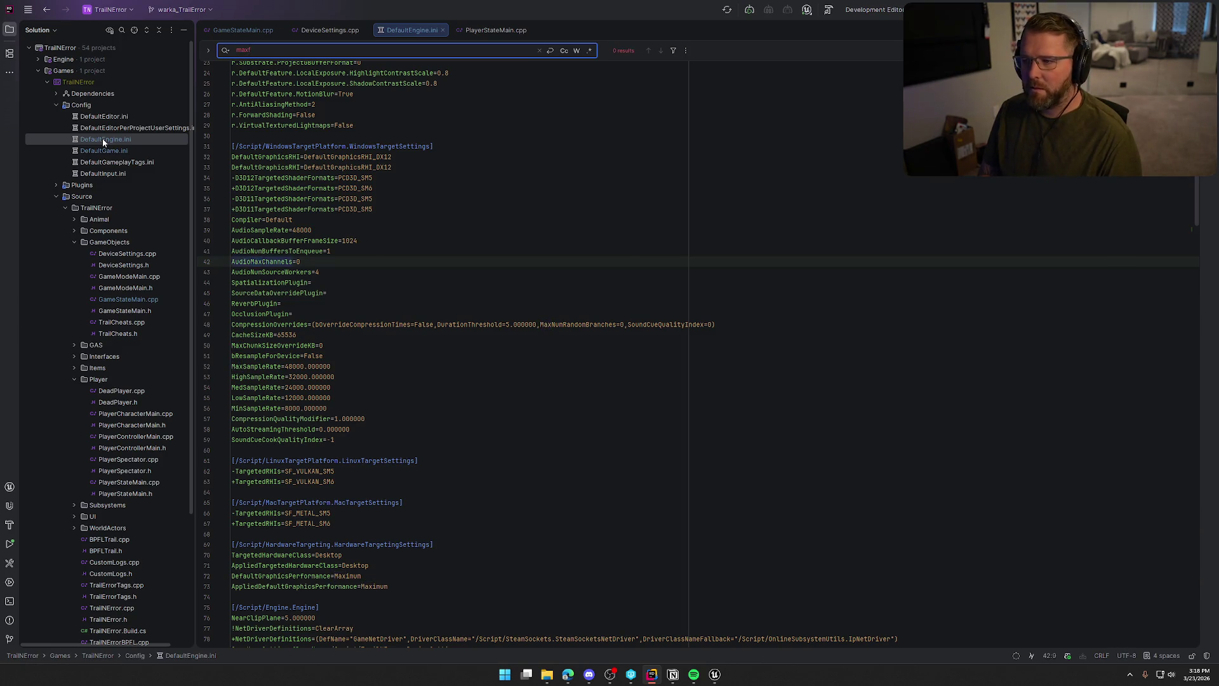
middle_click(384, 30)
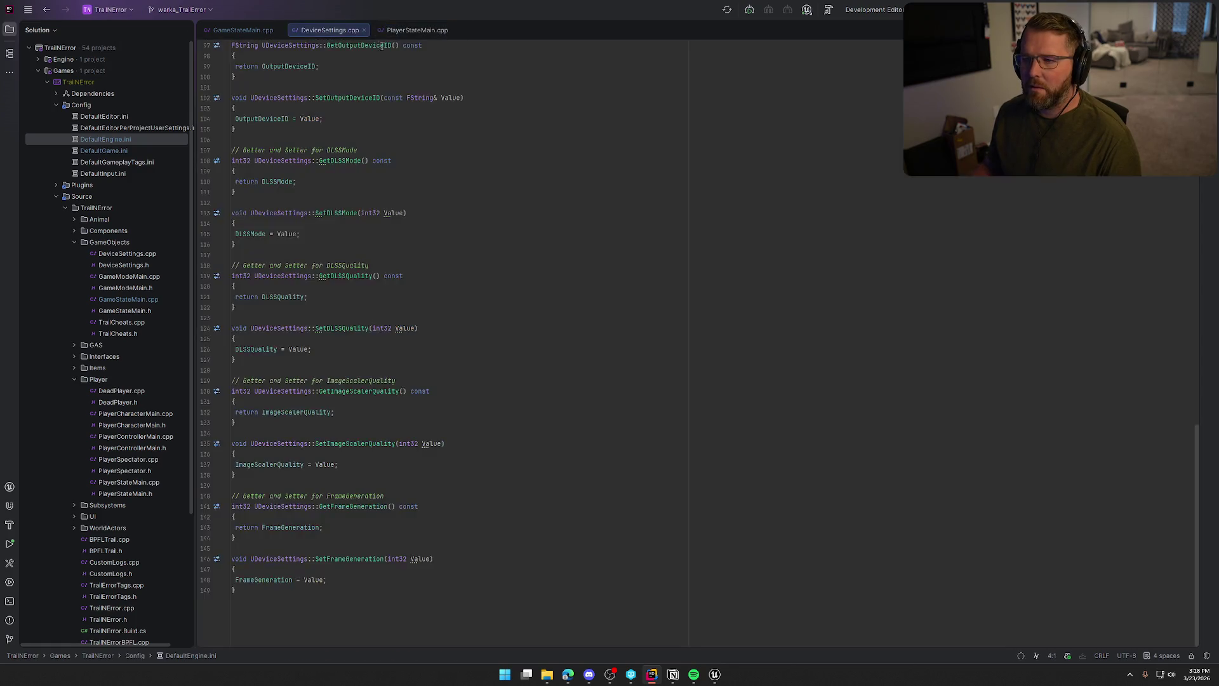
key(alt+Tab)
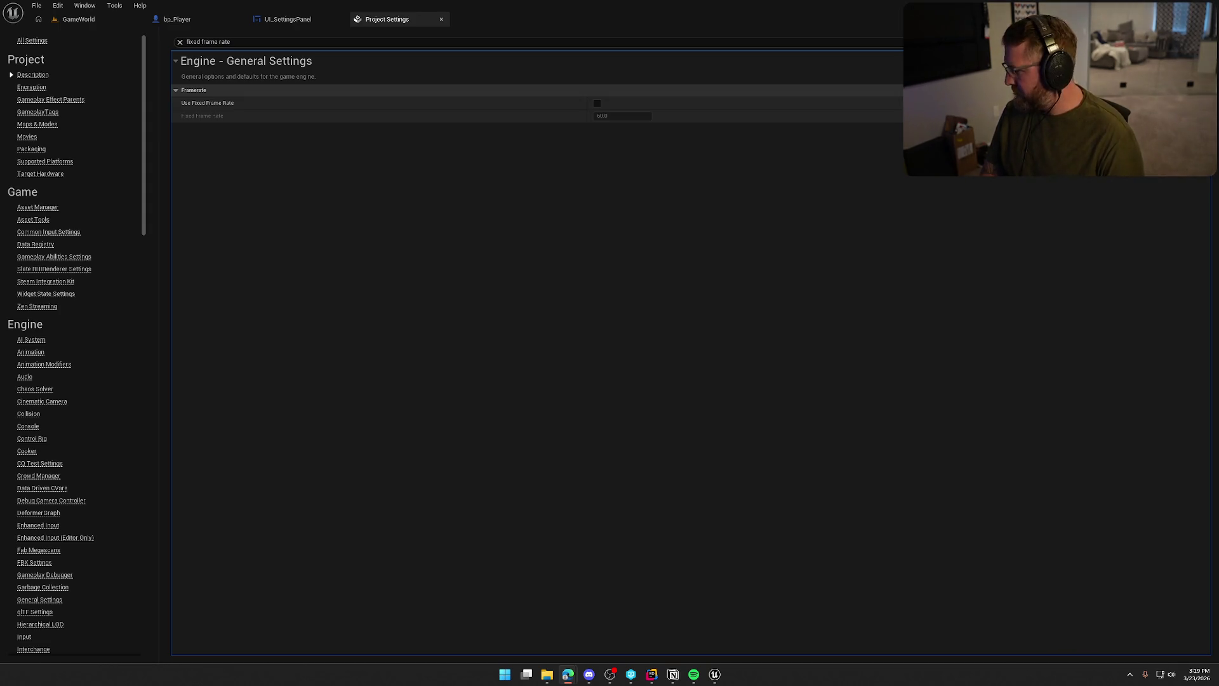
click(291, 20)
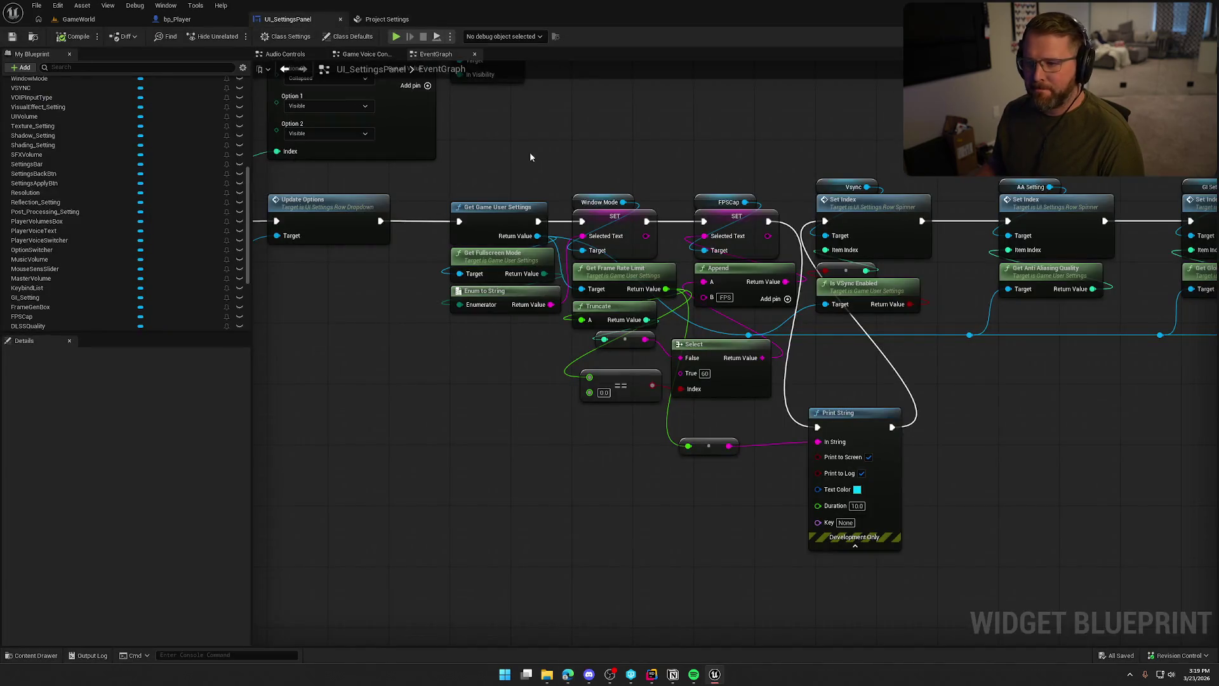
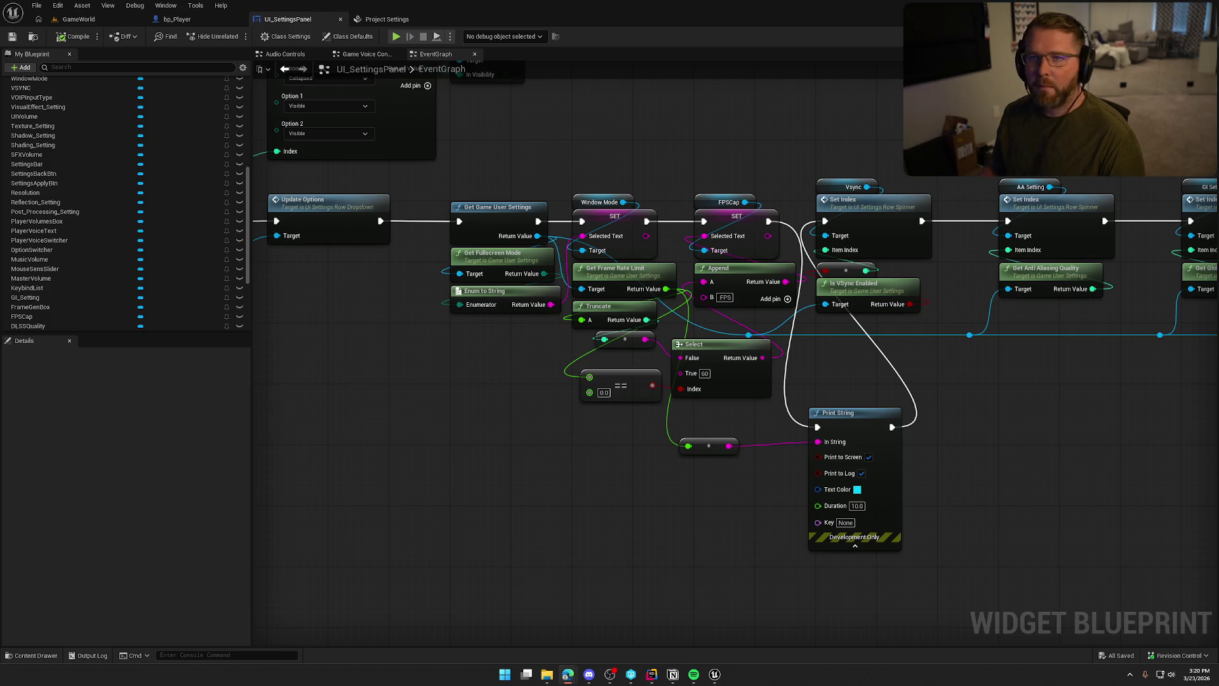
Undo the mistaken Window Mode SET to Print String wiring and its node moves.
mouse_move(1044, 358)
mouse_down()
mouse_move(939, 400)
mouse_move(750, 399)
mouse_up()
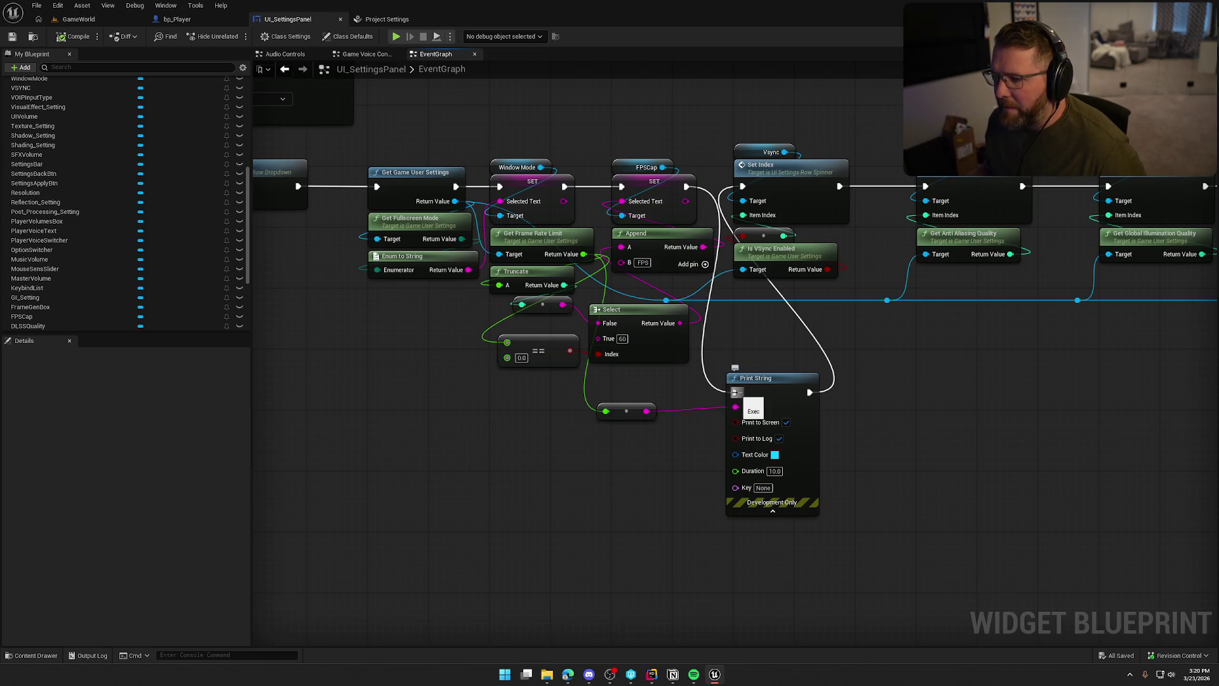
mouse_move(735, 392)
mouse_down()
mouse_move(654, 241)
mouse_move(564, 186)
mouse_up()
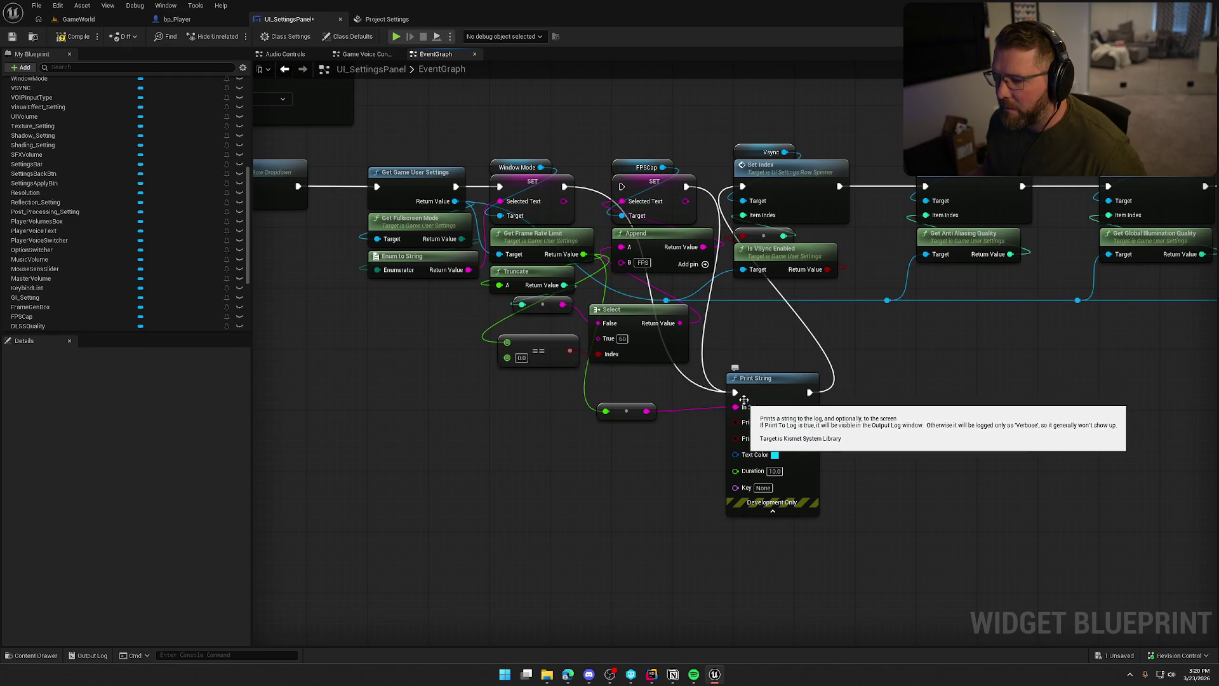
key(ctrl+z)
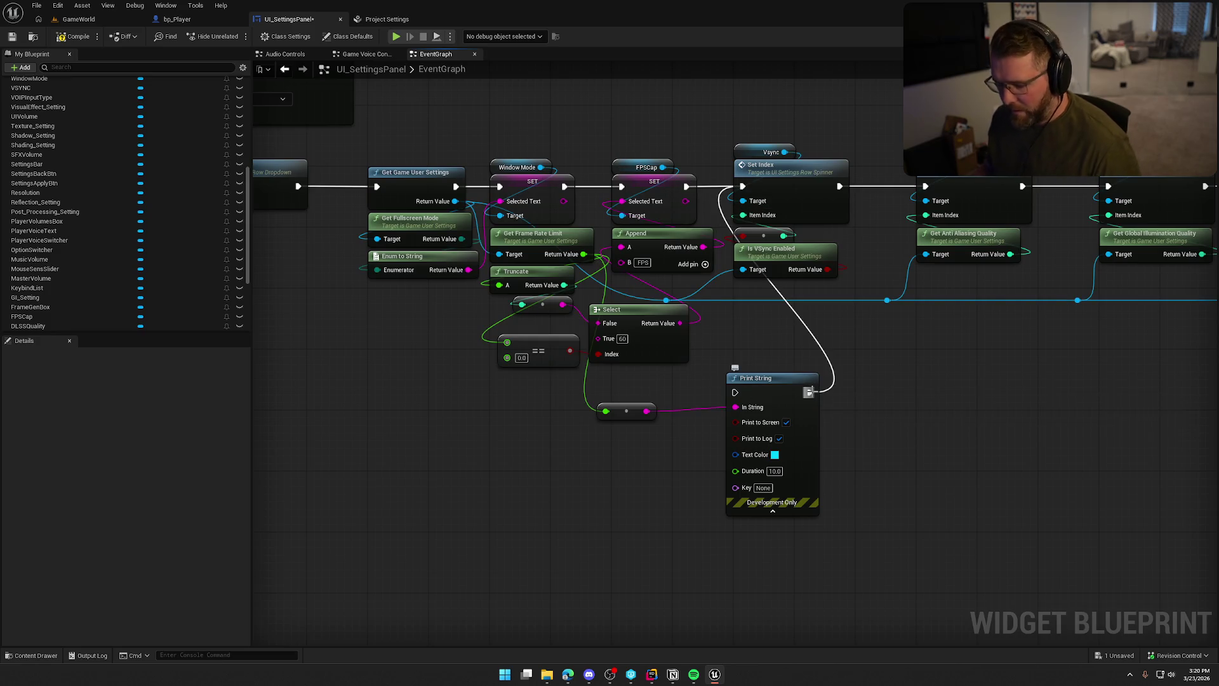
key(ctrl+z)
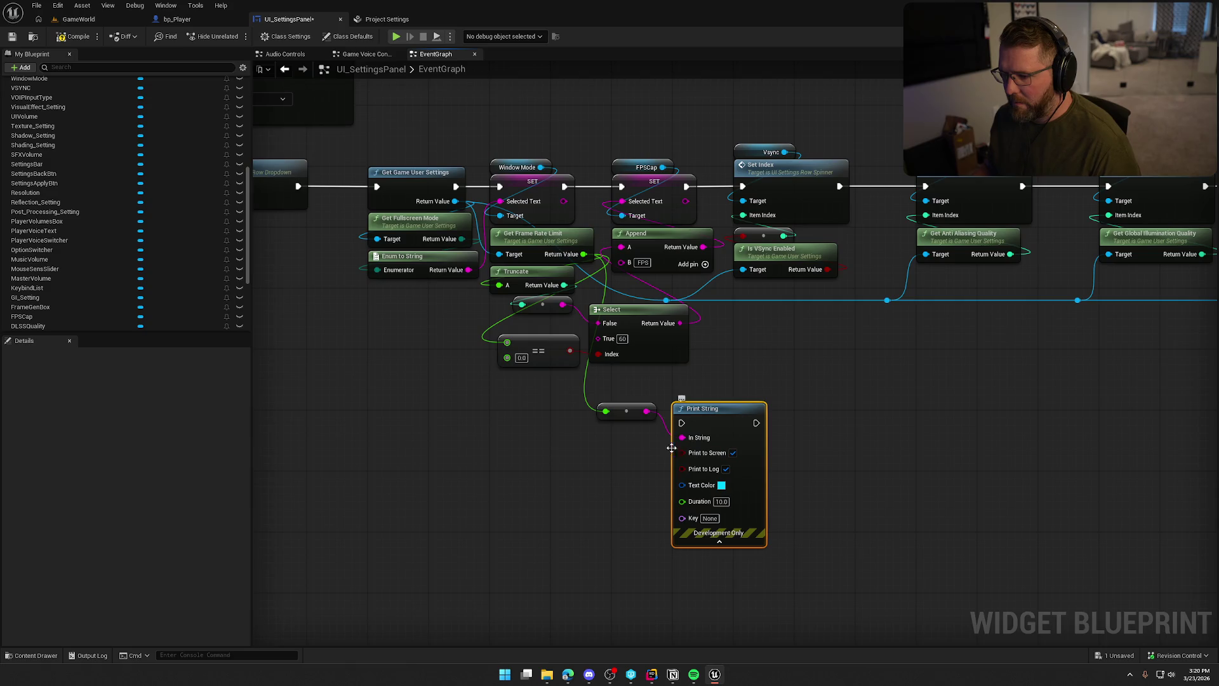
key(ctrl+z)
Chain Get Game User Settings into Print String into Window Mode SET, then compile and save.
click(606, 437)
mouse_move(456, 186)
mouse_down()
mouse_move(467, 356)
mouse_move(491, 407)
mouse_up()
drag(566, 409, 500, 187)
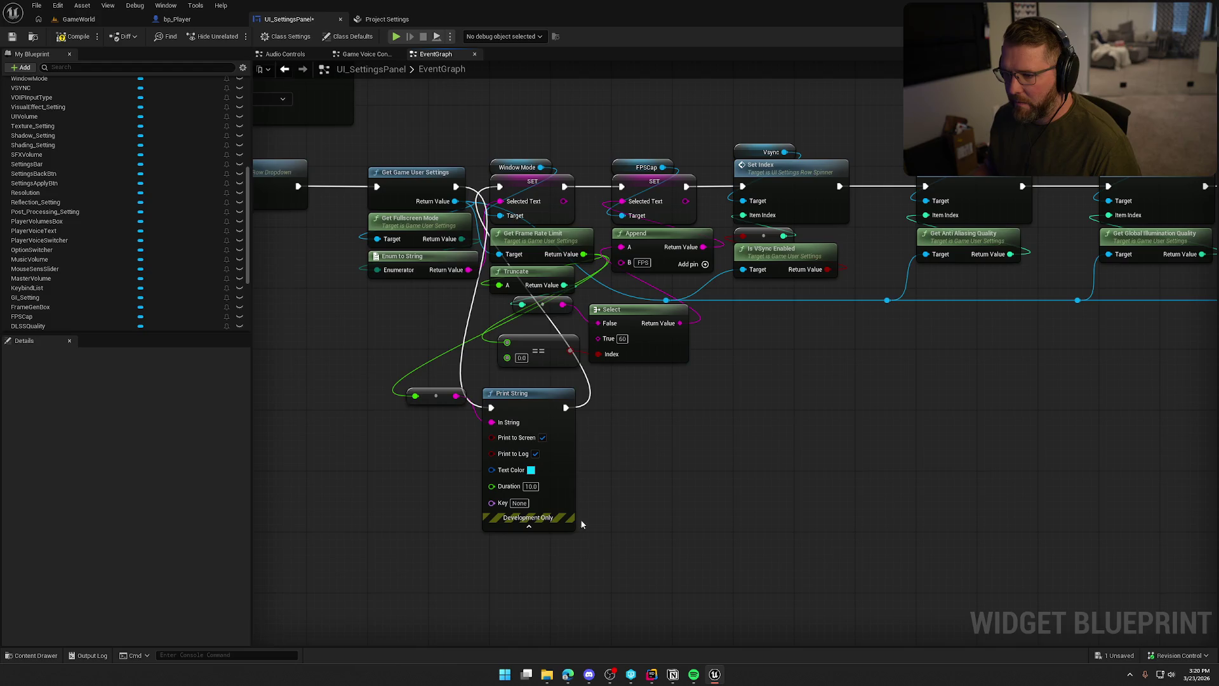
click(73, 37)
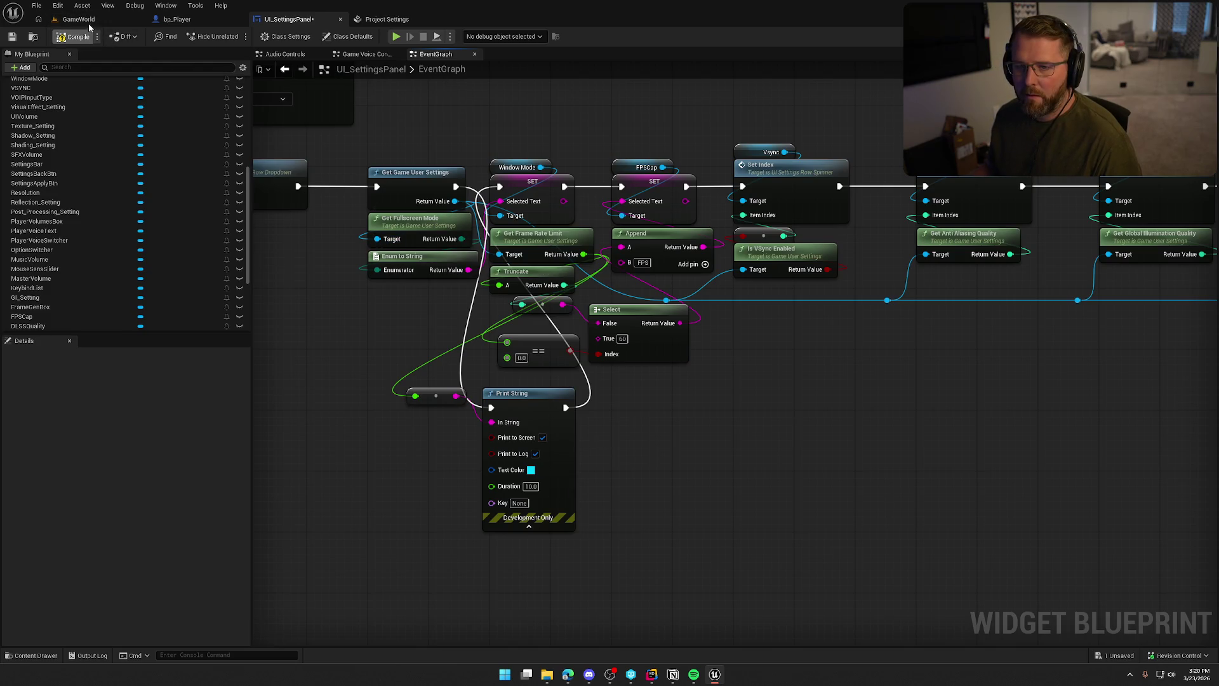
click(78, 19)
click(256, 36)
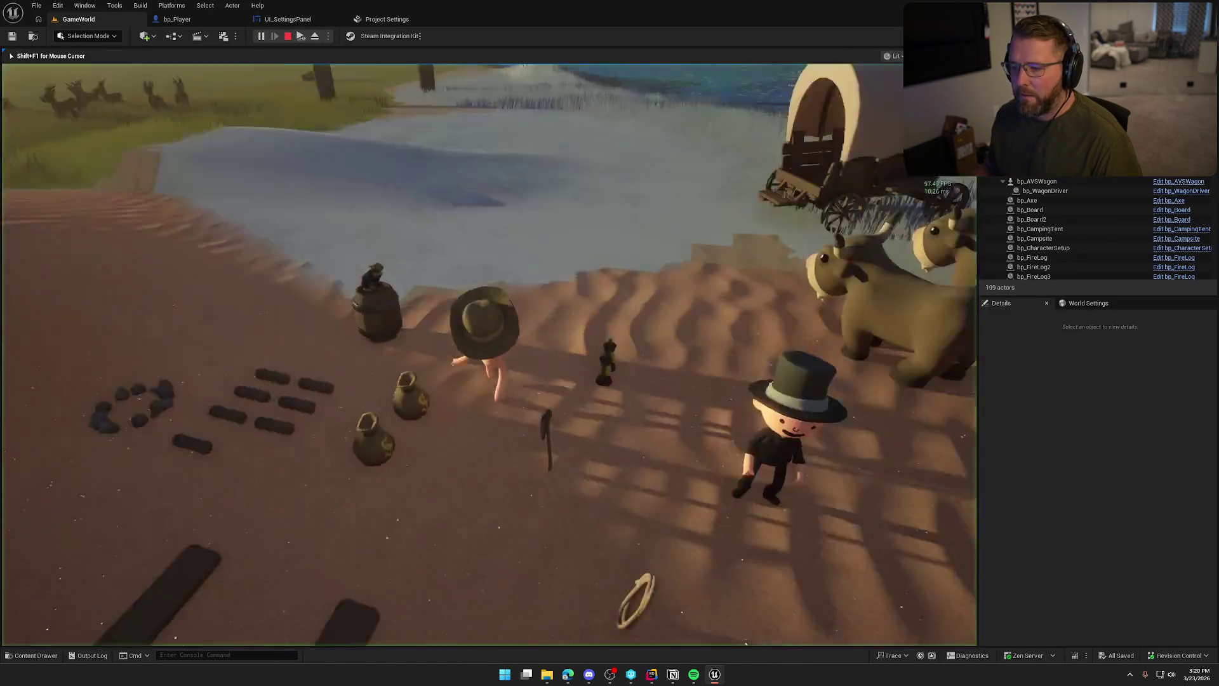
key(Escape)
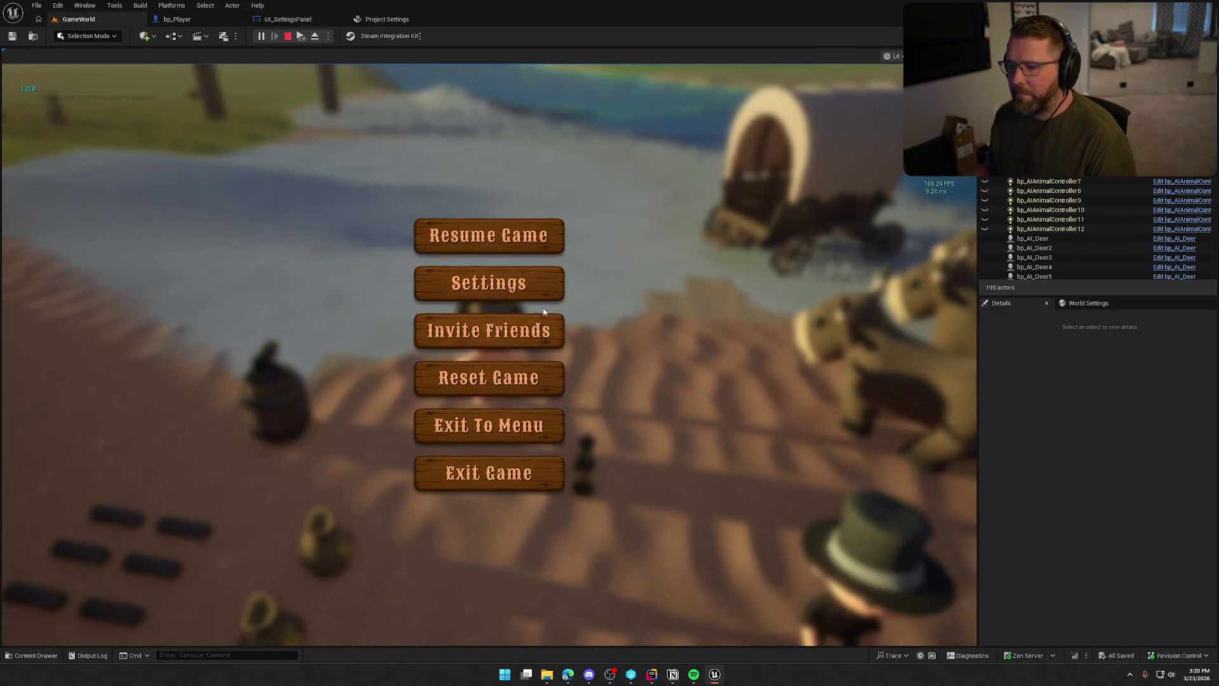
click(555, 284)
click(446, 115)
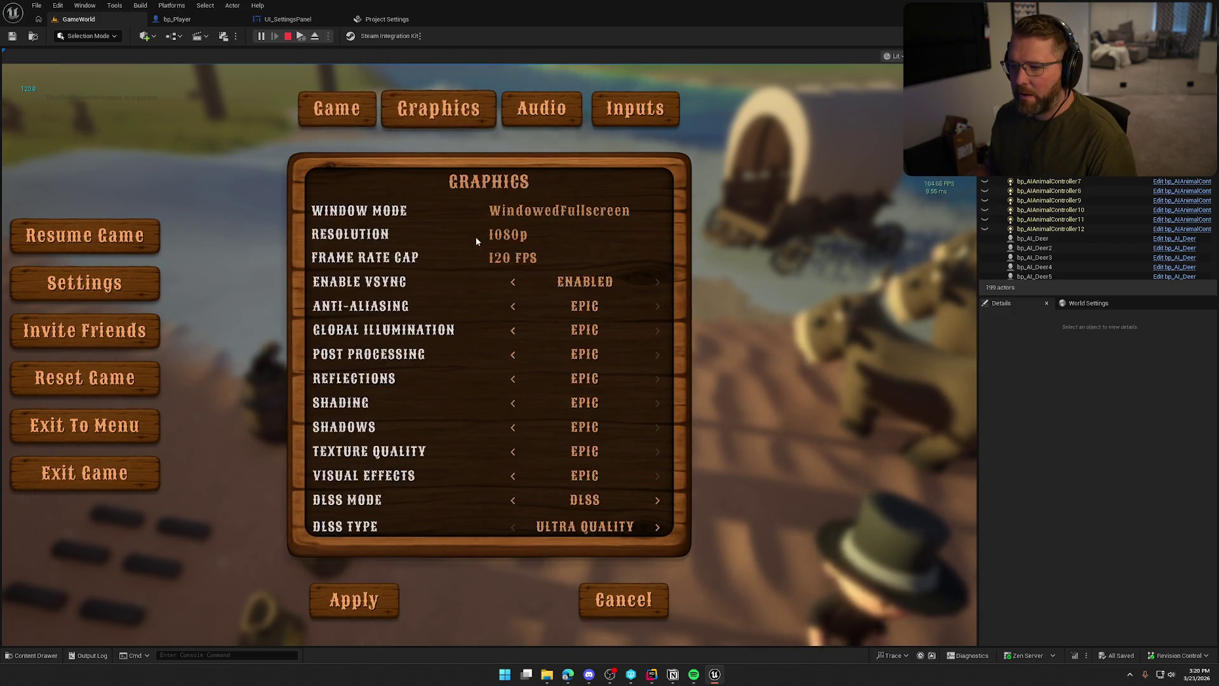
click(512, 257)
click(523, 302)
click(373, 603)
key(Escape)
key(Escape)
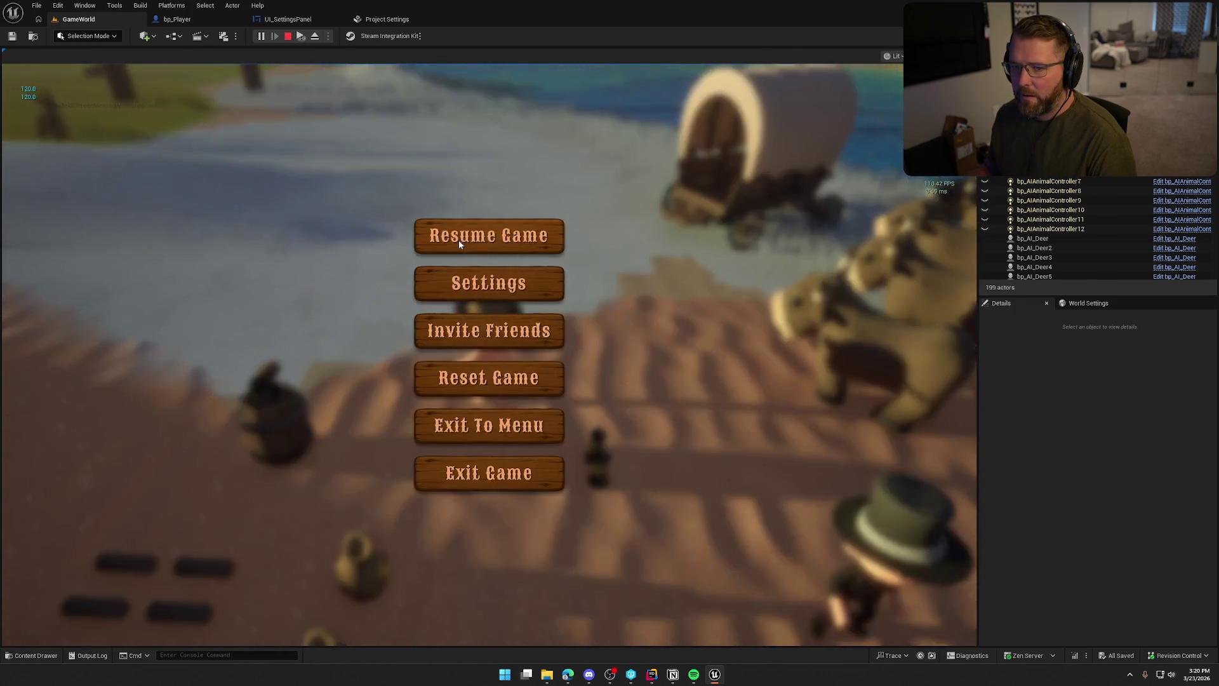
click(494, 287)
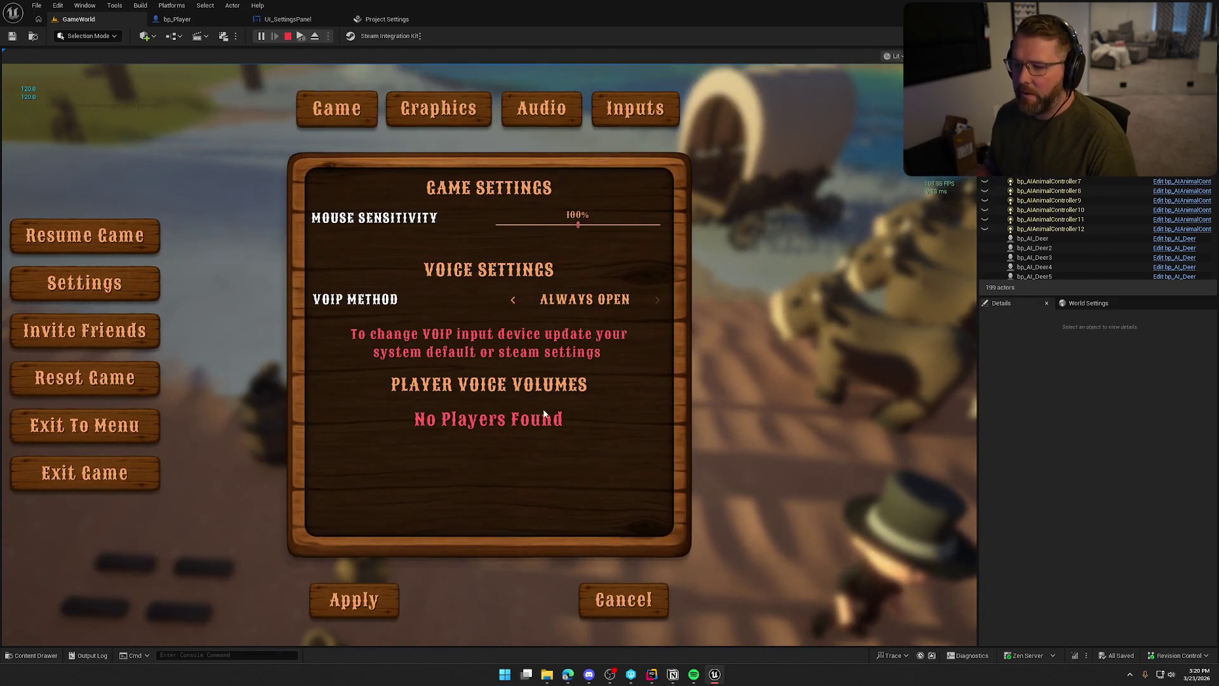
click(454, 113)
key(Escape)
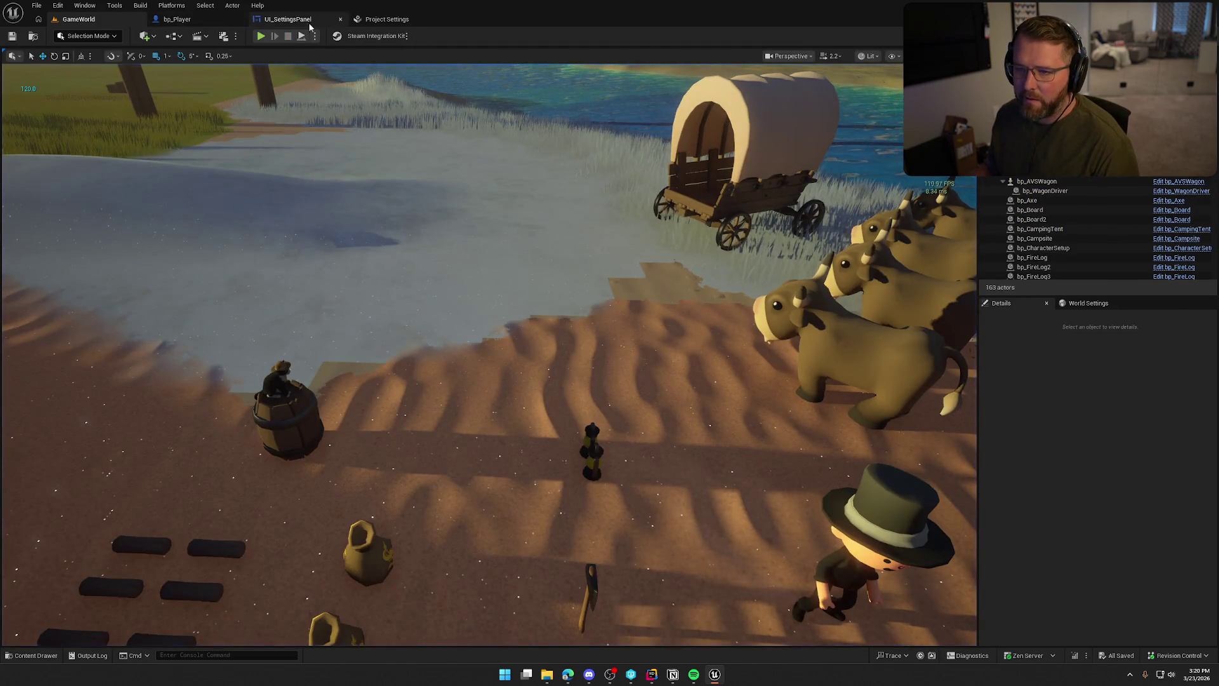
click(287, 19)
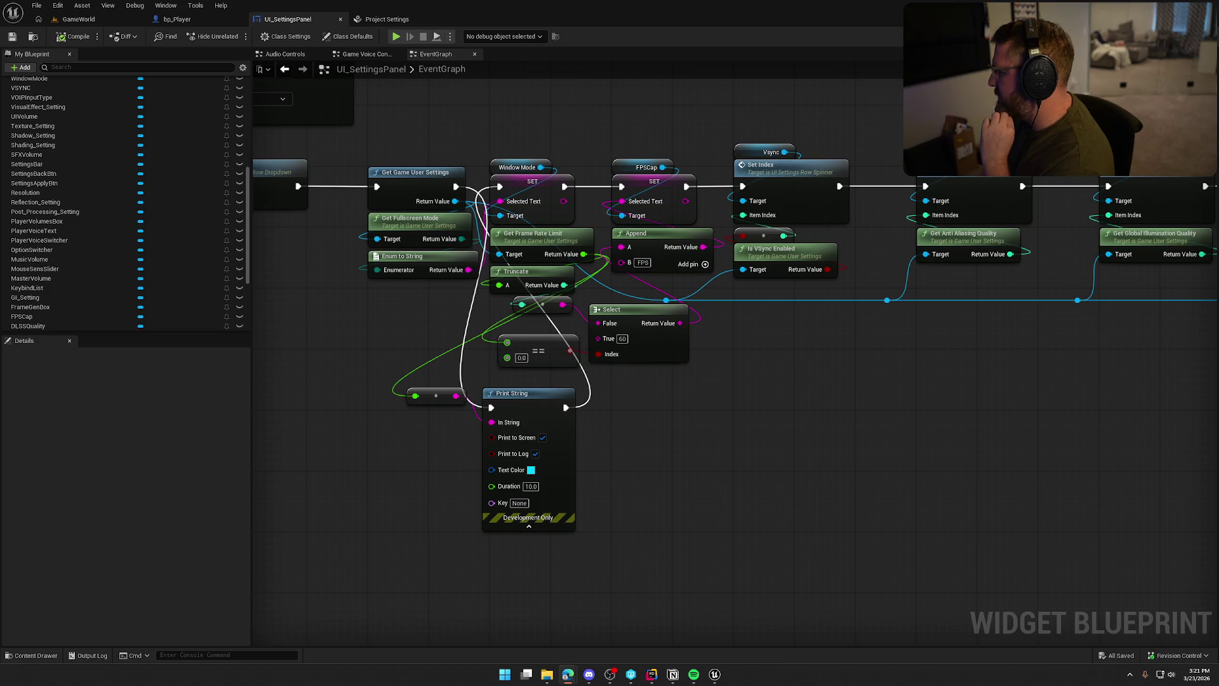
Add a Save Settings node, found by searching 'save', after Apply Non Resolution Settings in the FPS Cap handler.
scroll(365, 501, down, 3)
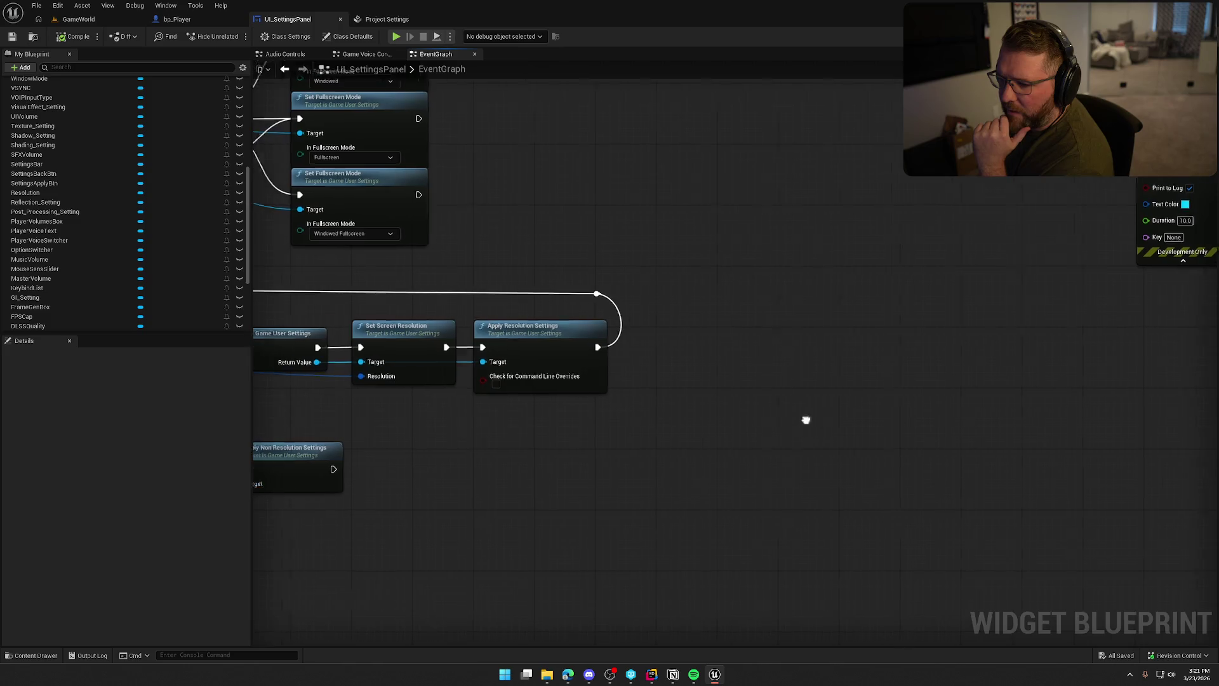
scroll(851, 378, up, 3)
mouse_move(554, 280)
mouse_down()
mouse_move(762, 352)
mouse_move(813, 265)
mouse_up()
text(save)
click(737, 380)
drag(759, 349, 898, 259)
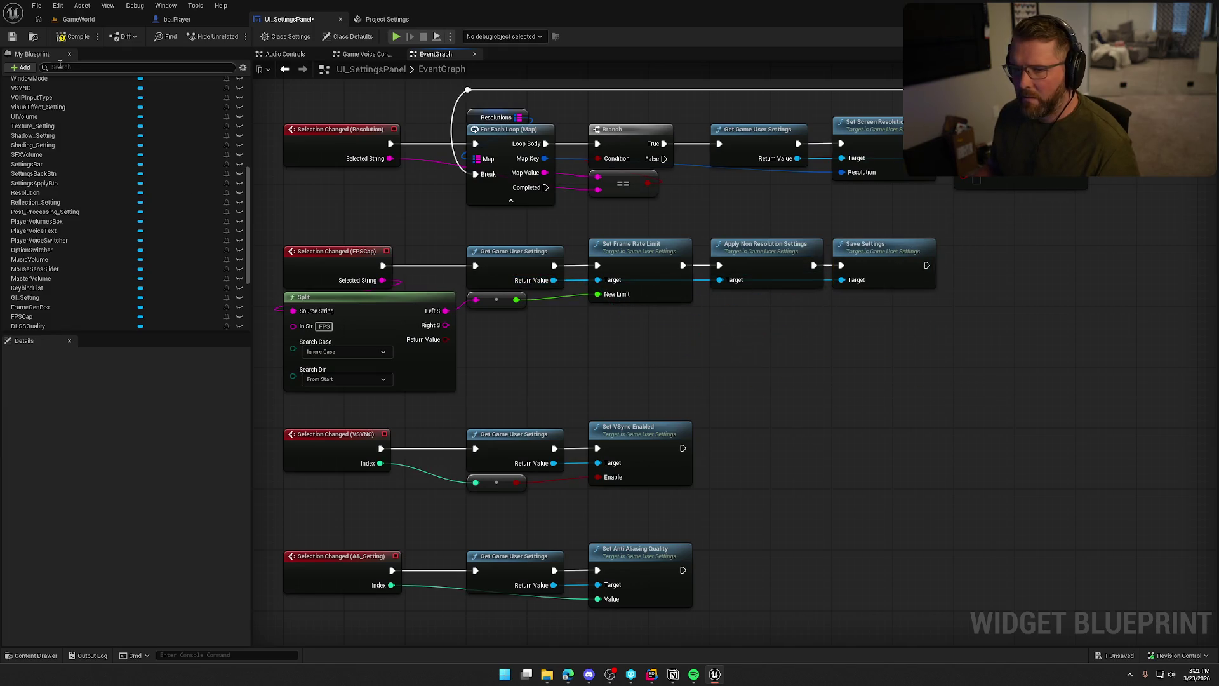
click(71, 19)
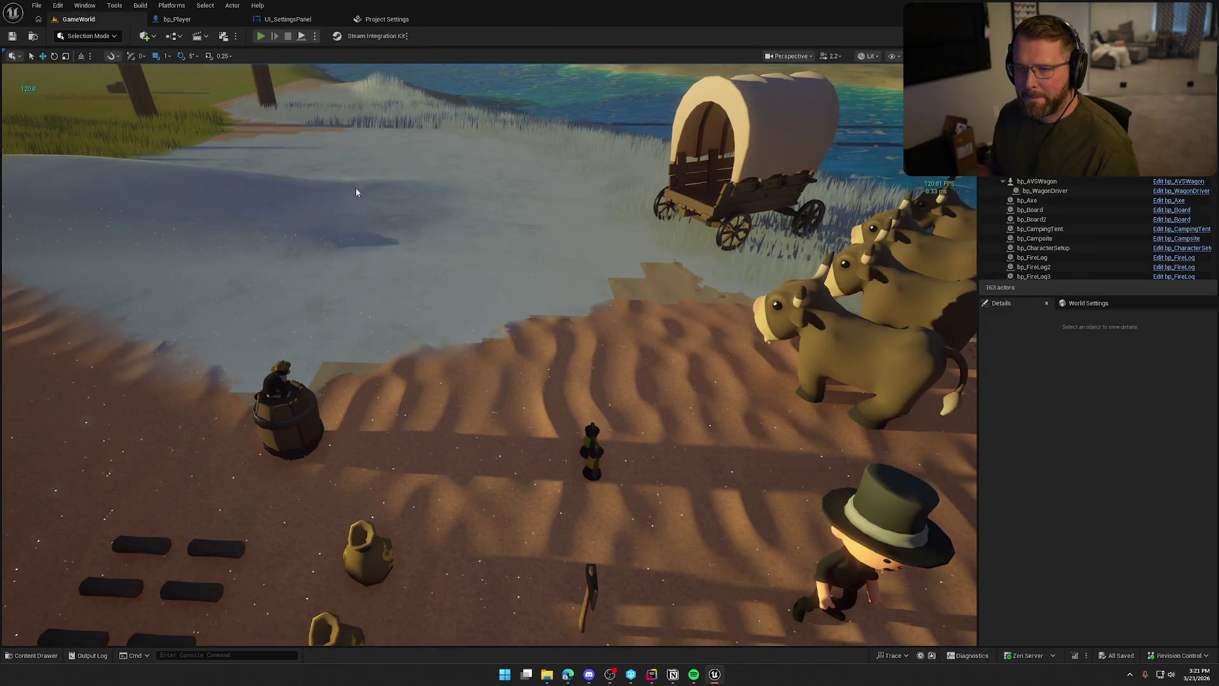
key(alt+p)
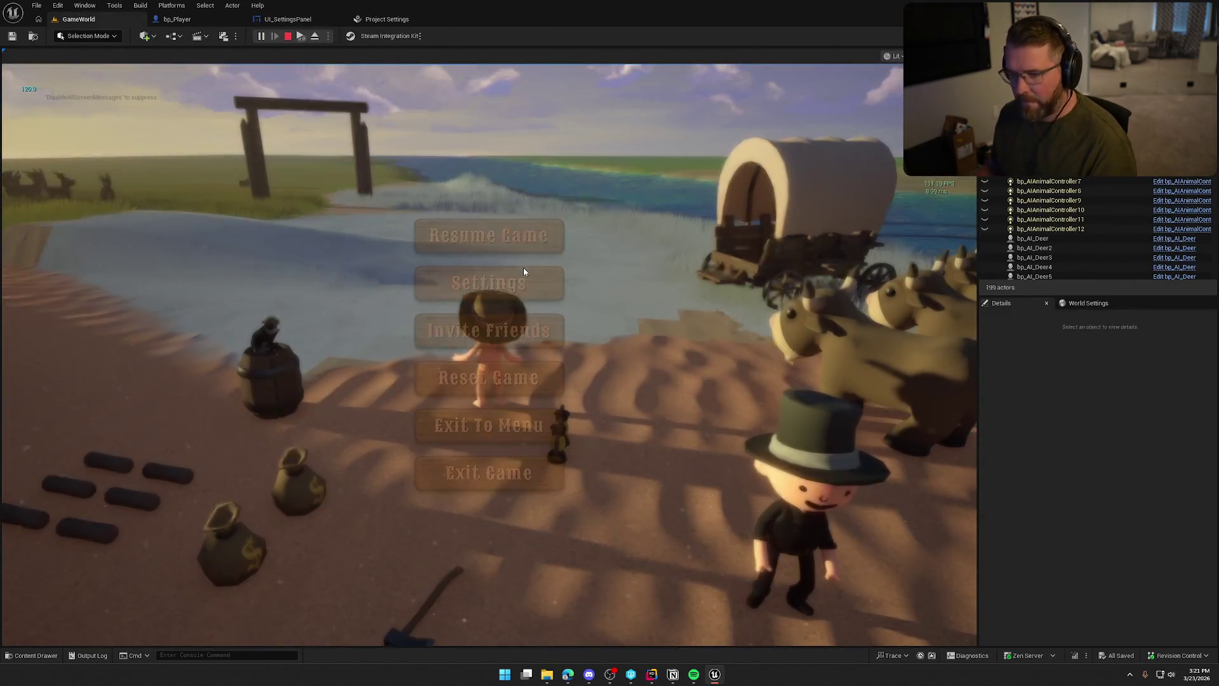
key(Escape)
click(524, 273)
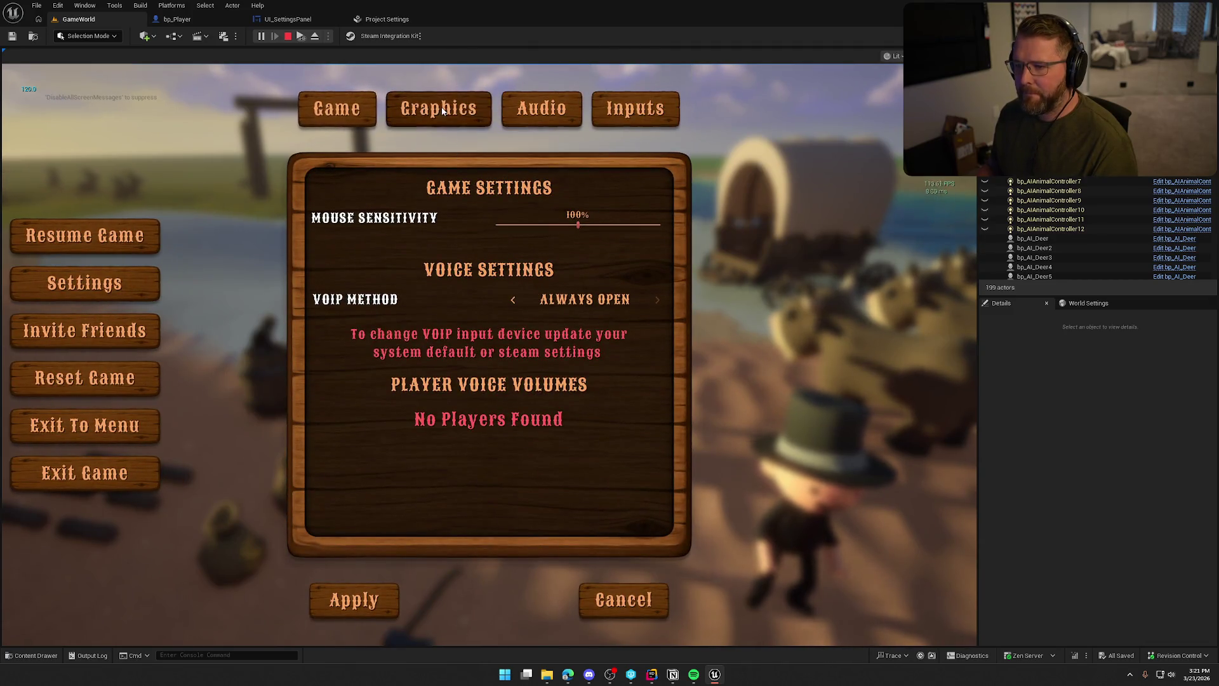
click(442, 110)
click(511, 258)
click(516, 299)
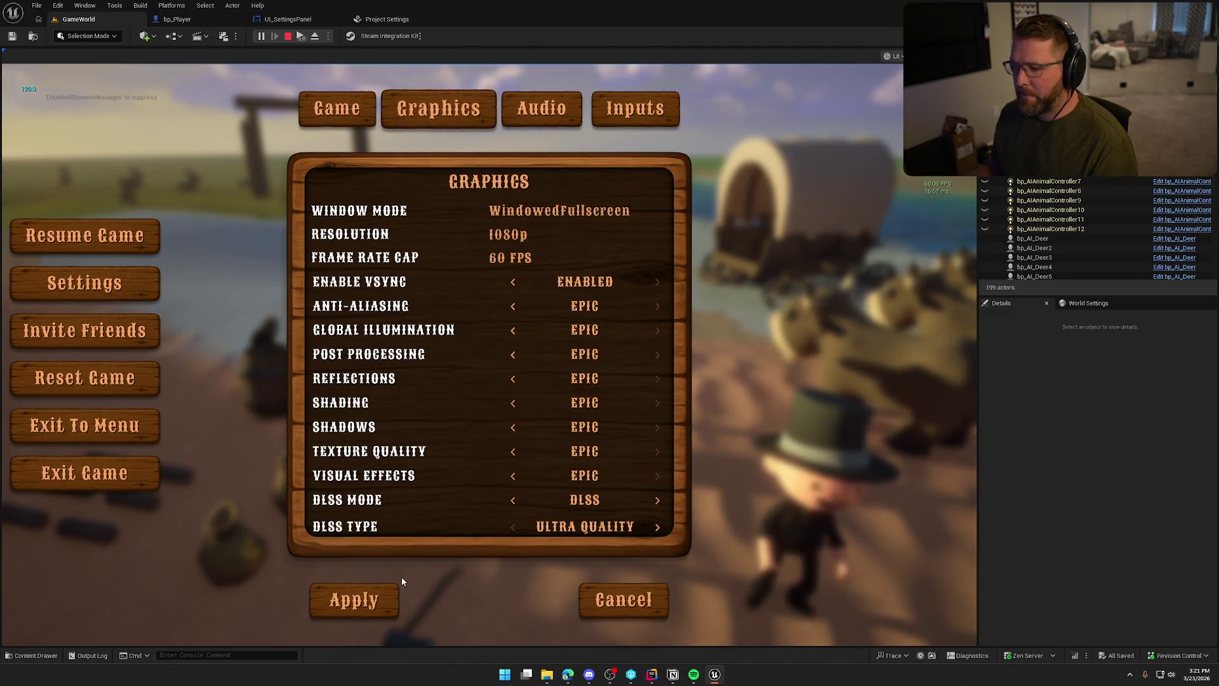
click(391, 594)
key(Escape)
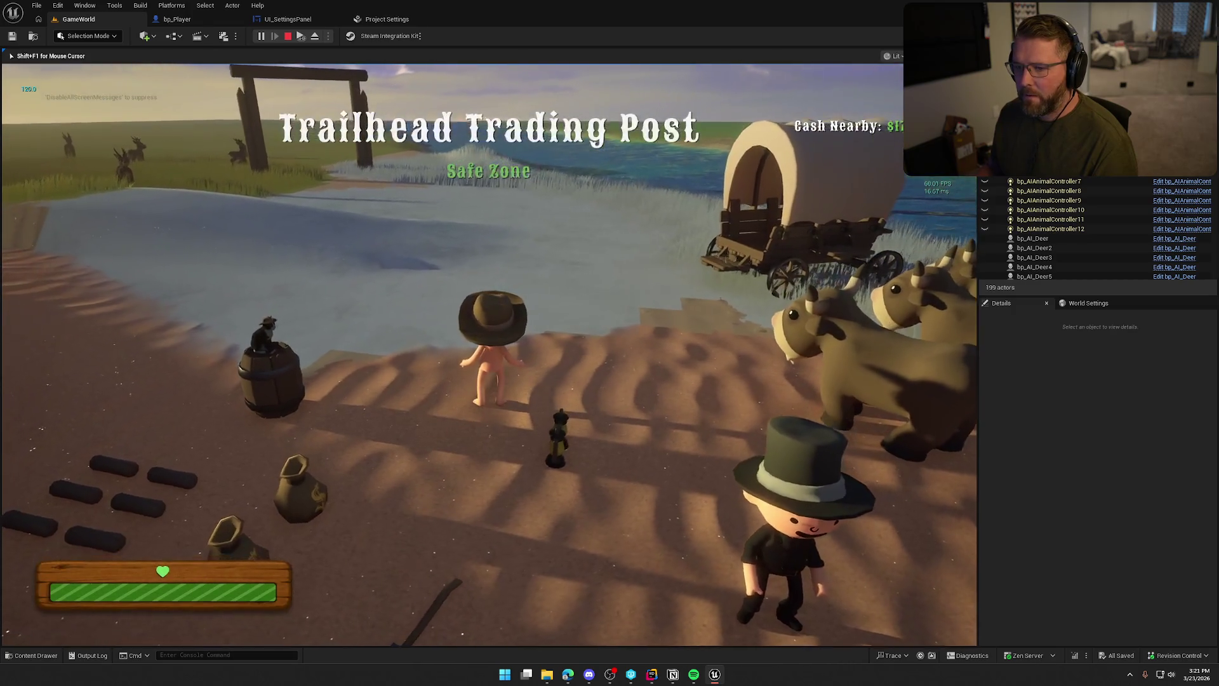
key(Escape)
click(500, 287)
click(486, 130)
click(510, 257)
click(513, 299)
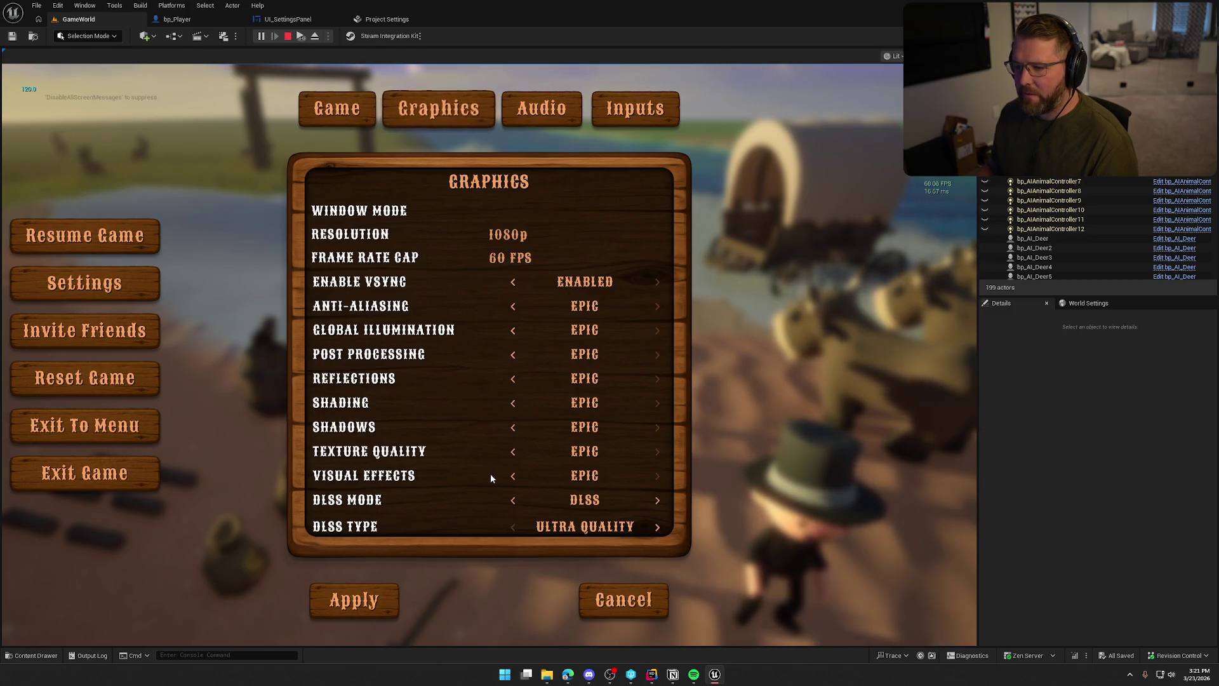
click(385, 600)
click(472, 284)
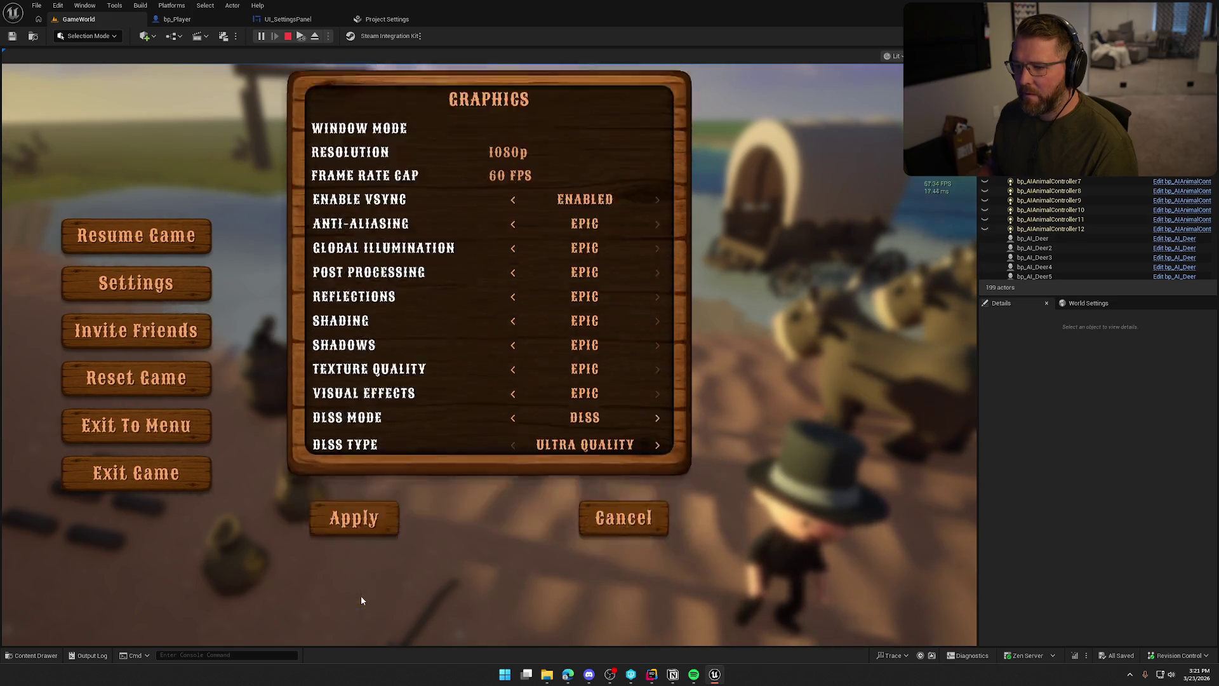
key(Escape)
click(490, 235)
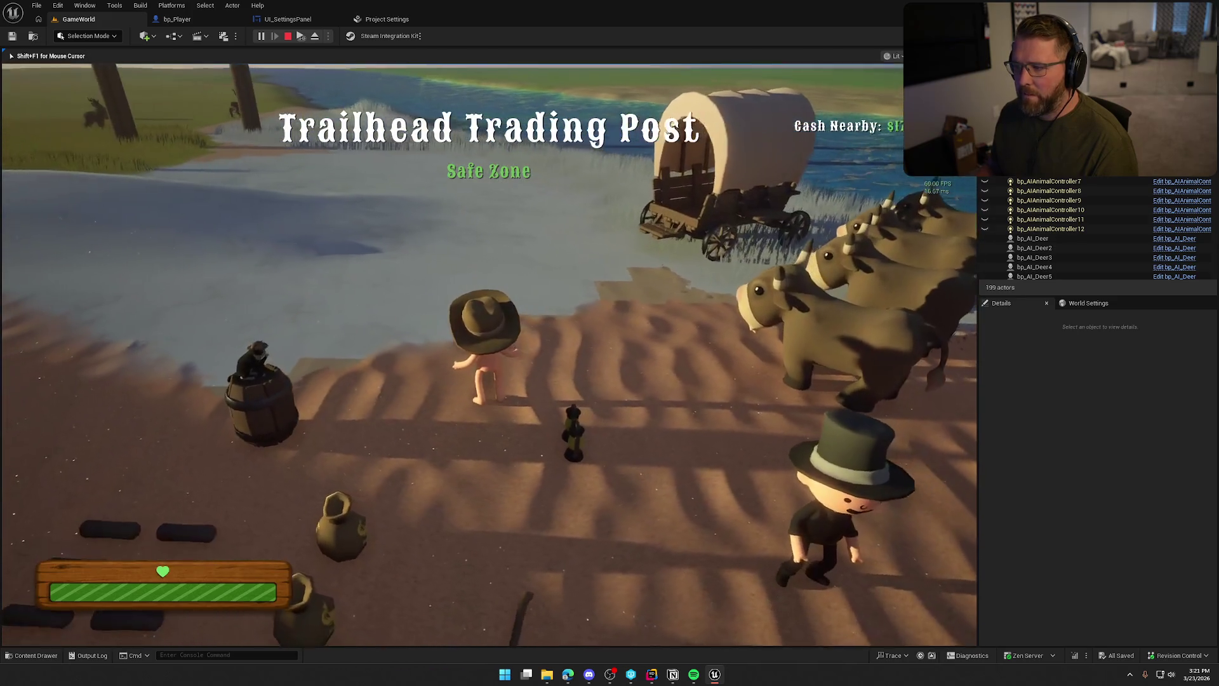
key(Escape)
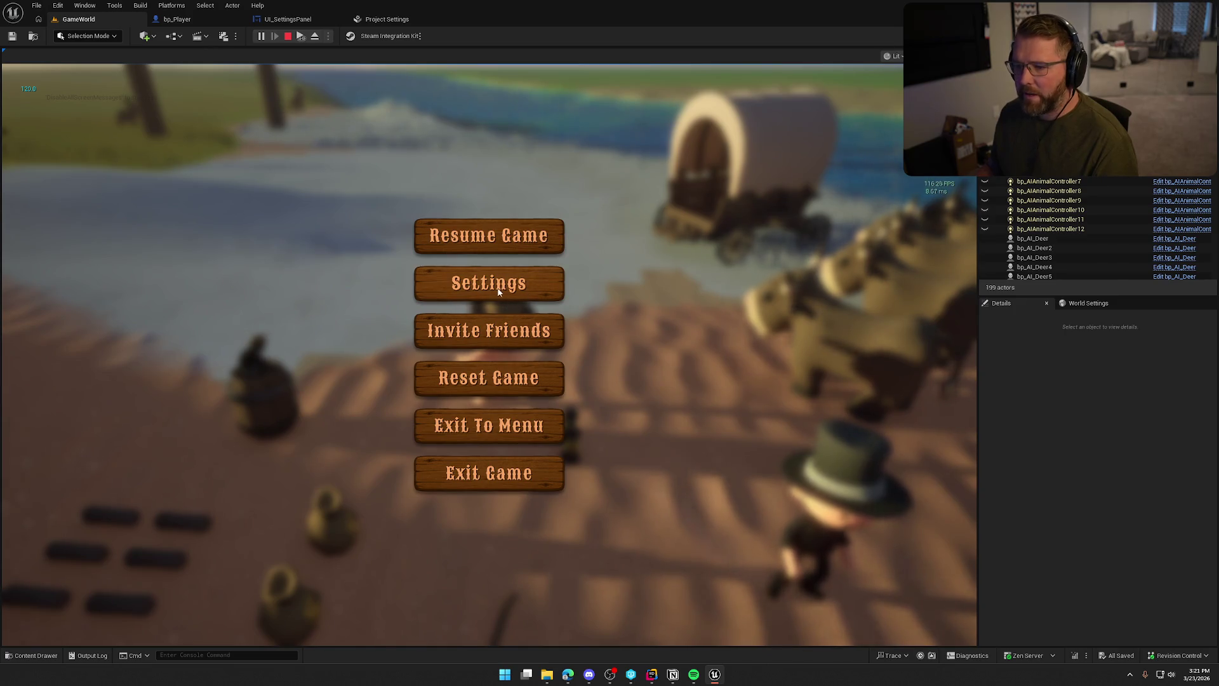
click(498, 294)
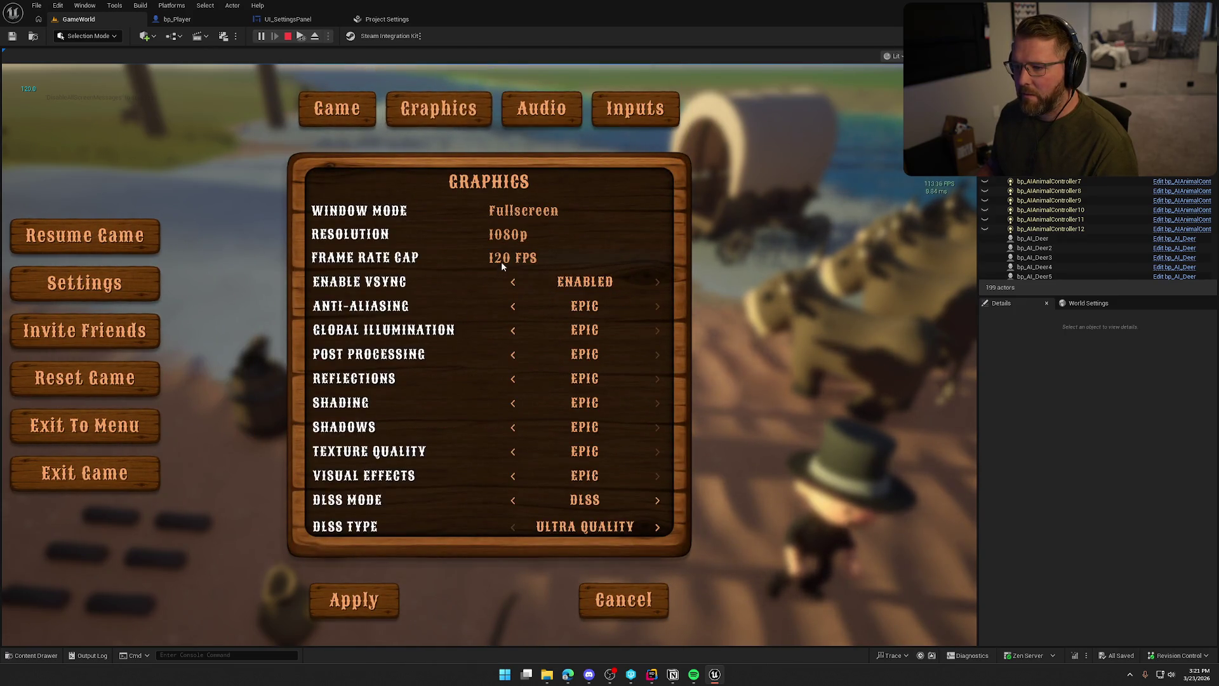
key(Escape)
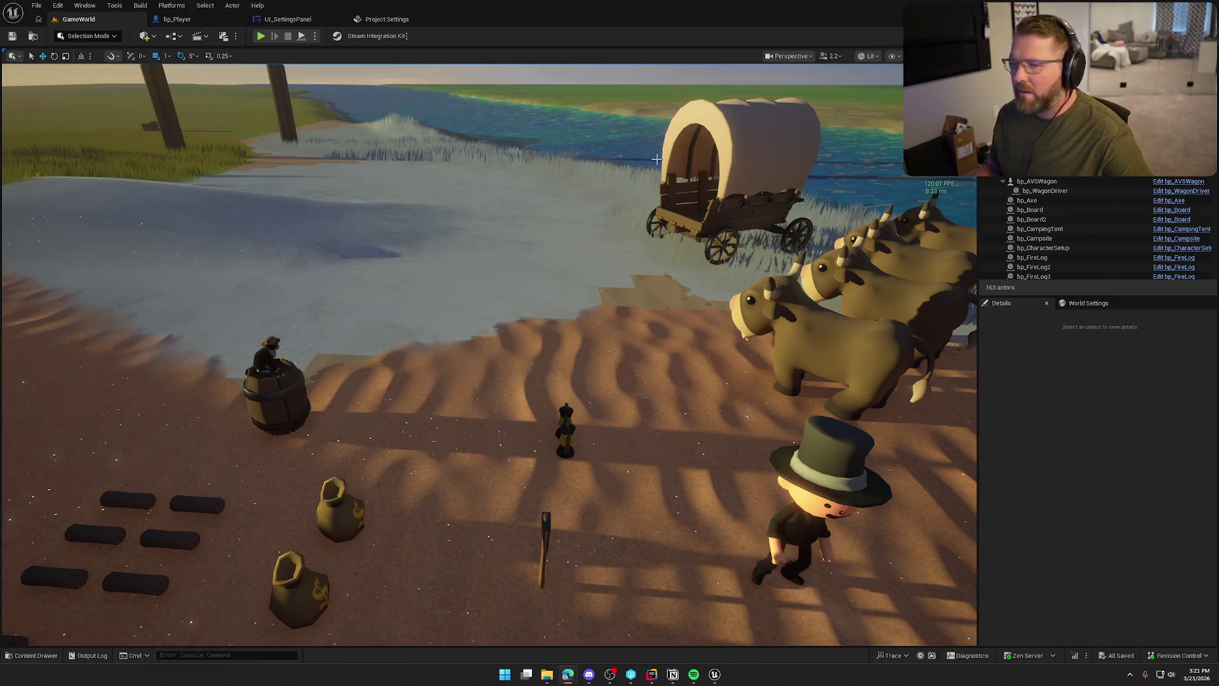
click(287, 19)
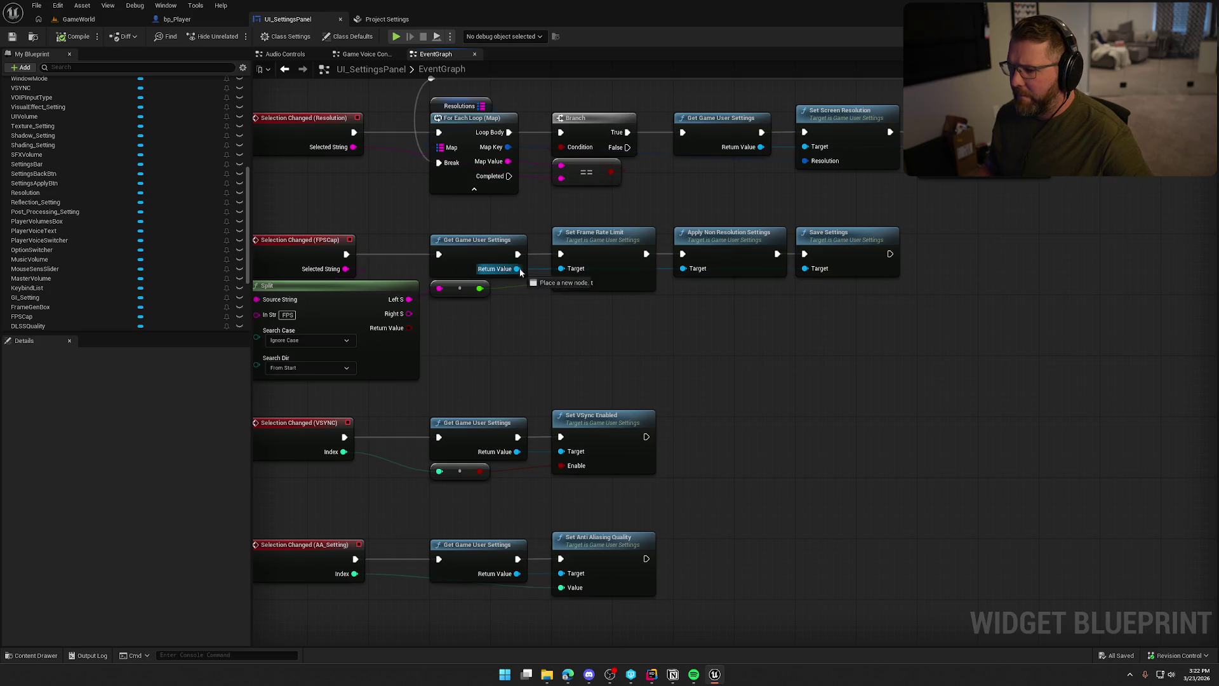
Add and then delete a stray Apply Settings node, and check the Apply button in the widget layout.
drag(518, 269, 686, 299)
text(apply se)
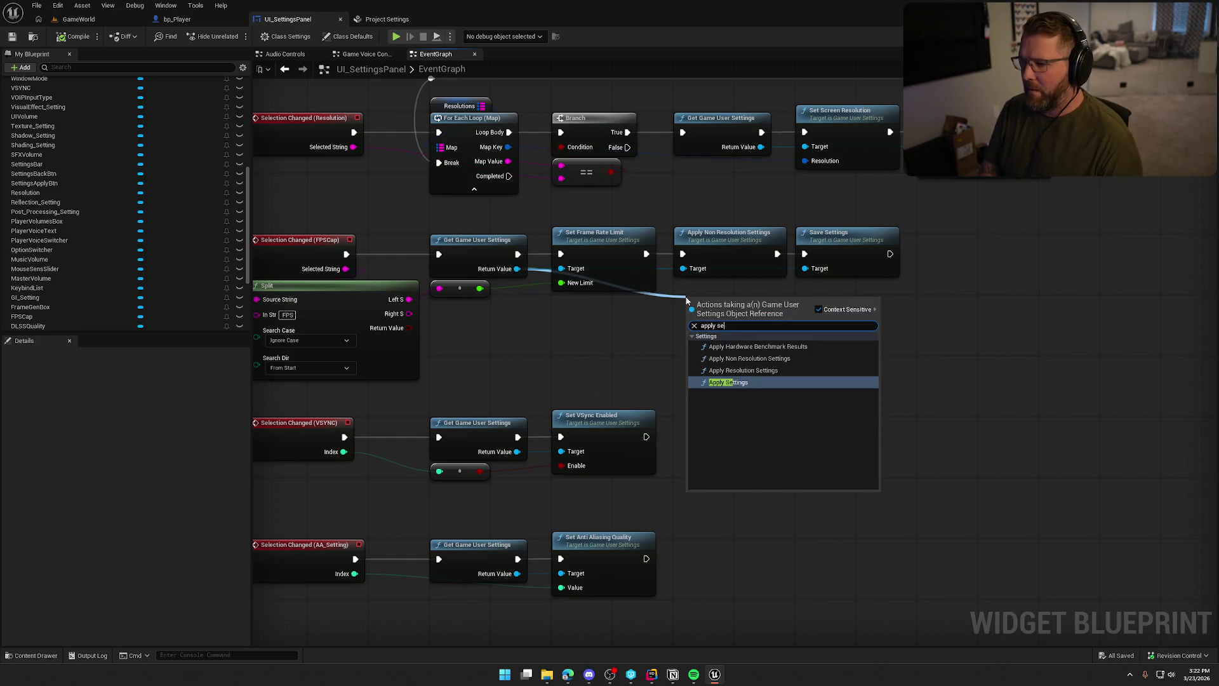
click(728, 382)
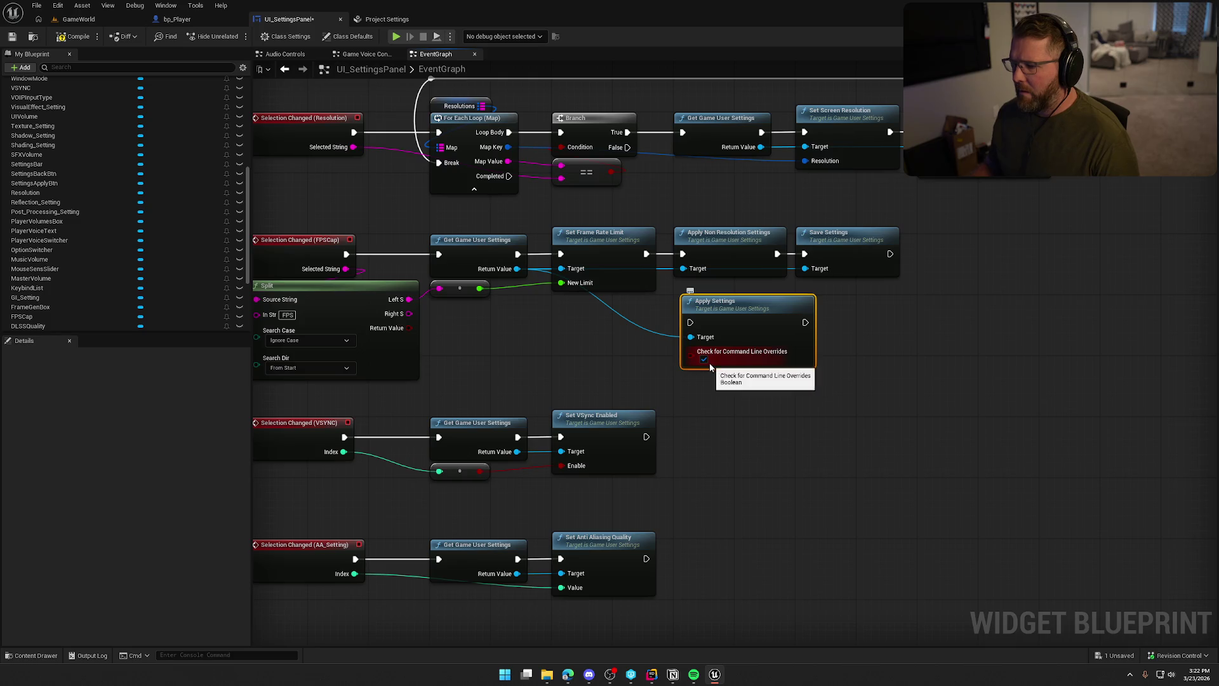
key(Delete)
scroll(740, 360, down, 2)
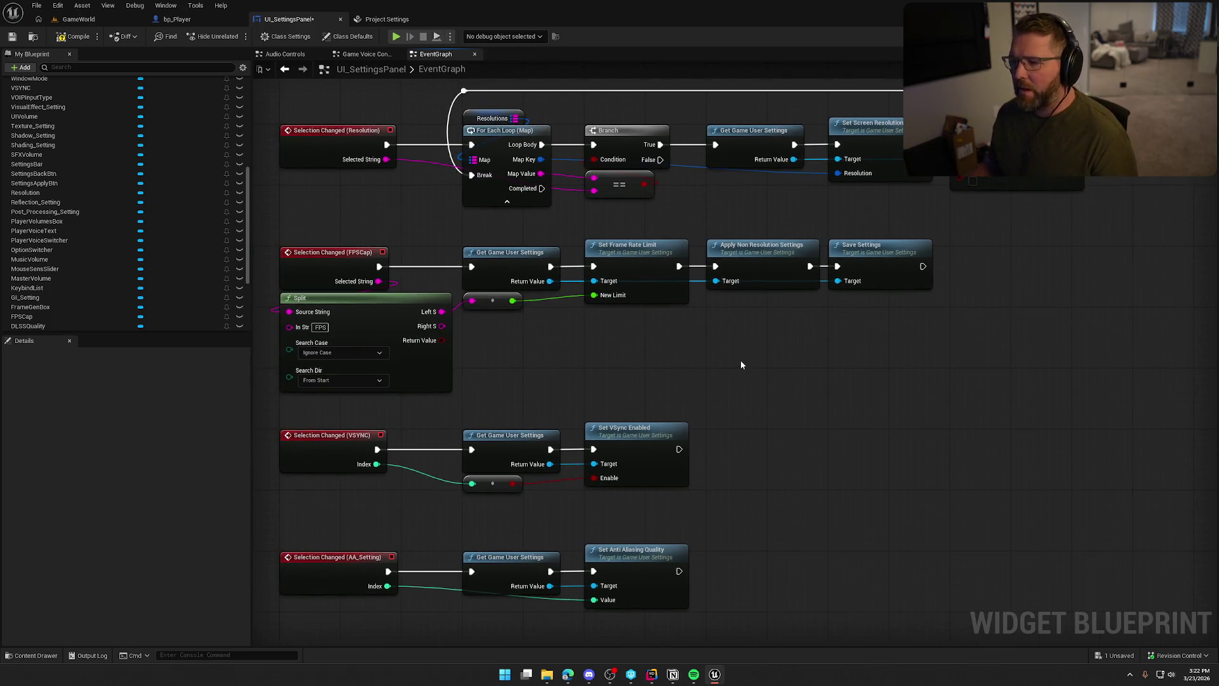
scroll(761, 437, down, 5)
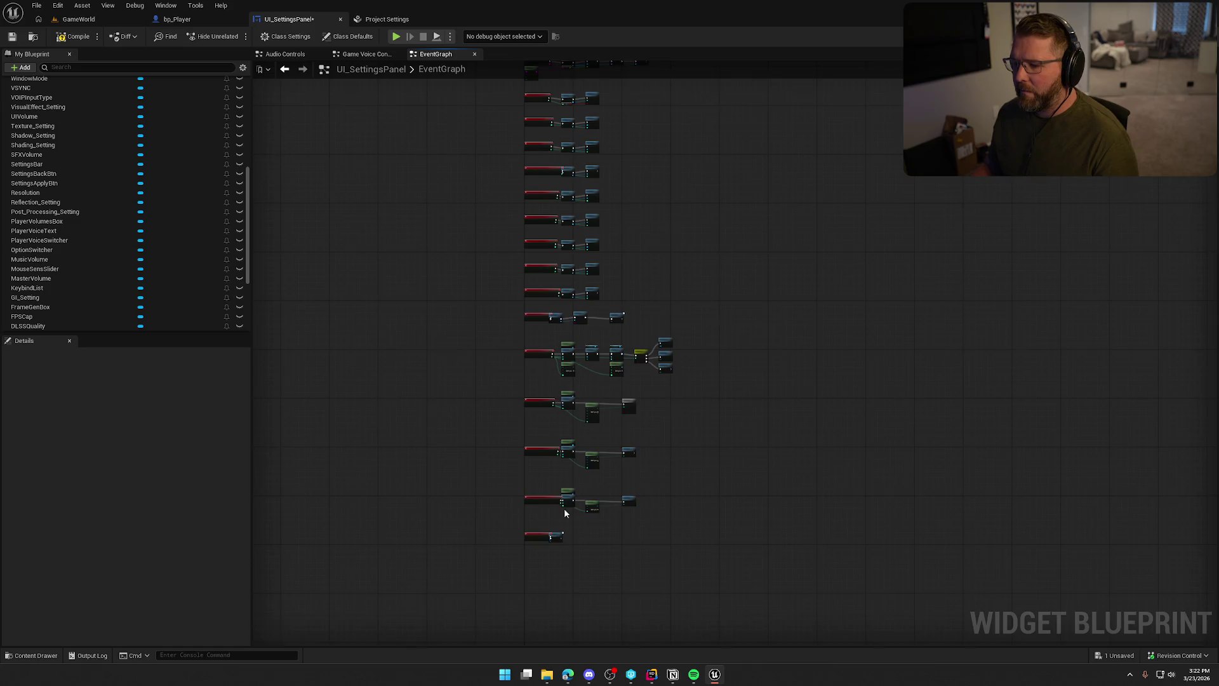
scroll(665, 474, up, 5)
scroll(665, 473, down, 3)
scroll(872, 542, up, 3)
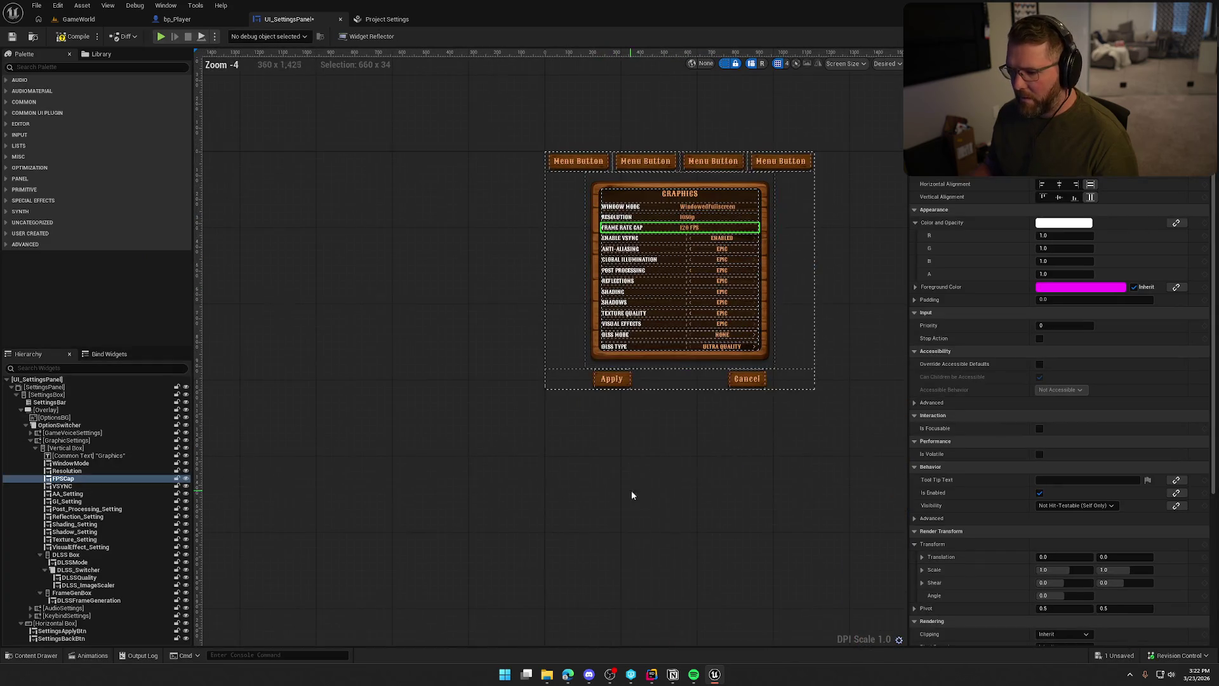
click(612, 378)
scroll(1071, 556, down, 5)
scroll(1070, 557, down, 15)
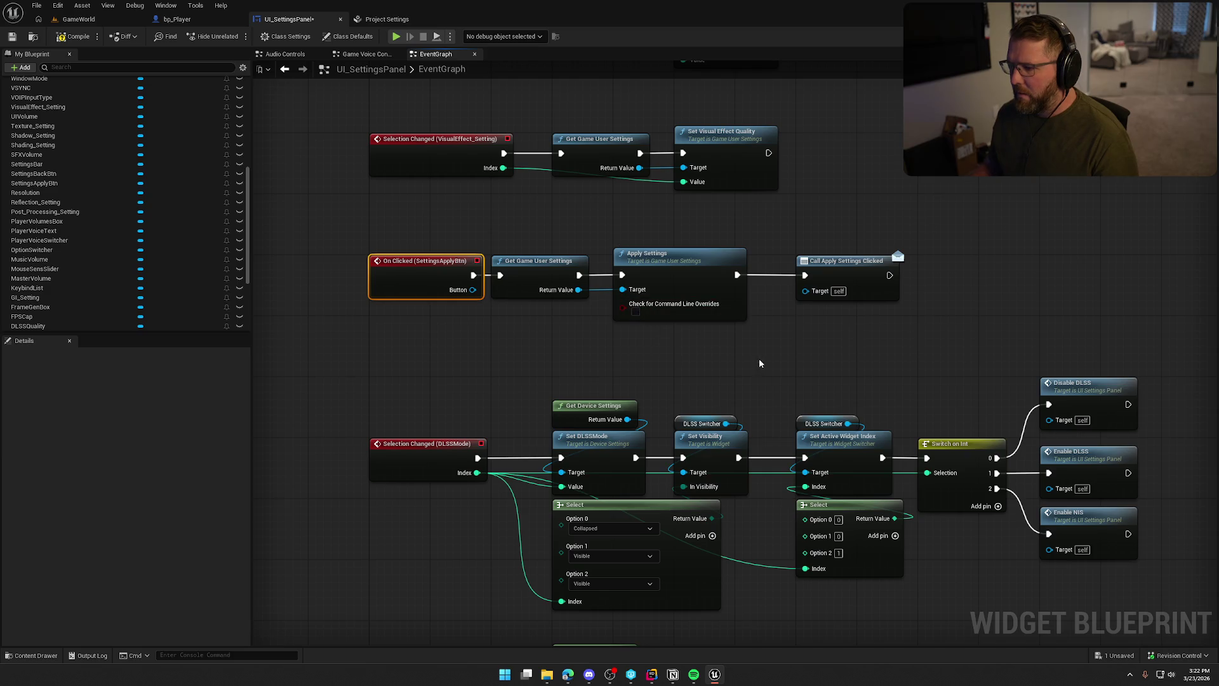
Insert Save Settings between Apply Settings and Call Apply Settings Clicked, then save the blueprint.
drag(741, 272, 927, 269)
drag(464, 287, 674, 297)
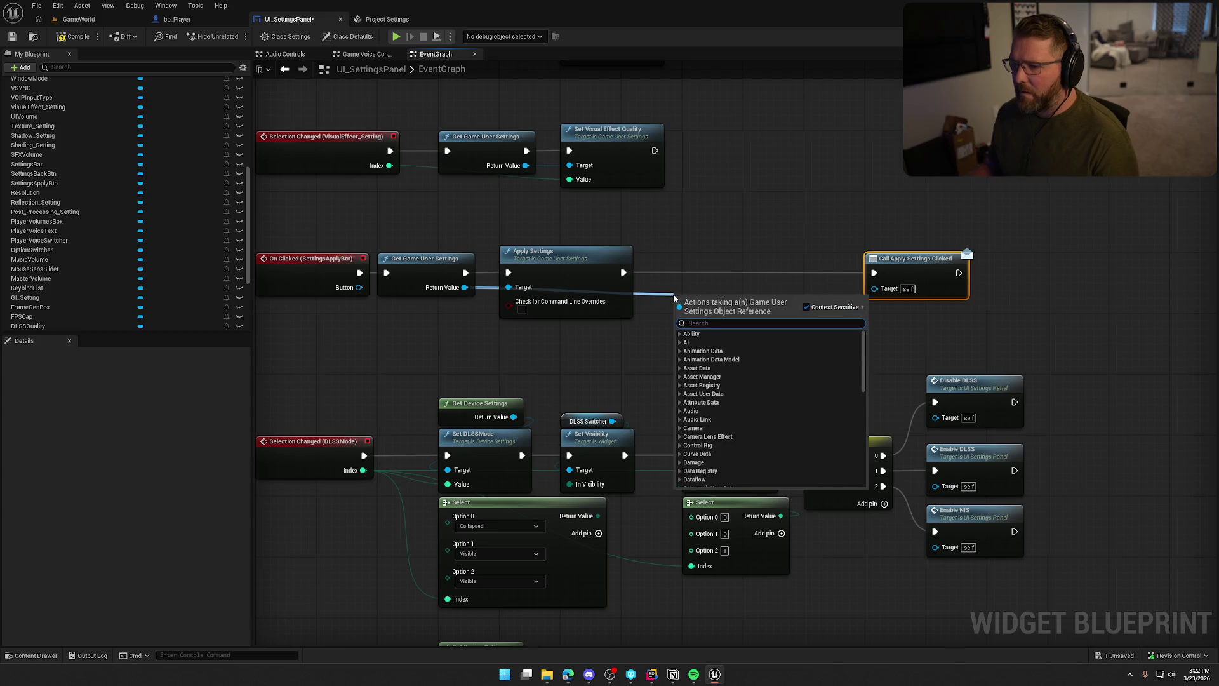
text(save)
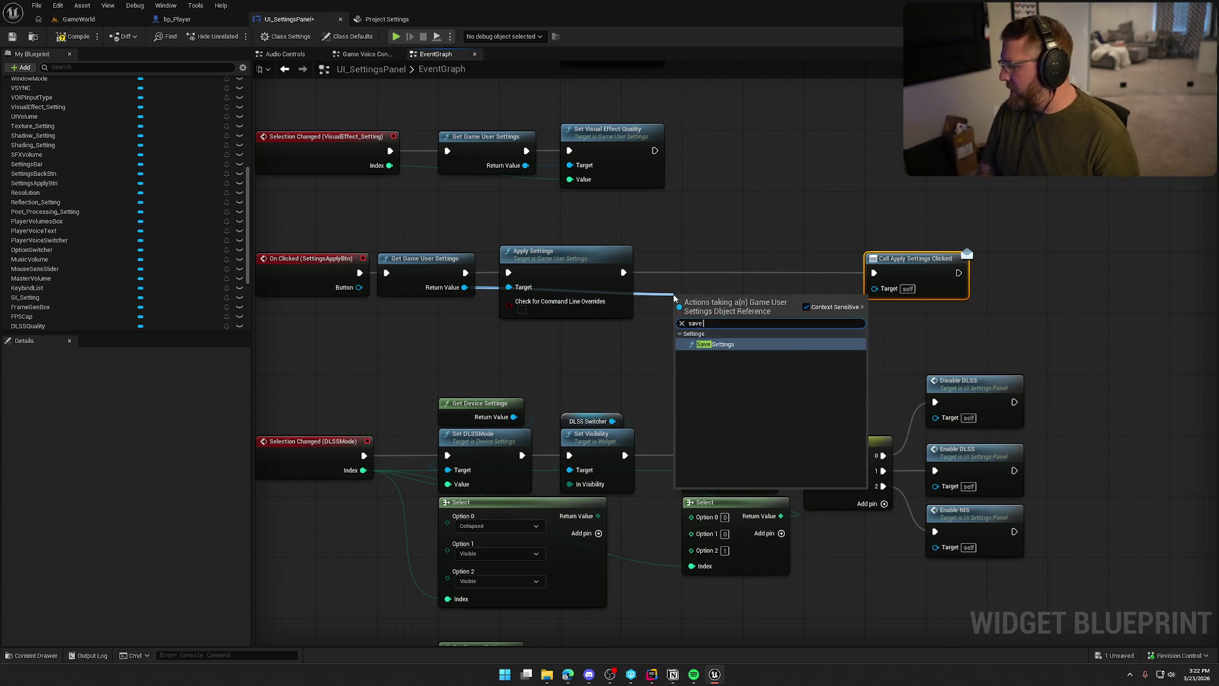
key(Return)
mouse_move(624, 272)
ctrl+mouse_down()
mouse_move(675, 317)
mouse_move(691, 251)
ctrl+mouse_up()
mouse_move(777, 272)
mouse_down()
mouse_move(886, 280)
mouse_move(889, 267)
mouse_move(828, 267)
mouse_up()
click(830, 235)
key(ctrl+s)
click(101, 23)
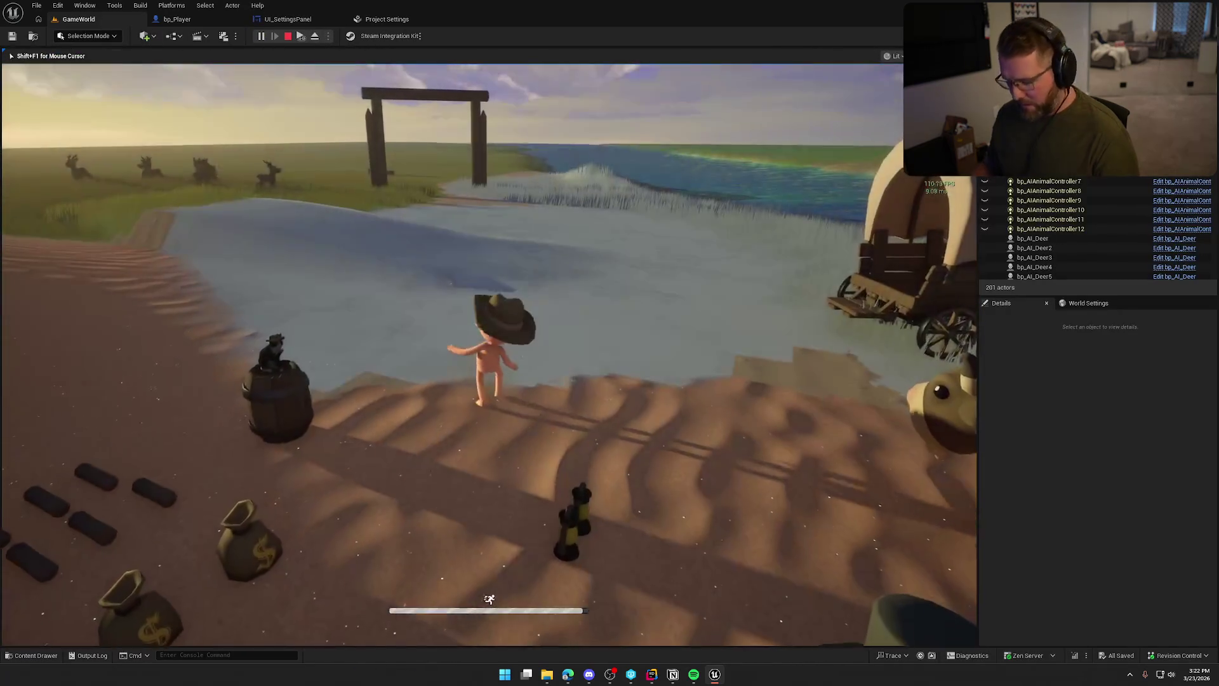
key(Escape)
click(517, 289)
click(413, 111)
click(513, 257)
click(514, 302)
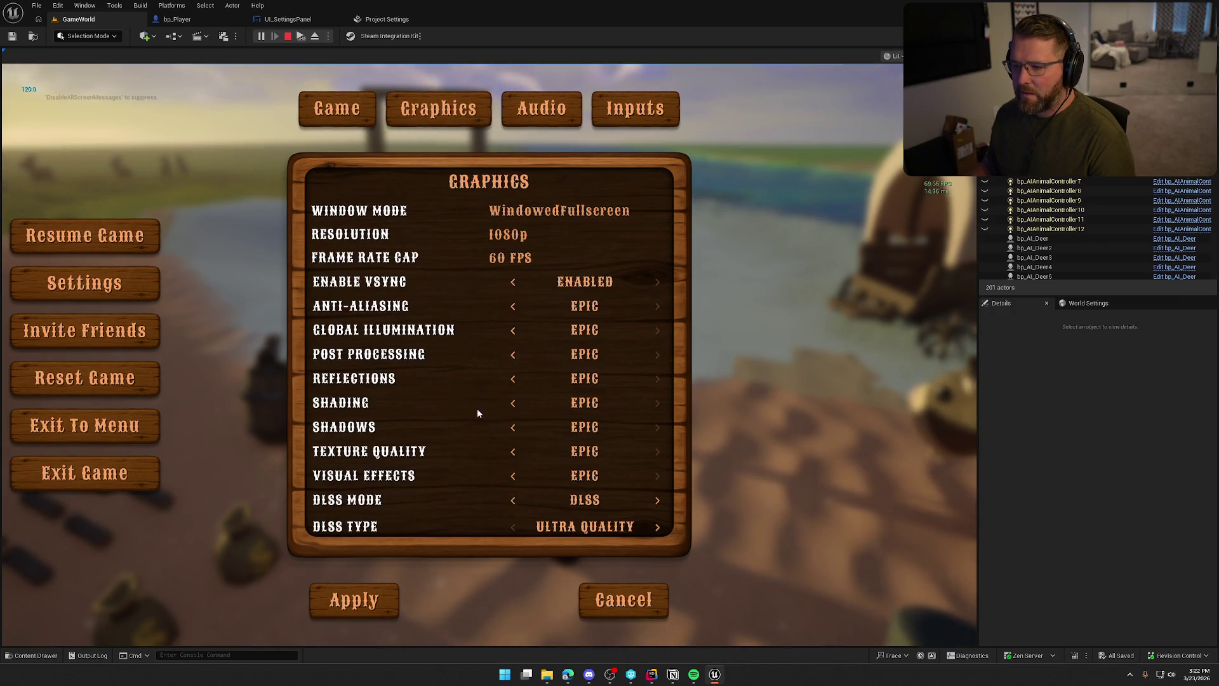
click(374, 607)
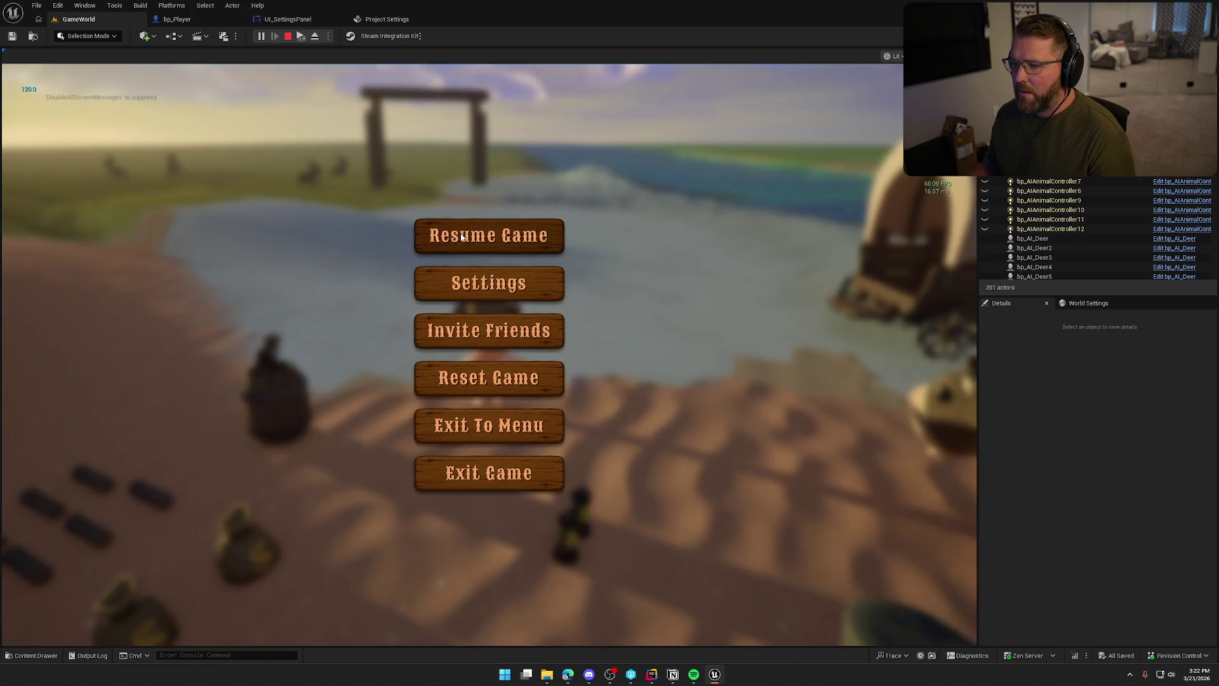
click(518, 252)
key(Escape)
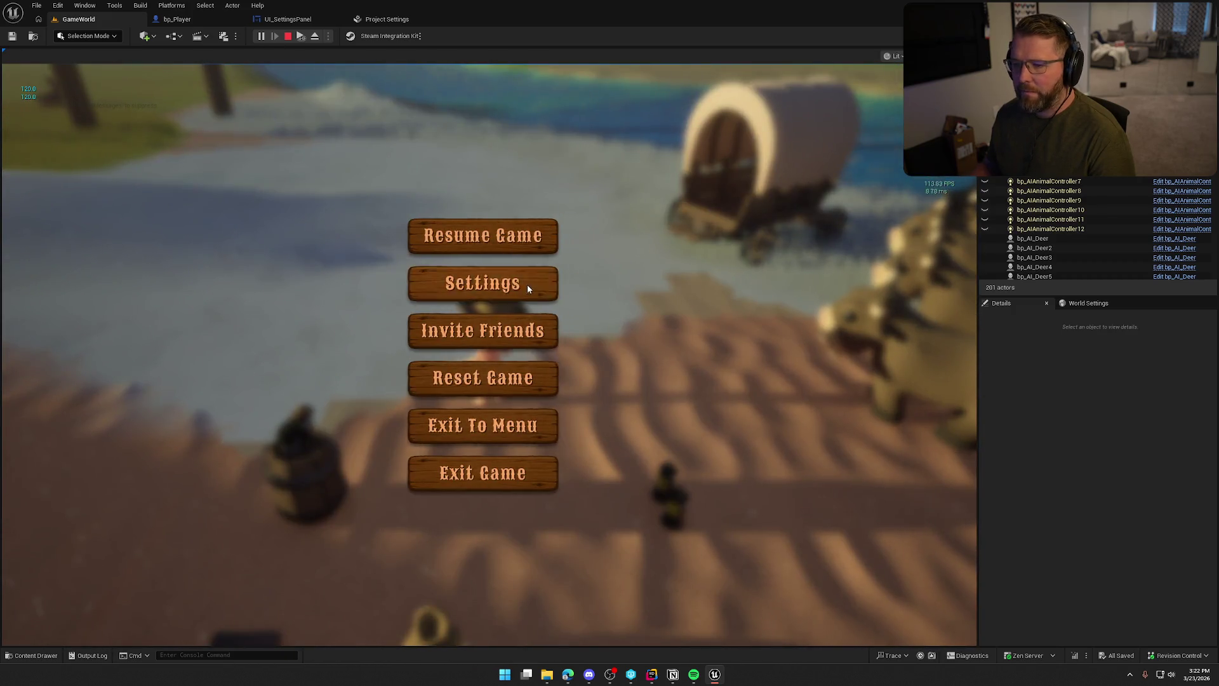
click(526, 283)
click(460, 117)
click(287, 36)
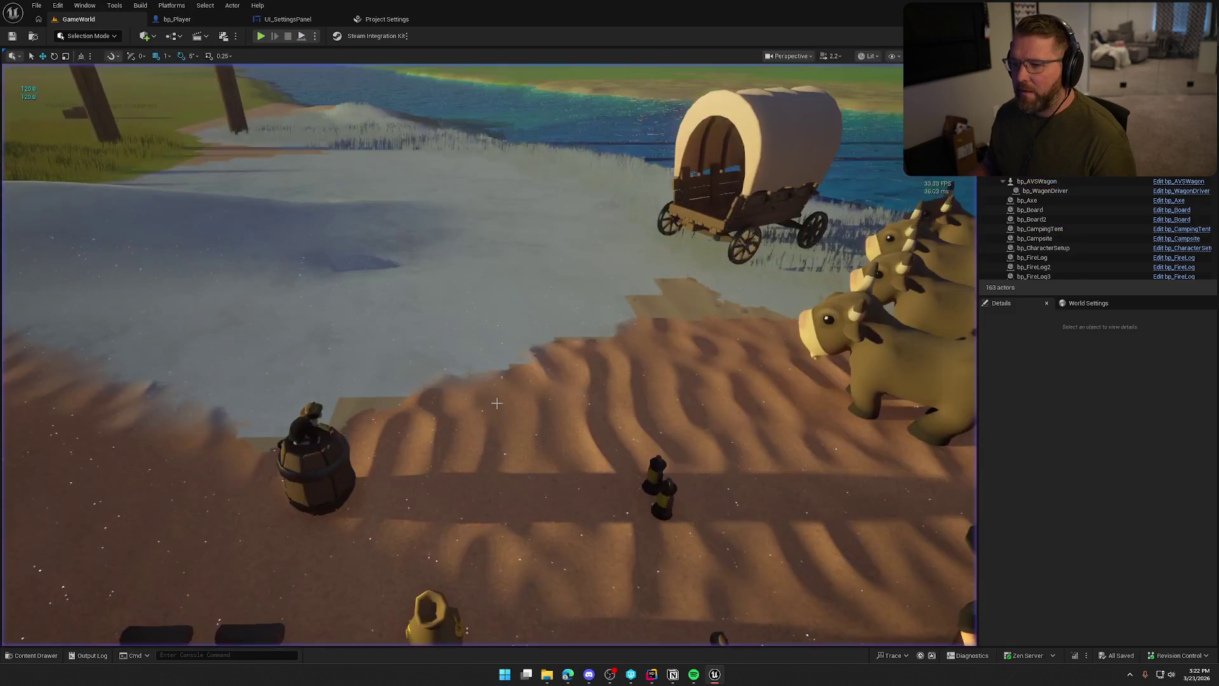
click(222, 17)
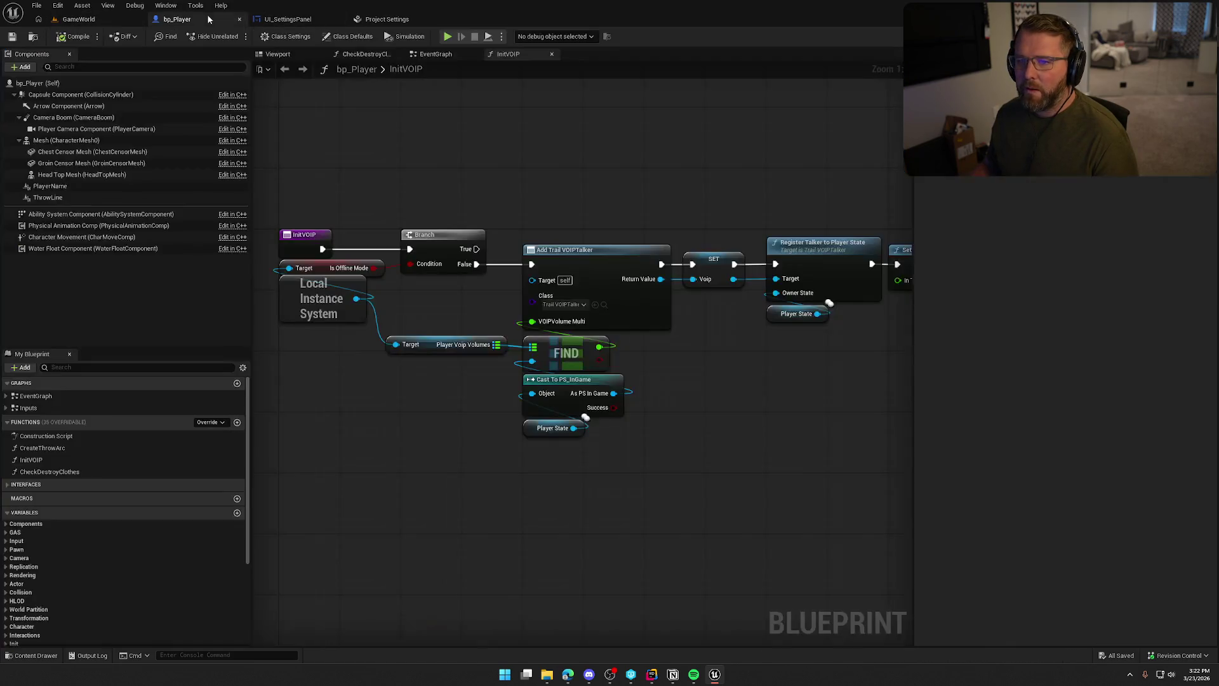
click(288, 19)
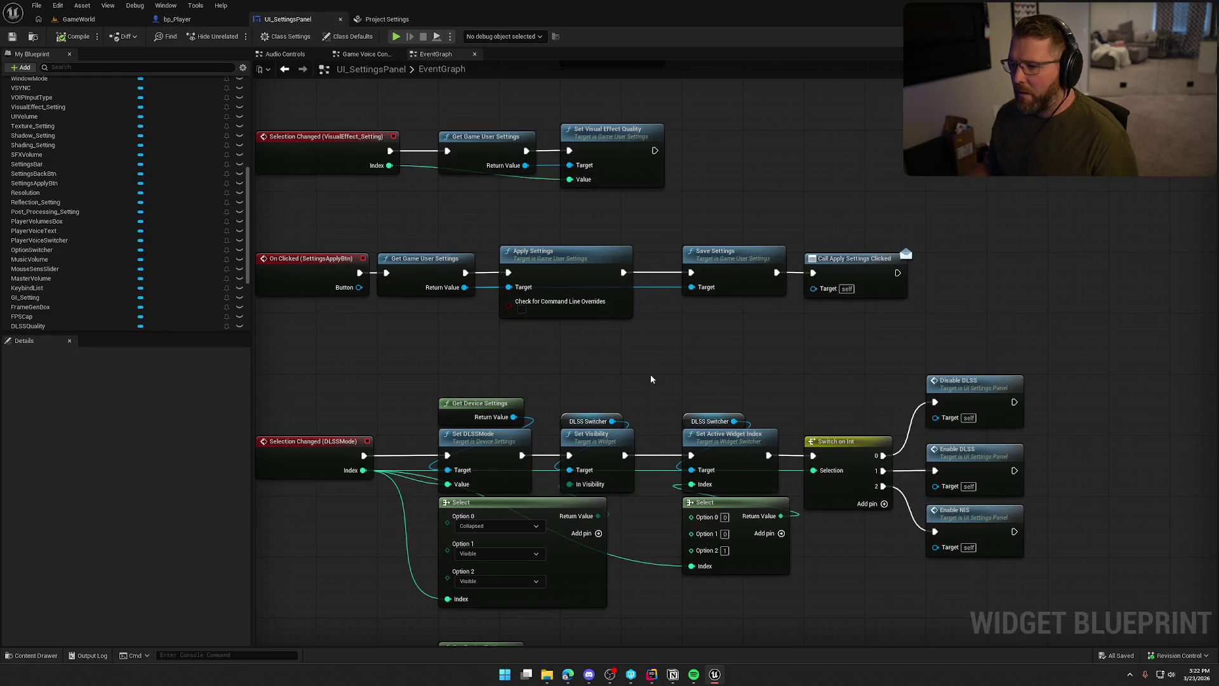
Toggle Check for Command Line Overrides on Apply Settings and start a play test.
click(583, 287)
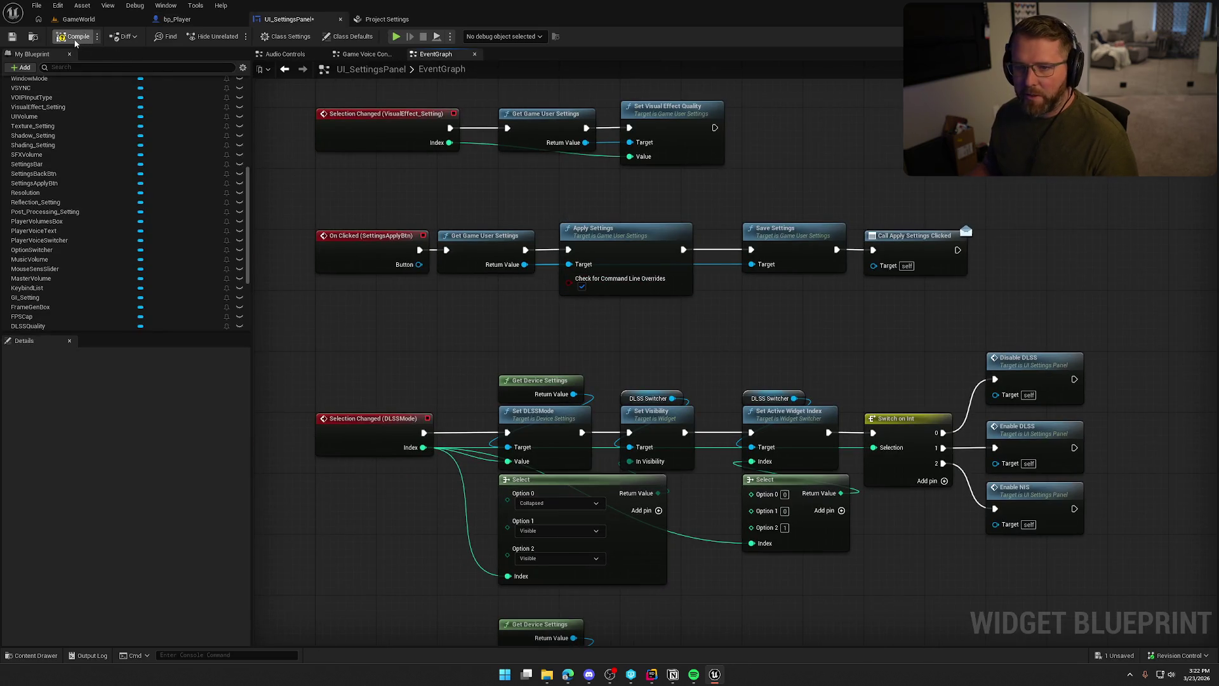
click(76, 19)
click(261, 37)
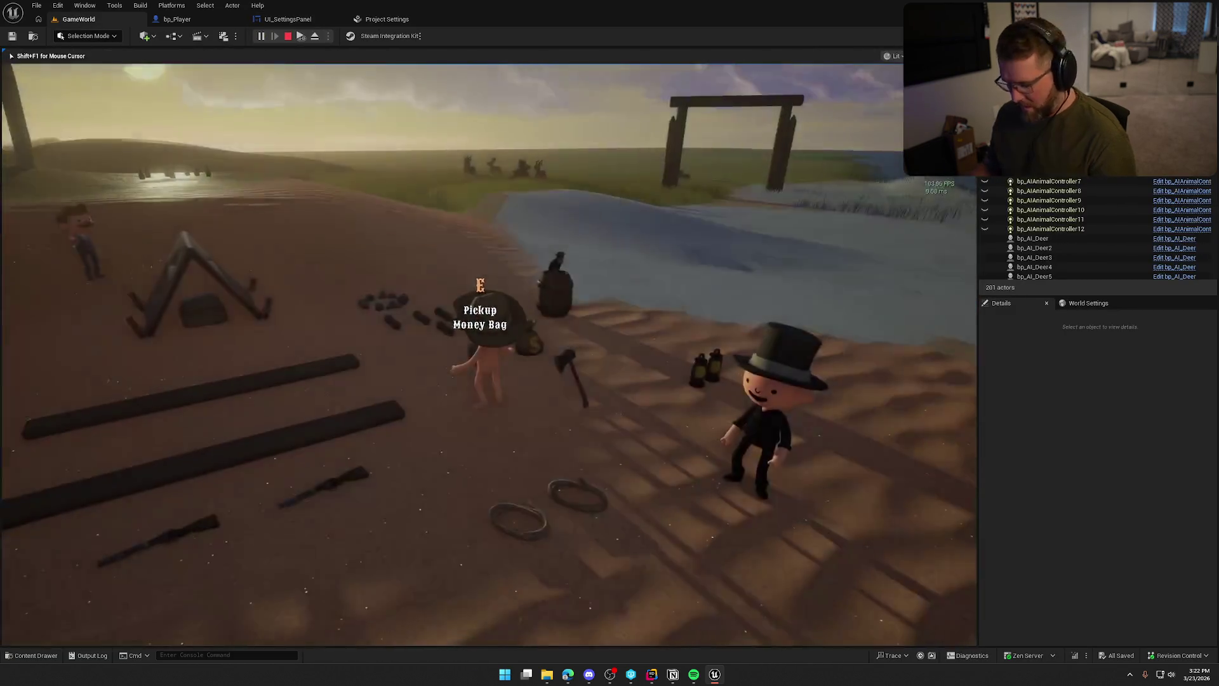
In the pause menu's Graphics settings, apply a 60 FPS frame rate cap and resume.
key(Escape)
click(516, 284)
click(438, 108)
click(512, 257)
click(503, 311)
click(381, 593)
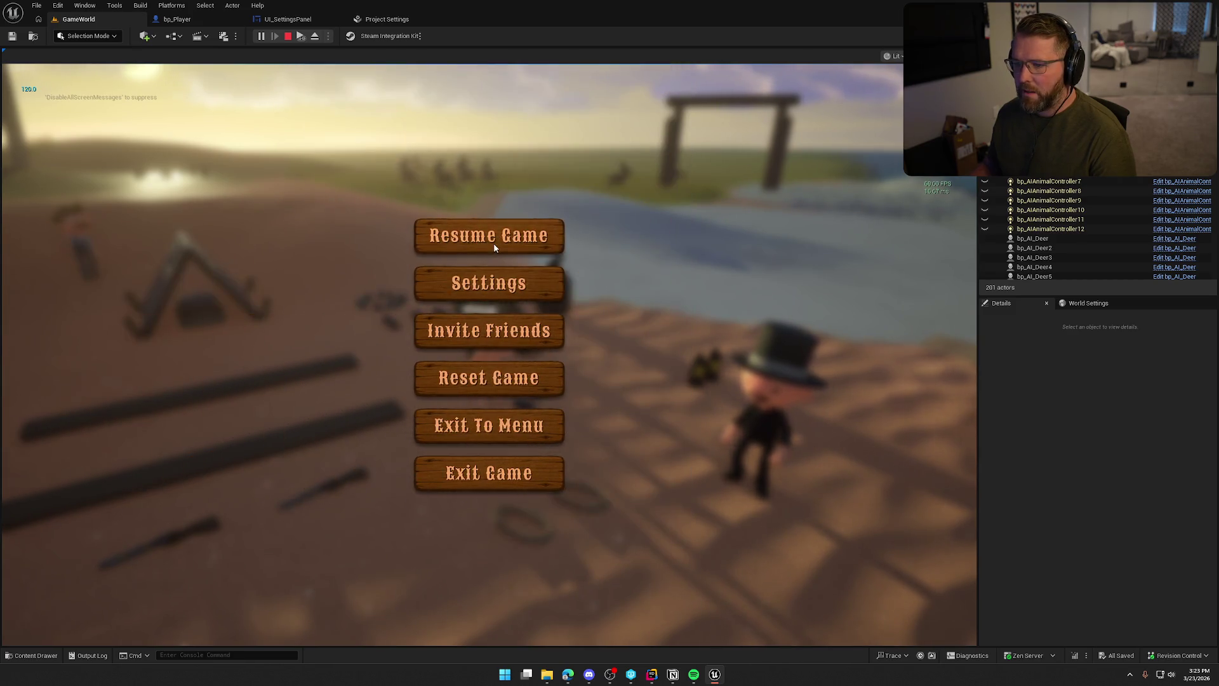
click(494, 243)
Stop the play test and save the UI_SettingsPanel blueprint.
key(Escape)
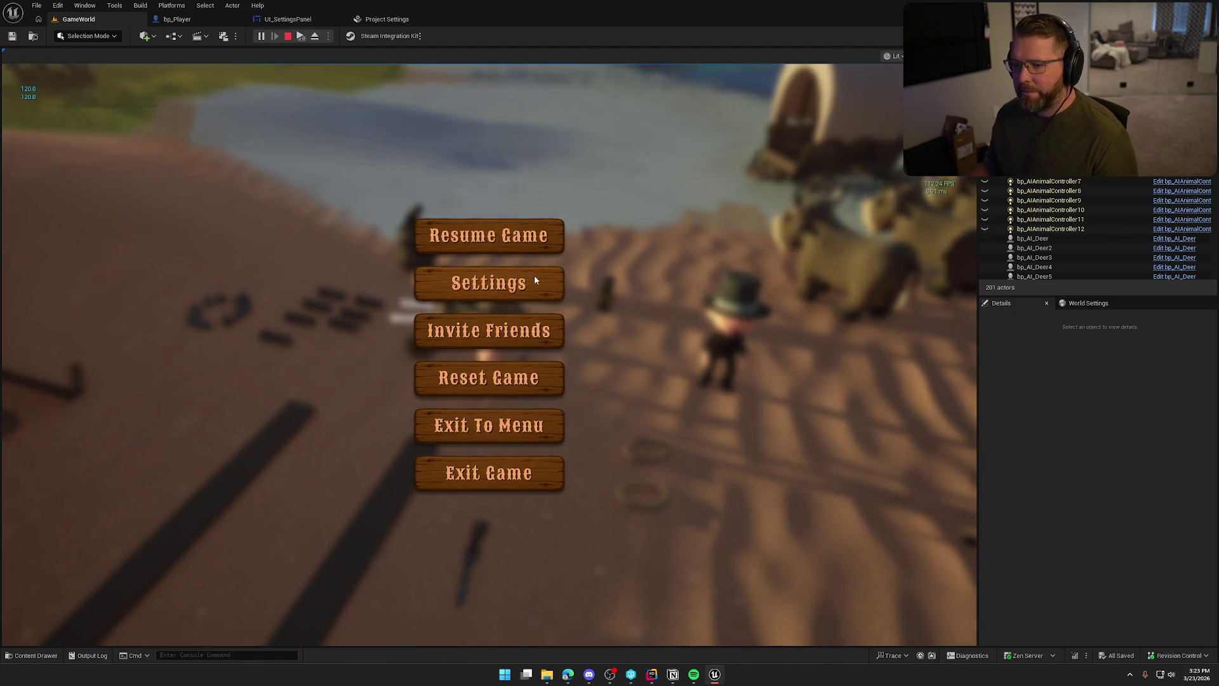
click(288, 35)
click(280, 19)
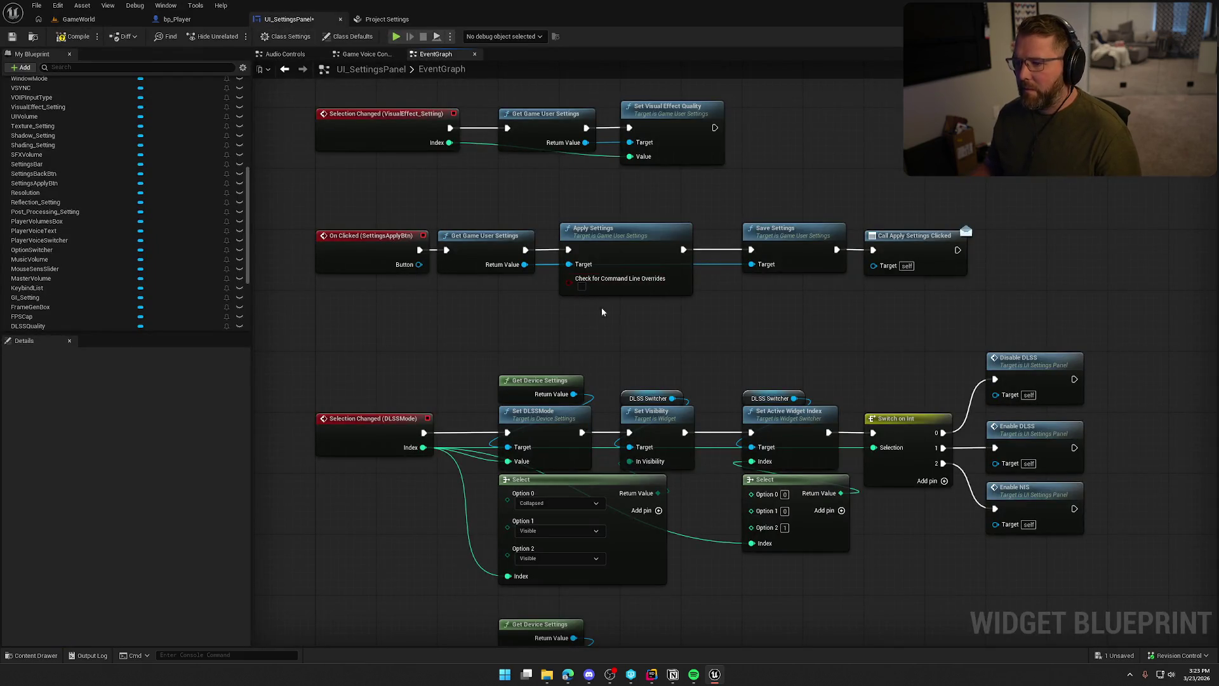
key(ctrl+s)
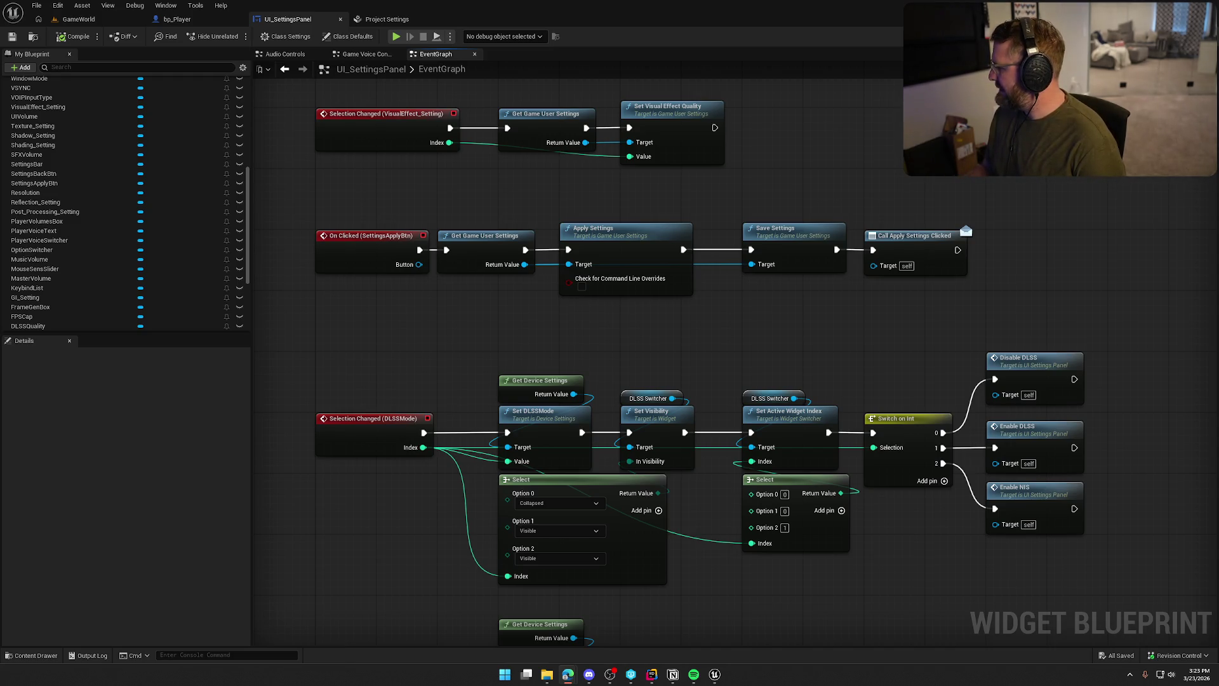
scroll(898, 503, down, 5)
scroll(680, 279, up, 5)
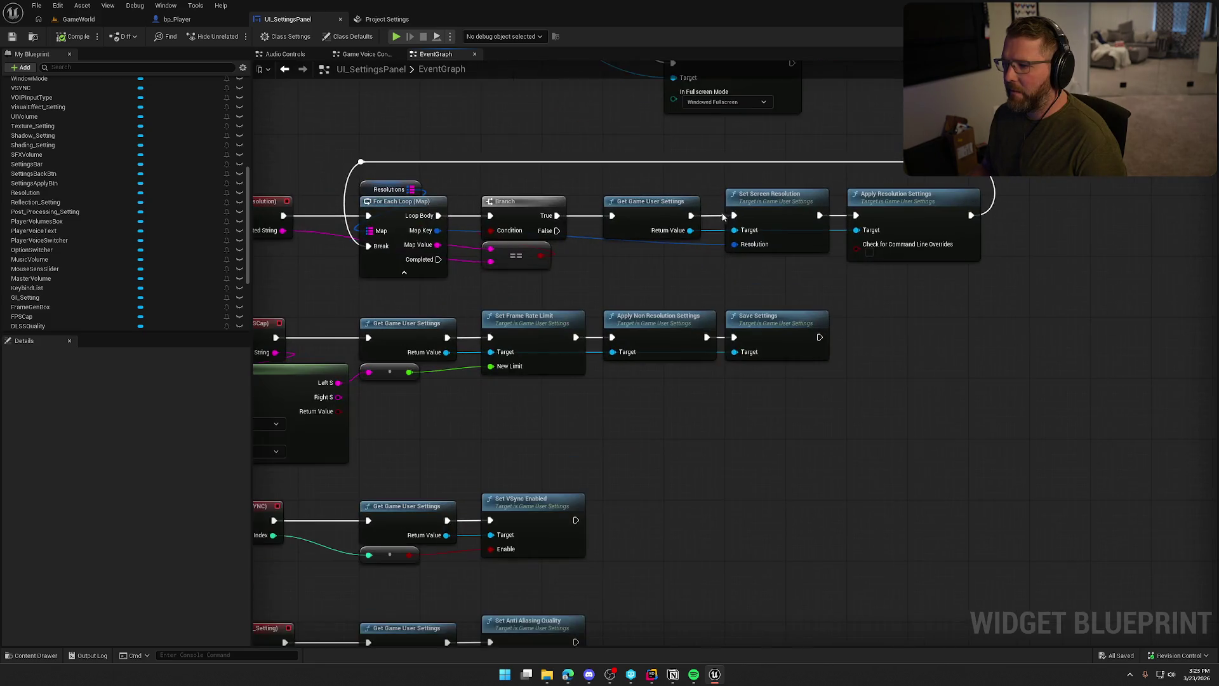
drag(681, 279, 803, 271)
drag(663, 403, 509, 311)
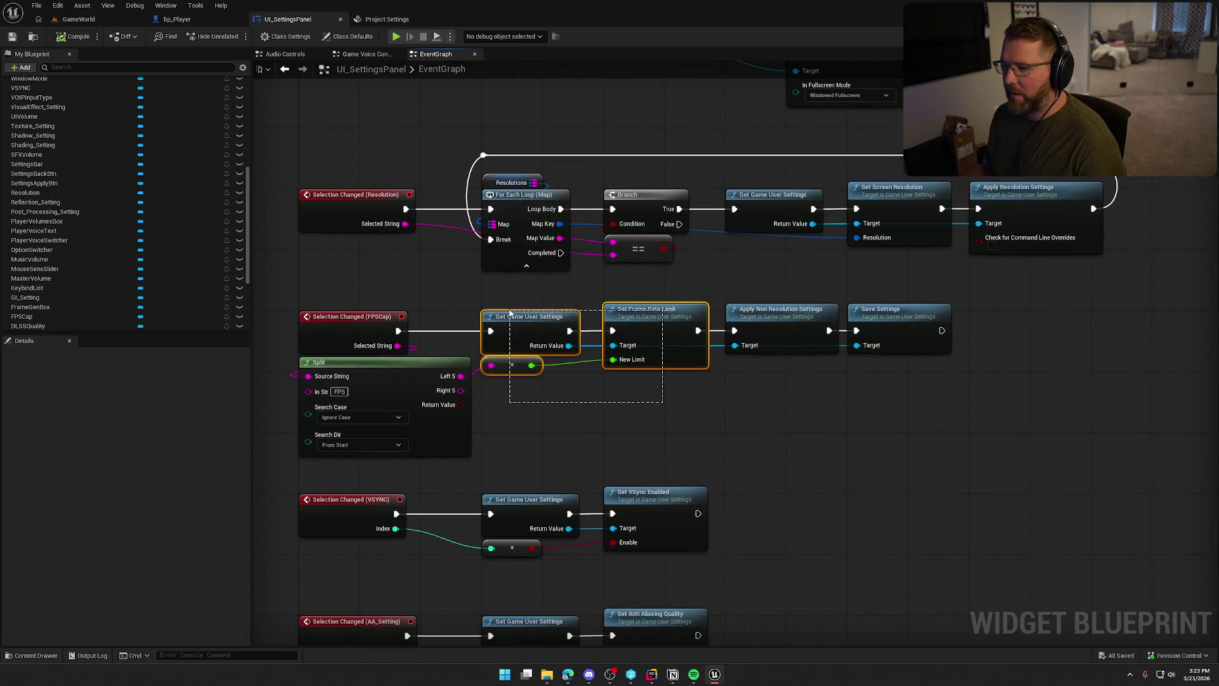
click(799, 411)
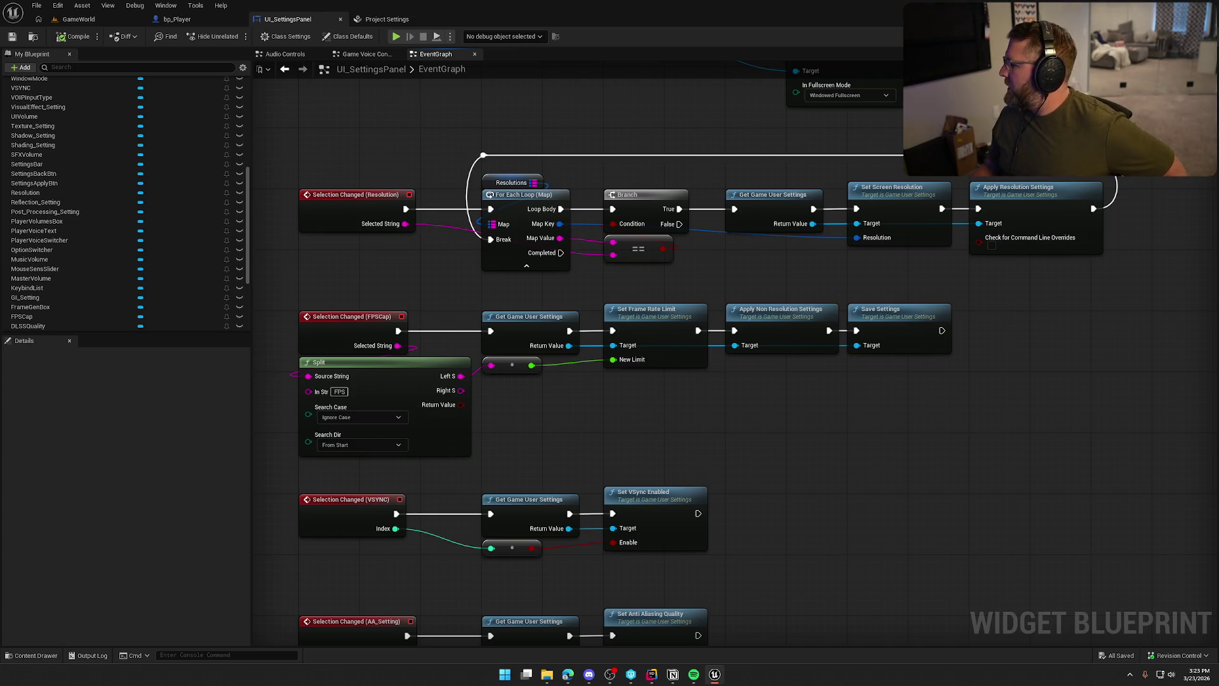
mouse_move(963, 324)
mouse_down()
mouse_move(948, 466)
mouse_move(655, 440)
mouse_up()
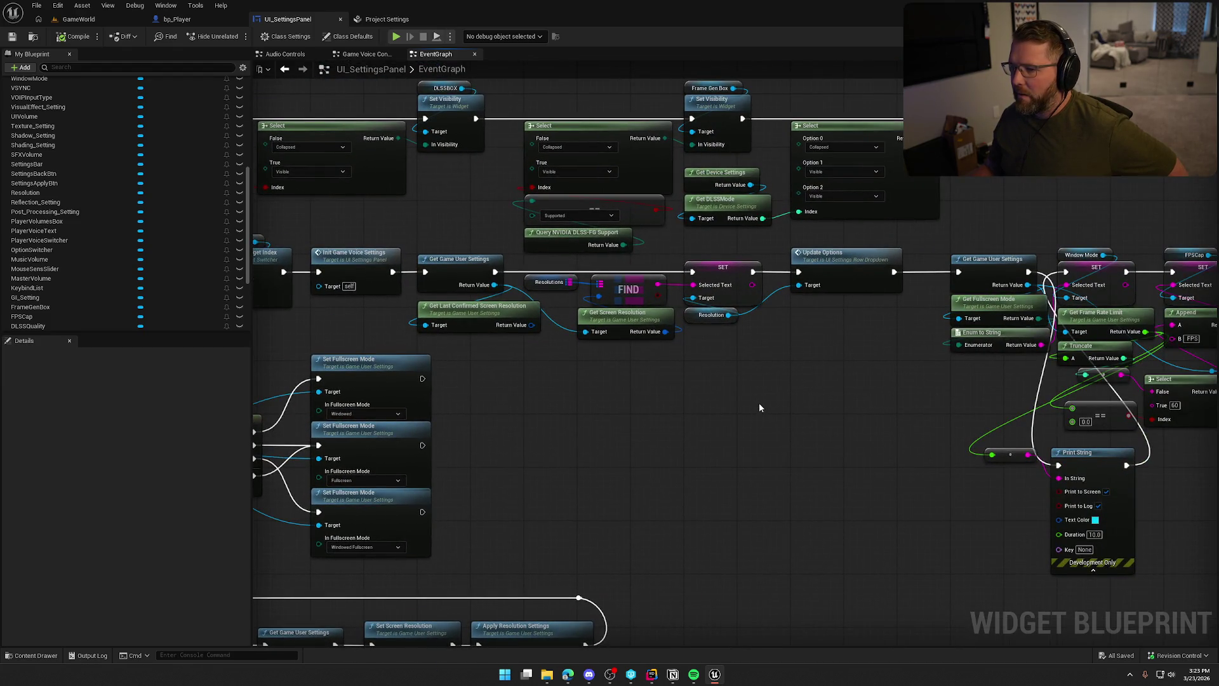
mouse_move(518, 283)
mouse_down()
mouse_move(453, 274)
mouse_move(894, 263)
mouse_up()
mouse_move(541, 398)
mouse_down()
mouse_move(742, 417)
mouse_move(621, 419)
mouse_move(377, 235)
mouse_up()
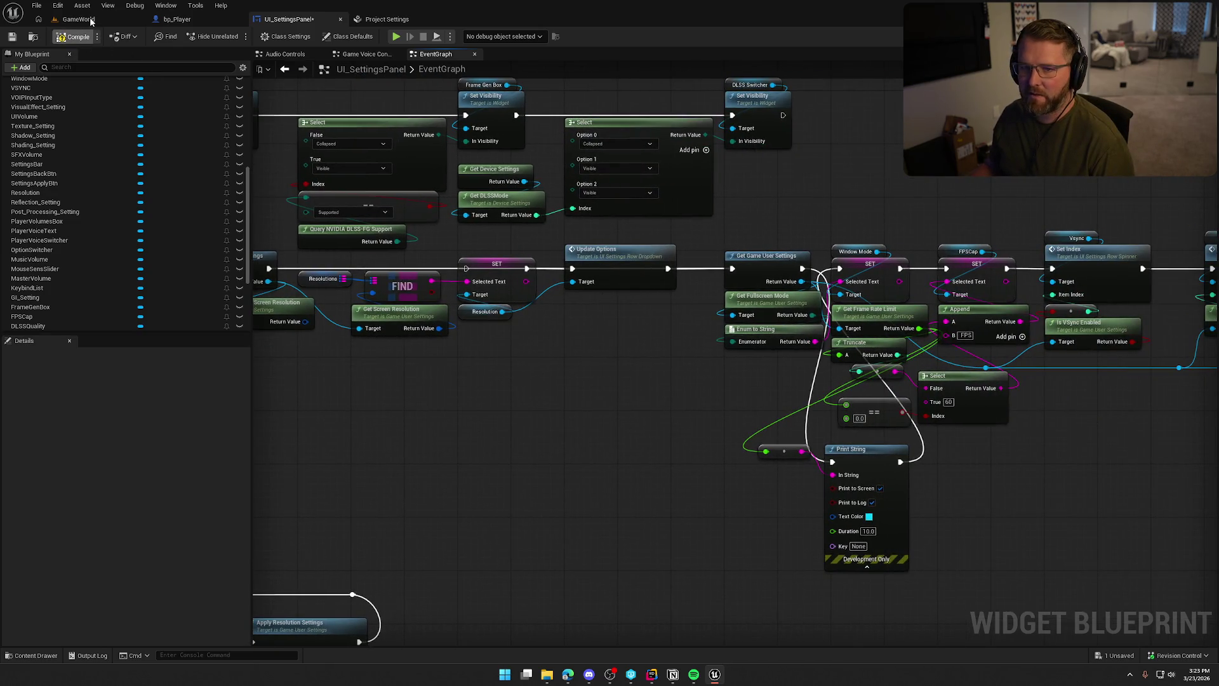
Play test the level, apply a 60 FPS frame rate cap in Graphics settings, and resume.
click(91, 21)
click(259, 38)
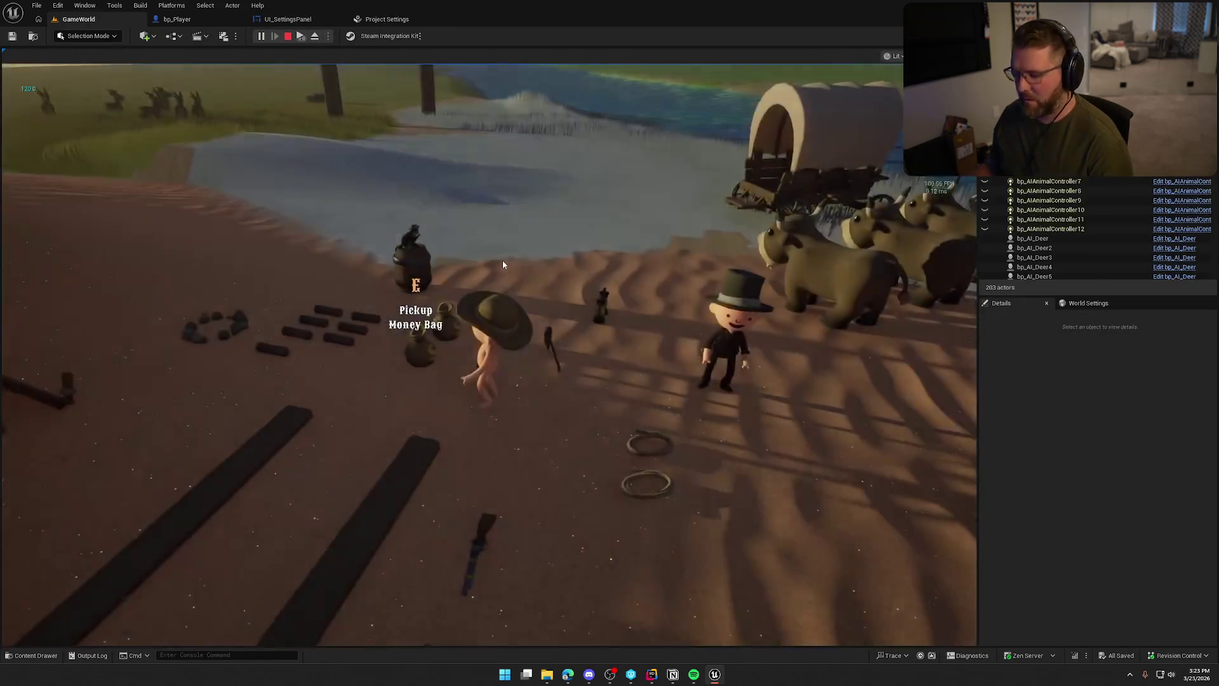
key(Escape)
click(538, 297)
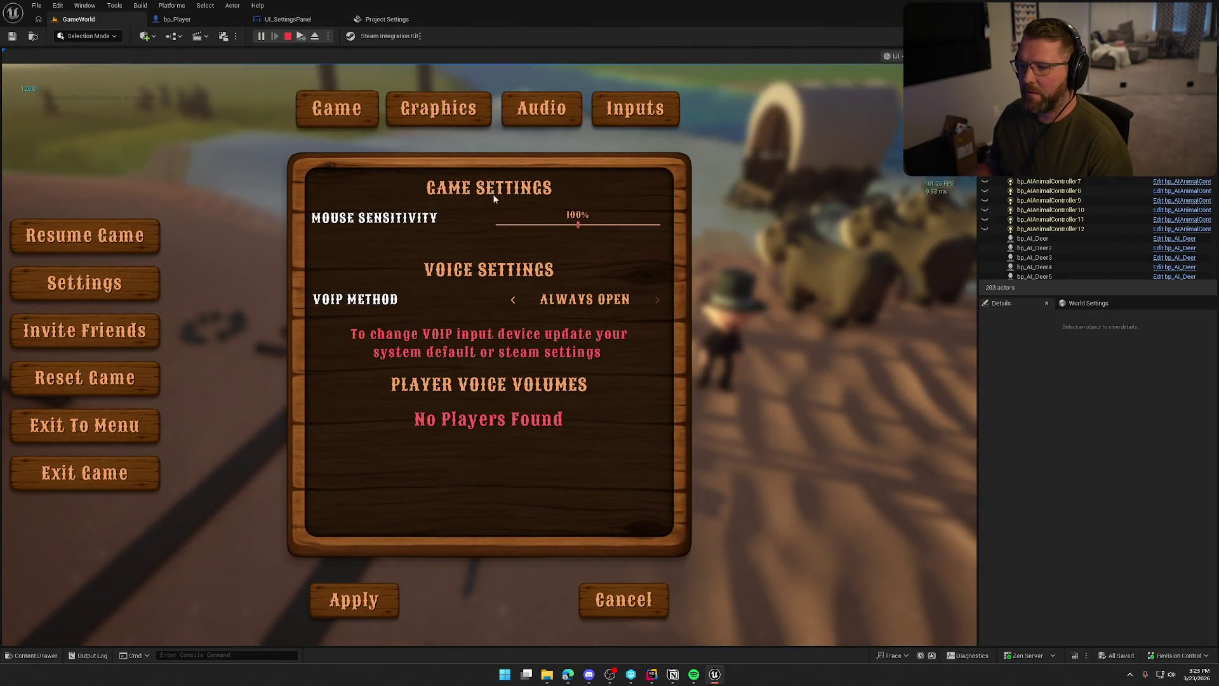
click(441, 111)
click(509, 266)
click(511, 299)
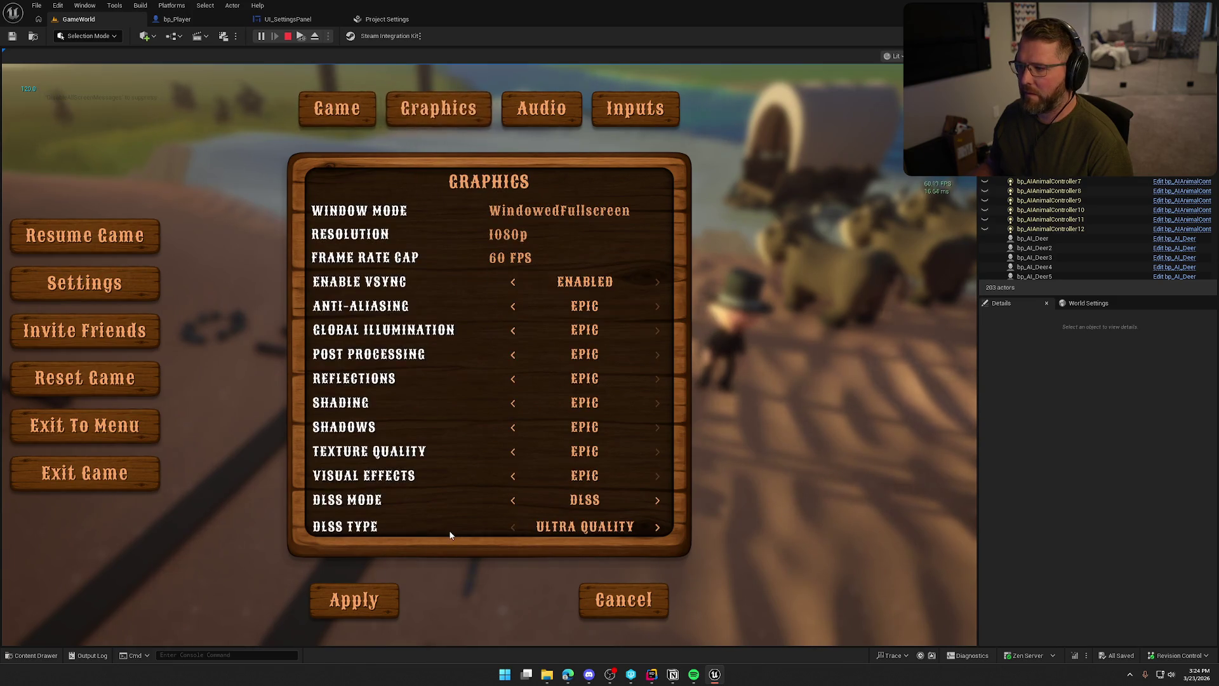
click(357, 600)
click(463, 240)
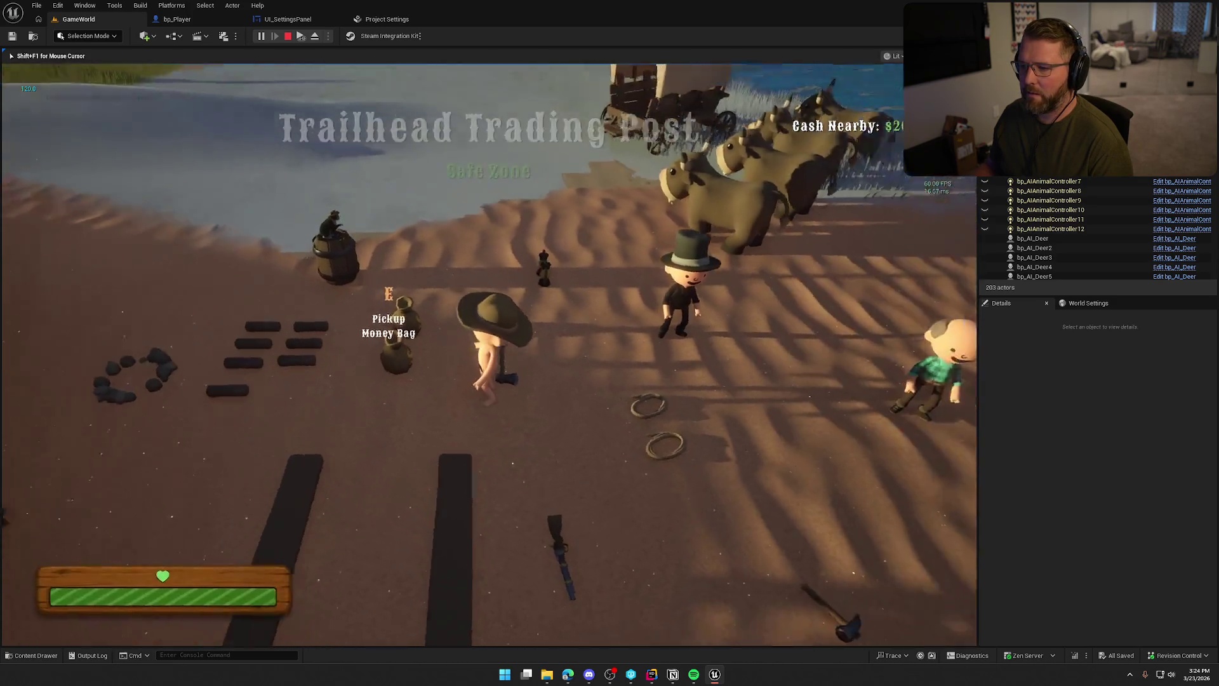
Recheck the Graphics settings cap, stop play, and open the UI_SettingsPanel event graph.
key(Escape)
click(501, 289)
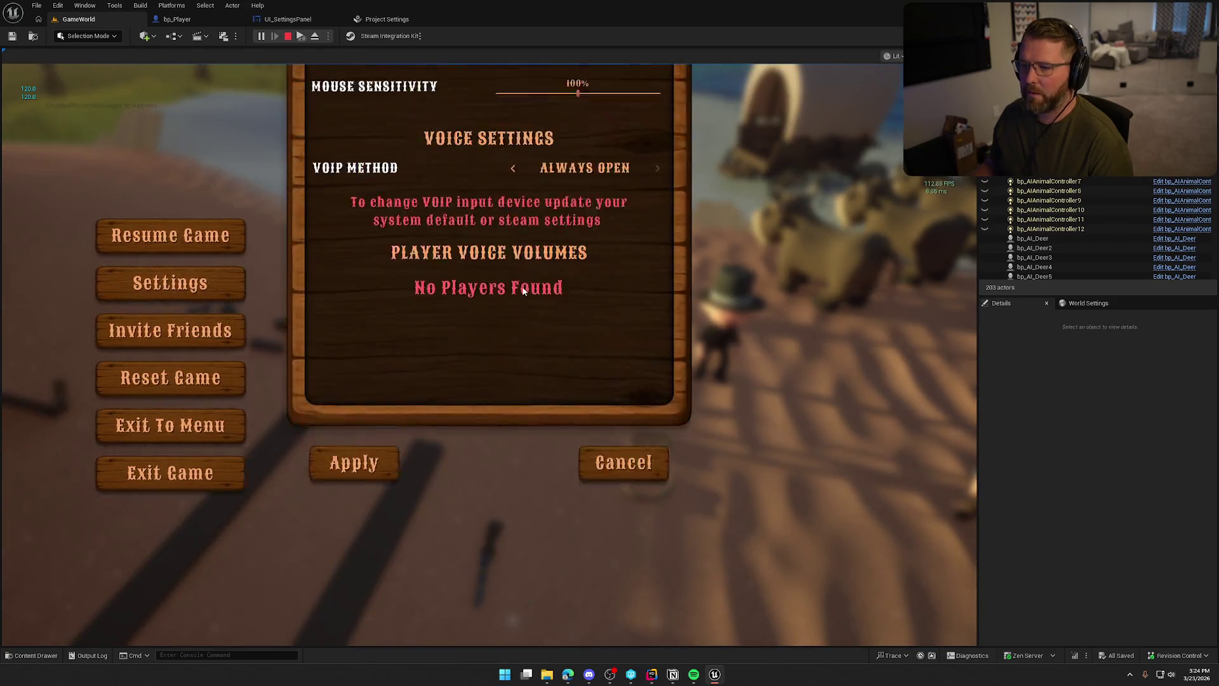
click(439, 110)
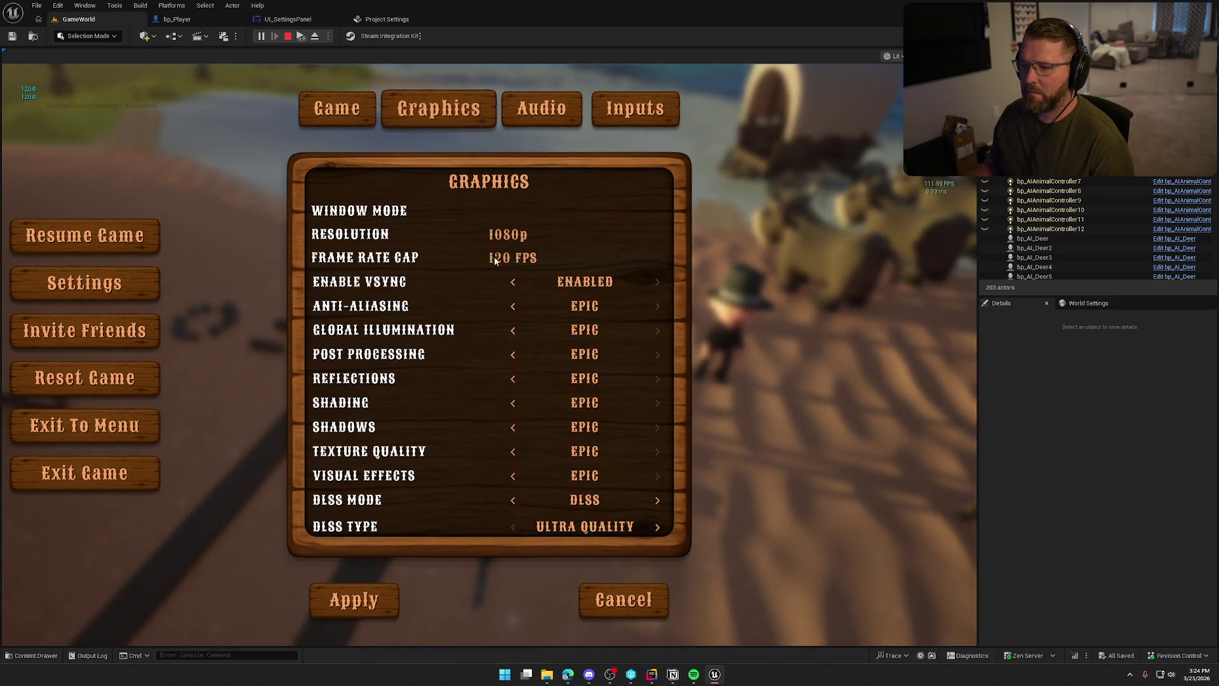
click(288, 36)
click(291, 19)
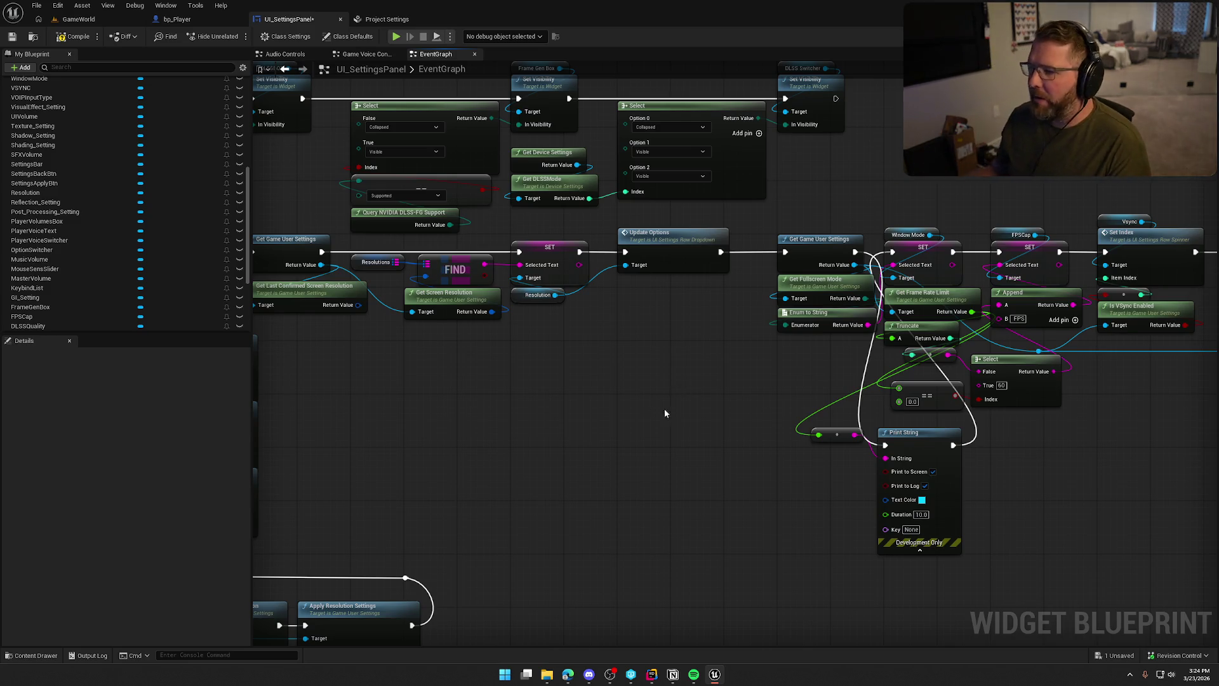
Browse the construct event nodes and inspect the Create Key Slots function graph.
drag(664, 402, 1058, 430)
mouse_move(540, 341)
mouse_down()
mouse_move(674, 424)
mouse_move(756, 505)
mouse_move(768, 685)
mouse_up()
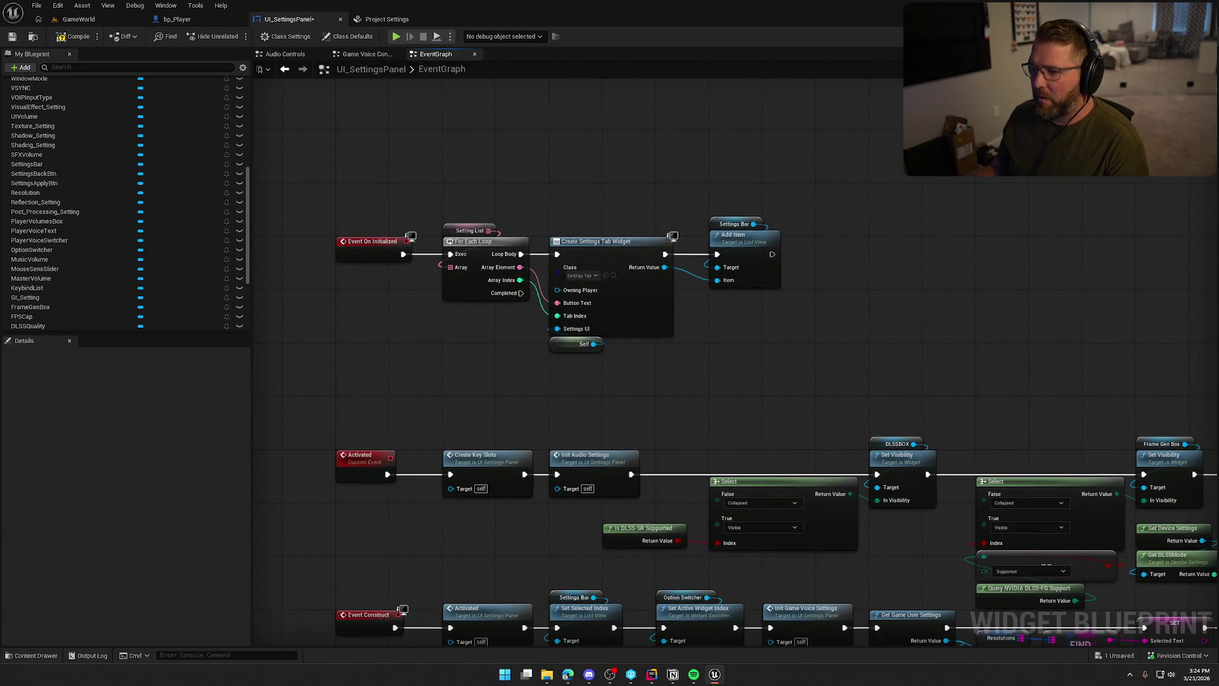
drag(785, 372, 375, 172)
click(453, 361)
drag(453, 362, 443, 134)
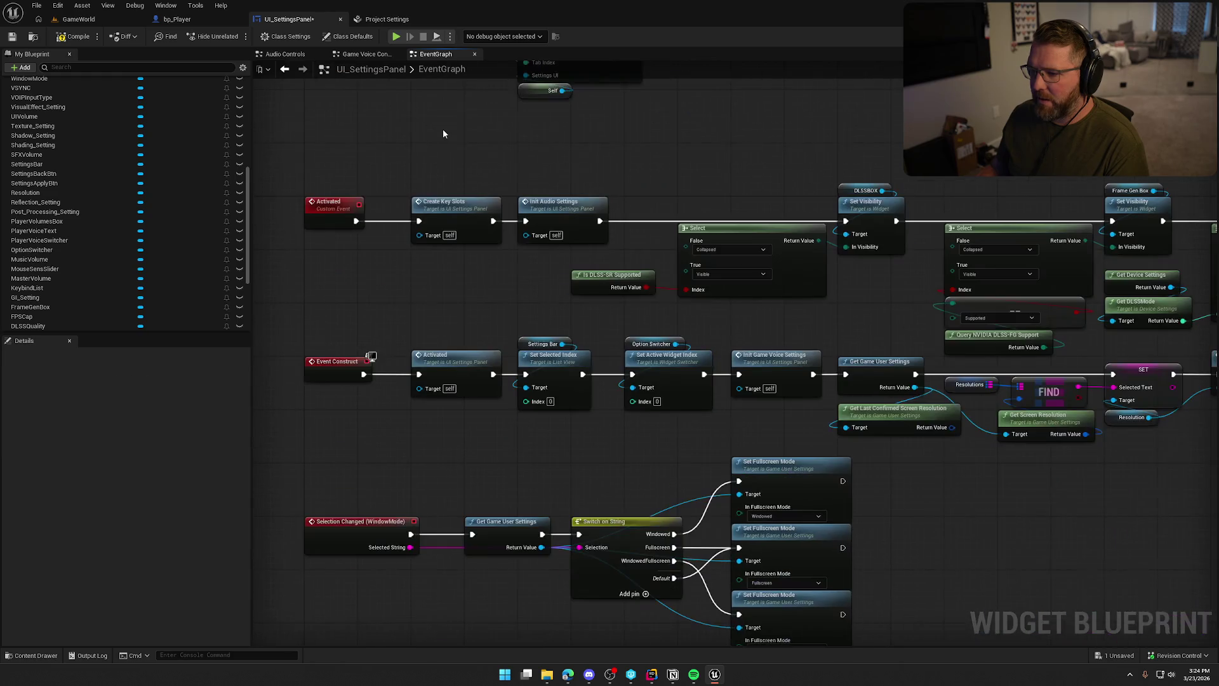
drag(321, 305, 456, 436)
click(417, 273)
drag(475, 263, 409, 233)
scroll(410, 238, up, 1)
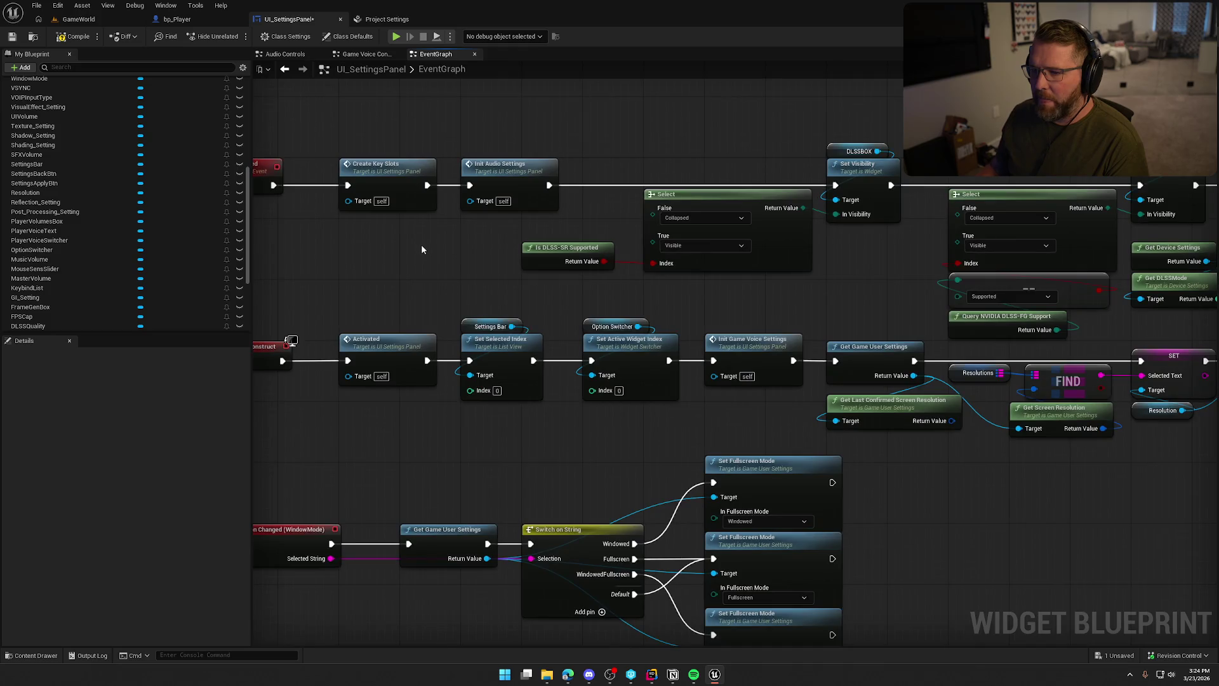
double_click(400, 166)
mouse_move(607, 362)
mouse_down()
mouse_move(708, 328)
mouse_move(416, 318)
mouse_up()
click(441, 56)
Inspect the Init Game Voice Settings function, then return to the main EventGraph.
drag(517, 167, 362, 169)
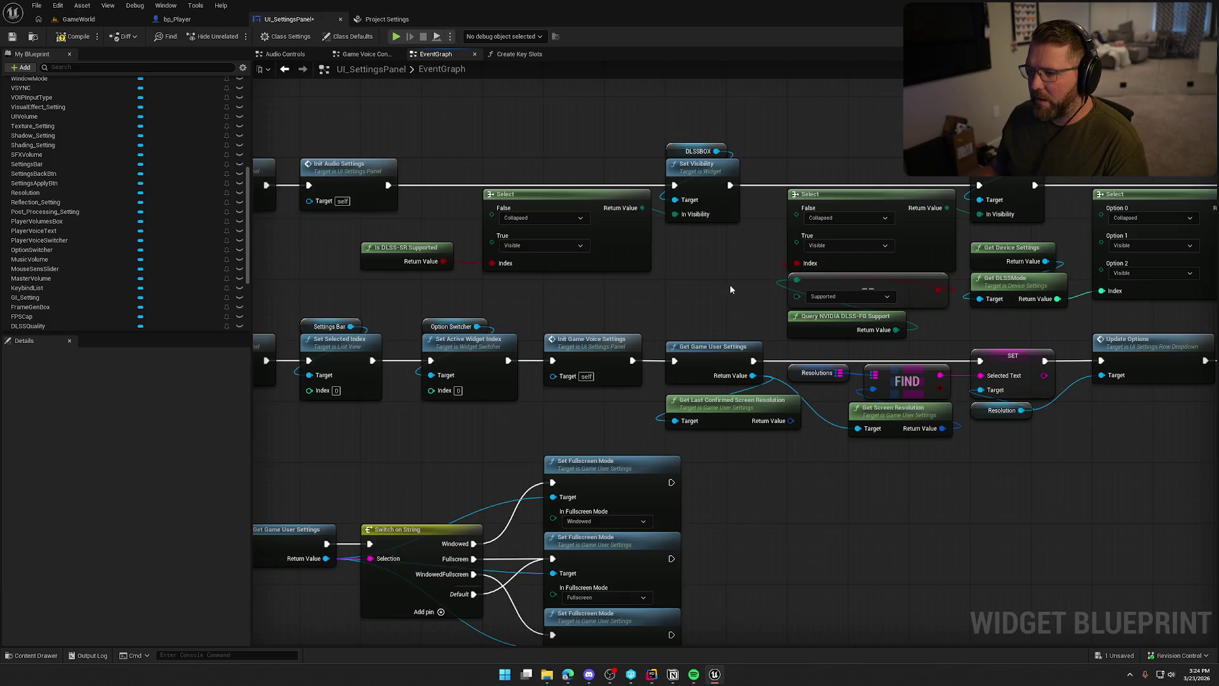
drag(729, 285, 359, 168)
drag(988, 184, 1207, 140)
drag(274, 264, 550, 226)
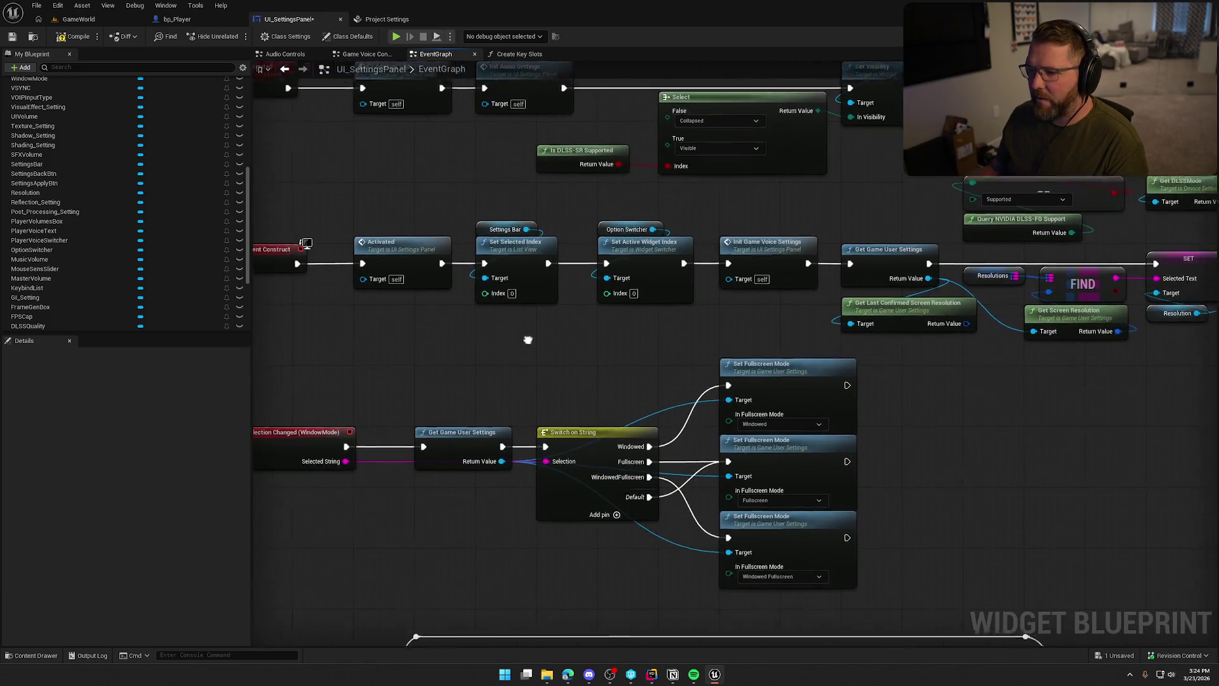
drag(271, 225, 334, 225)
mouse_move(416, 198)
mouse_down()
mouse_move(509, 339)
mouse_move(418, 317)
mouse_up()
click(472, 245)
drag(548, 315, 466, 311)
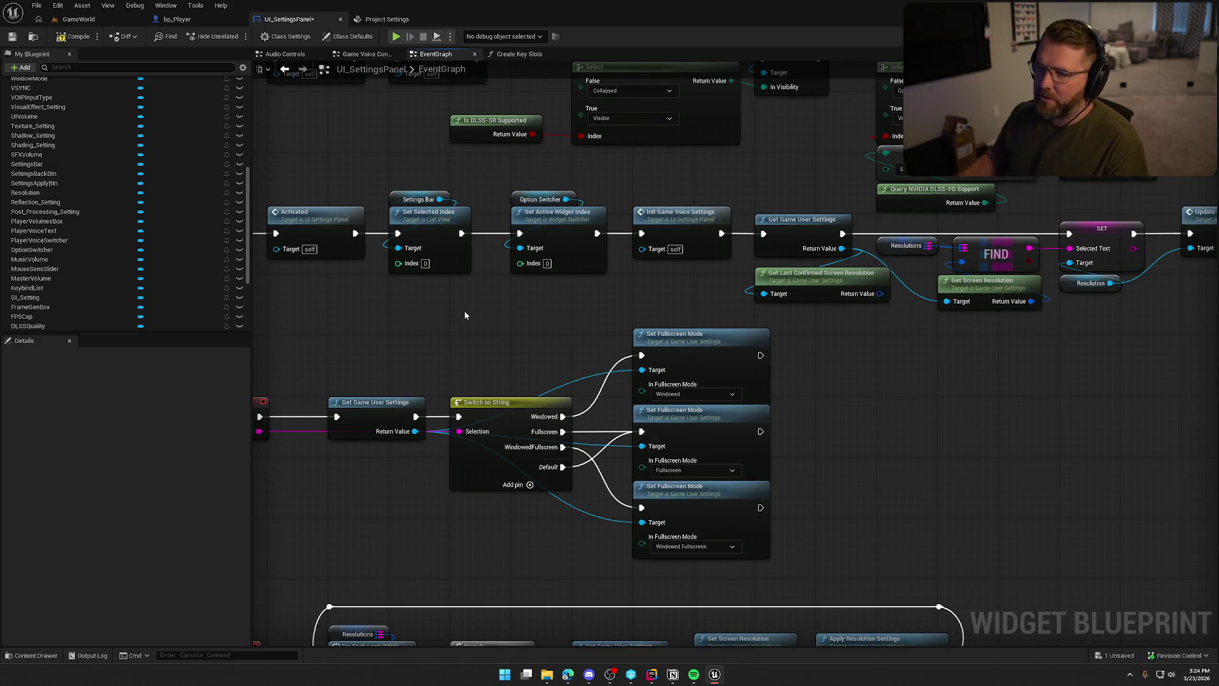
drag(550, 275, 460, 290)
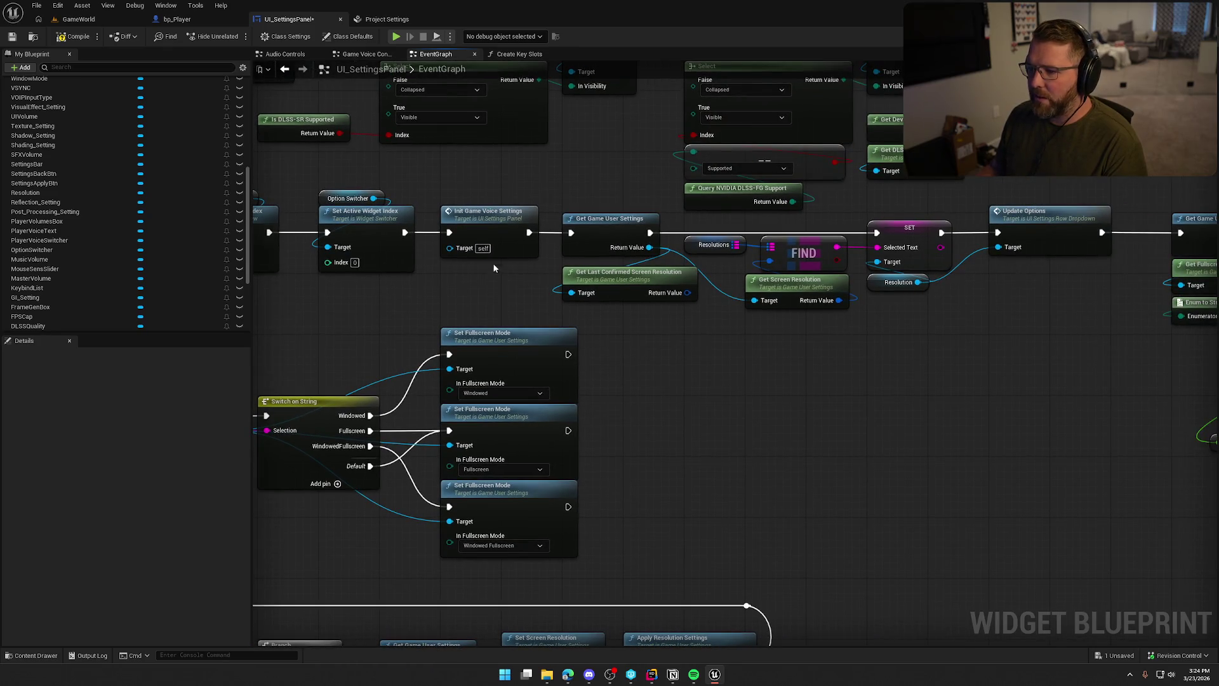
double_click(486, 217)
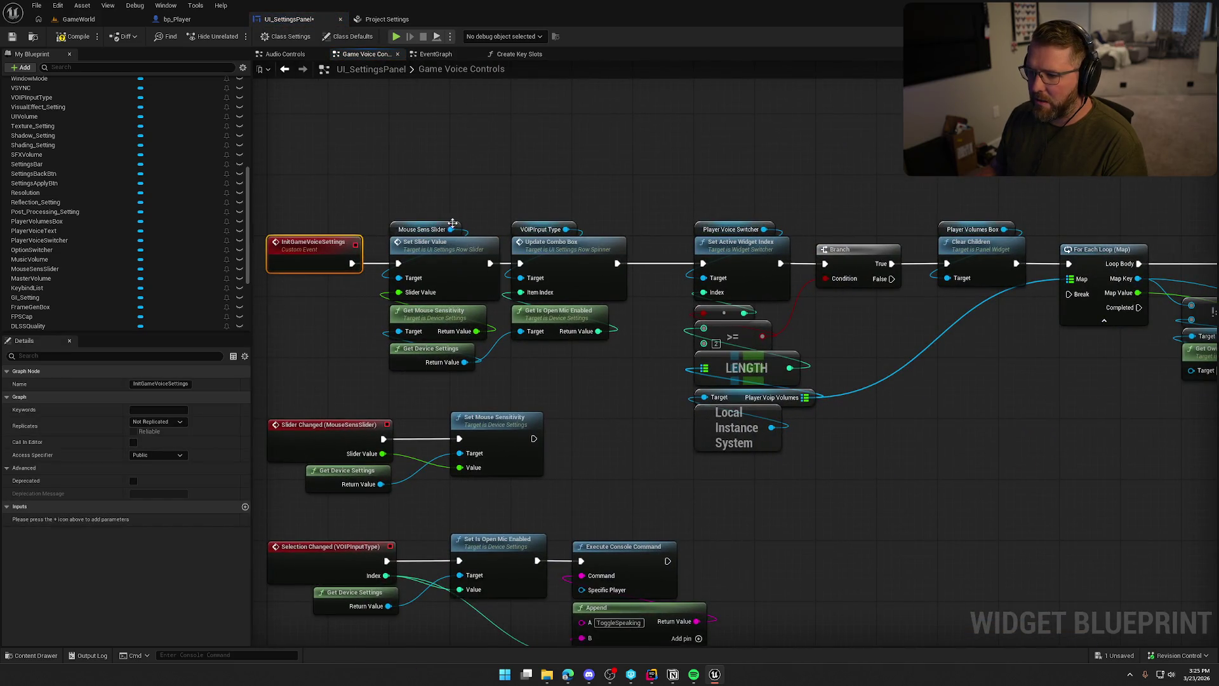
mouse_move(630, 277)
mouse_down()
mouse_move(522, 255)
mouse_move(128, 219)
mouse_up()
drag(292, 257, 756, 244)
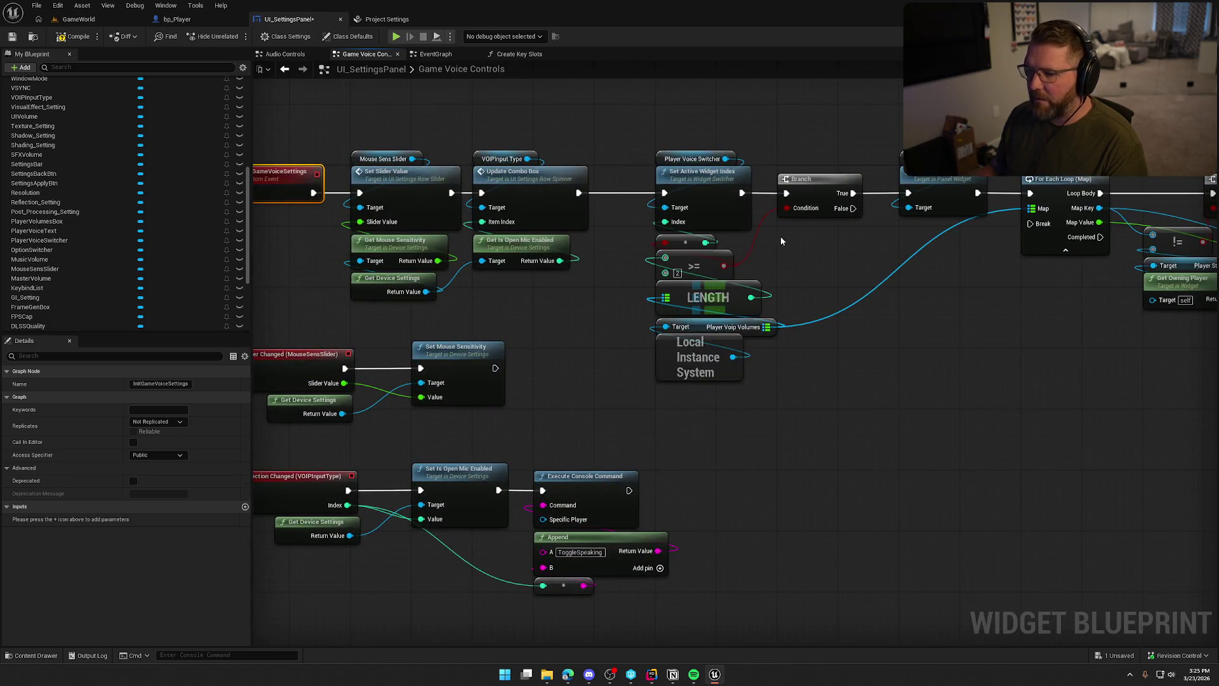
click(284, 68)
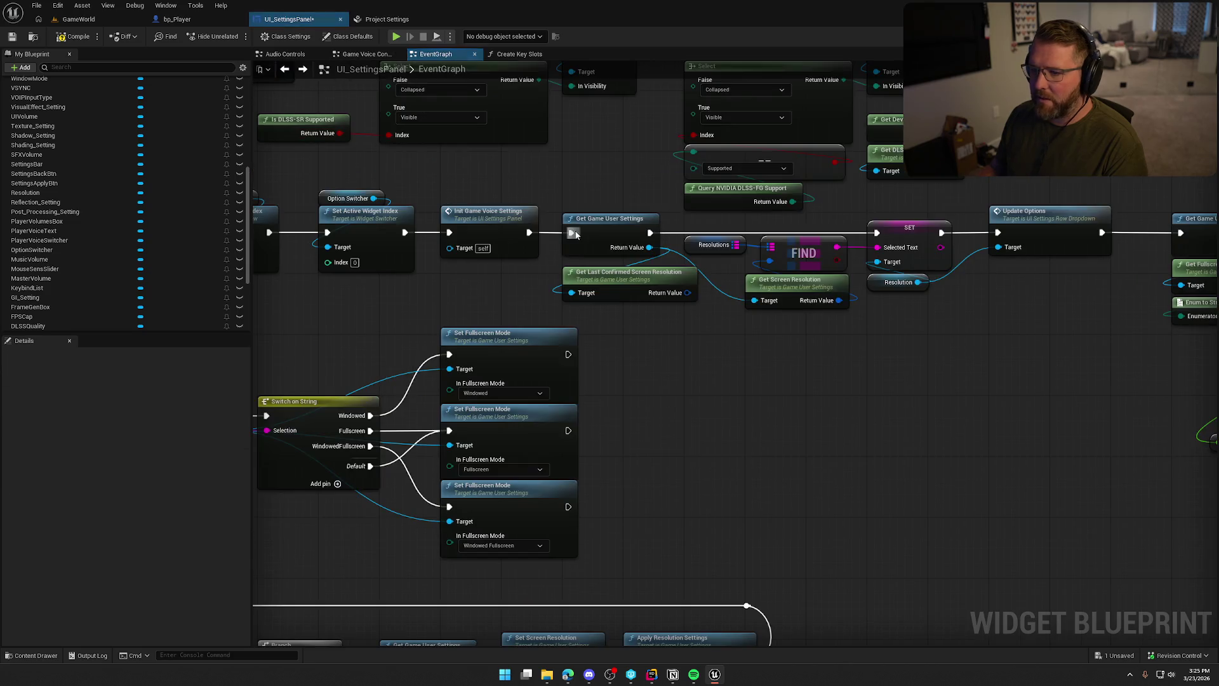
Review the frame rate cap and device settings nodes, selecting Get Game User Settings.
drag(779, 356, 482, 313)
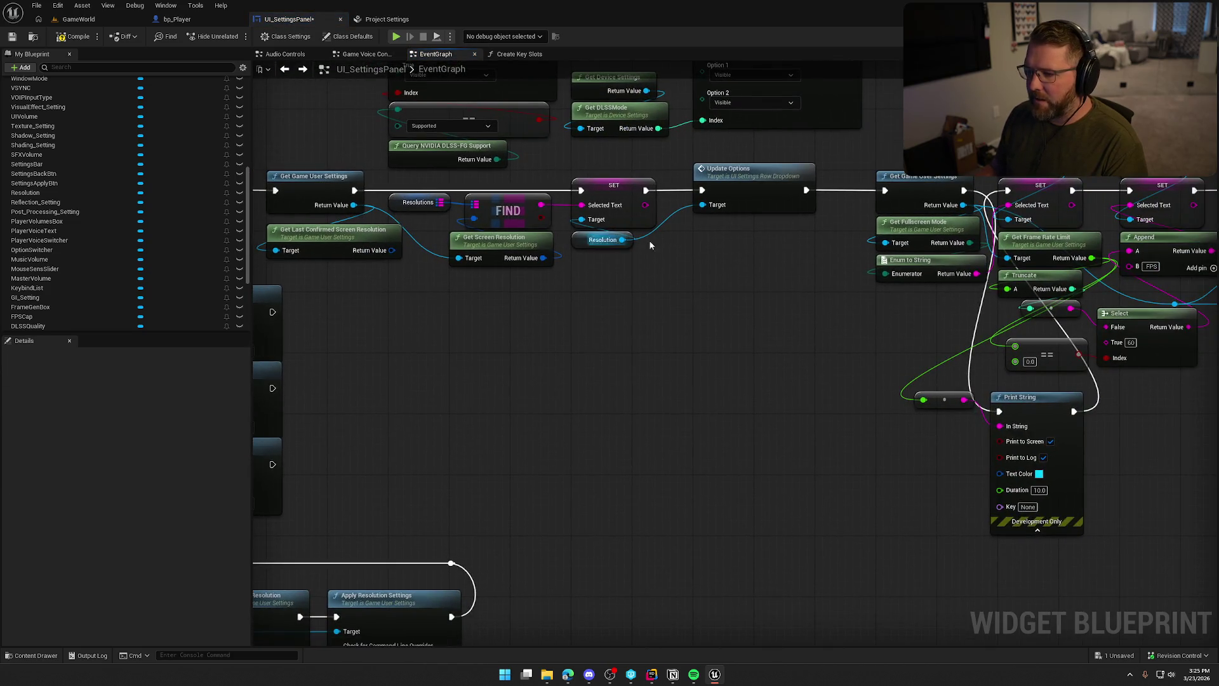
drag(630, 293, 513, 291)
mouse_move(362, 168)
mouse_down()
mouse_move(588, 381)
mouse_move(266, 381)
mouse_move(998, 385)
mouse_up()
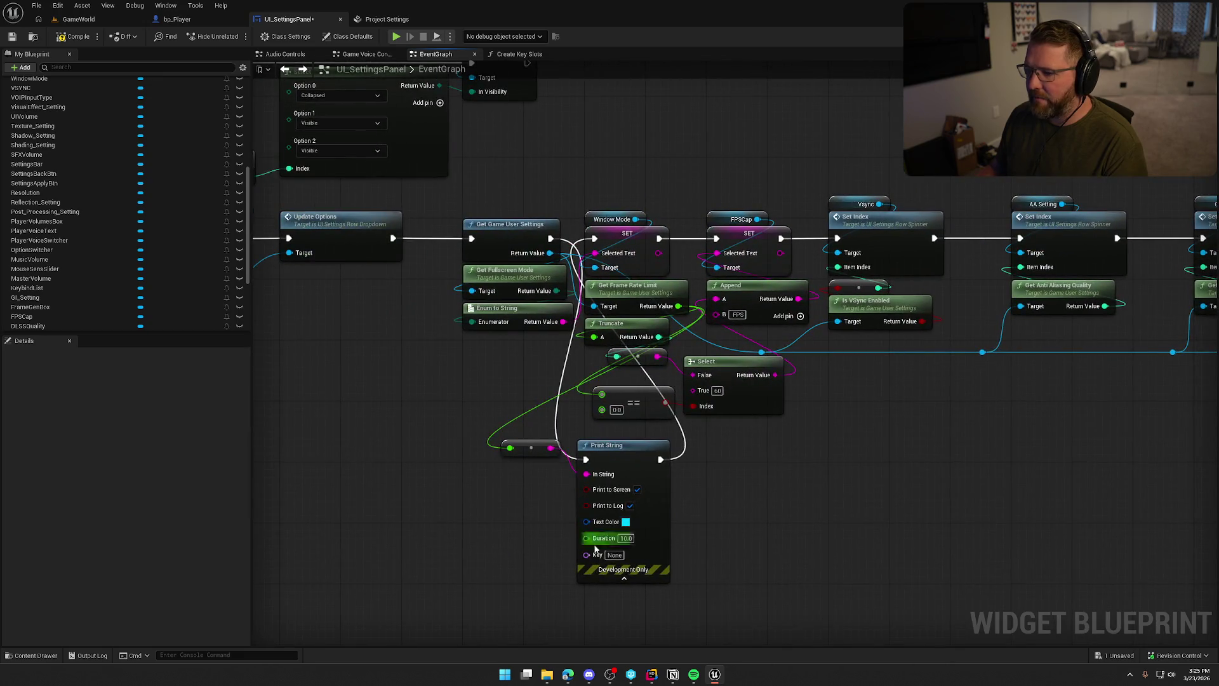
drag(510, 227, 504, 380)
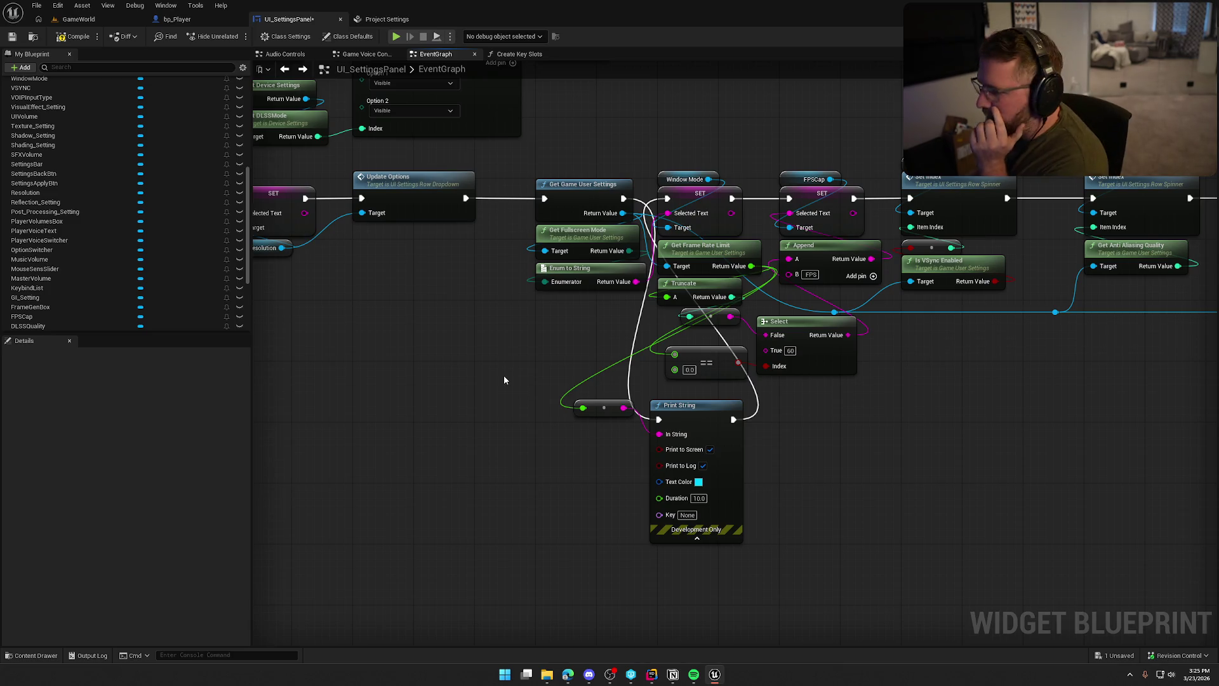
drag(504, 379, 581, 396)
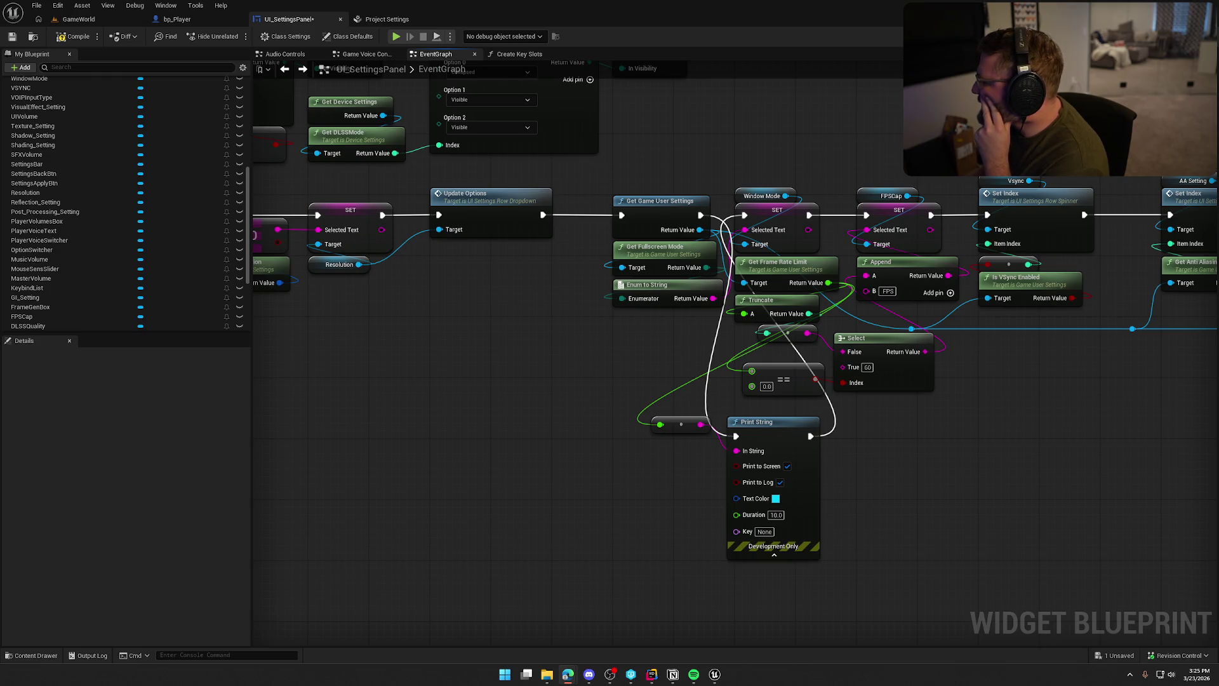
mouse_move(558, 408)
mouse_down()
mouse_move(687, 470)
mouse_move(473, 403)
mouse_up()
click(626, 222)
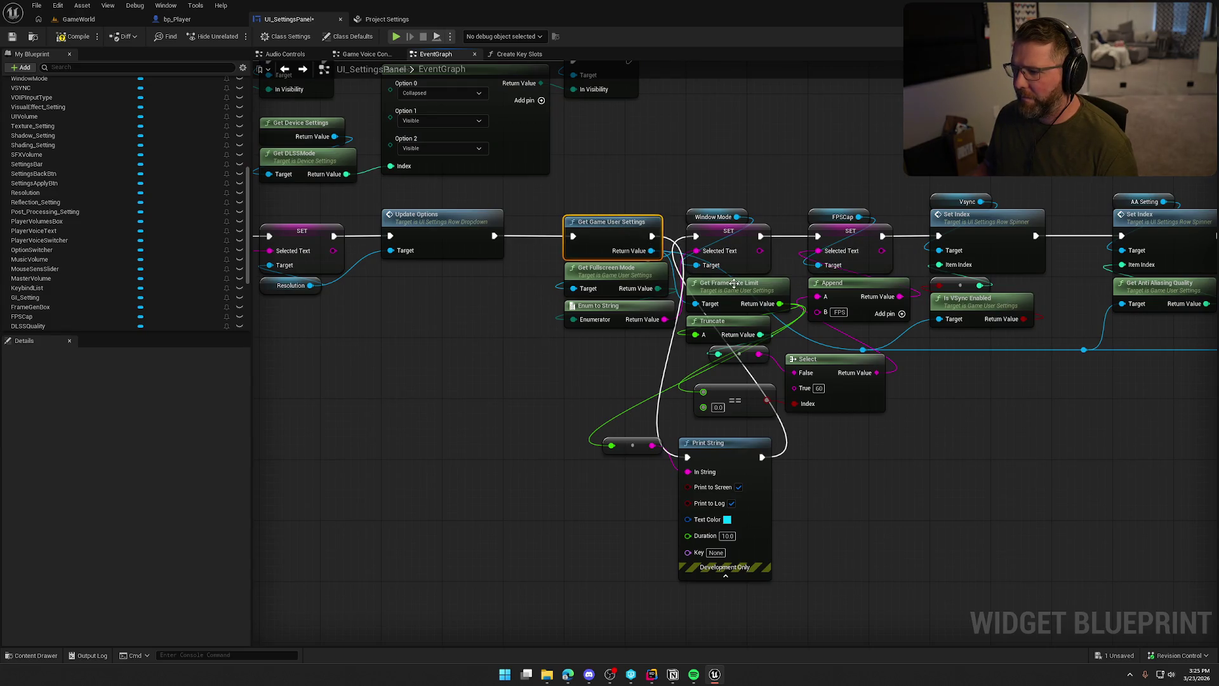
drag(629, 352, 821, 400)
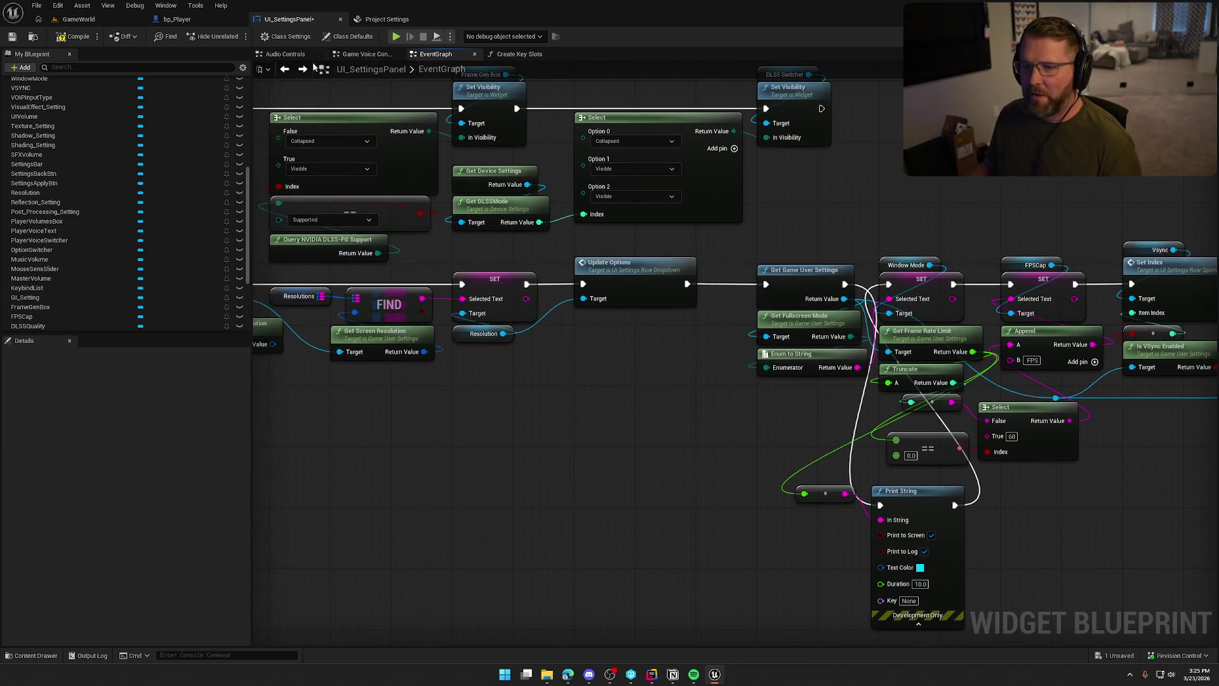
Open the GameWorld Level Blueprint from the Blueprints toolbar menu.
click(127, 19)
click(177, 38)
click(210, 105)
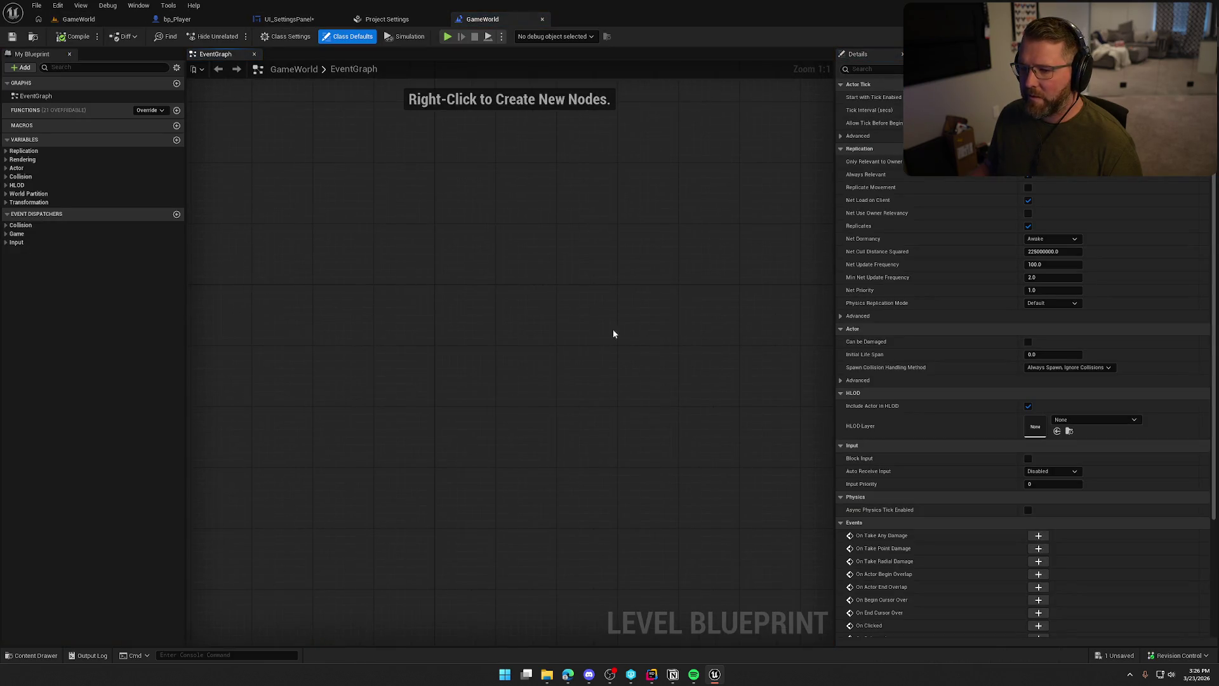
Add Event BeginPlay and paste the frame rate limit getter nodes beside it.
right_click(434, 294)
text(begin play)
key(Return)
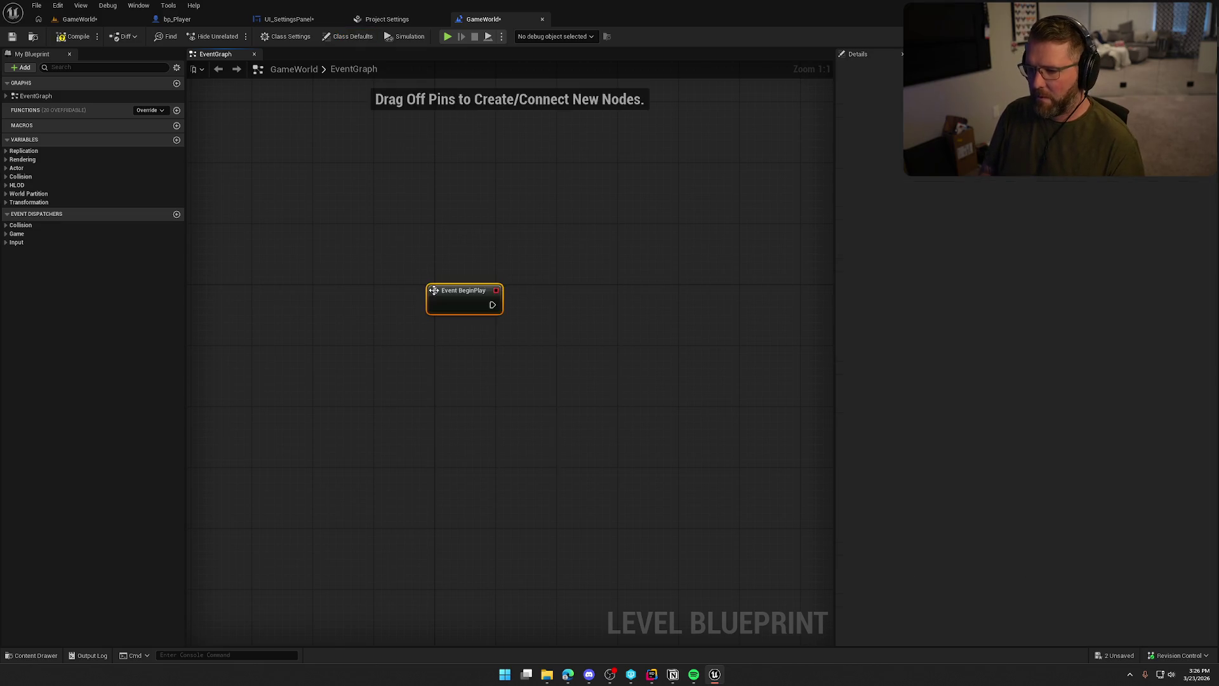
mouse_move(454, 291)
mouse_down()
mouse_move(471, 293)
mouse_move(462, 294)
mouse_up()
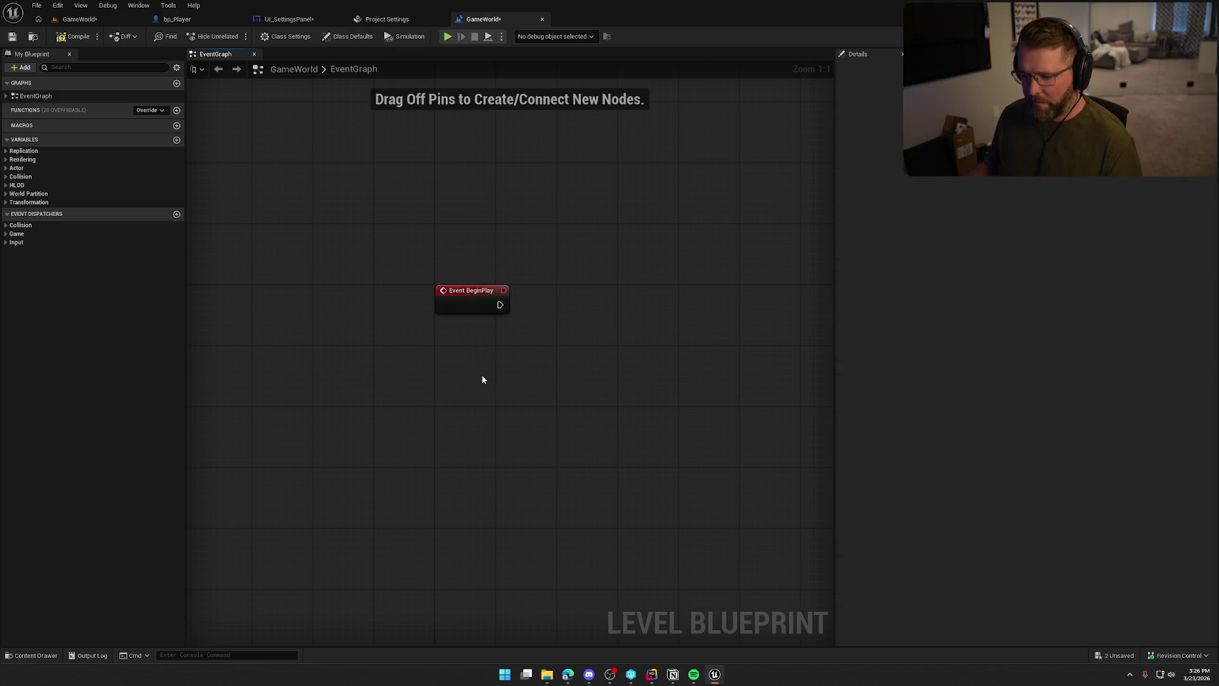
key(ctrl+v)
drag(526, 316, 607, 296)
click(569, 397)
key(Home)
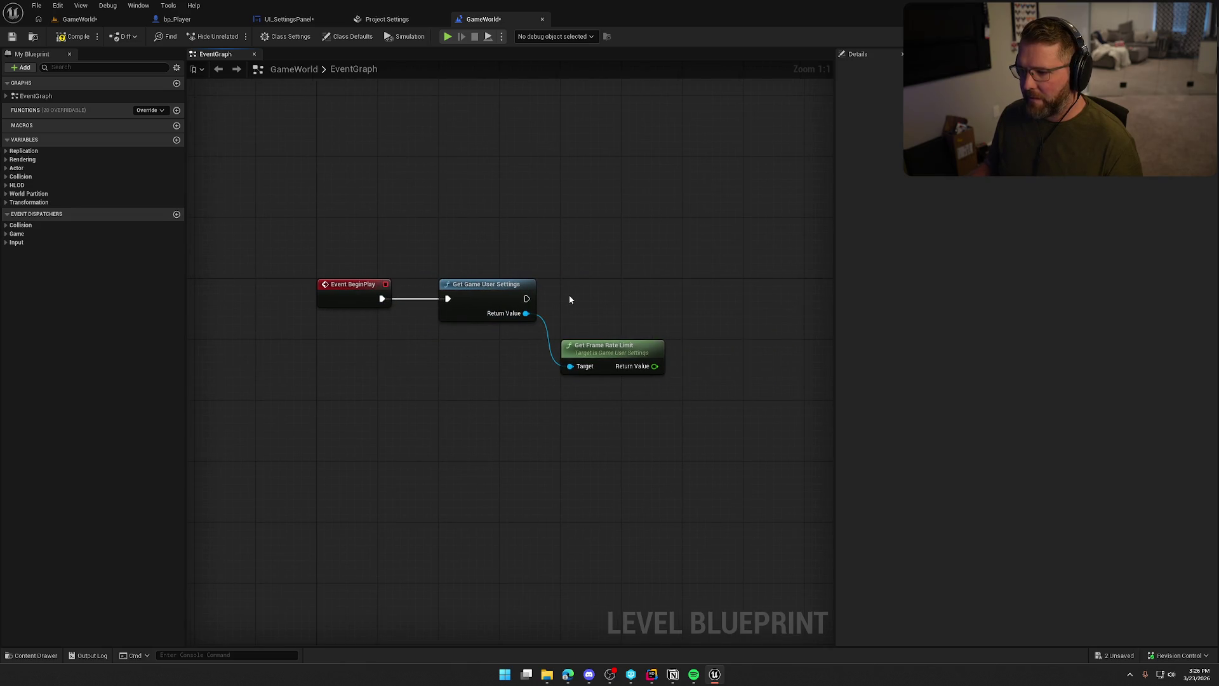
Add a Print String that prints the Get Frame Rate Limit value.
drag(526, 298, 718, 301)
text(print string)
key(Return)
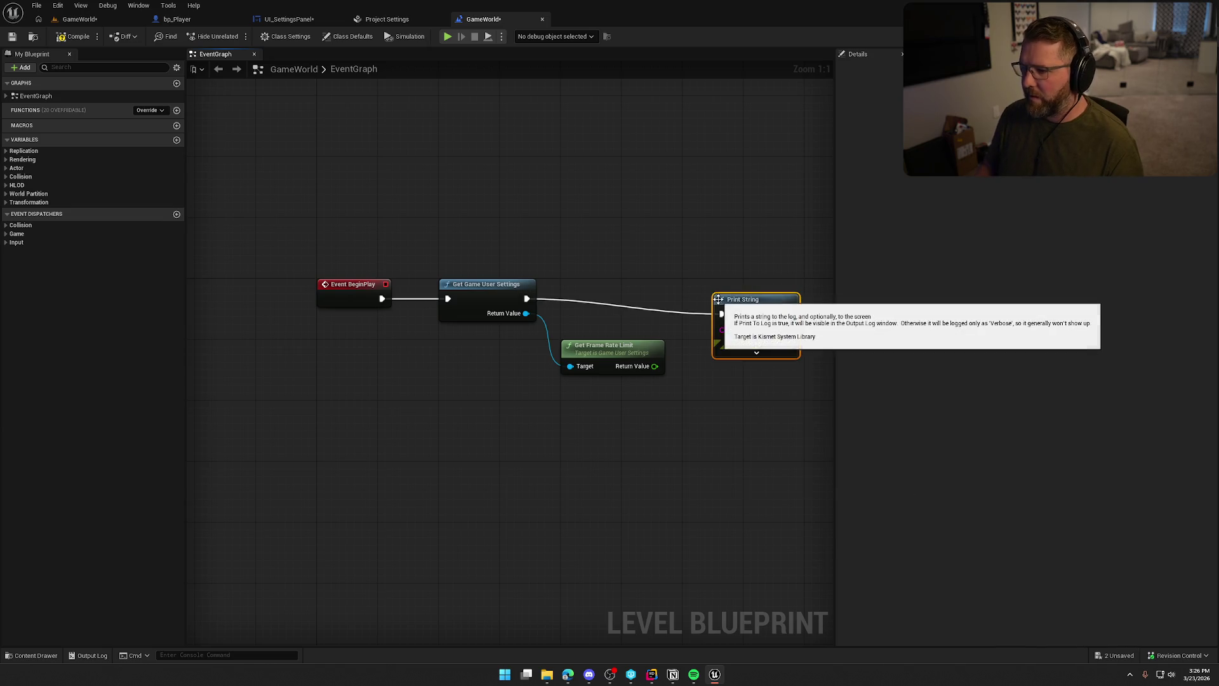
drag(567, 266, 599, 252)
mouse_move(455, 322)
mouse_down()
mouse_move(554, 287)
mouse_move(553, 271)
mouse_up()
Set Print String's text colour to yellow and compile, dismissing Check Out Assets.
click(591, 298)
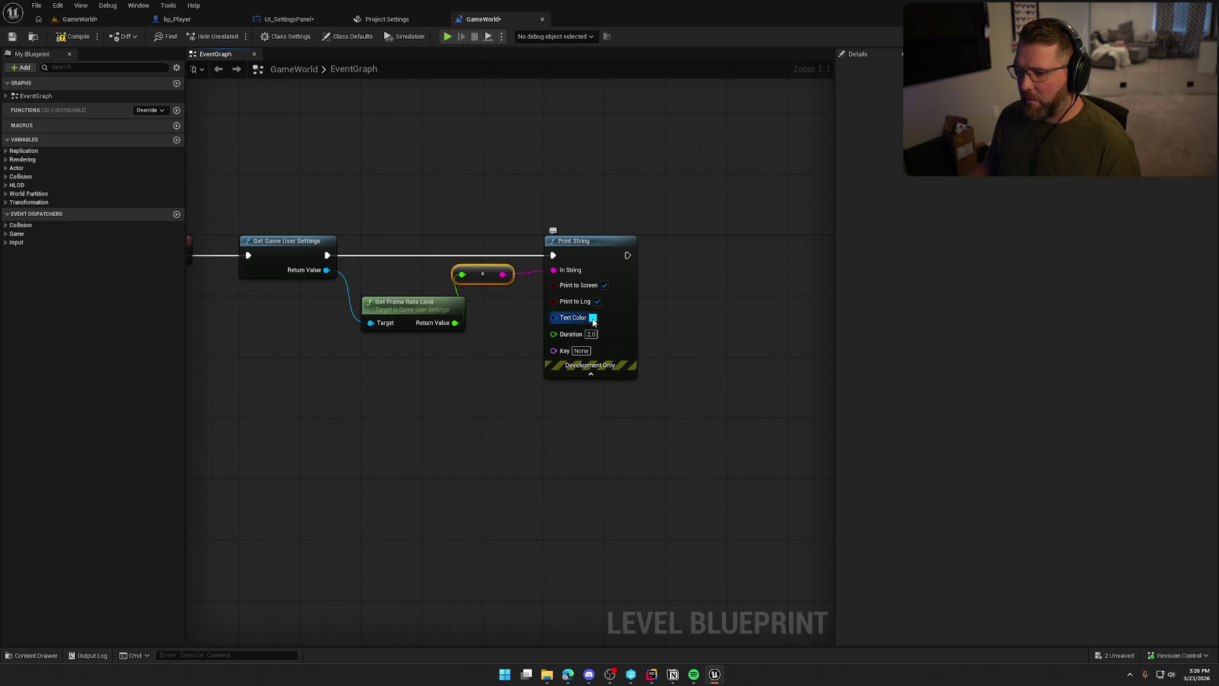
click(593, 318)
drag(654, 415, 690, 467)
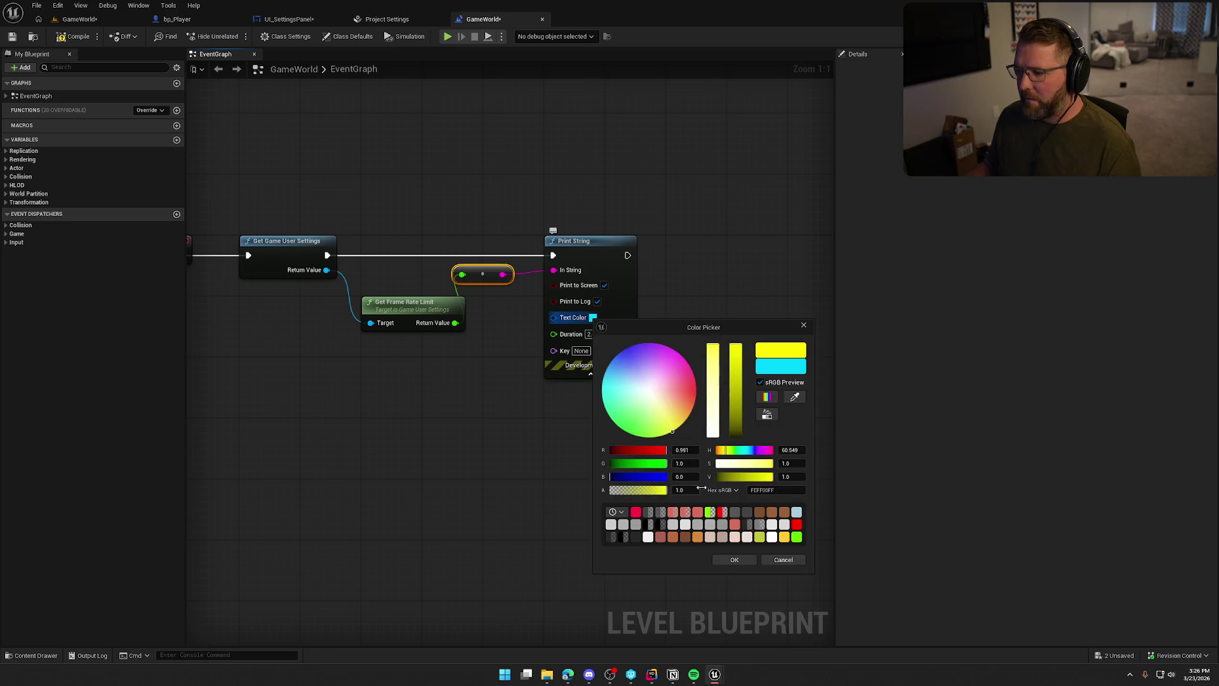
click(735, 560)
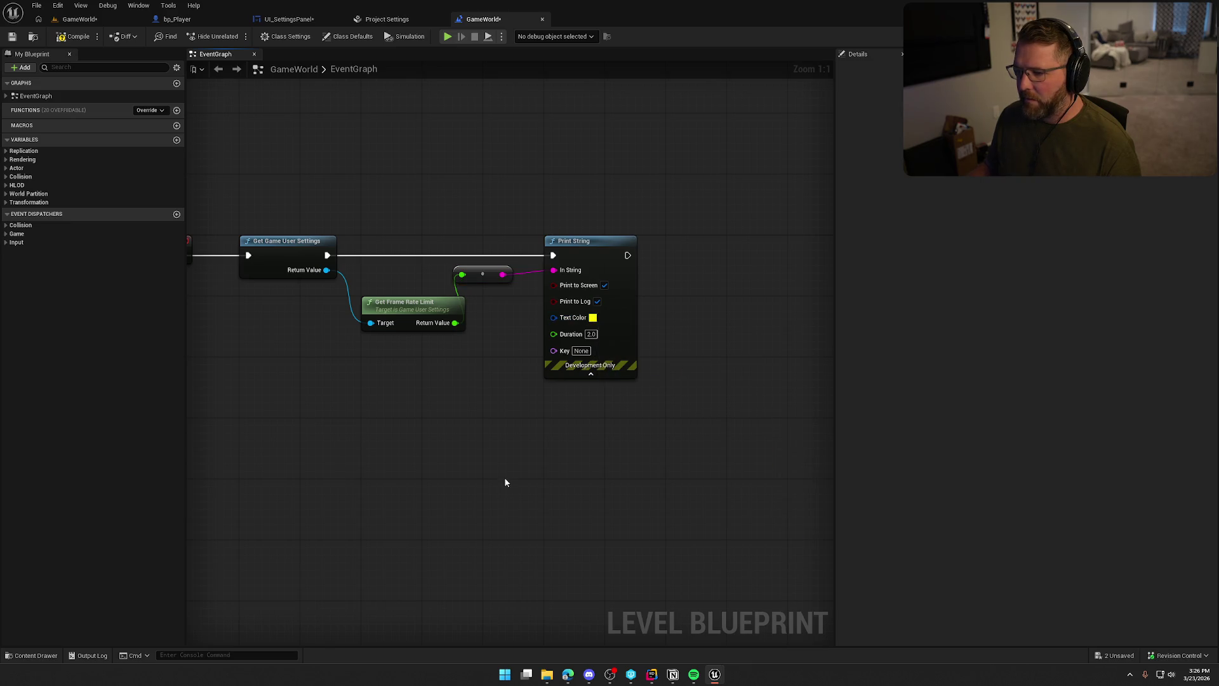
click(73, 36)
click(611, 443)
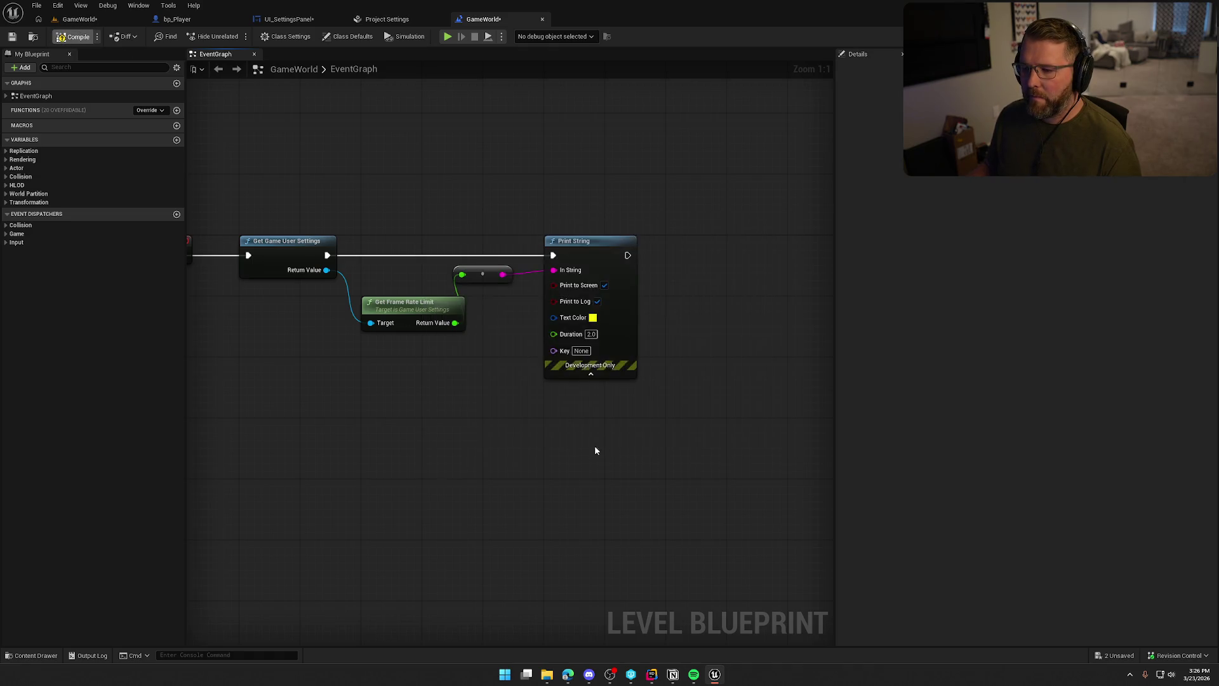
click(82, 19)
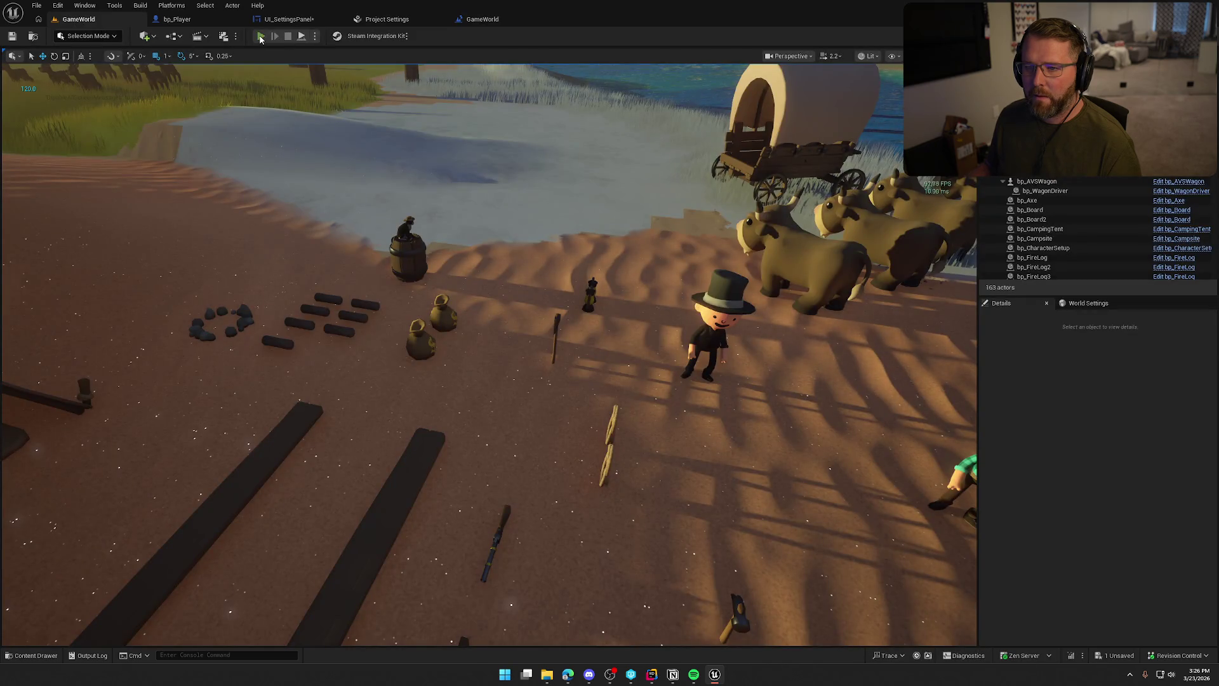
In a play test, apply a 60 FPS frame rate cap from Graphics settings and resume.
key(alt+p)
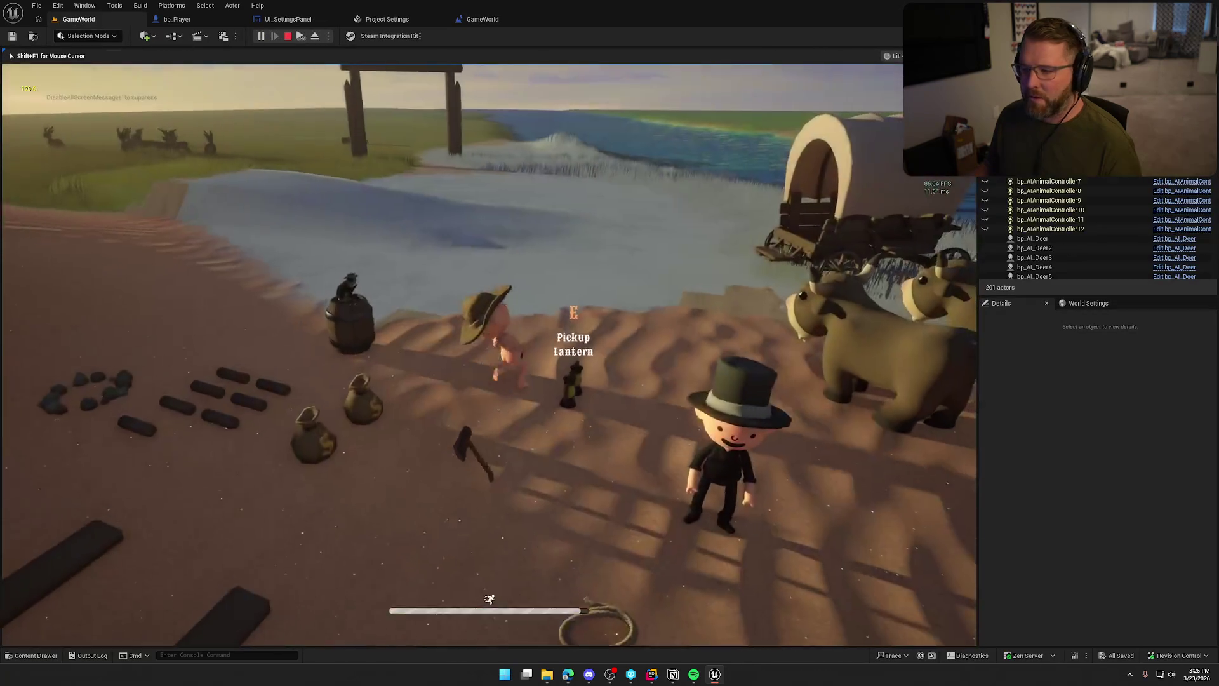
key(Escape)
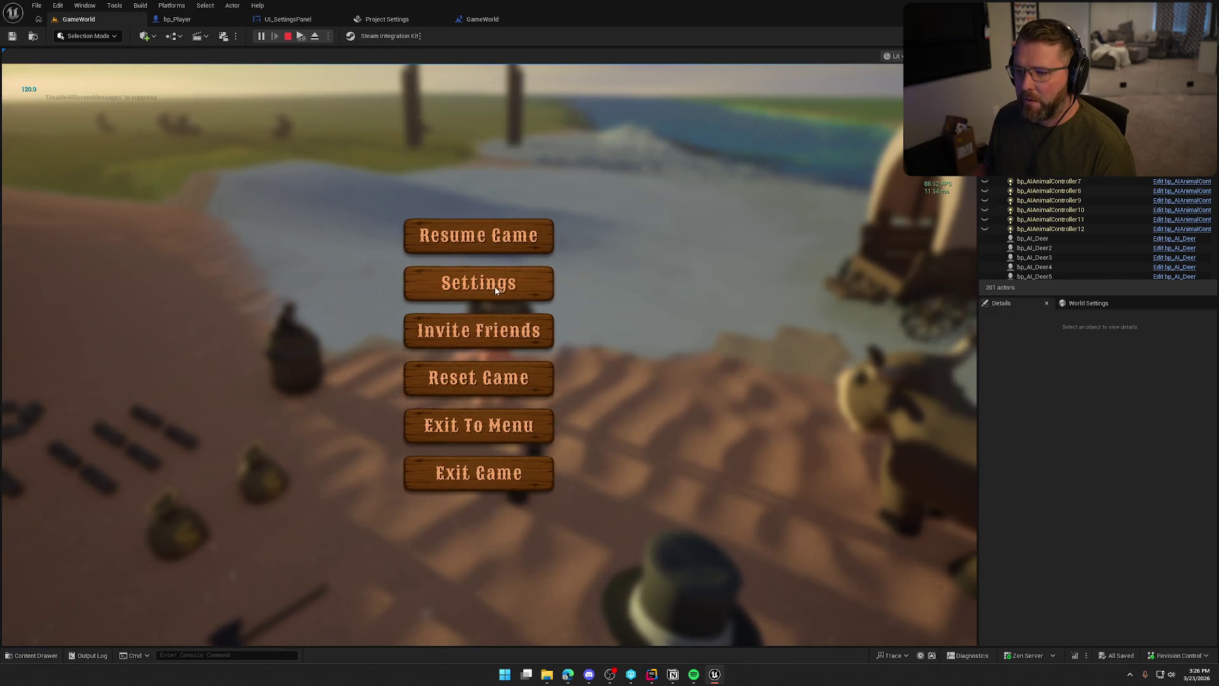
click(494, 287)
click(438, 108)
click(513, 257)
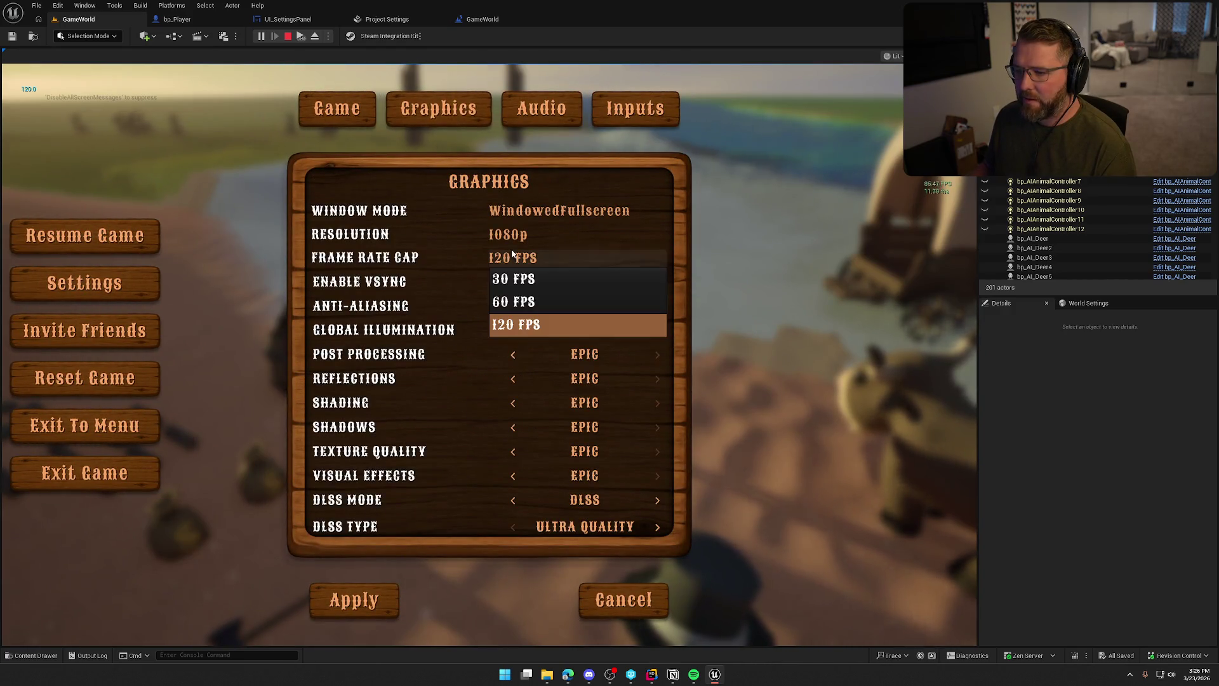
click(515, 311)
click(367, 601)
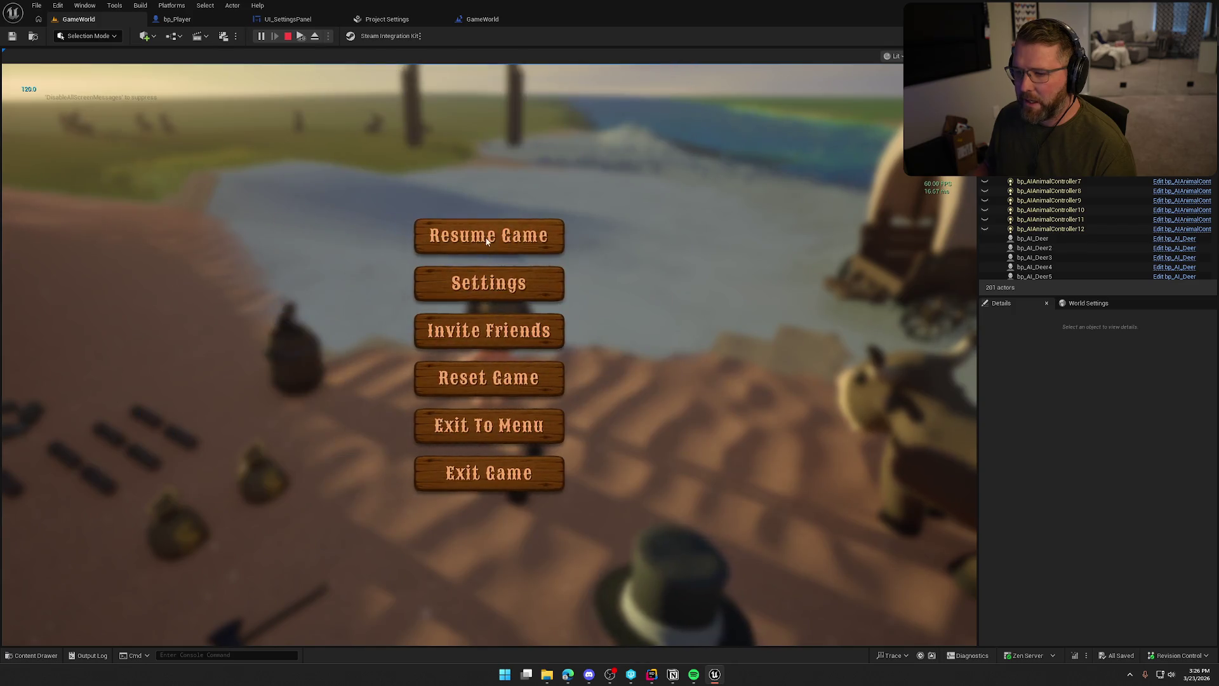
key(Escape)
Restart play, check the Graphics settings cap persisted, then stop and return to UI_SettingsPanel.
key(shift+F1)
click(288, 35)
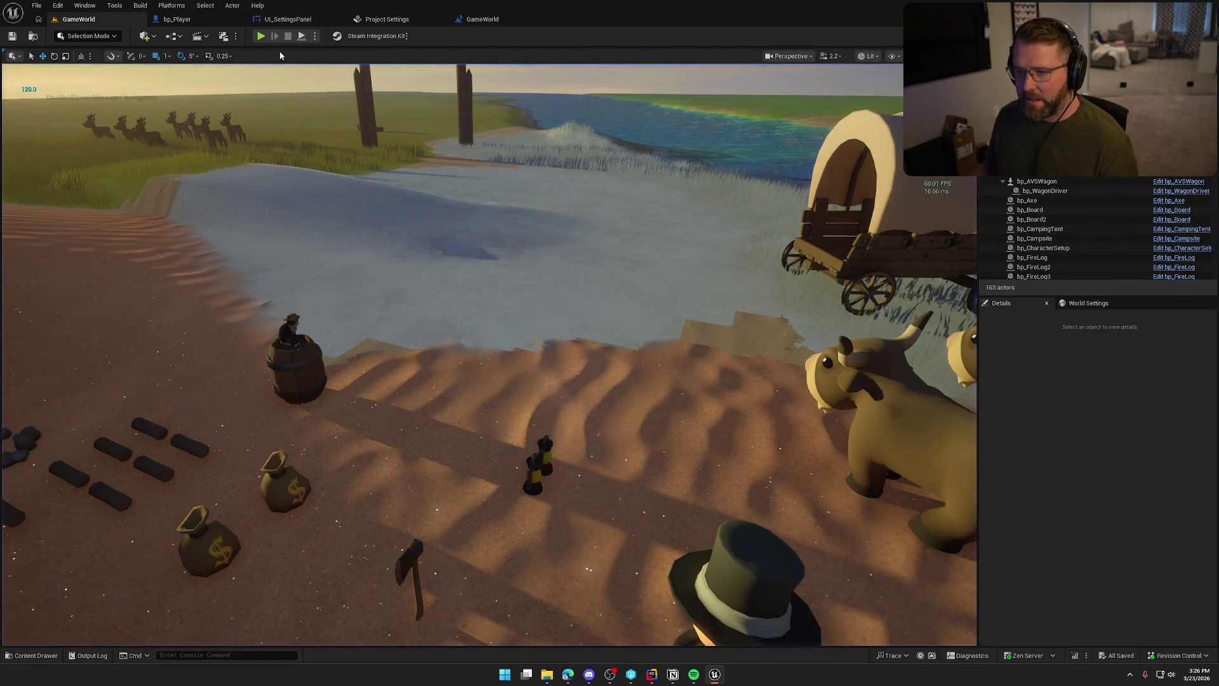
click(261, 36)
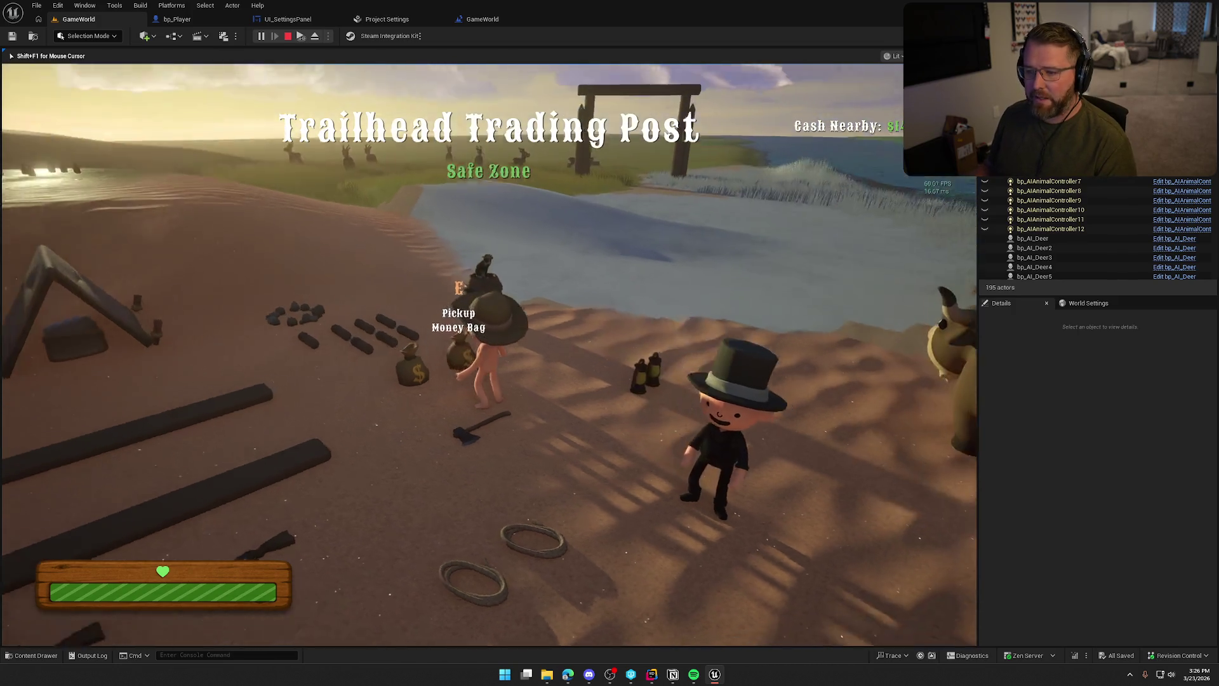
key(shift+F1)
key(Escape)
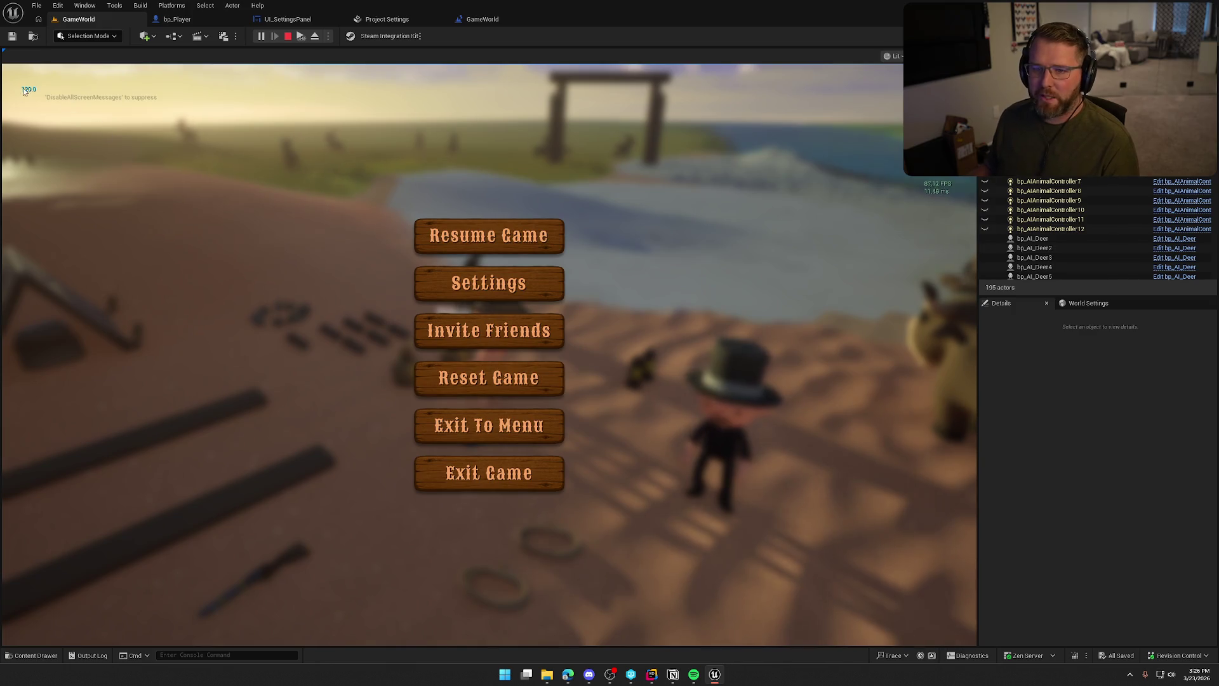
click(502, 286)
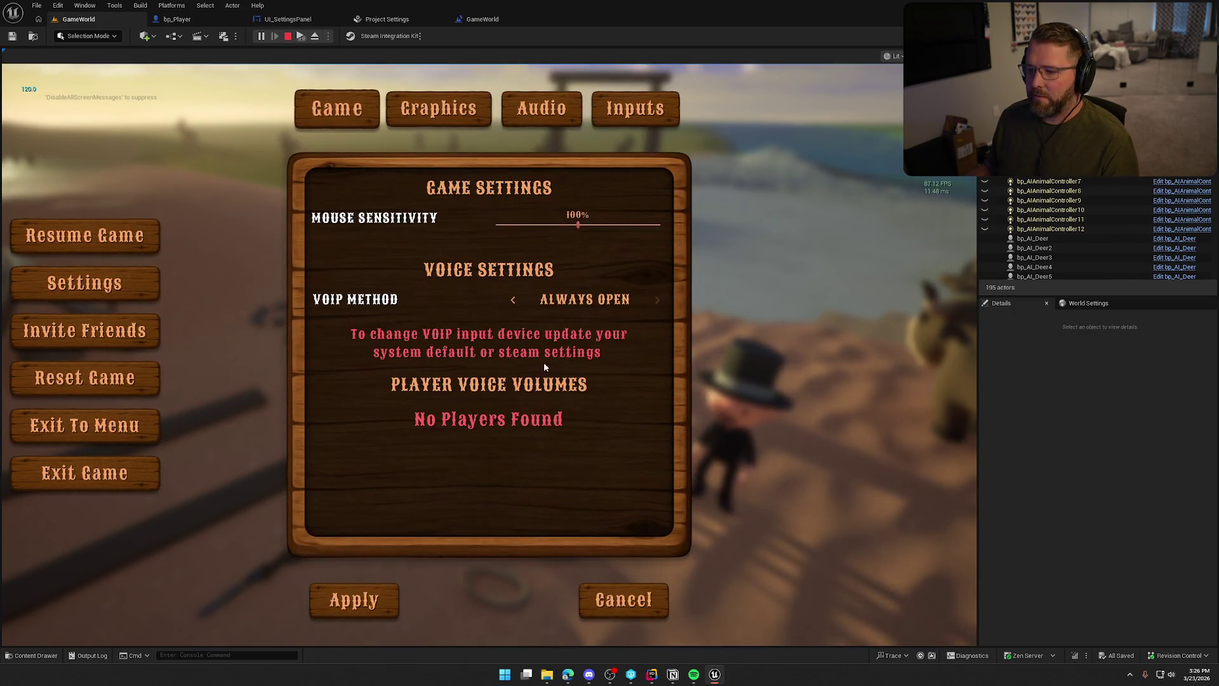
click(438, 108)
key(Escape)
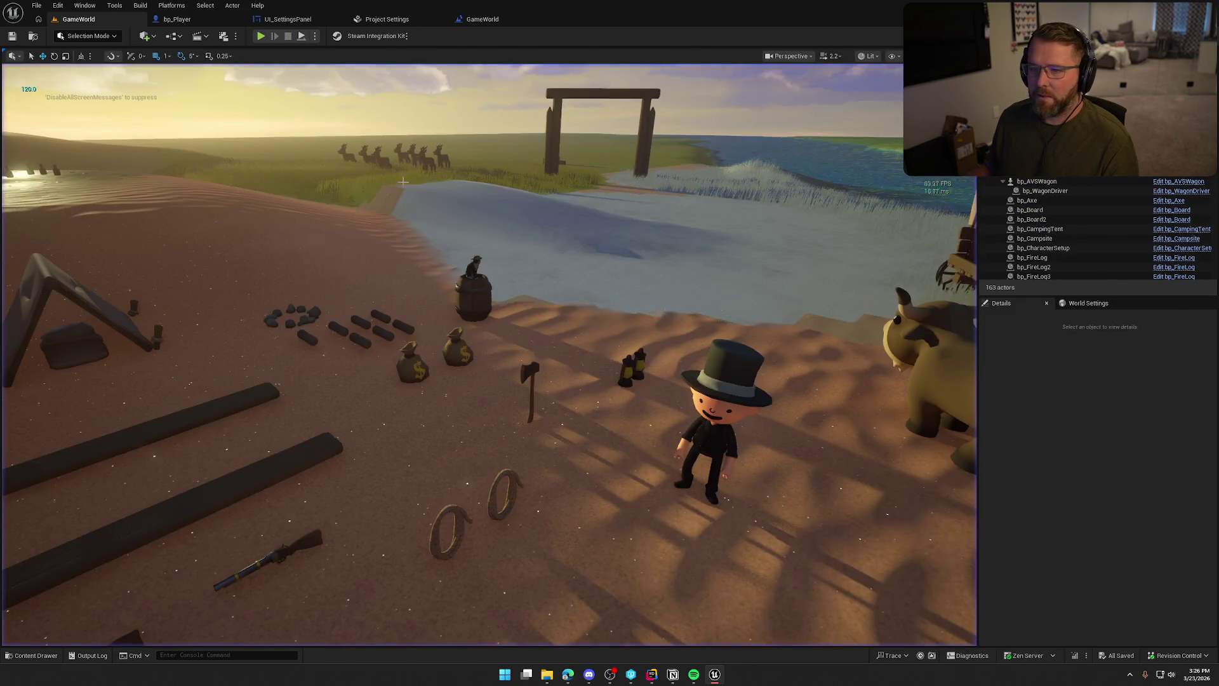
click(287, 19)
Review the frame rate nodes in UI_SettingsPanel's EventGraph, compile and save, and return to GameWorld.
mouse_move(623, 455)
mouse_down()
mouse_move(525, 368)
mouse_move(469, 354)
mouse_move(517, 261)
mouse_up()
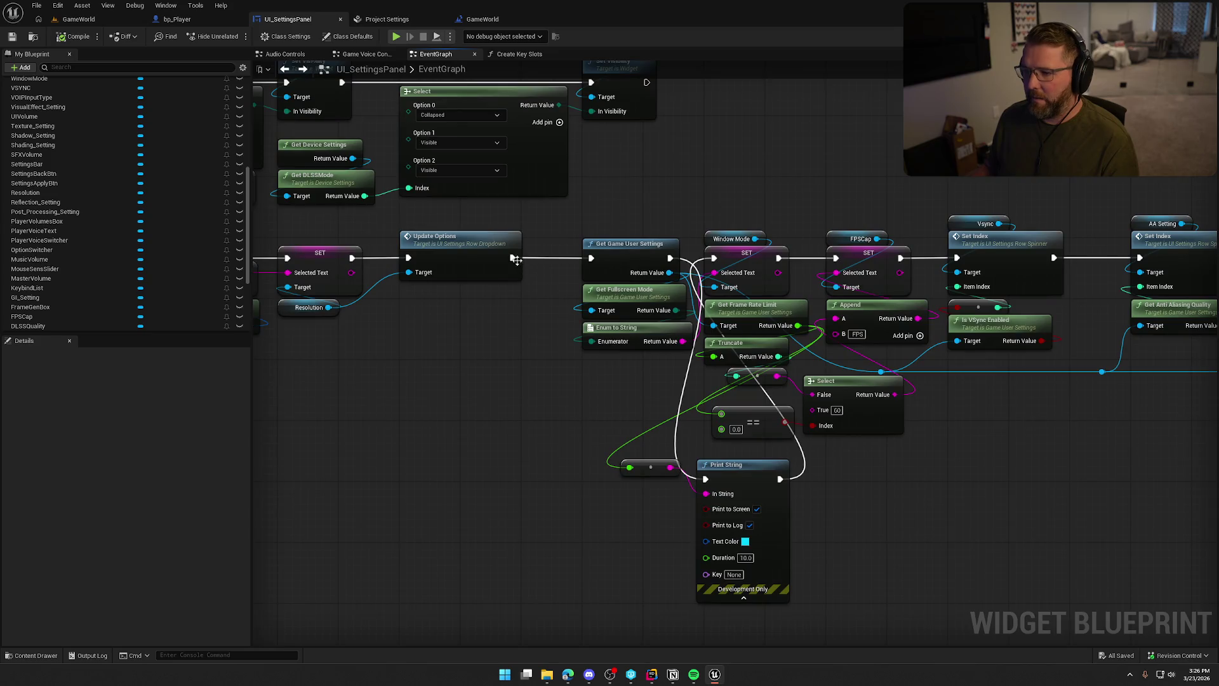
drag(213, 216, 342, 229)
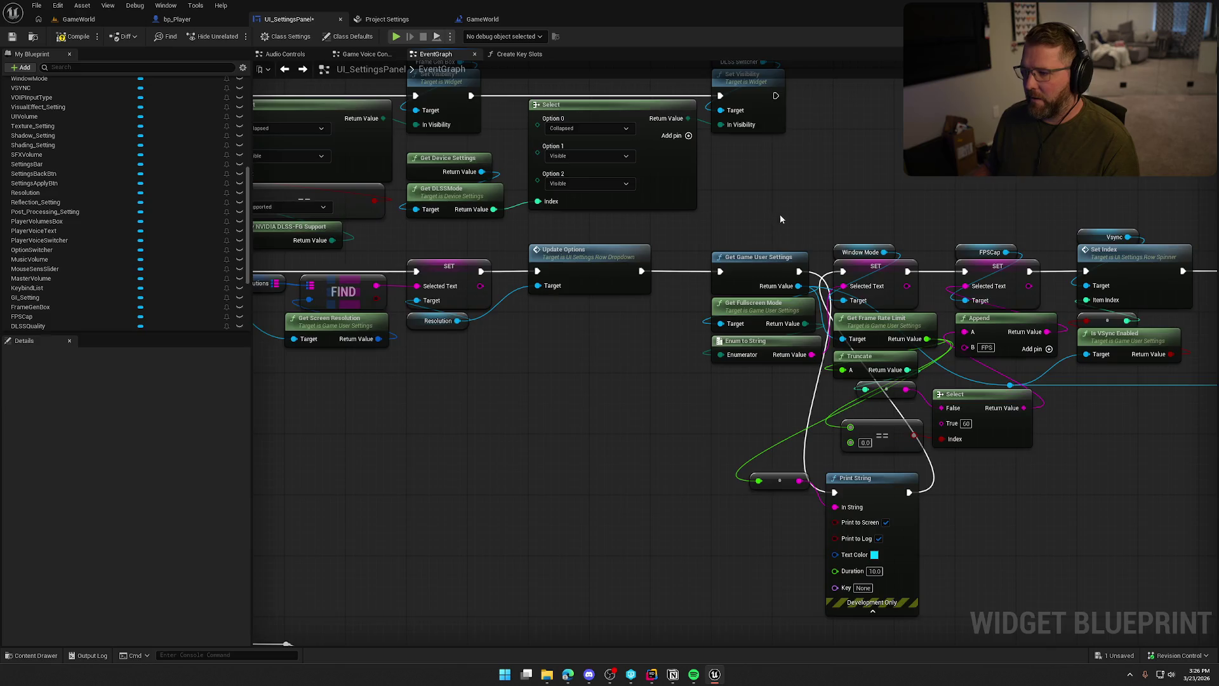
drag(822, 237, 591, 229)
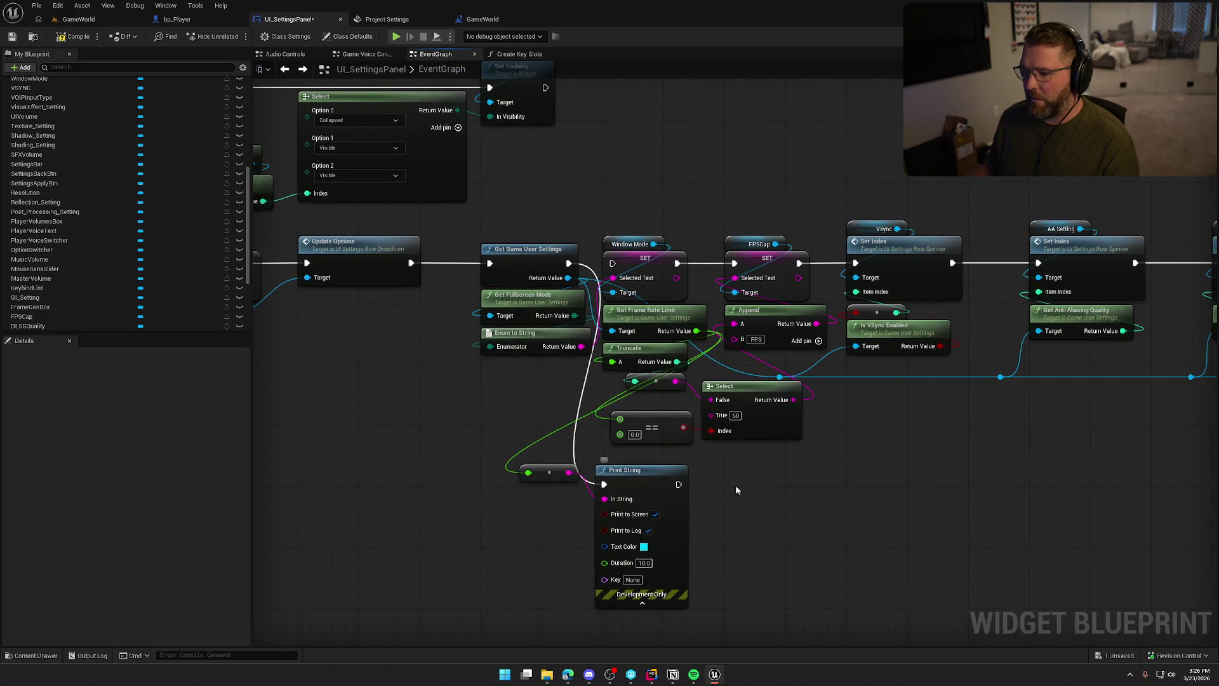
click(76, 36)
click(98, 26)
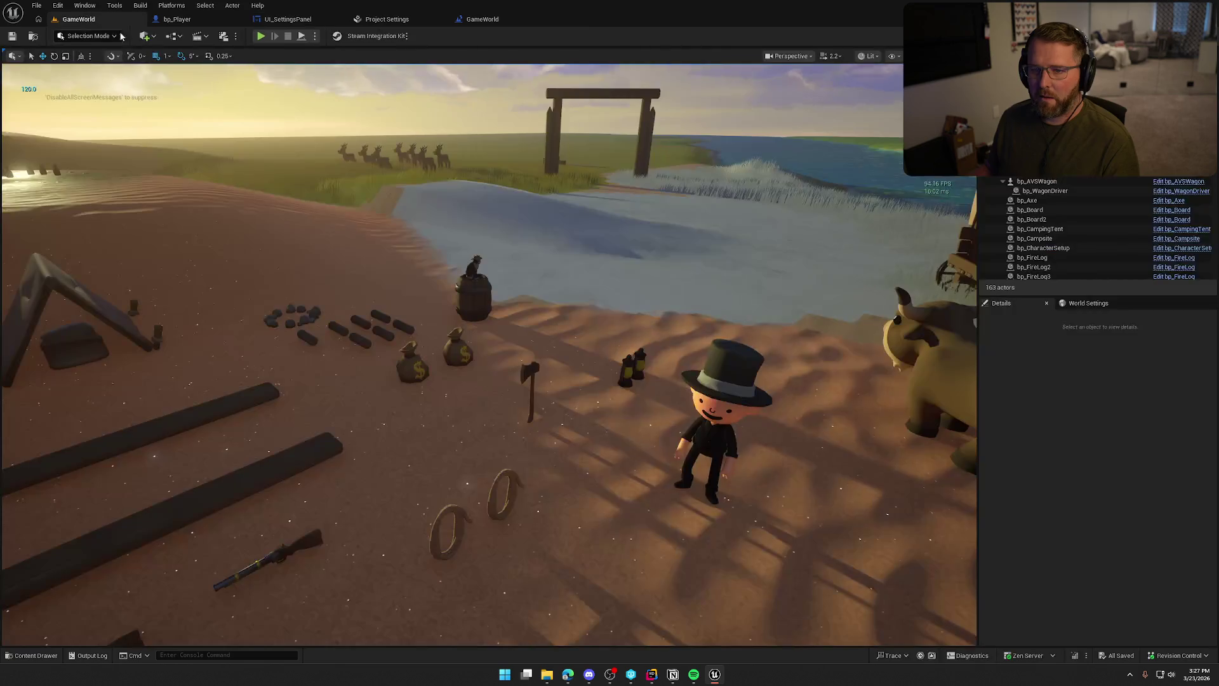
In a play test, set the Graphics Frame Rate Cap to 60 FPS, apply it, and resume.
click(261, 36)
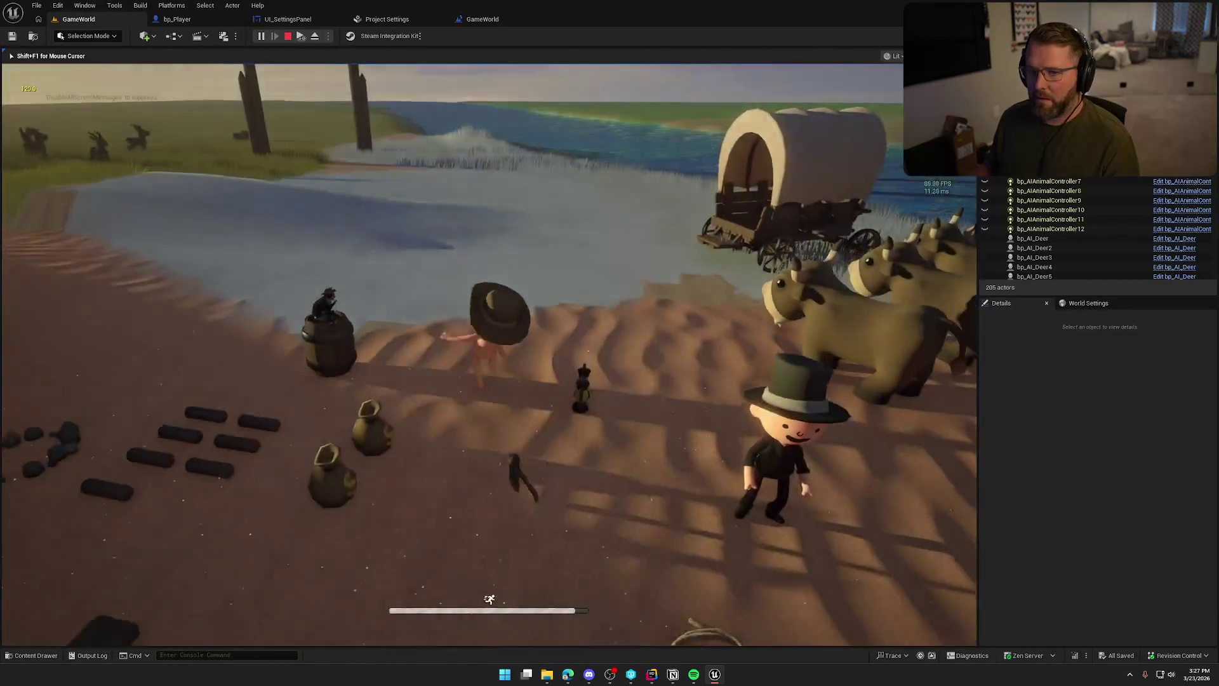
key(Escape)
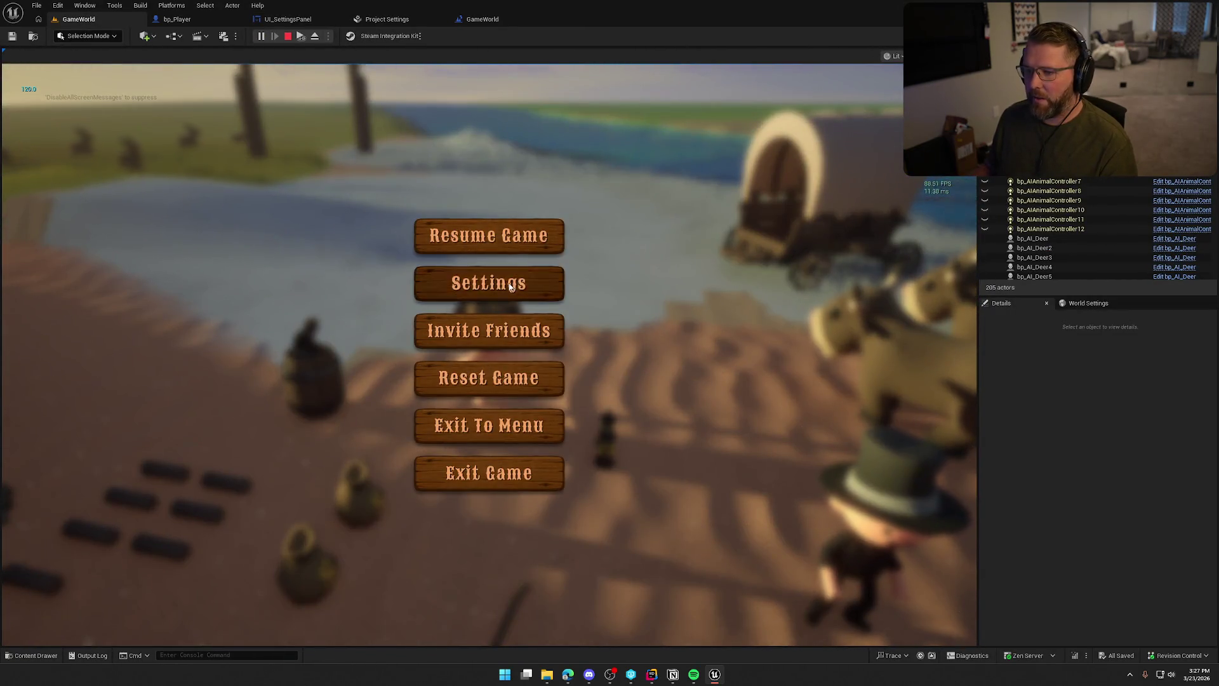
click(490, 281)
click(438, 109)
click(511, 258)
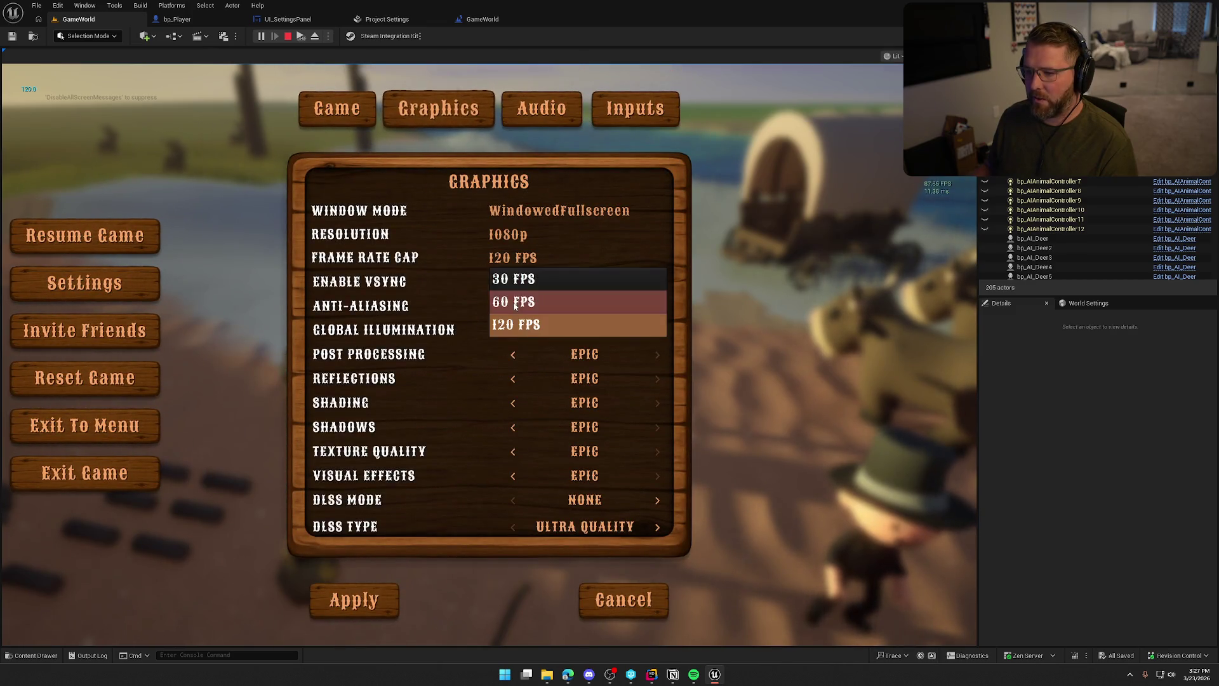
click(511, 299)
click(375, 598)
key(Escape)
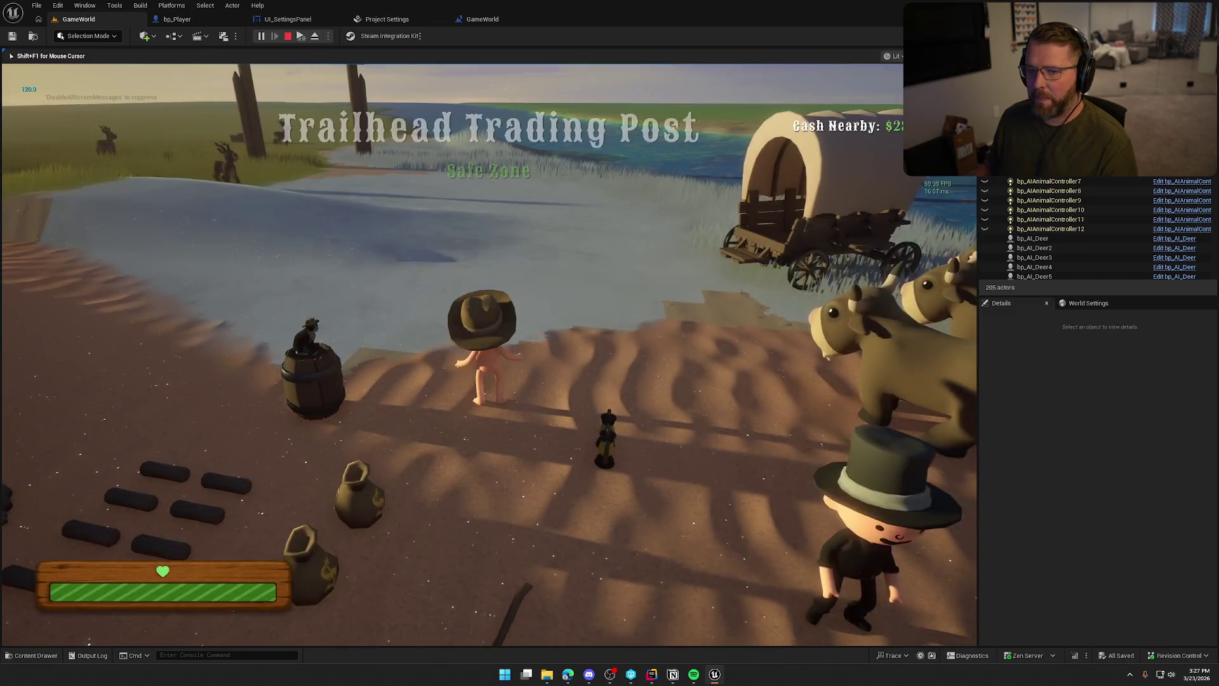
Stop play, then start a fresh play test and bring up its pause menu.
key(shift+F1)
click(288, 35)
click(260, 35)
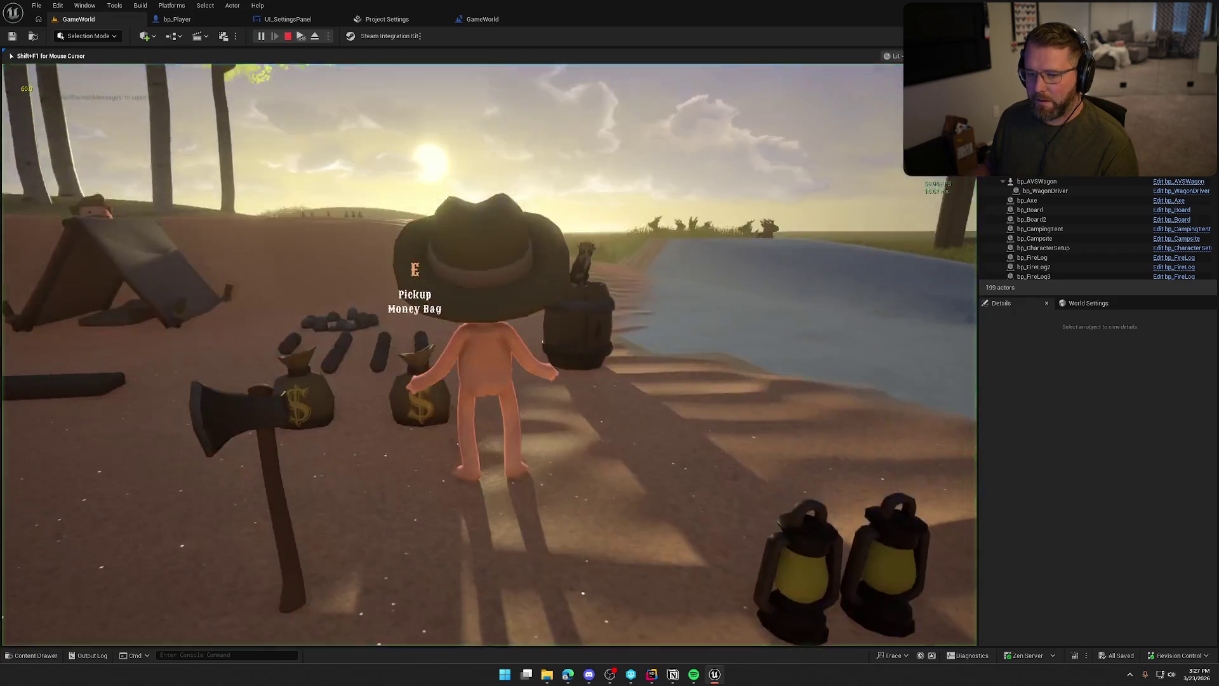
key(Escape)
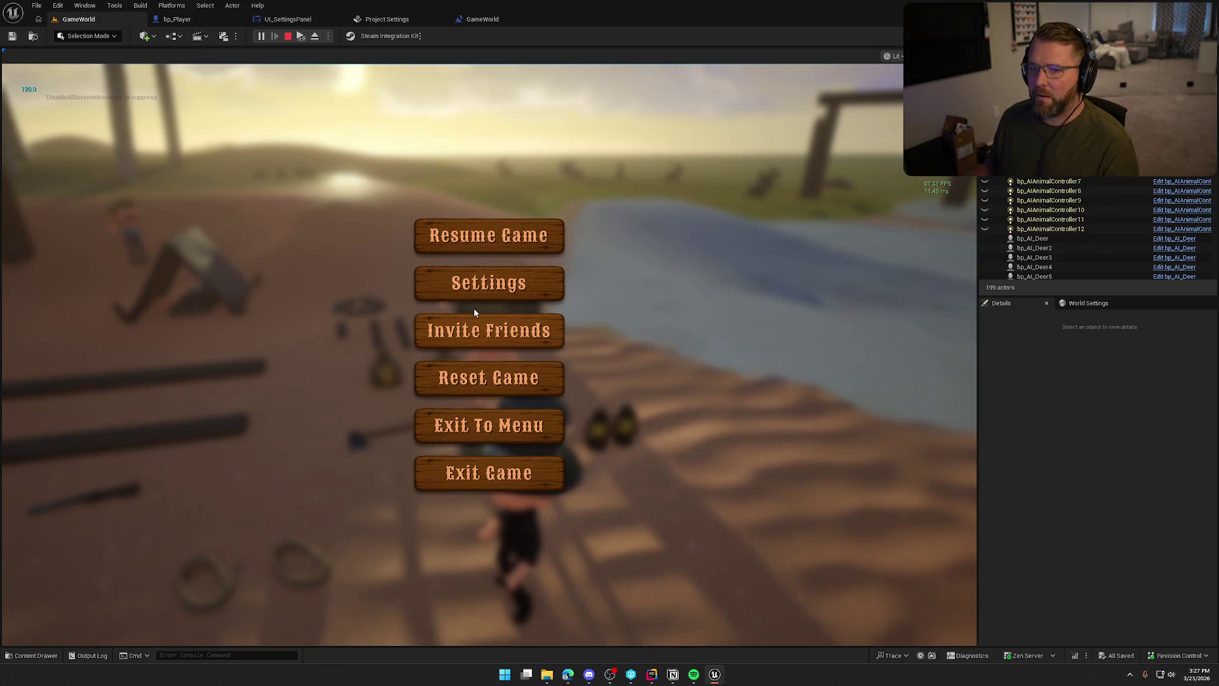
key(Escape)
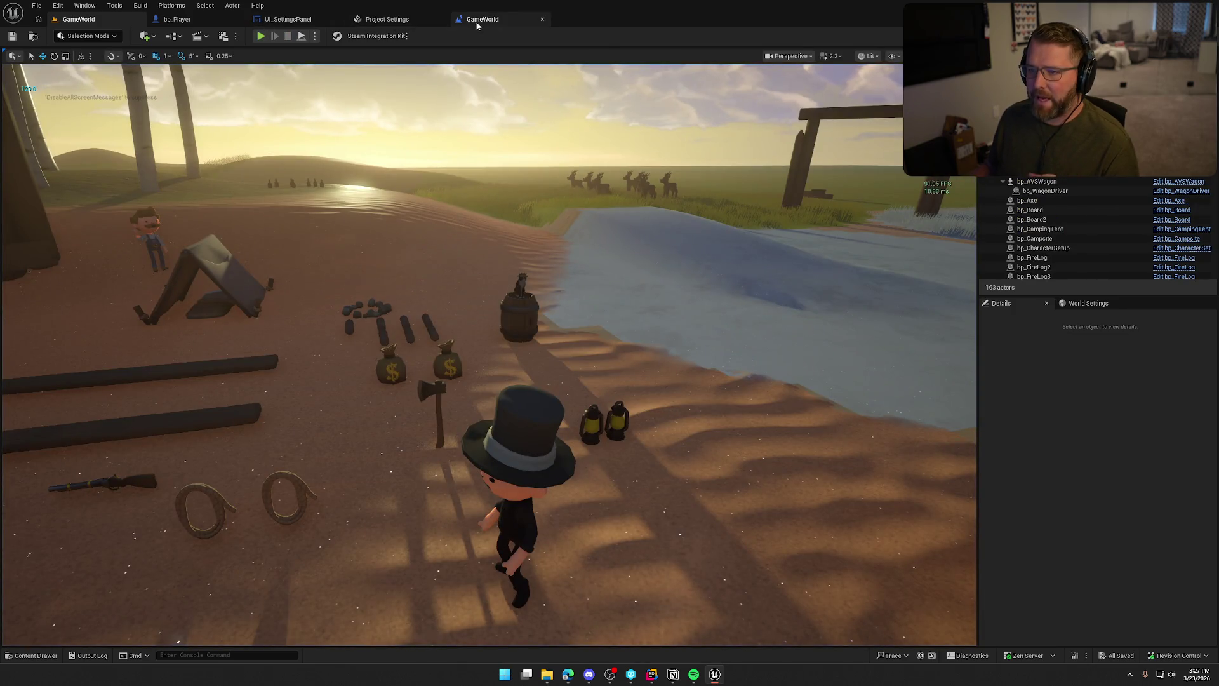
Inspect the Event BeginPlay chain in the GameWorld level blueprint.
click(481, 19)
drag(360, 170, 726, 367)
click(523, 372)
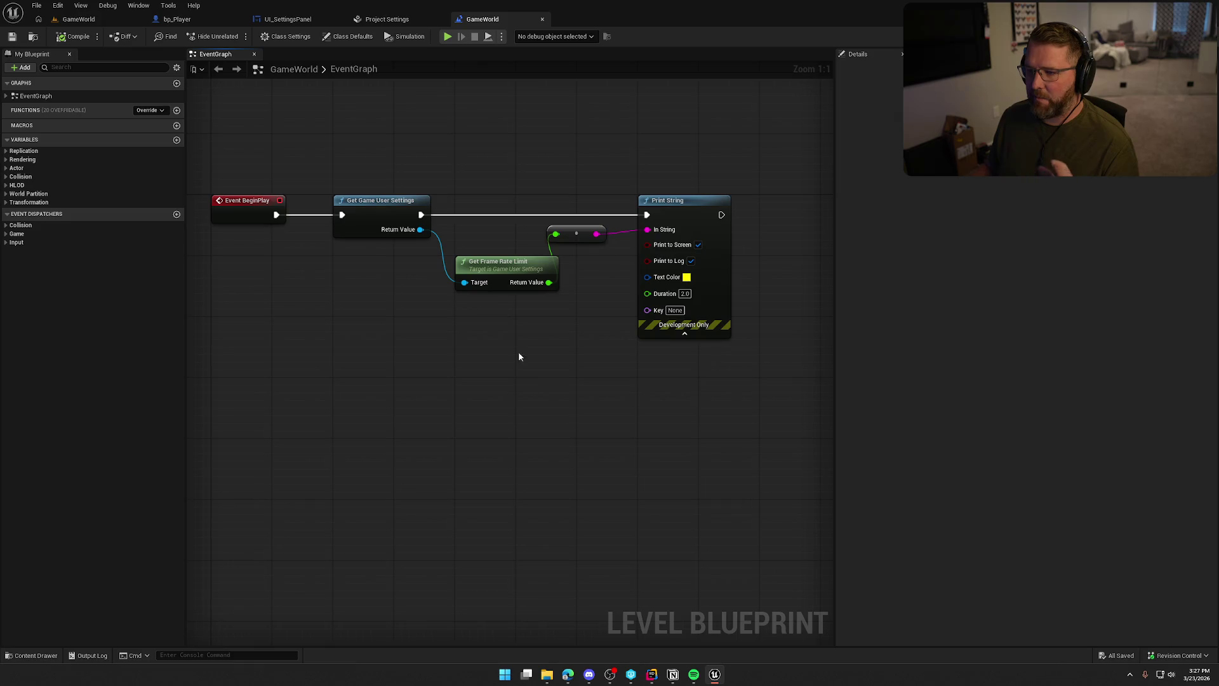
In UI_SettingsPanel, wire Print String's output to the Window Mode set node, then compile and save.
click(296, 20)
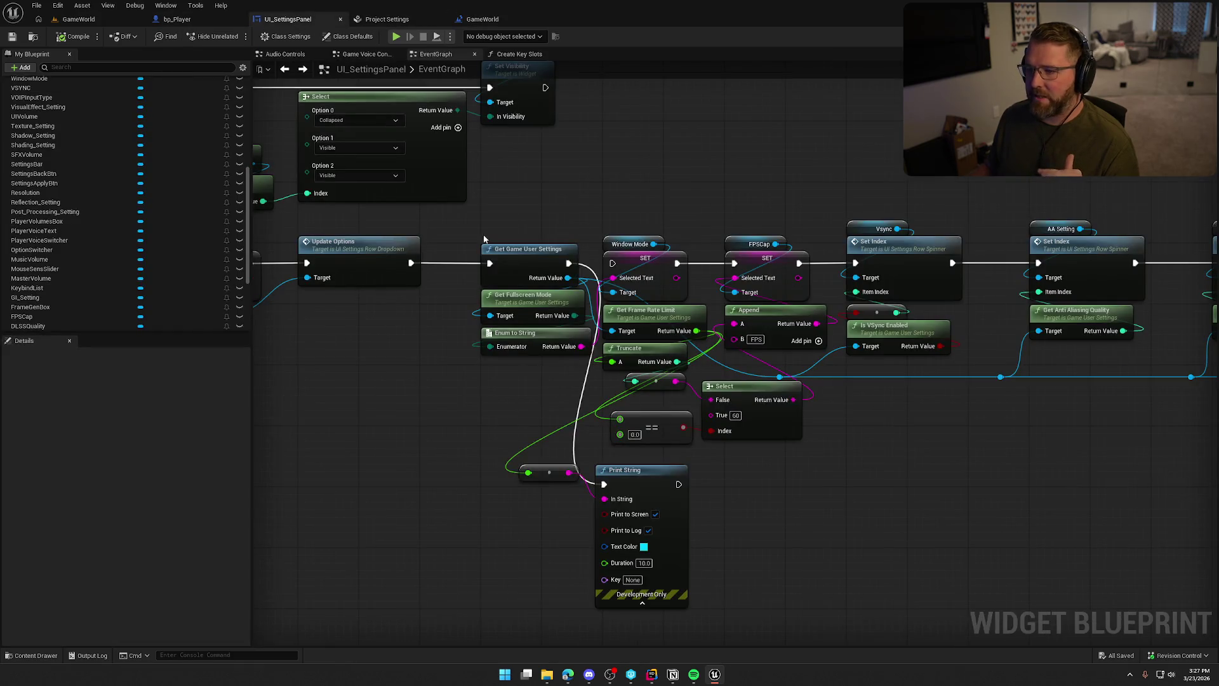
mouse_move(679, 484)
mouse_down()
mouse_move(619, 330)
mouse_move(612, 262)
mouse_up()
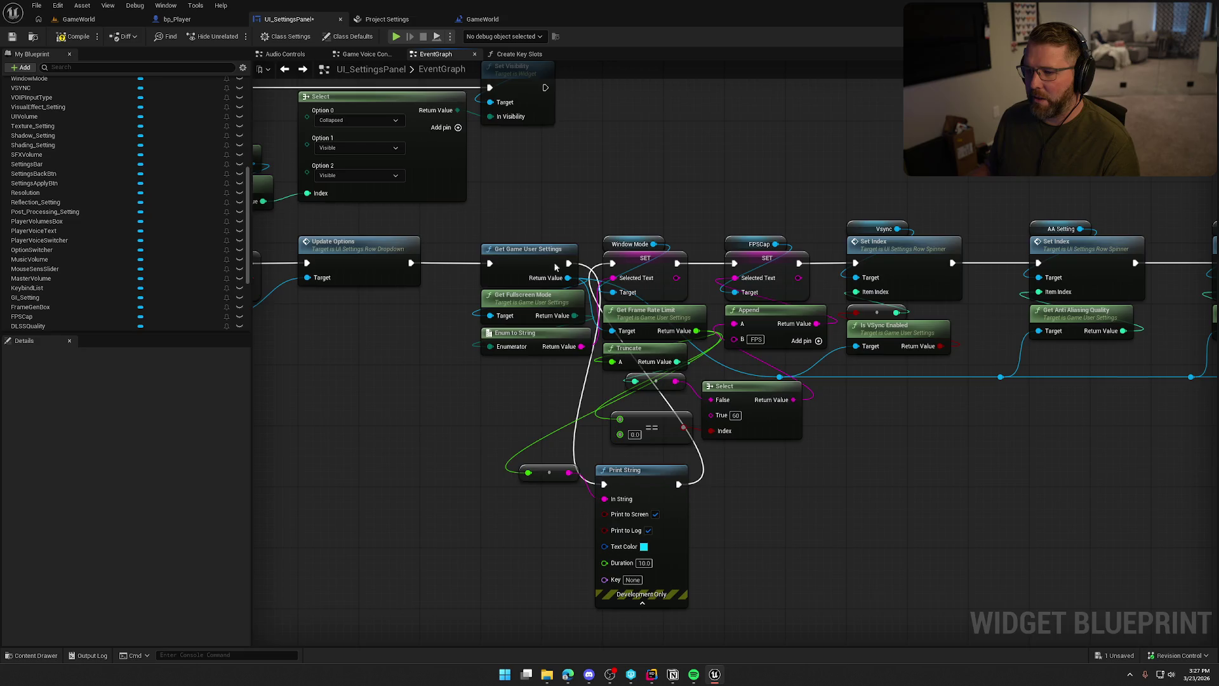
drag(354, 410, 768, 402)
mouse_move(612, 384)
mouse_down()
mouse_move(829, 349)
mouse_move(1050, 353)
mouse_up()
mouse_move(443, 337)
mouse_down()
mouse_move(740, 343)
mouse_move(758, 427)
mouse_up()
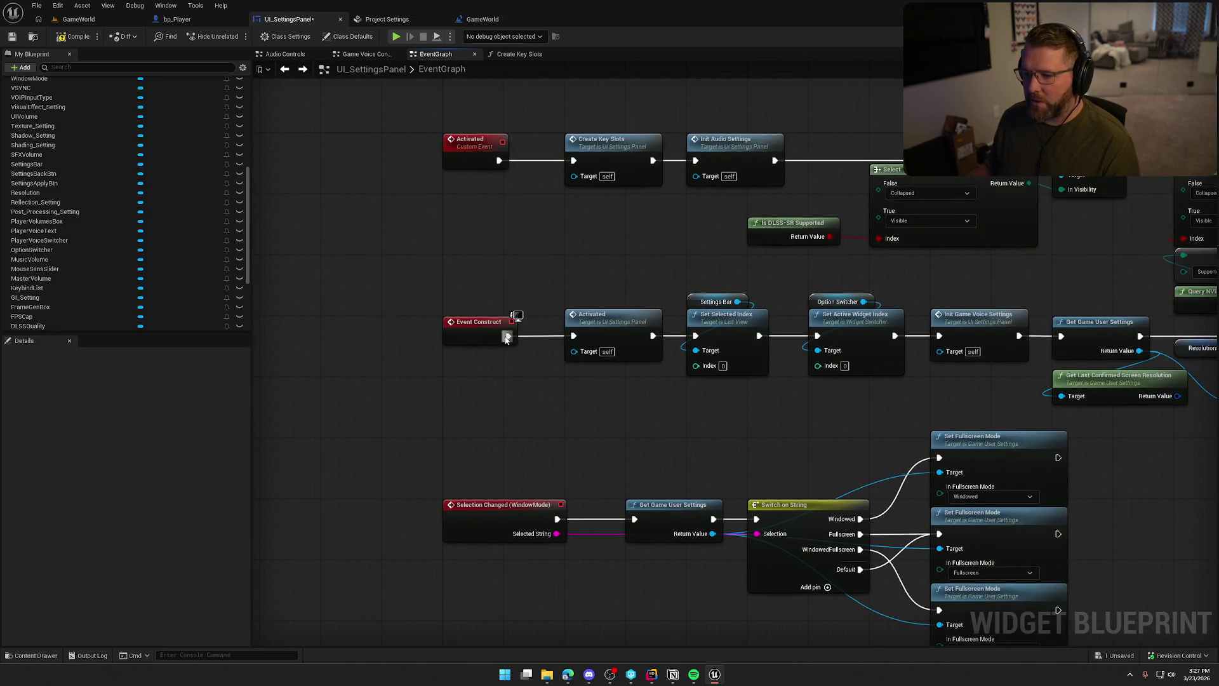
click(72, 38)
click(79, 19)
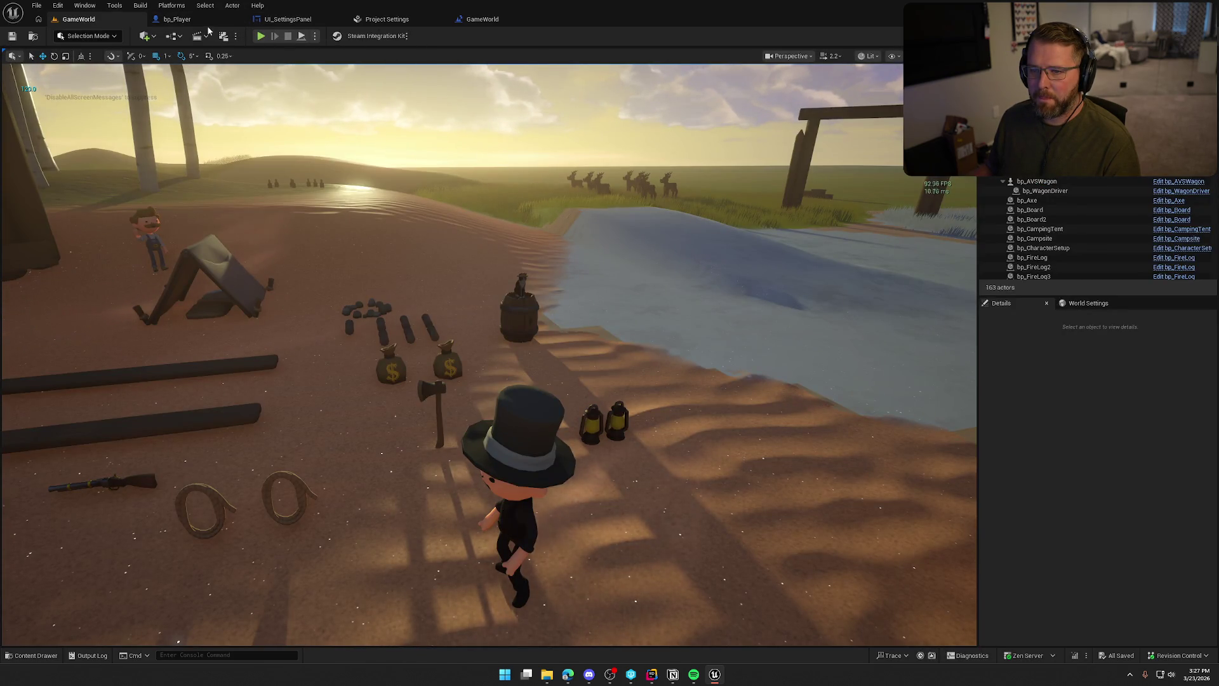
Connect Event Construct to the Activated event in the settings panel graph.
click(288, 19)
drag(695, 417, 701, 152)
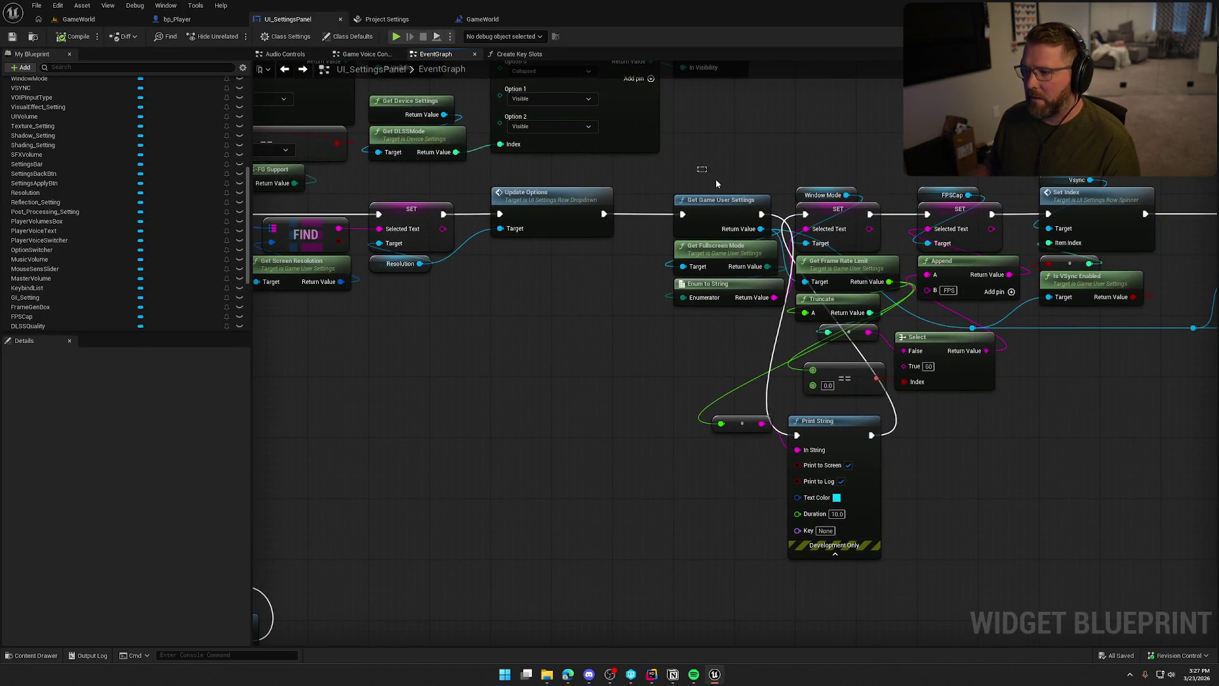
ctrl+click(848, 281)
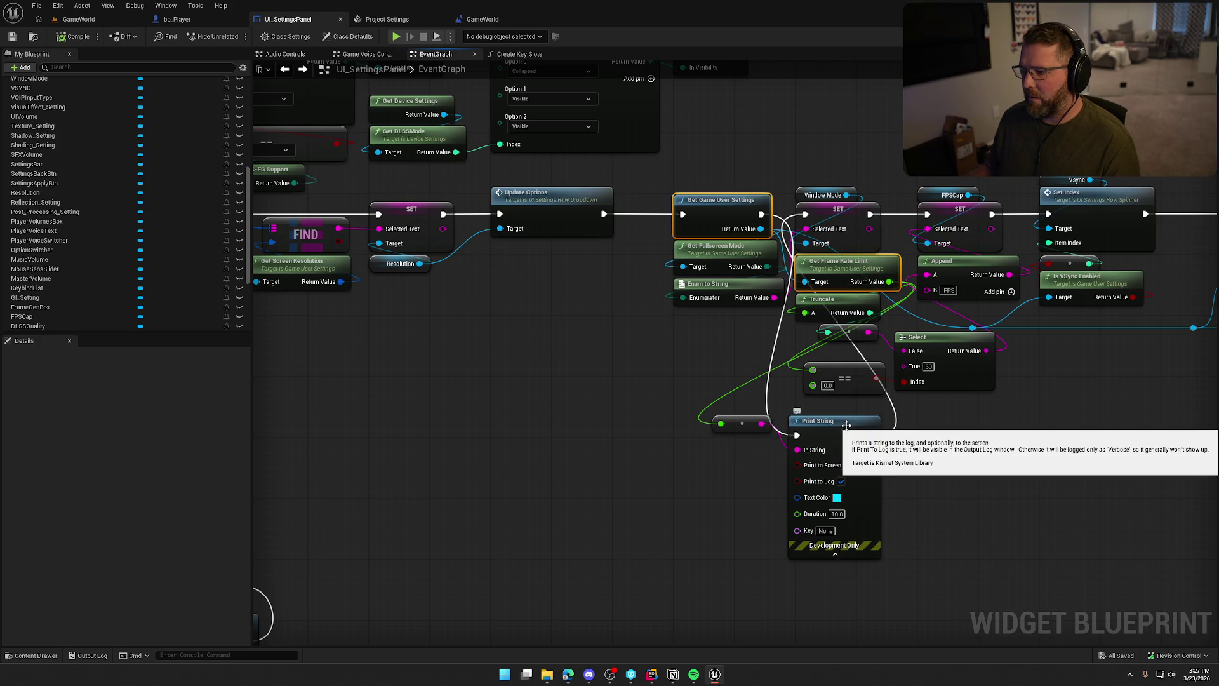
scroll(787, 407, down, 5)
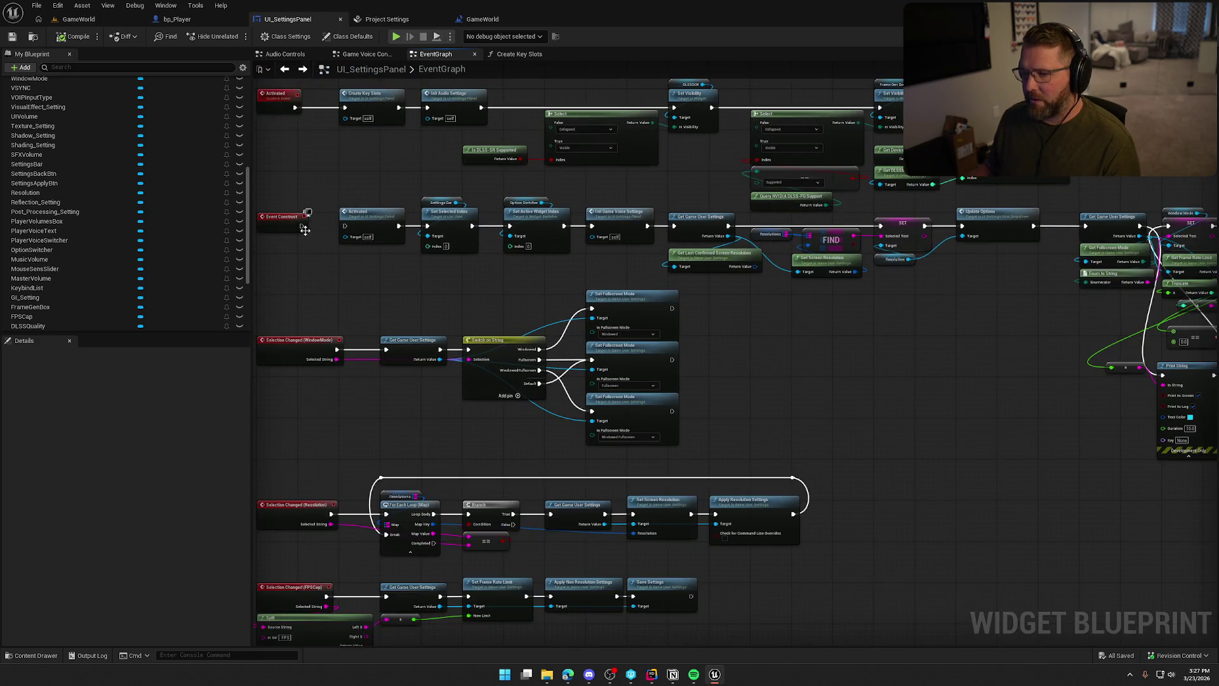
drag(304, 229, 345, 226)
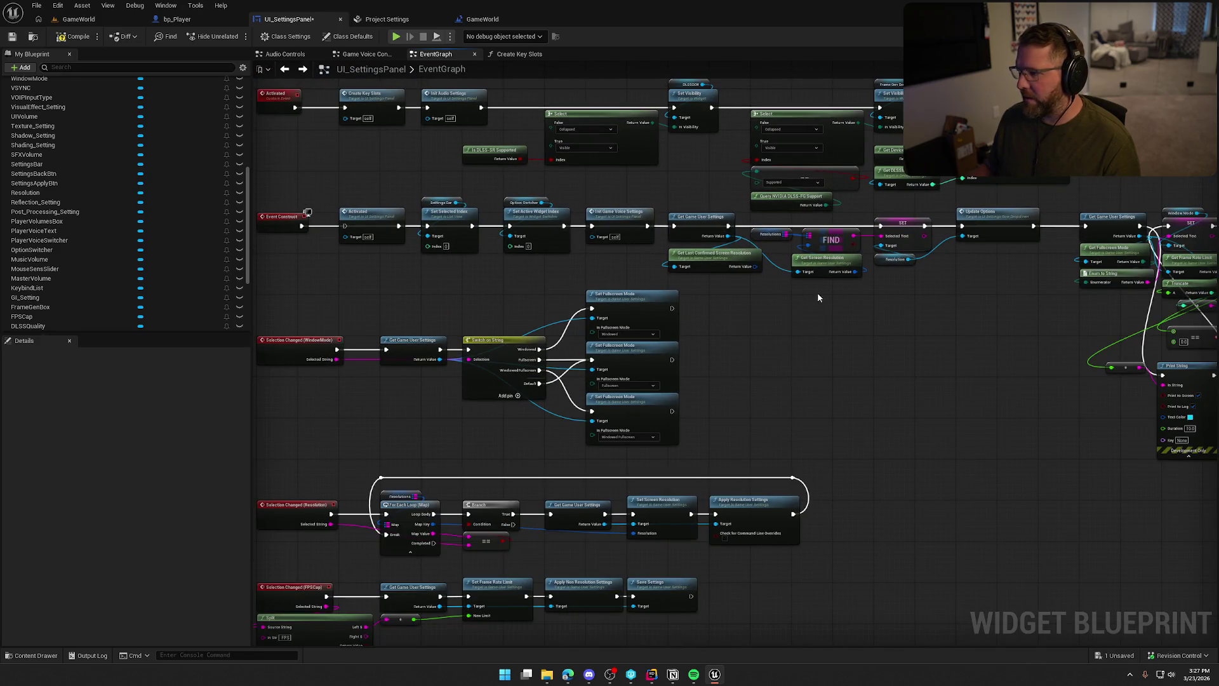
click(71, 20)
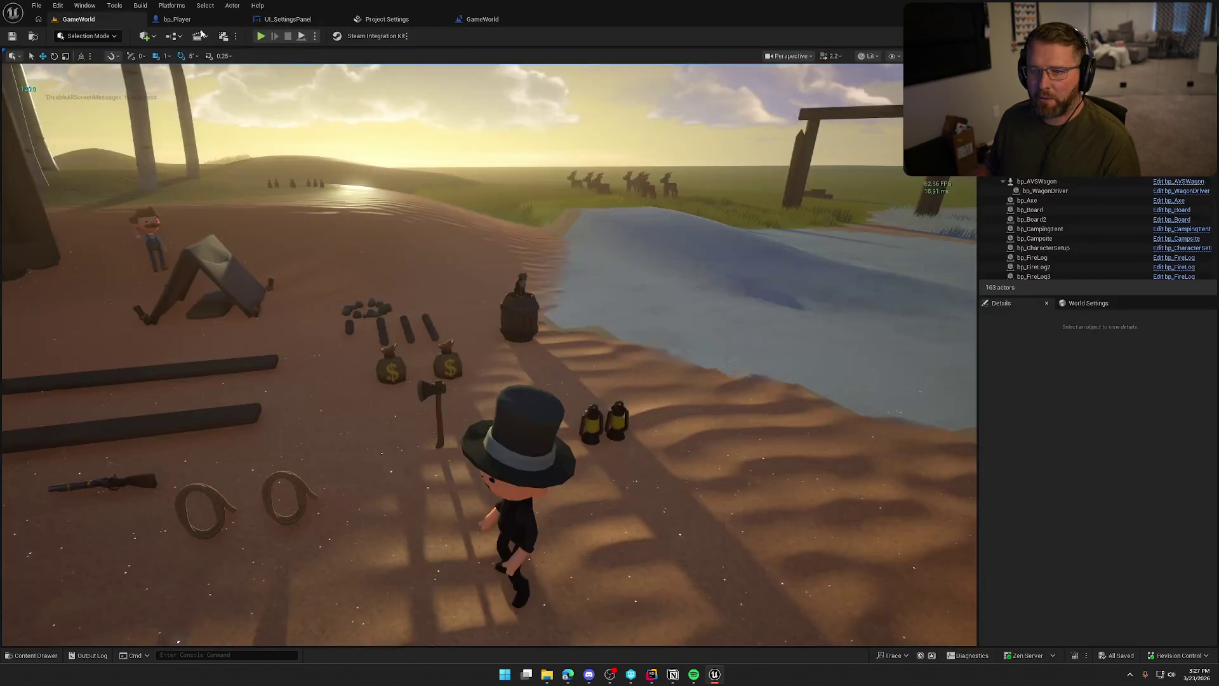
Play-test the level and set the Graphics Frame Rate Cap to 60 FPS, then apply.
click(260, 37)
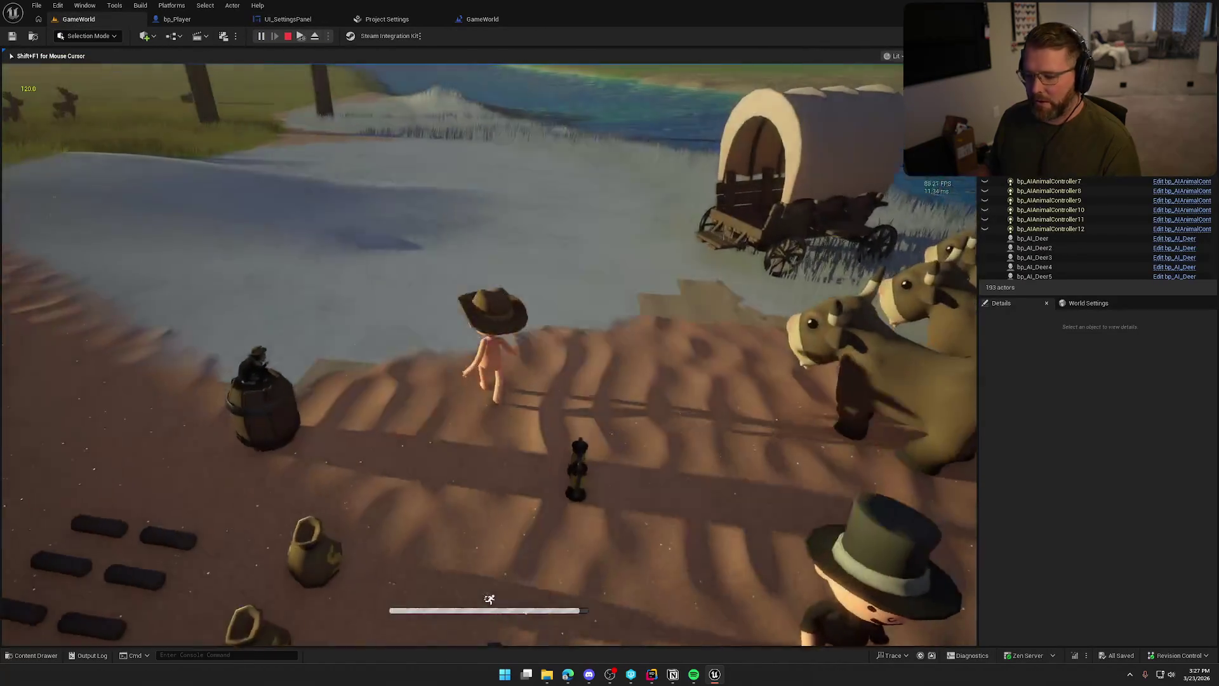
key(Escape)
click(519, 291)
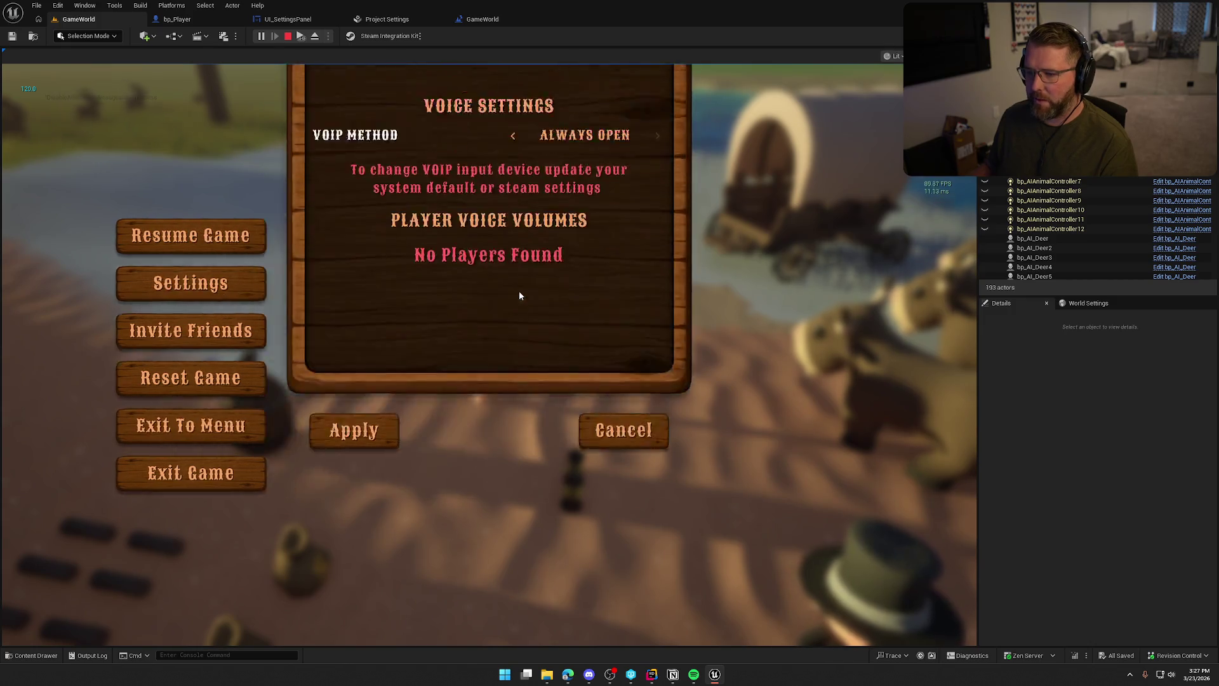
click(445, 121)
click(528, 258)
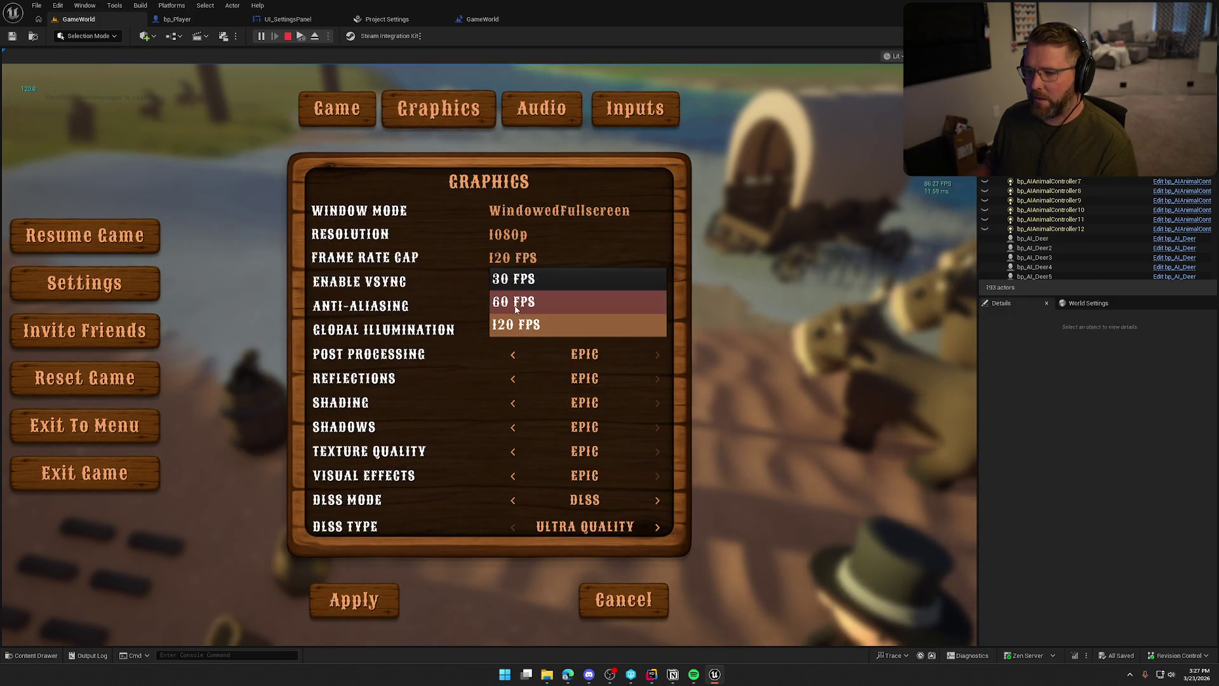
click(530, 299)
click(356, 592)
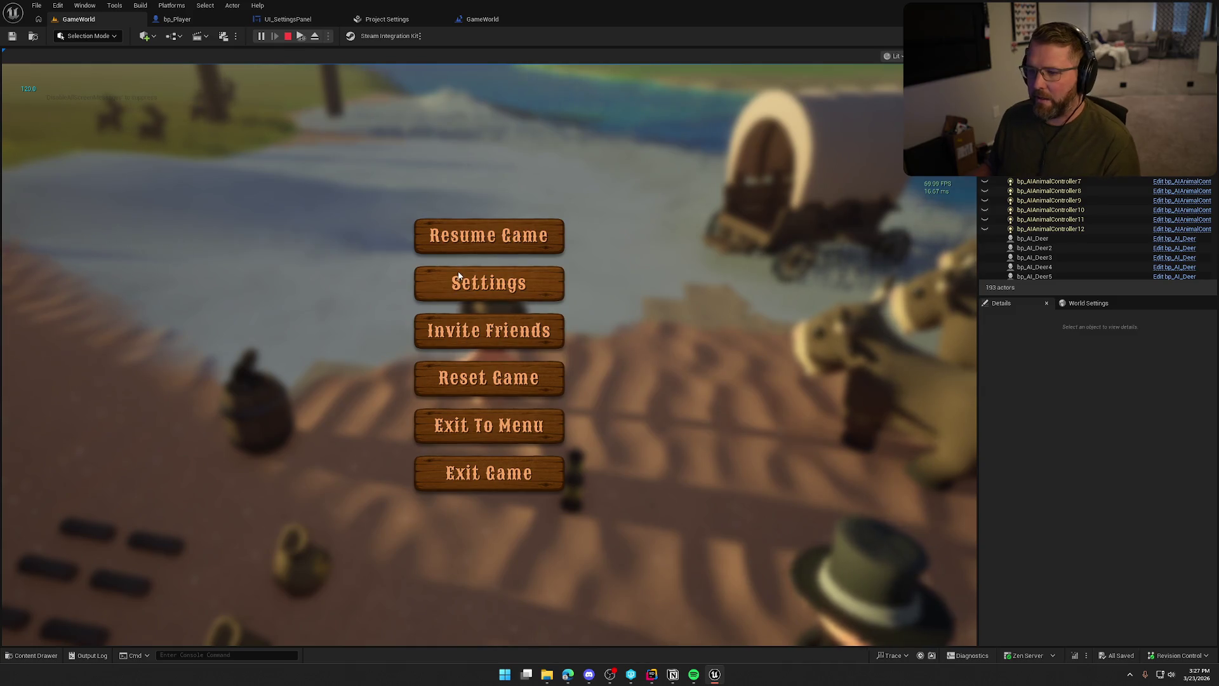
End play, start another play test and pause it, then return to the settings panel graph.
key(Escape)
key(alt+p)
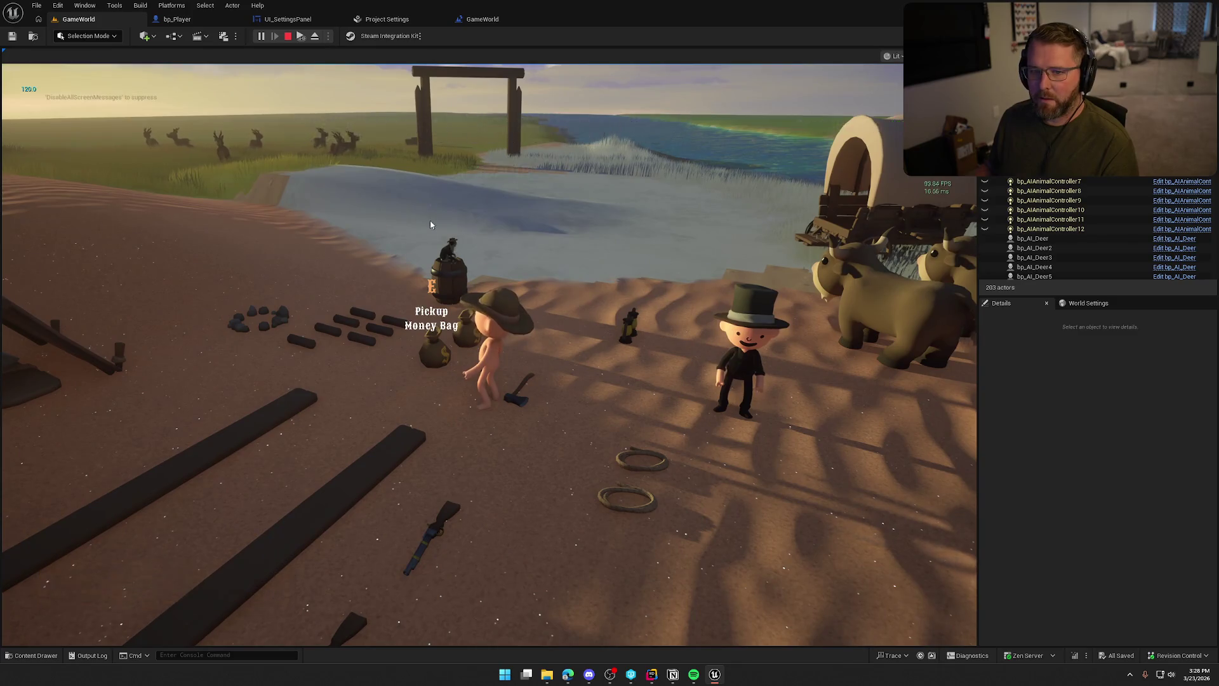
key(Escape)
key(Escape)
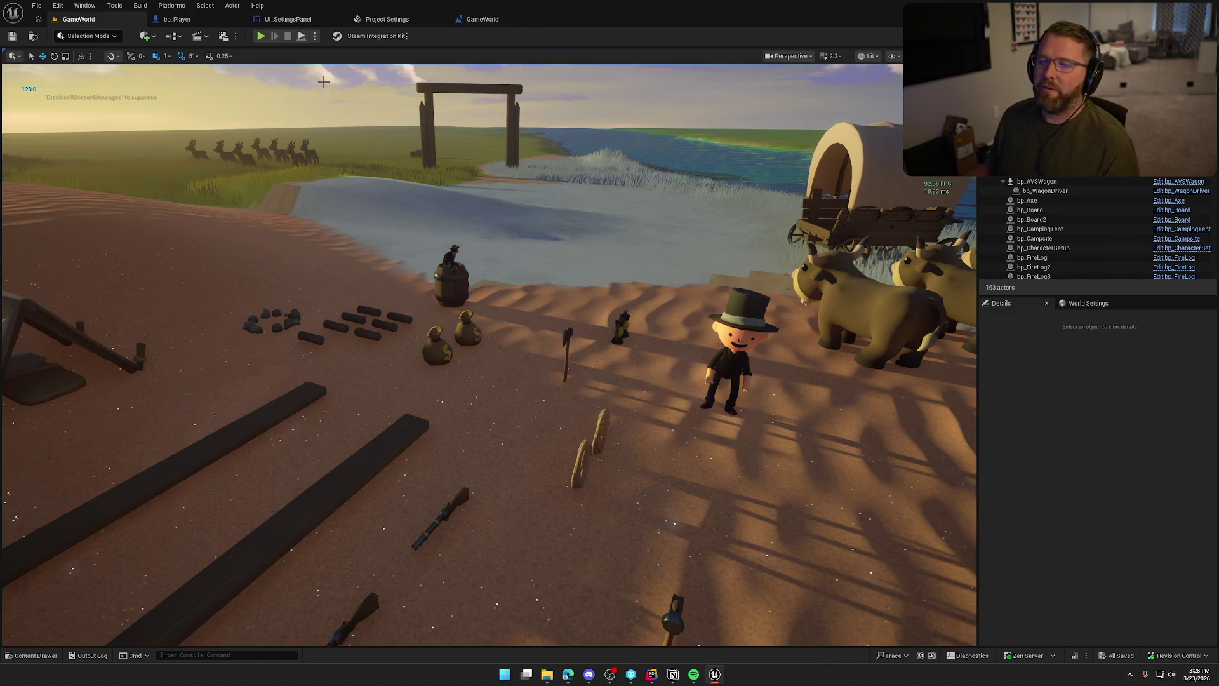
click(301, 24)
Wire Event Construct to Activated and Event On Initialized to the For Each Loop.
drag(307, 227, 345, 226)
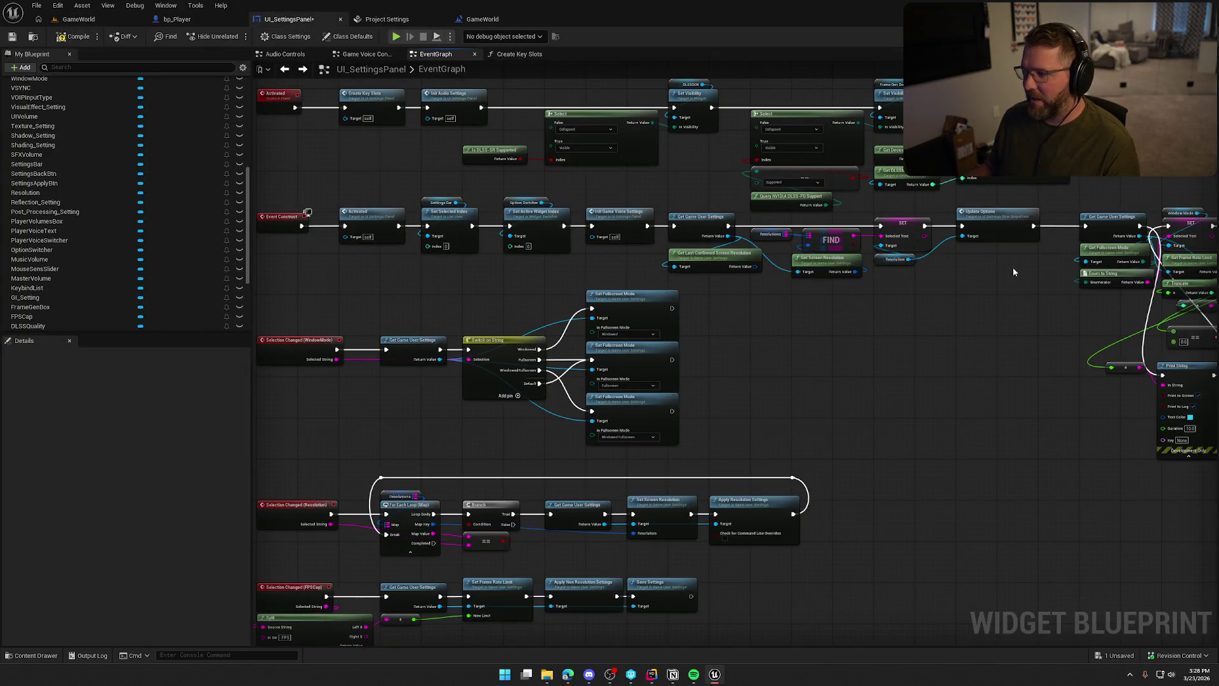
mouse_move(463, 243)
mouse_down()
mouse_move(537, 444)
mouse_move(473, 290)
mouse_up()
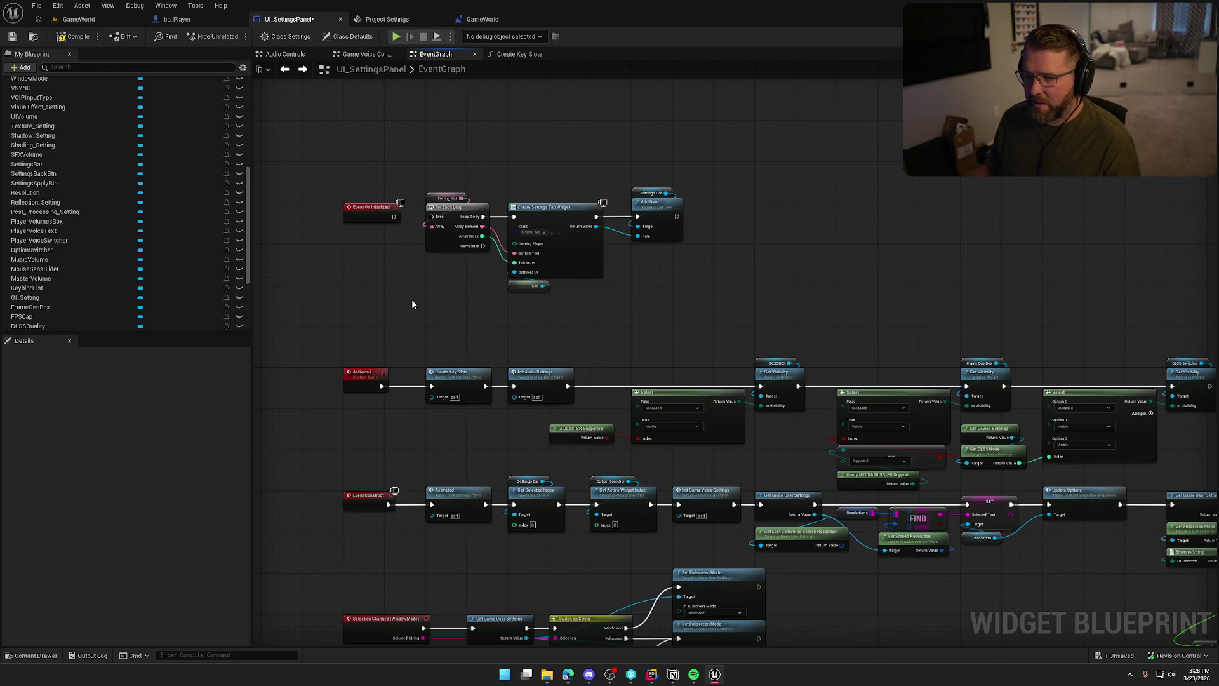
scroll(411, 299, up, 2)
drag(384, 176, 441, 176)
Pan through the DLSS, Resolution, Window Mode and FPSCap event rows and inspect the FPSCap nodes.
mouse_move(698, 325)
mouse_down()
mouse_move(684, 271)
mouse_move(492, 113)
mouse_up()
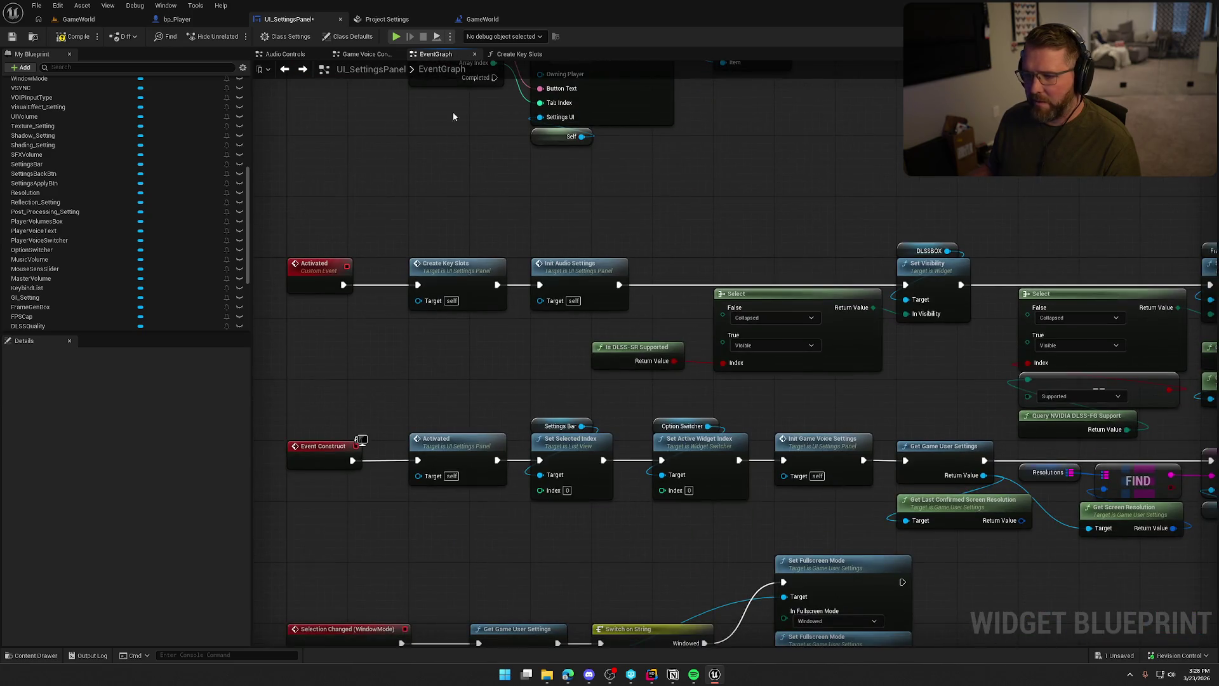
drag(686, 259, 661, 131)
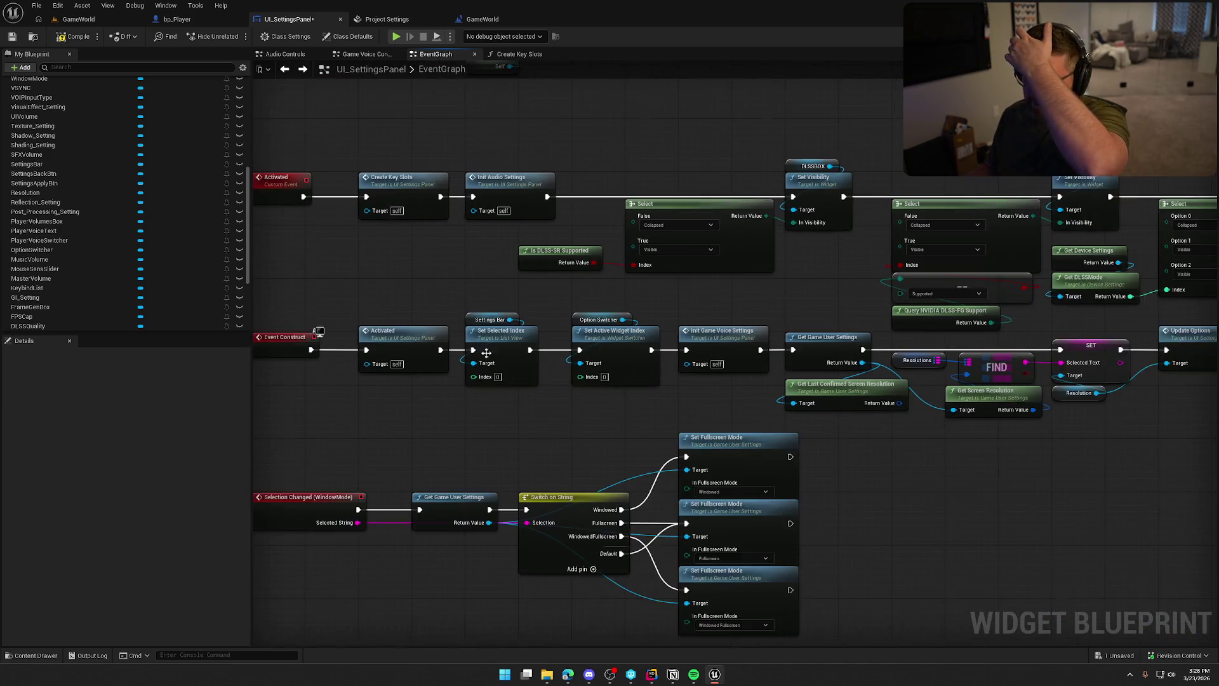
drag(554, 359, 337, 318)
drag(883, 435, 447, 405)
mouse_move(593, 423)
mouse_down()
mouse_move(651, 449)
mouse_move(657, 440)
mouse_move(638, 443)
mouse_move(945, 359)
mouse_move(997, 165)
mouse_up()
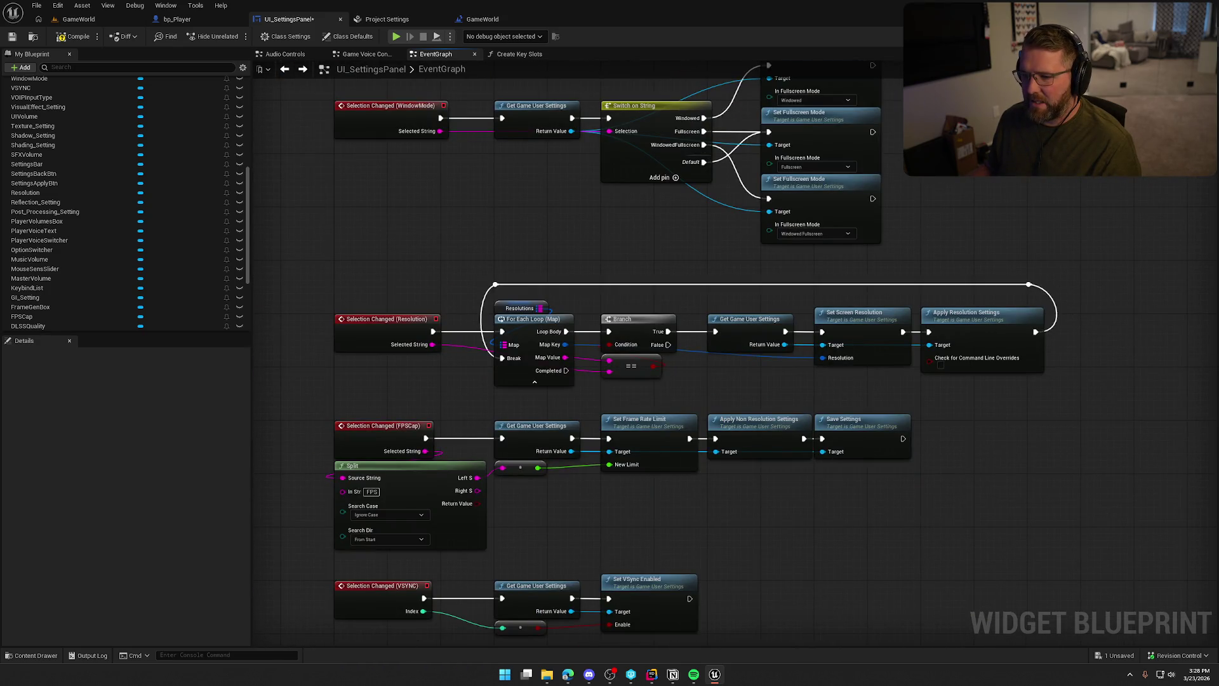
drag(320, 261, 1072, 405)
click(1021, 495)
drag(357, 411, 818, 554)
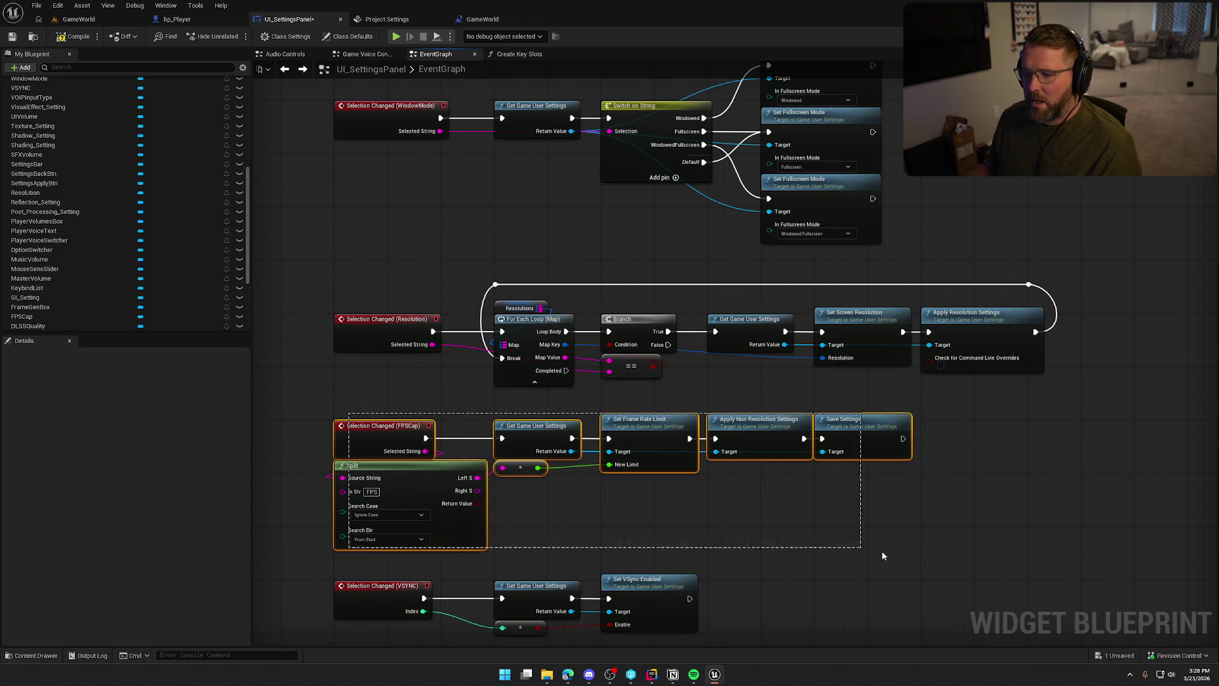
click(341, 206)
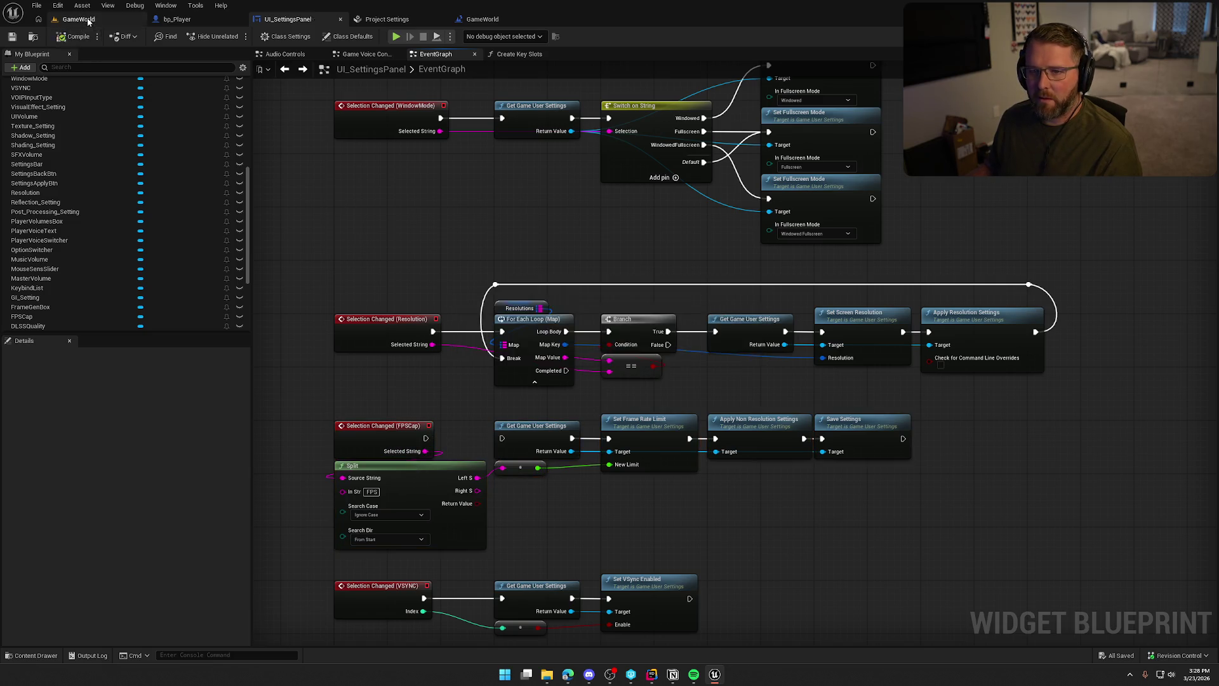
In the running game, set the Graphics Frame Rate Cap to 60 FPS, apply, and end play.
click(85, 18)
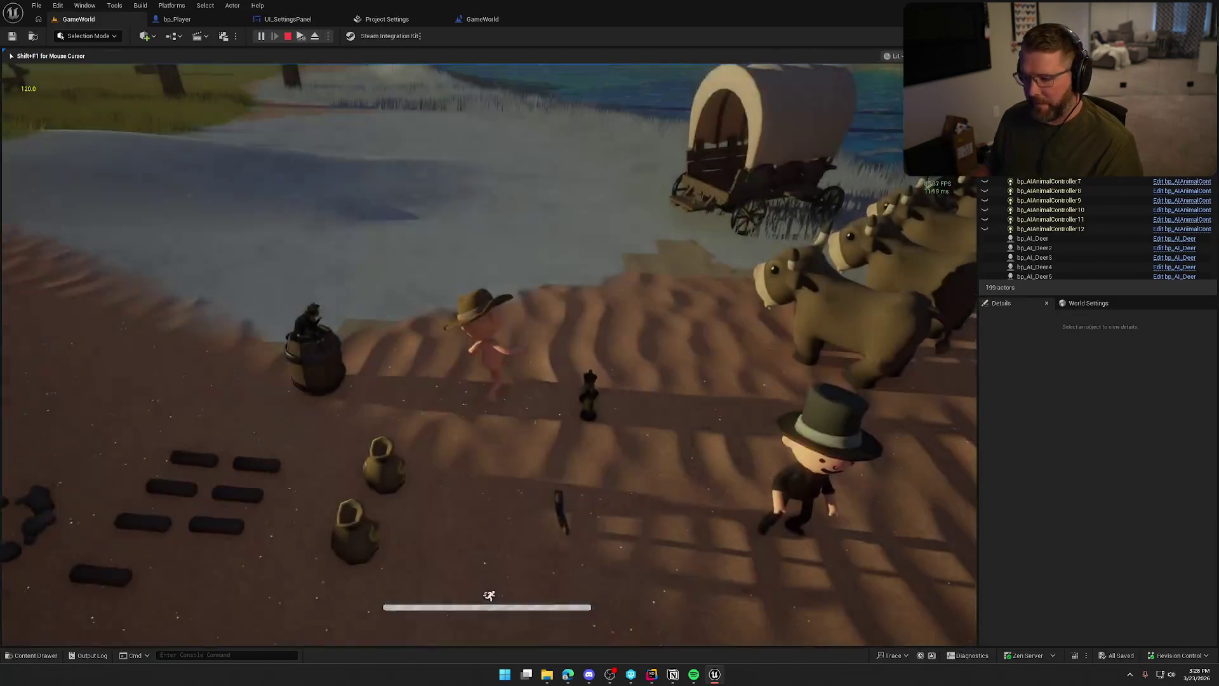
key(Escape)
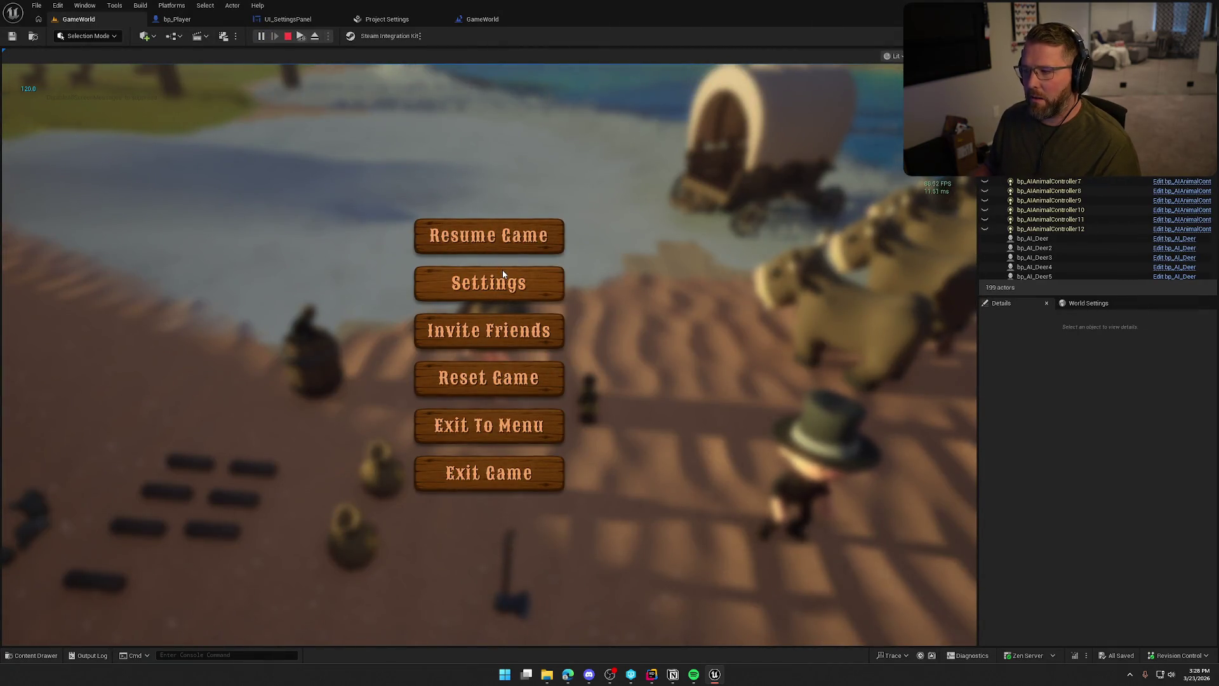
click(500, 275)
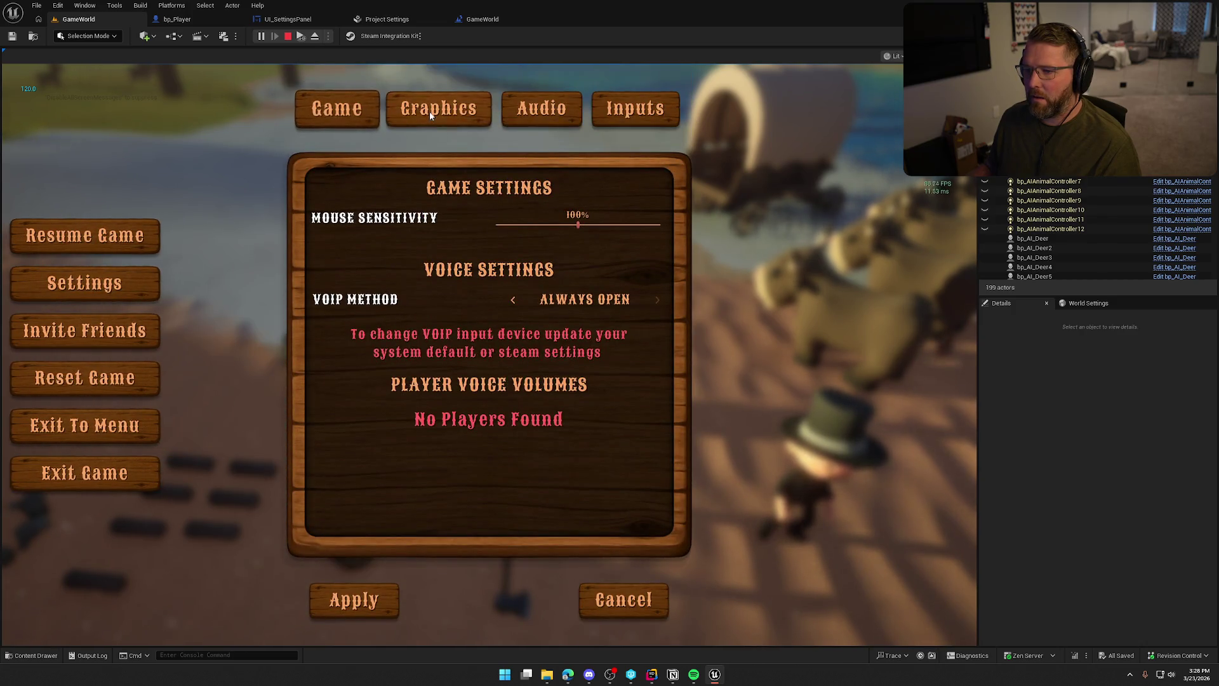
click(438, 110)
click(509, 260)
click(522, 303)
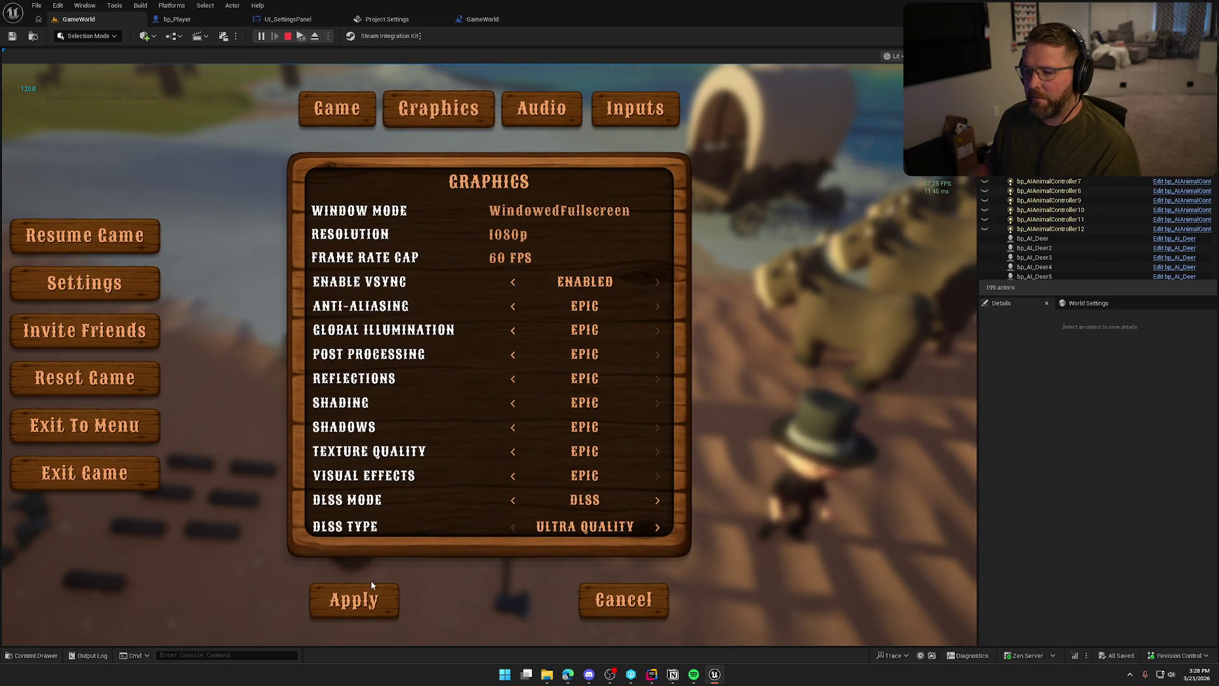
click(375, 584)
key(Escape)
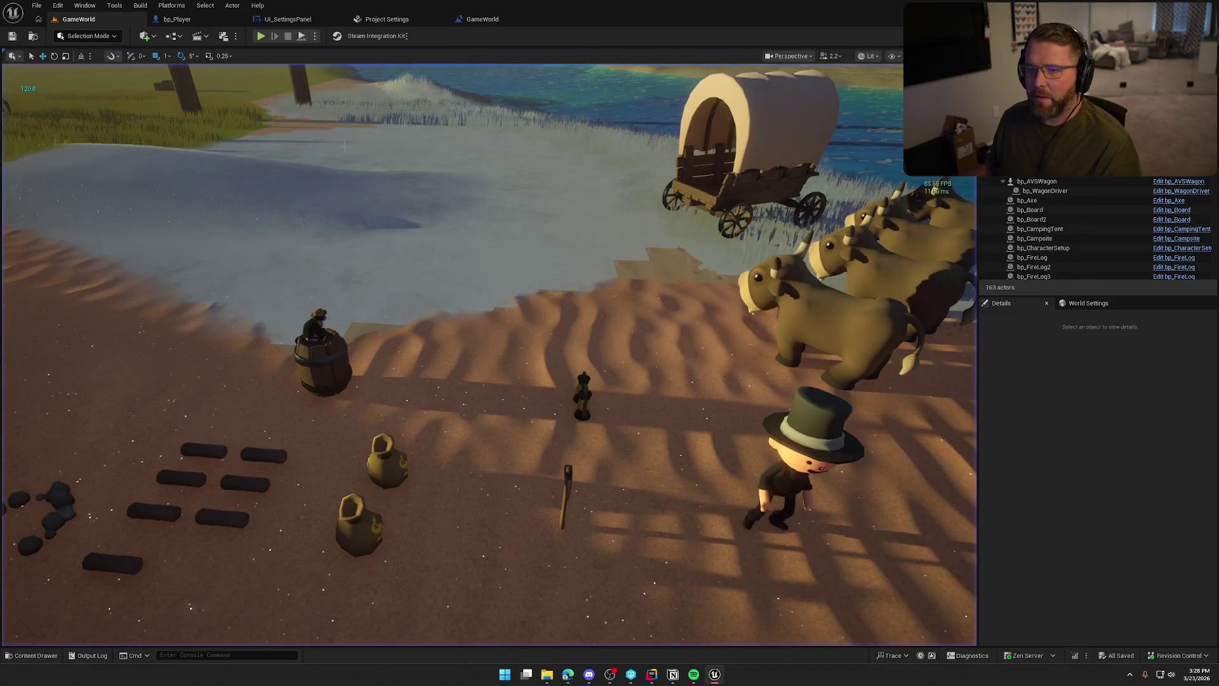
Connect the FPSCap Selection Changed event to Get Game User Settings.
click(288, 19)
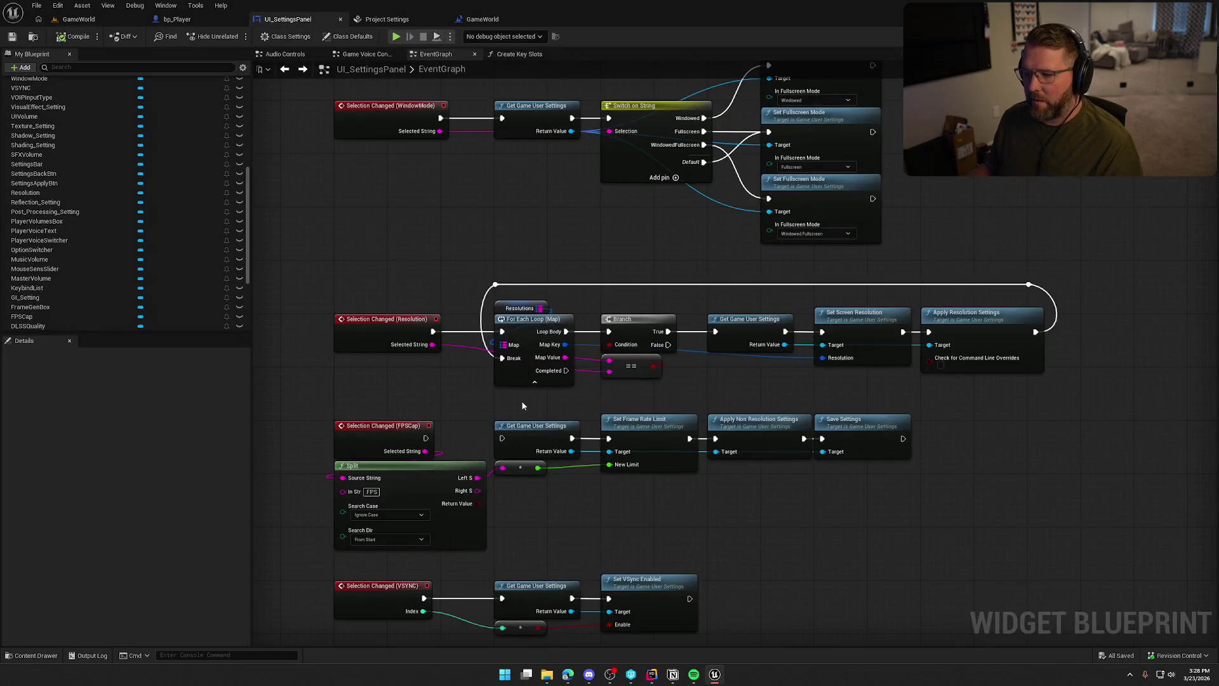
drag(425, 439, 502, 438)
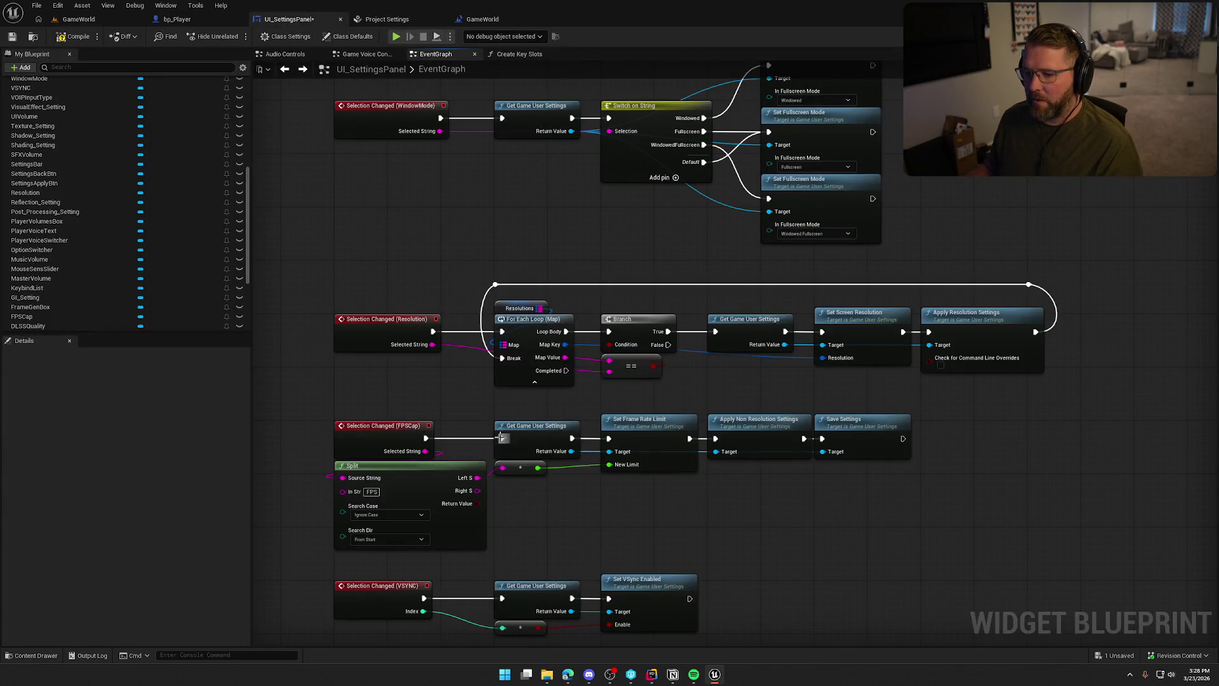
click(79, 19)
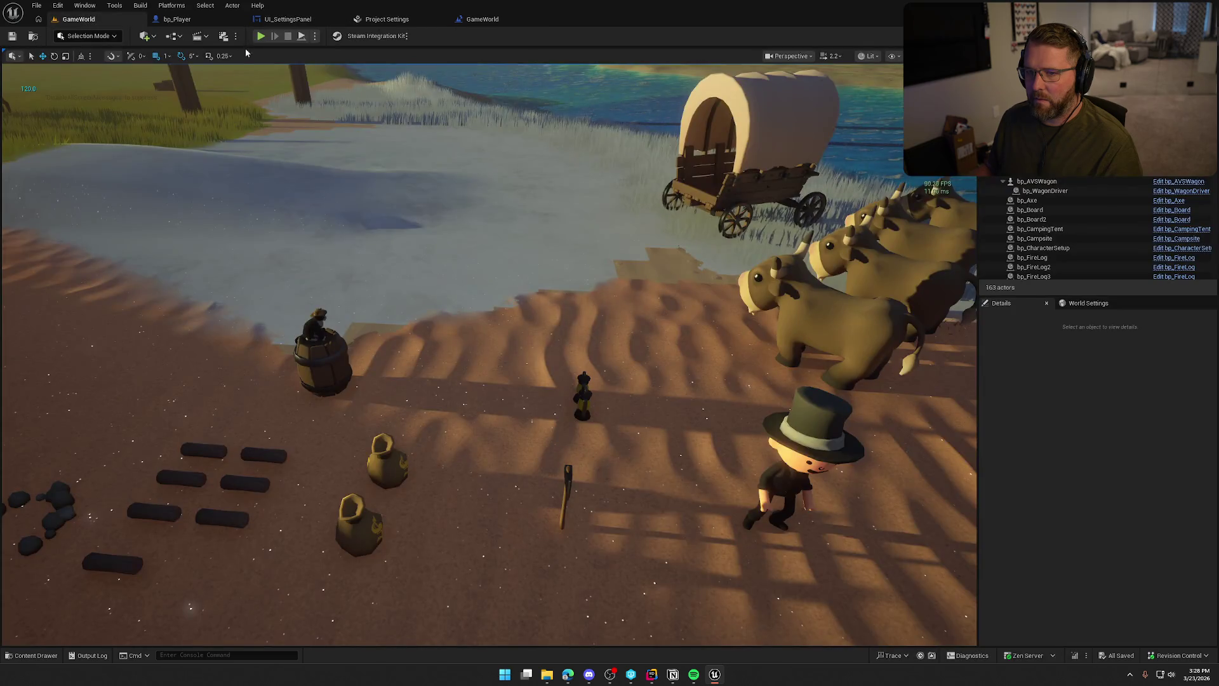
Play-test again, set the Frame Rate Cap to 60 FPS, apply, and resume play.
key(alt+p)
key(Escape)
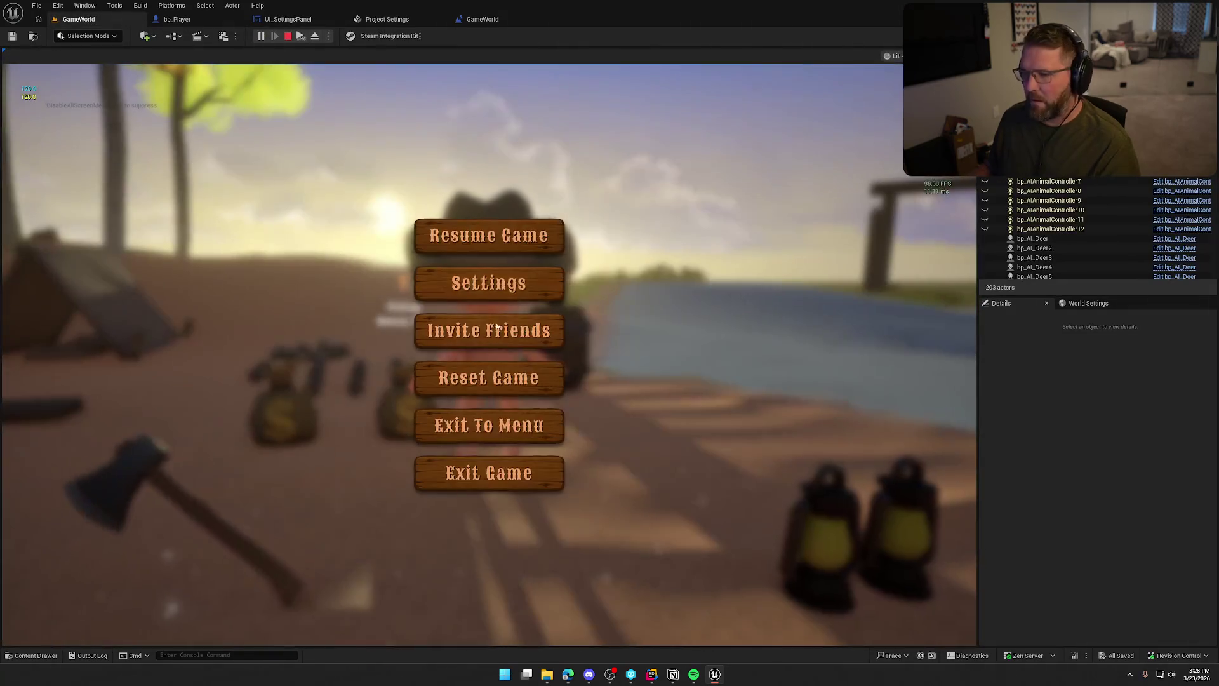
click(487, 280)
click(450, 115)
click(508, 257)
click(510, 299)
click(354, 600)
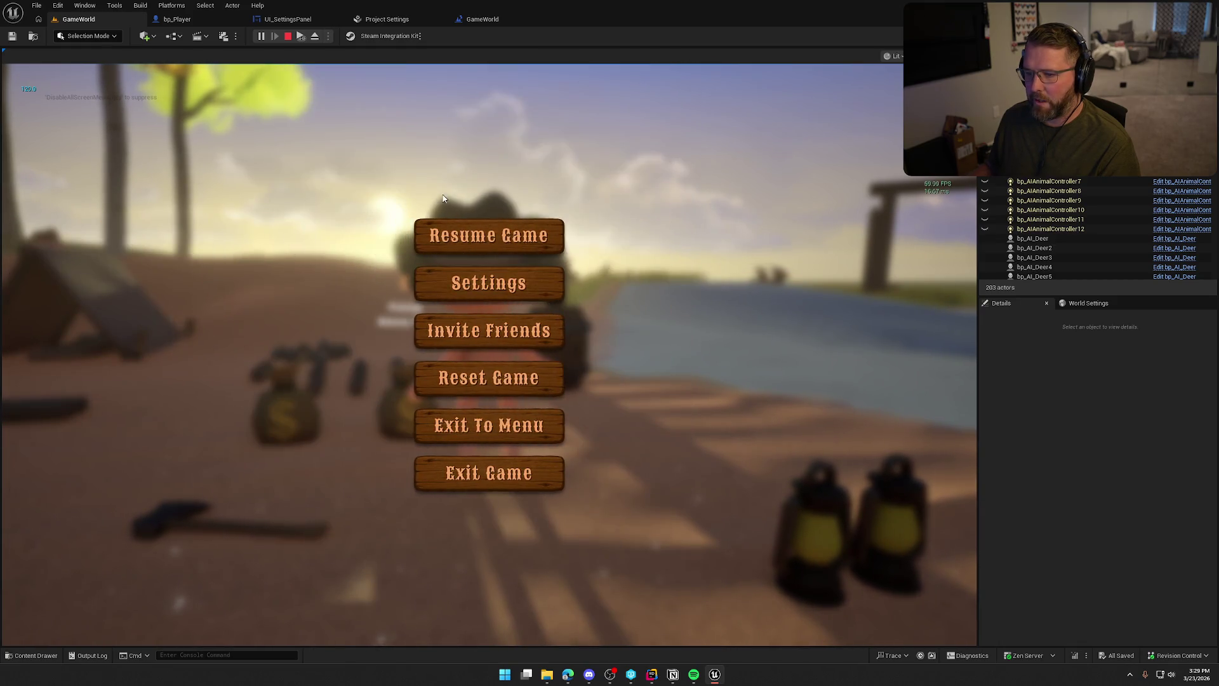
key(Escape)
key(Escape)
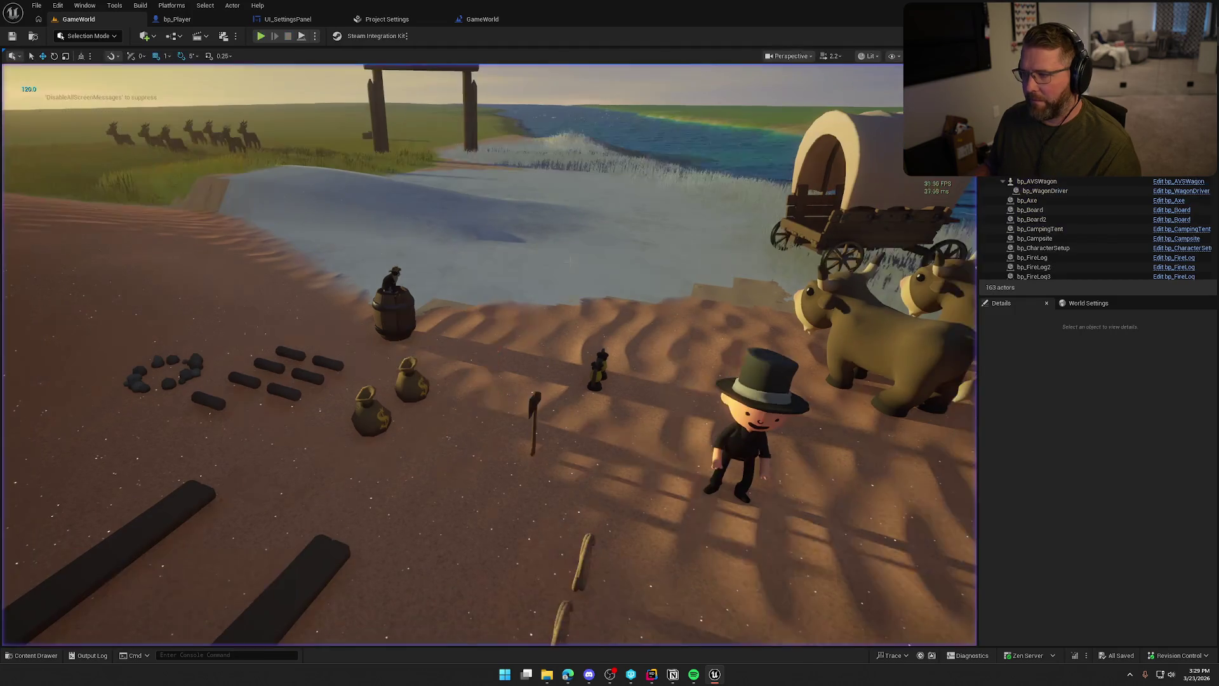
Disconnect the FPSCap event from the frame-rate chain and run another quick play test.
click(287, 19)
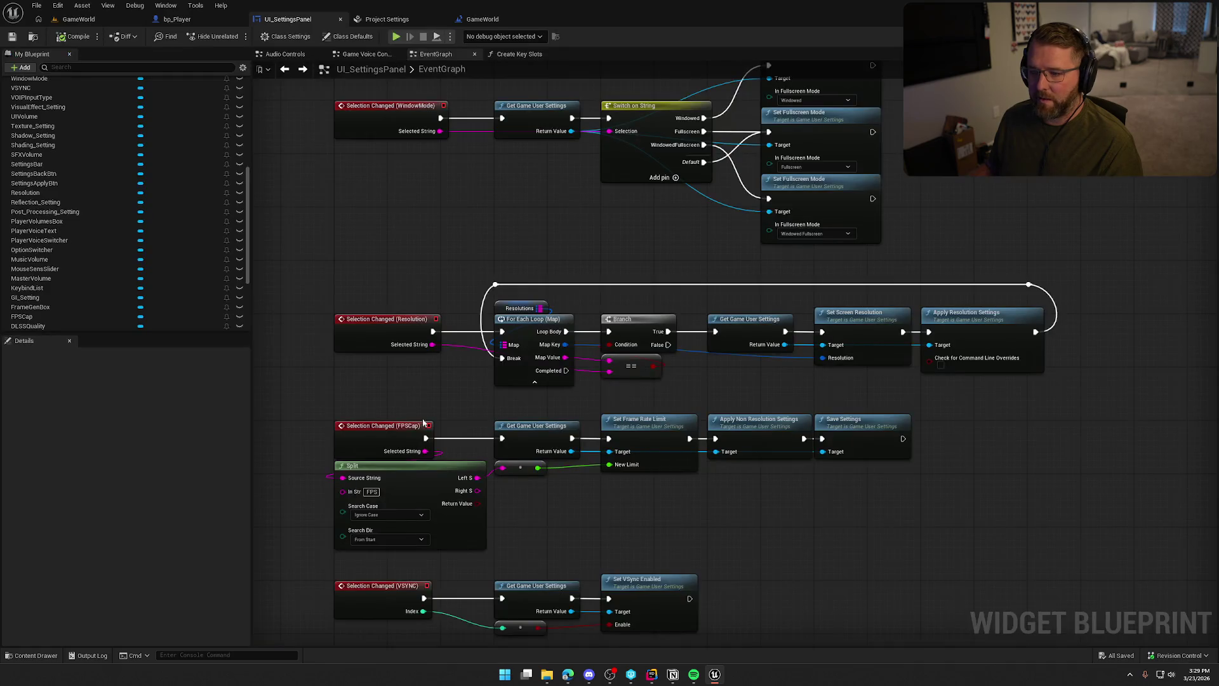
alt+click(426, 438)
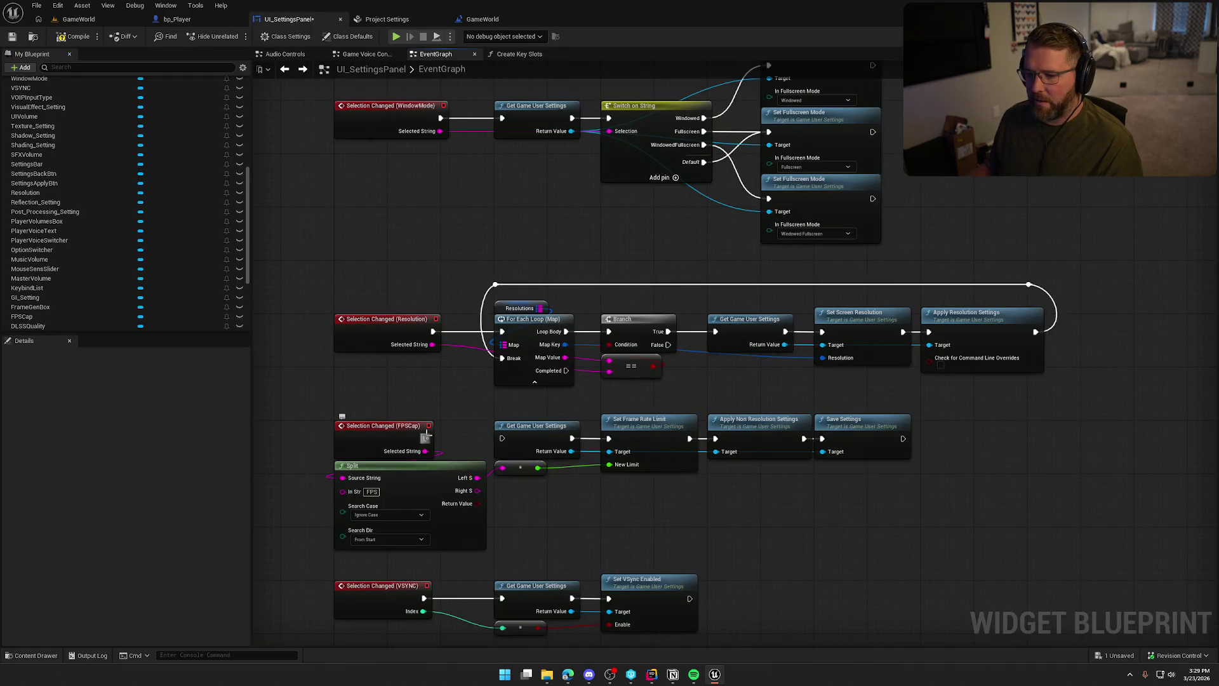
click(80, 19)
key(alt+p)
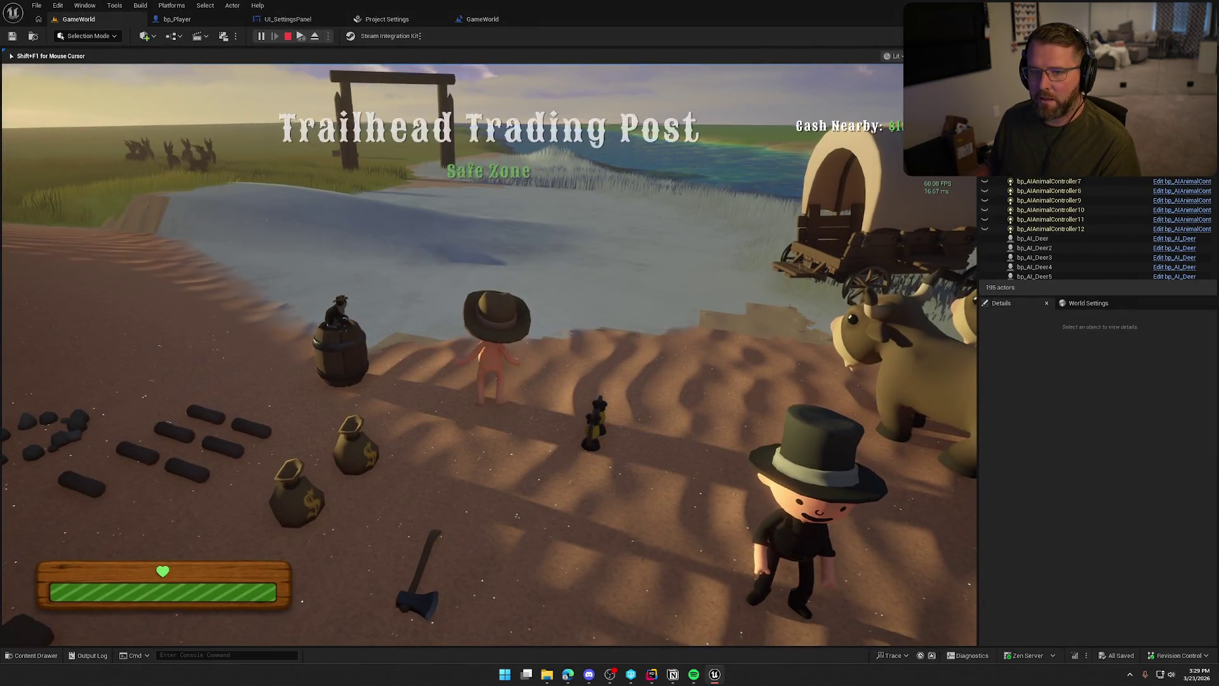
key(Escape)
key(Escape)
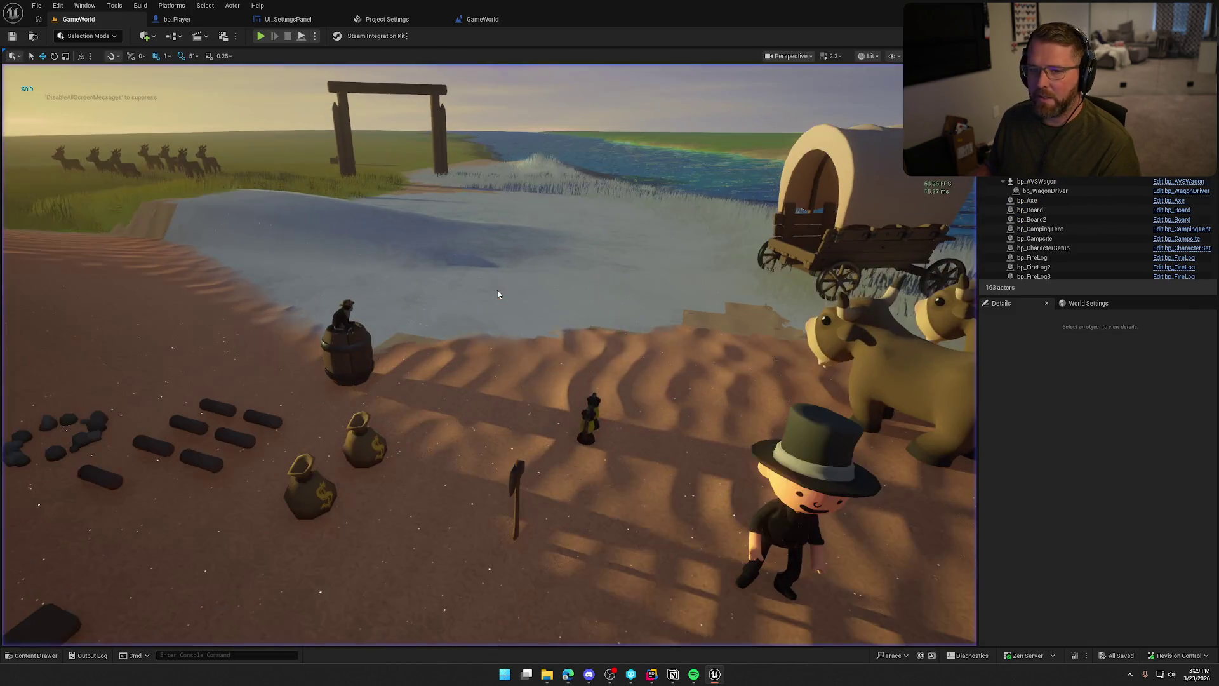
click(289, 19)
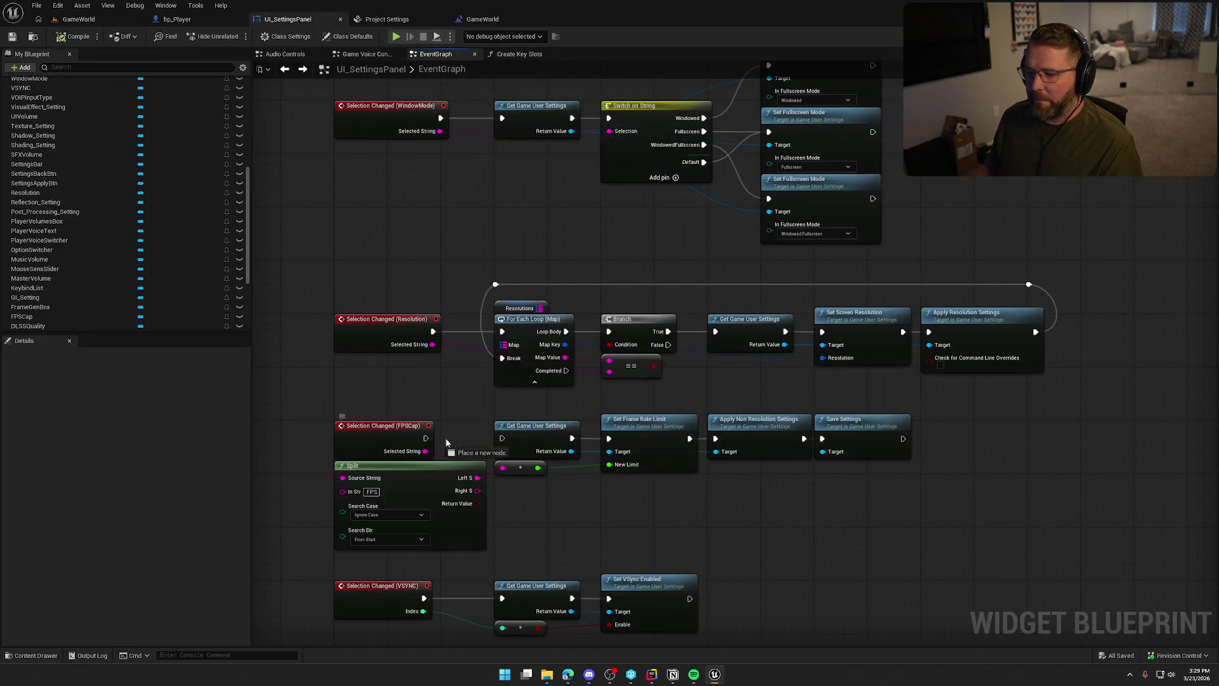
Select the Frame Rate Cap row in the Designer, review its 30/60/120 FPS options, and open its dropdown widget.
mouse_move(424, 438)
mouse_down()
mouse_move(424, 379)
mouse_move(885, 444)
mouse_move(672, 457)
mouse_move(334, 377)
mouse_up()
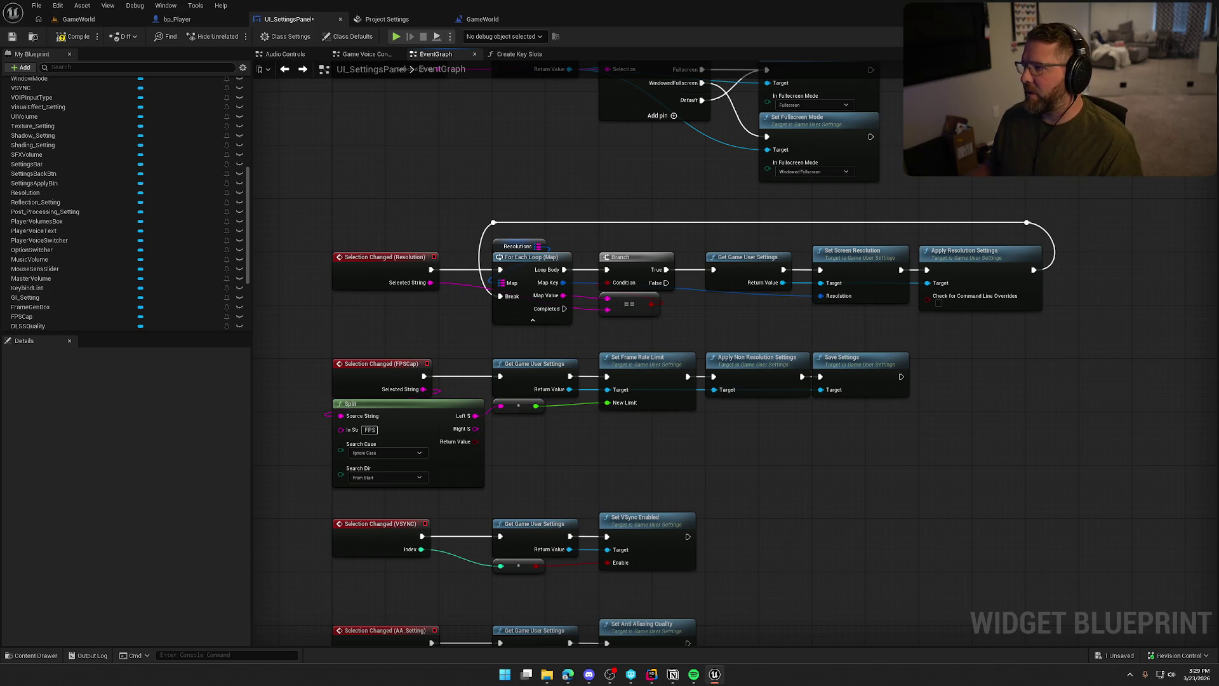
click(1162, 36)
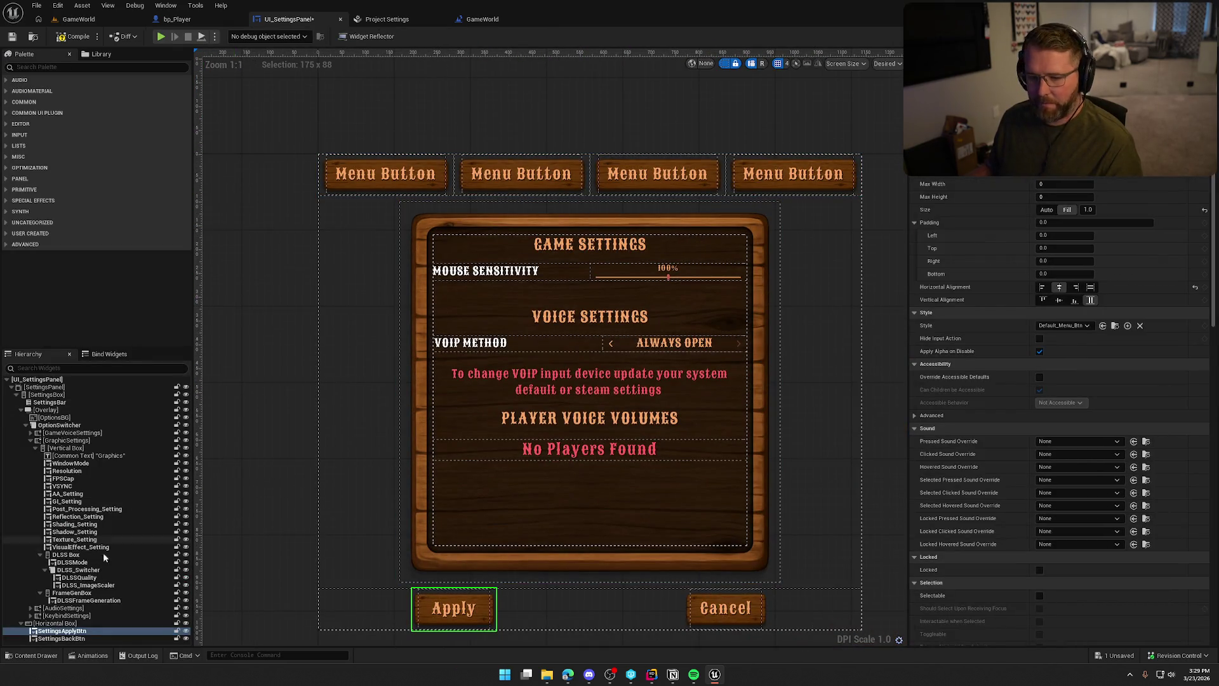
click(84, 455)
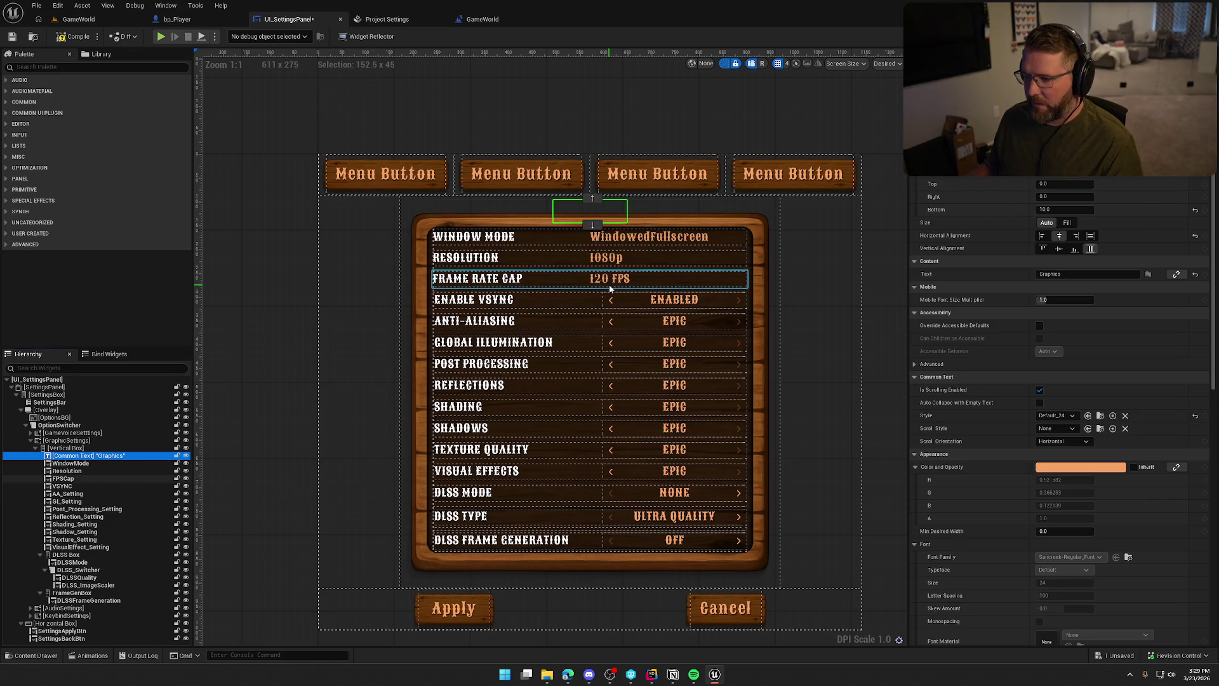
click(610, 285)
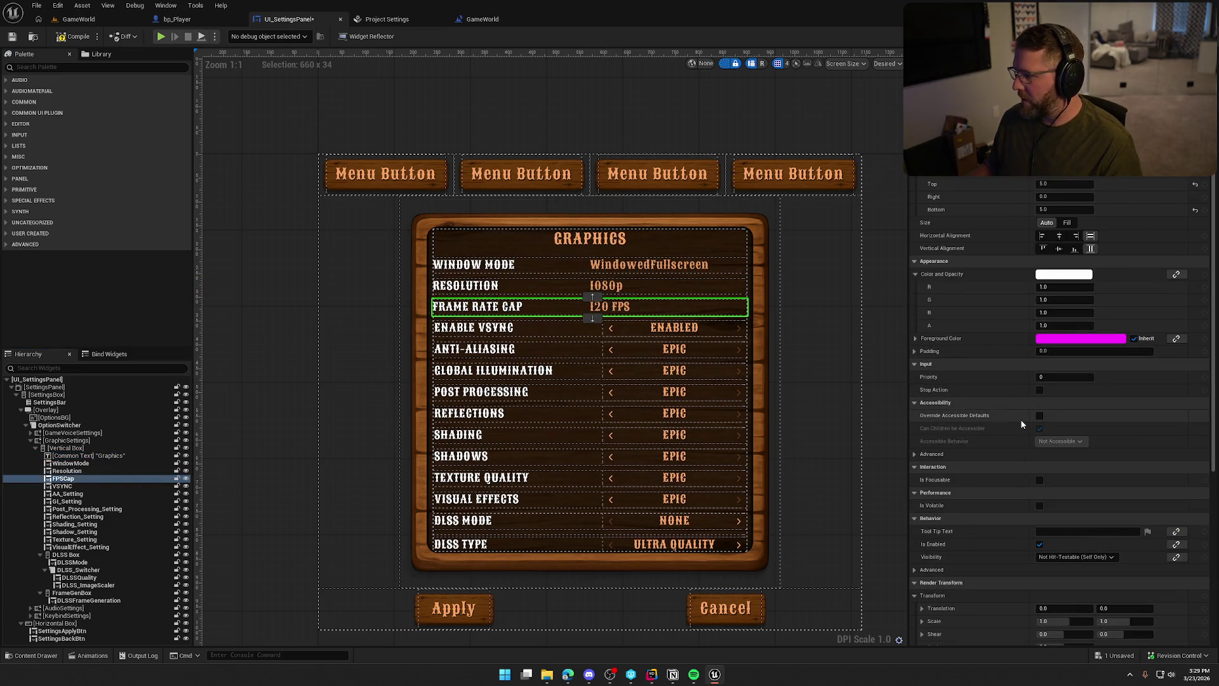
scroll(1100, 439, down, 5)
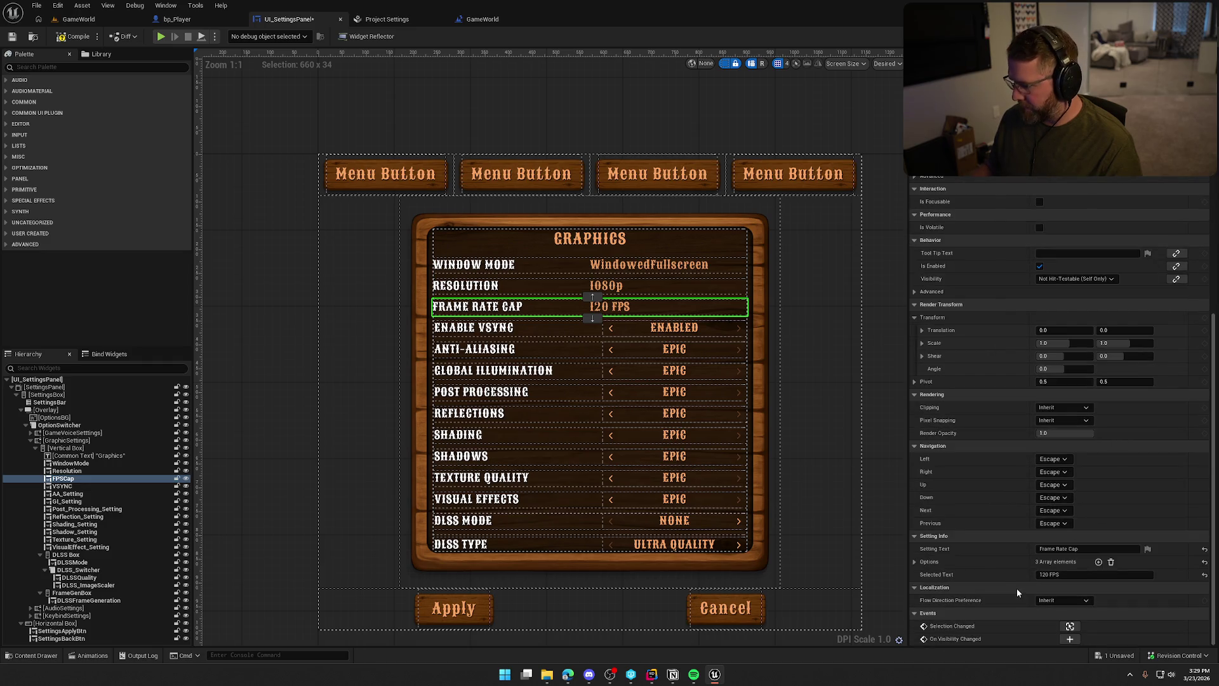
click(915, 563)
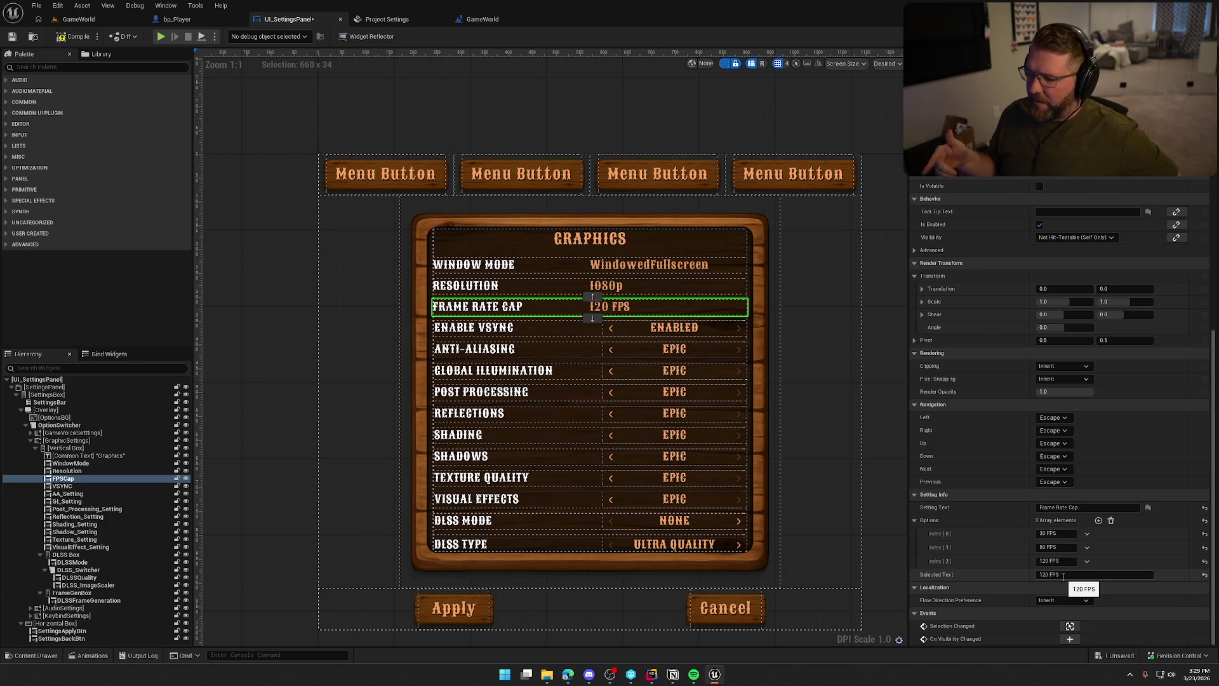
double_click(696, 307)
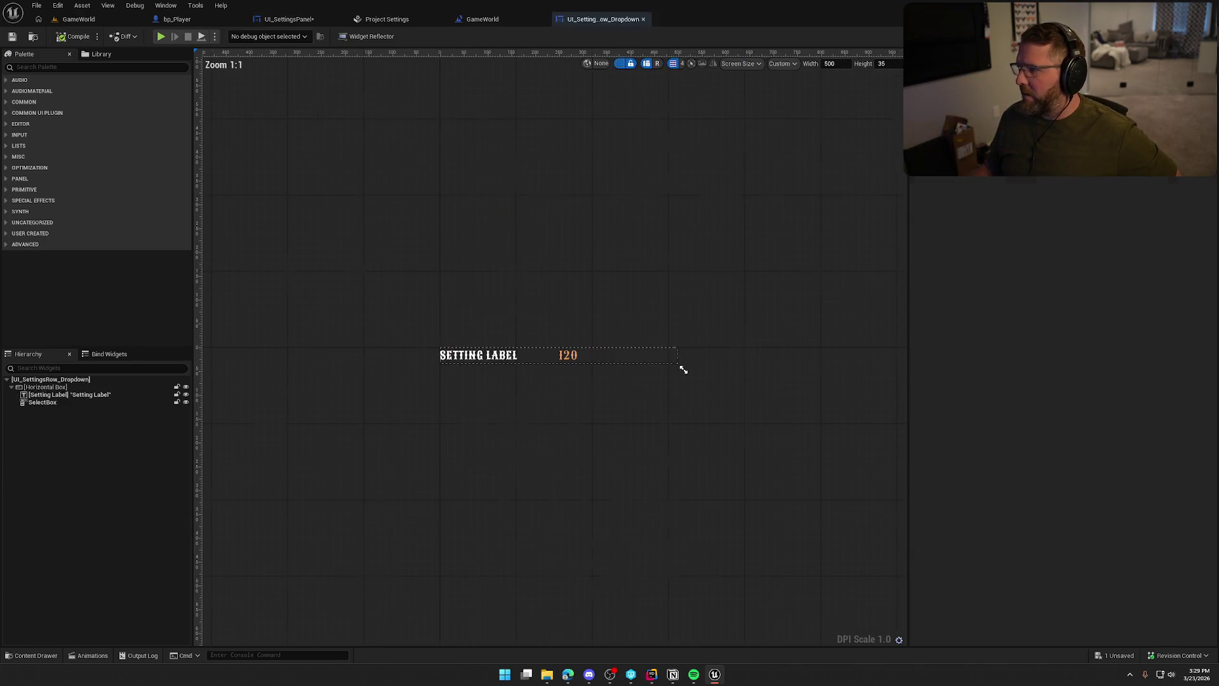
Inspect the dropdown widget's graph nodes around Update Options.
click(1187, 36)
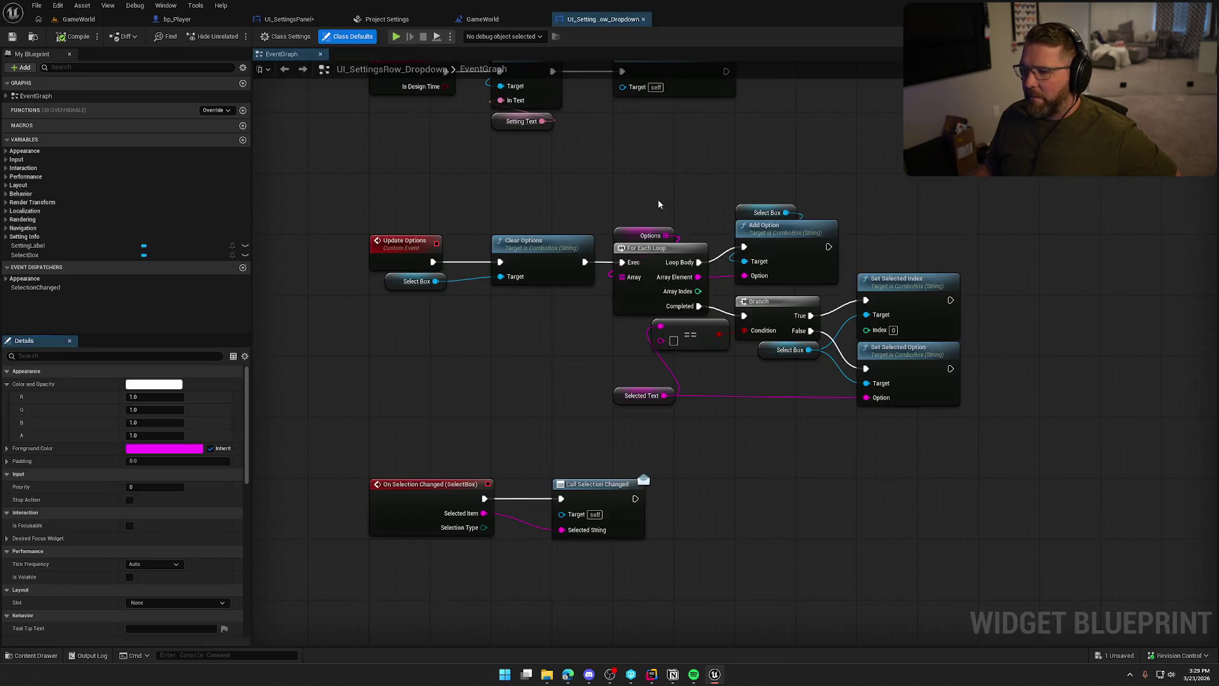
click(476, 175)
mouse_move(444, 125)
mouse_down()
mouse_move(862, 284)
mouse_move(743, 115)
mouse_up()
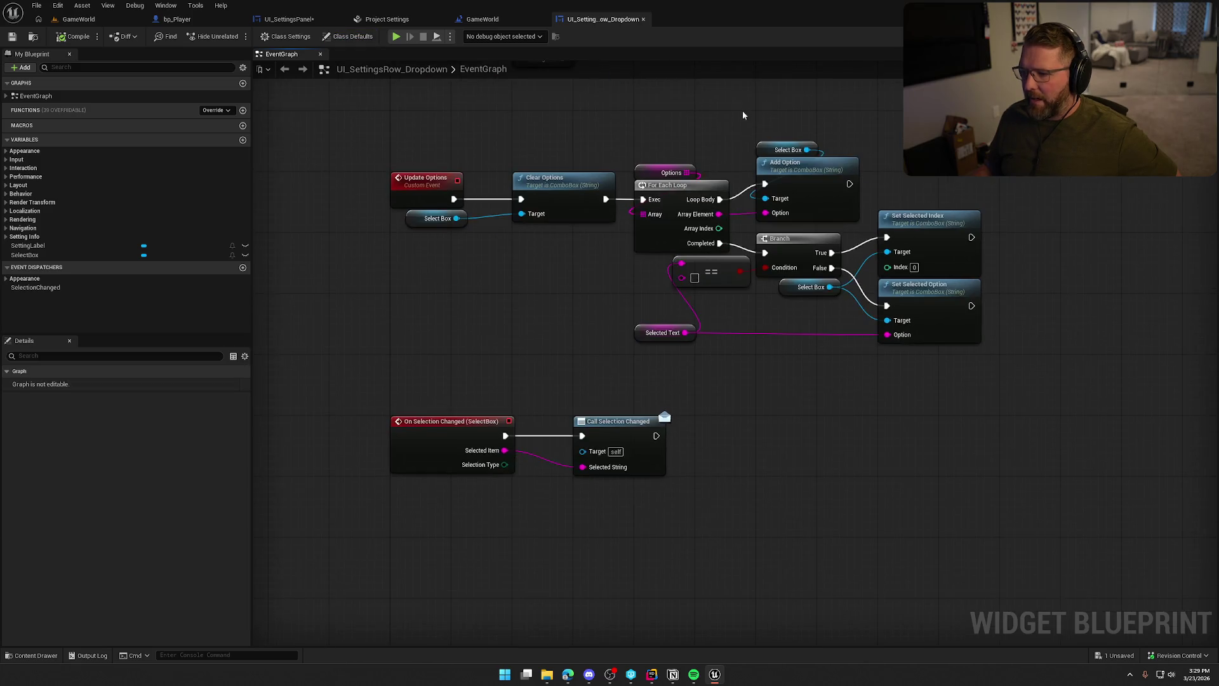
drag(560, 292, 480, 331)
mouse_move(889, 406)
mouse_down()
mouse_move(422, 204)
mouse_move(322, 190)
mouse_move(408, 301)
mouse_up()
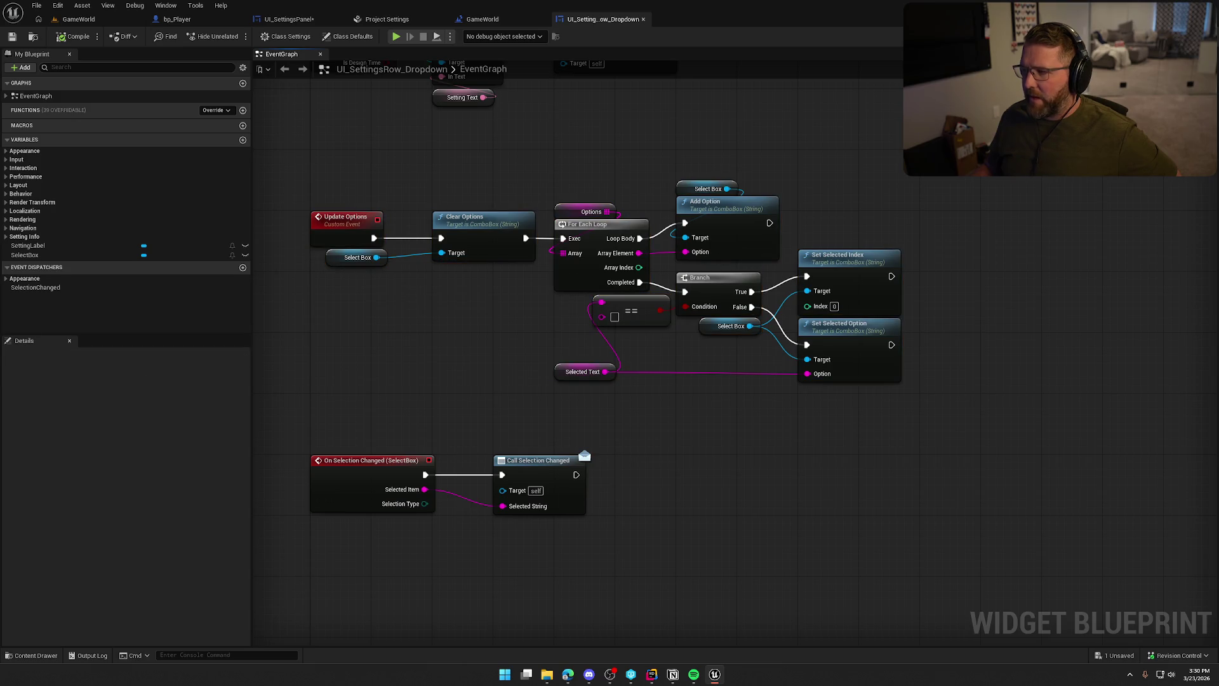
Check the SelectBox properties in the Designer, then return to UI_SettingsPanel.
key(shift+F4)
click(579, 354)
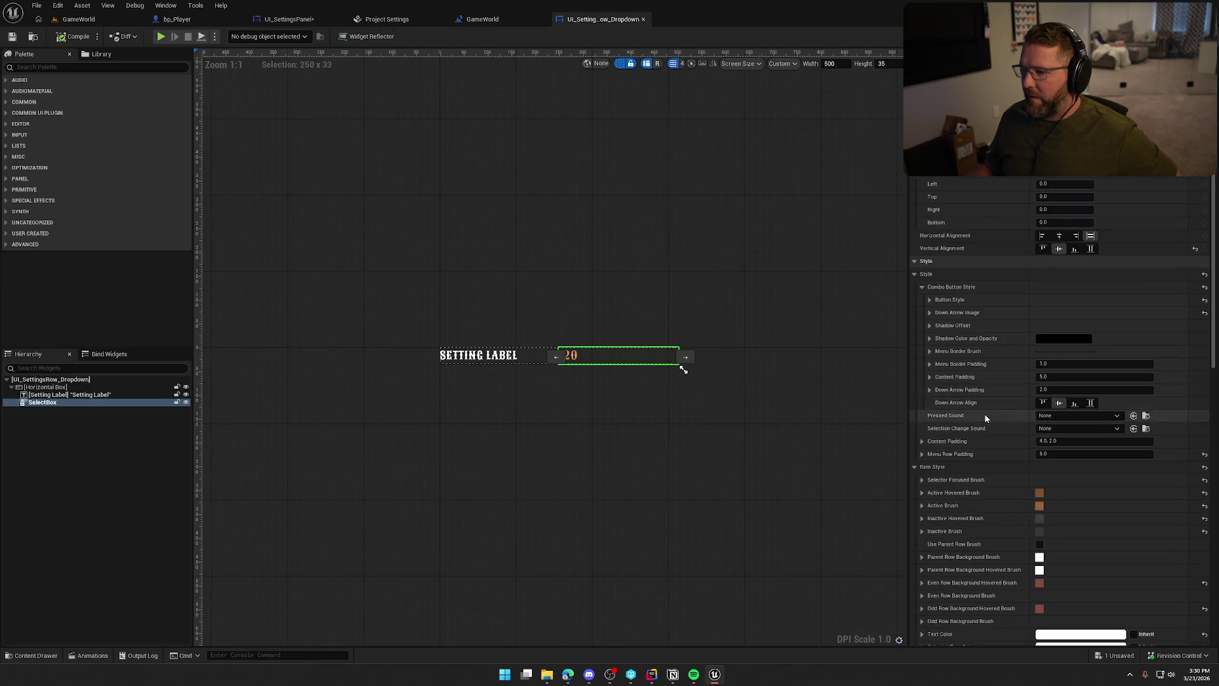
scroll(1024, 470, down, 5)
scroll(1019, 487, down, 15)
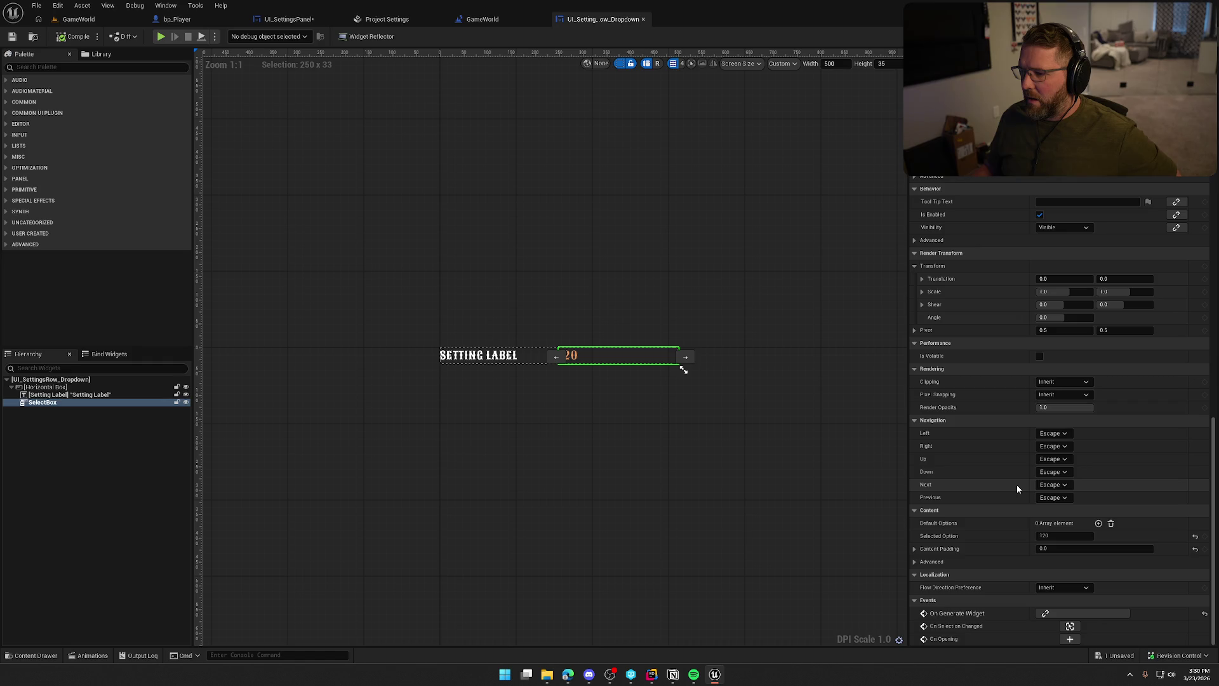
click(289, 19)
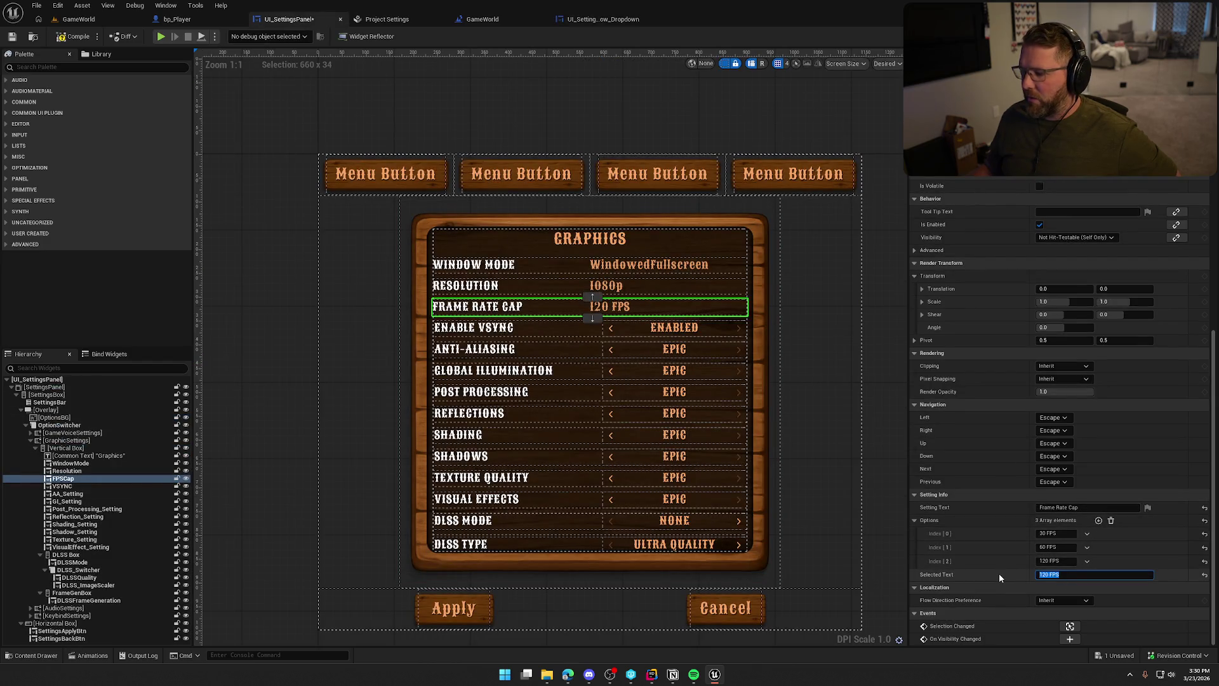
Clear the row's 120 FPS Selected Text, save, play-test the 30 FPS default, then view the panel graph.
key(BackSpace)
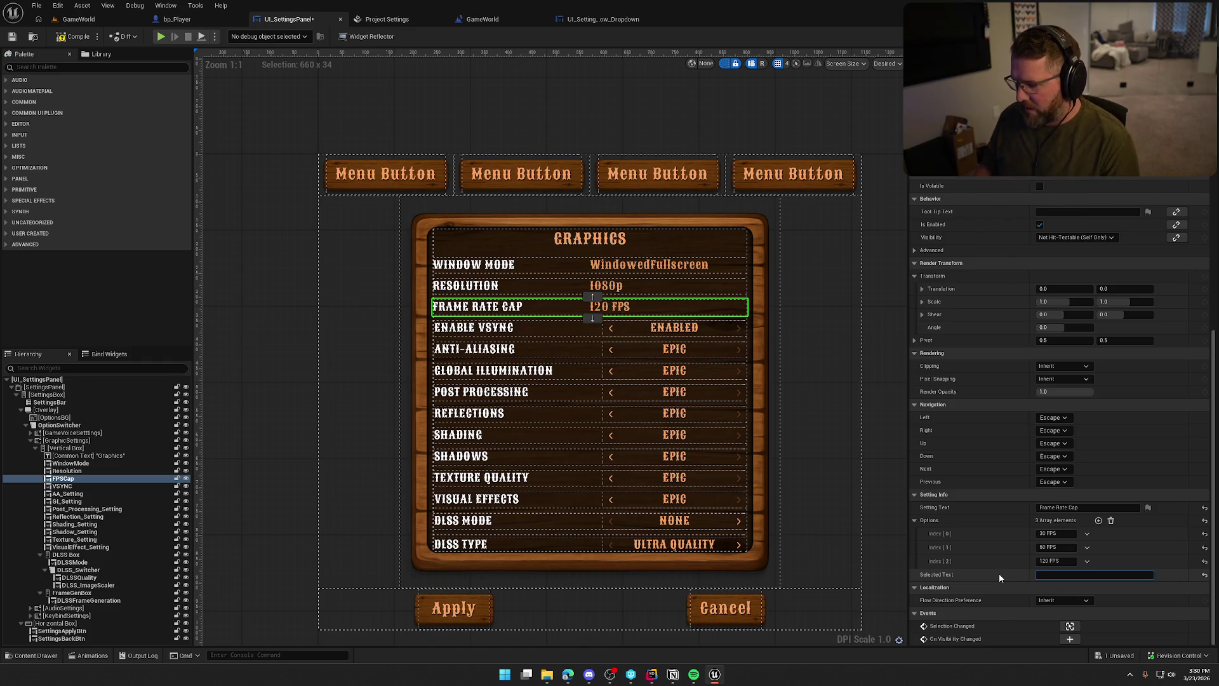
key(ctrl+s)
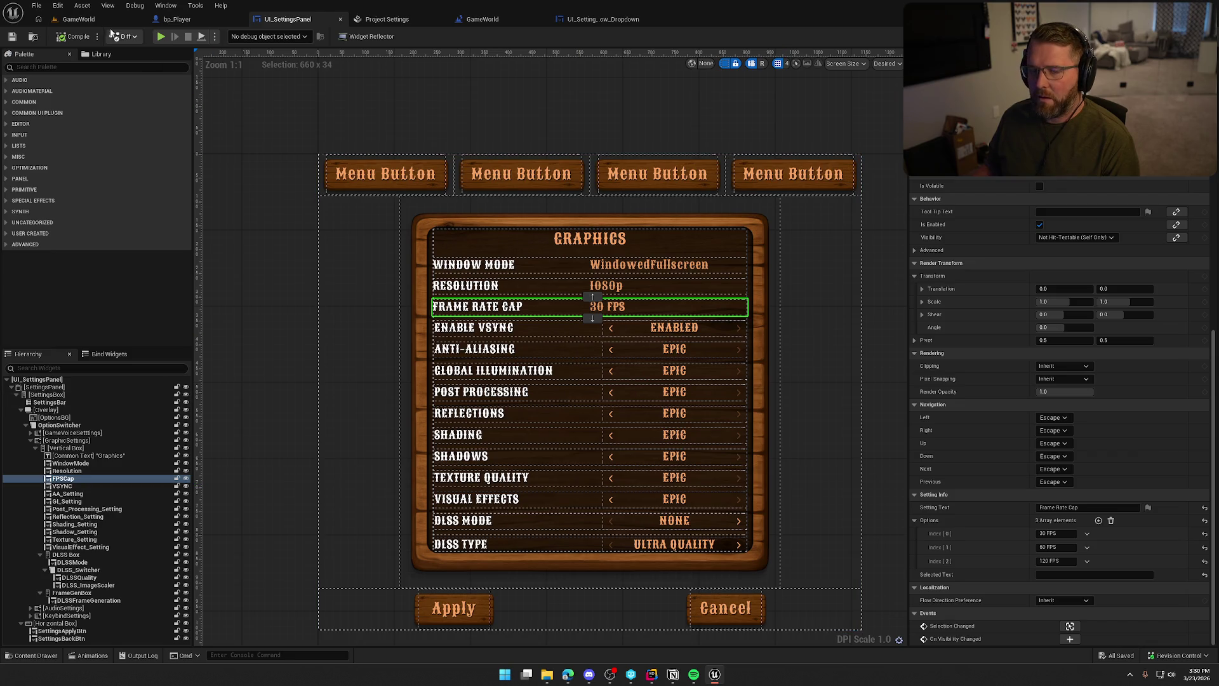
click(161, 36)
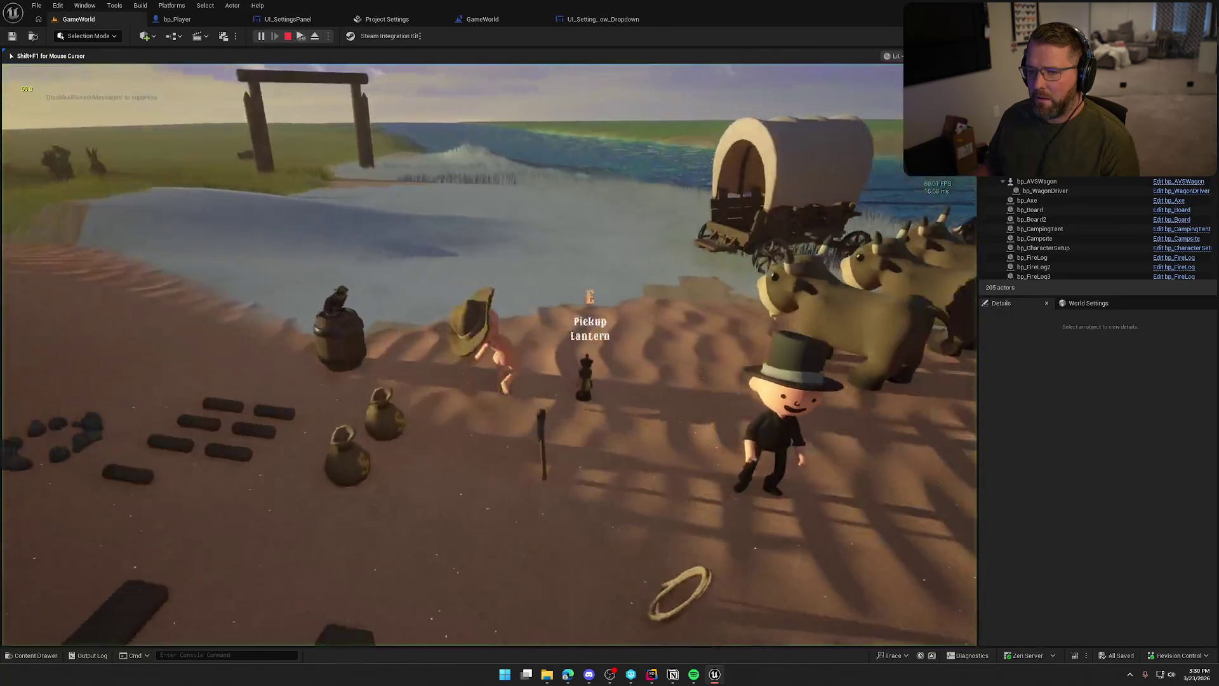
key(Escape)
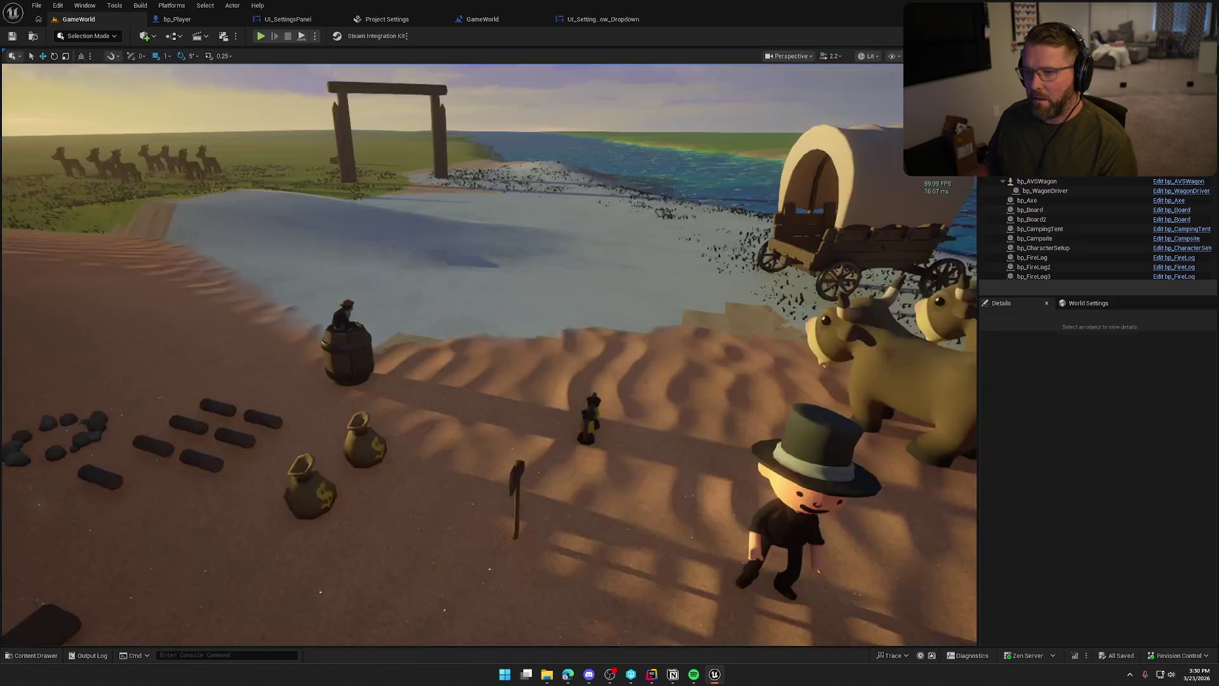
click(288, 19)
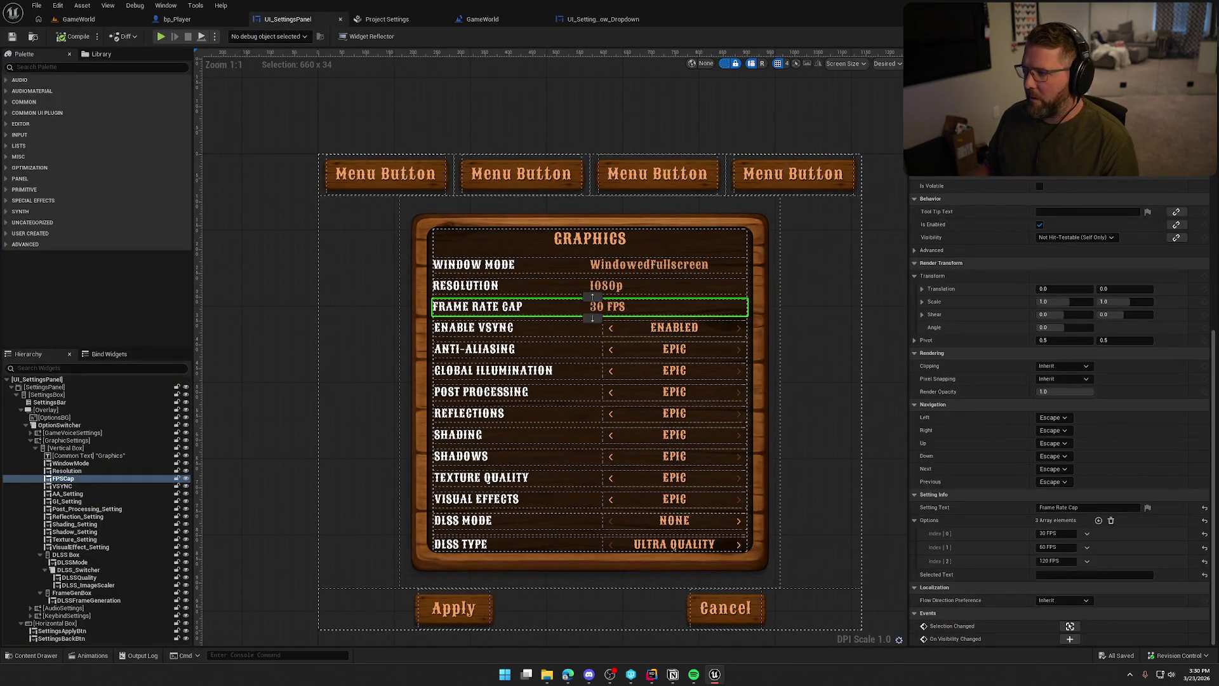
click(1188, 36)
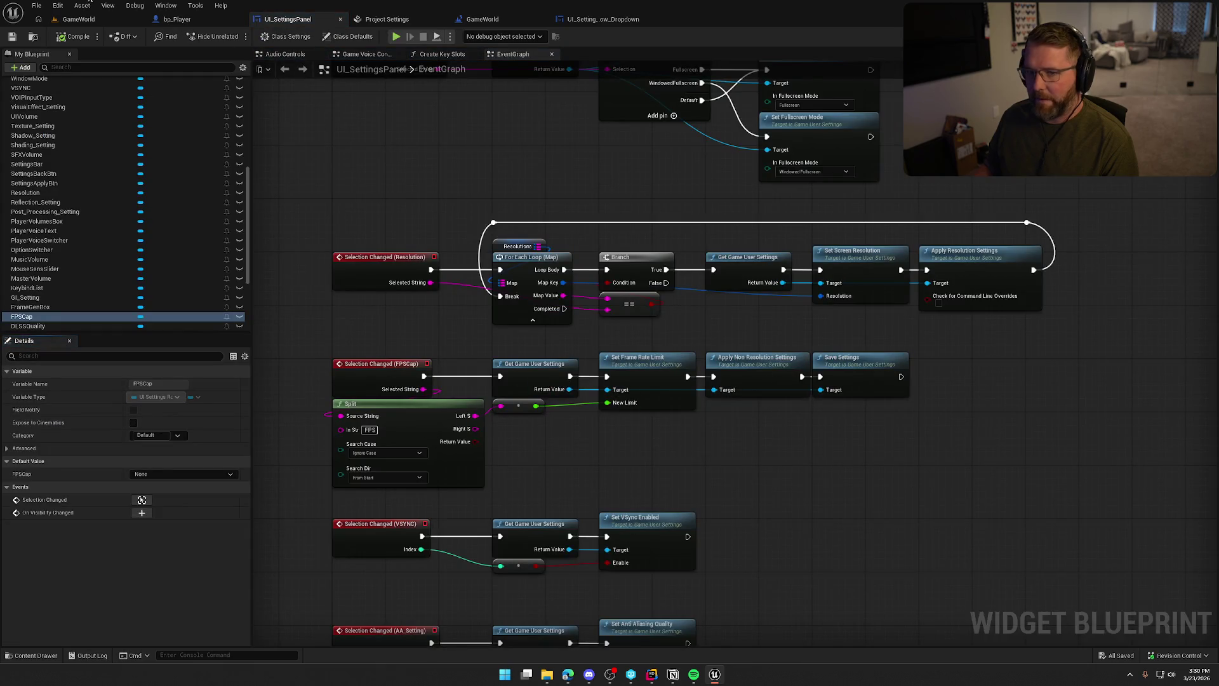